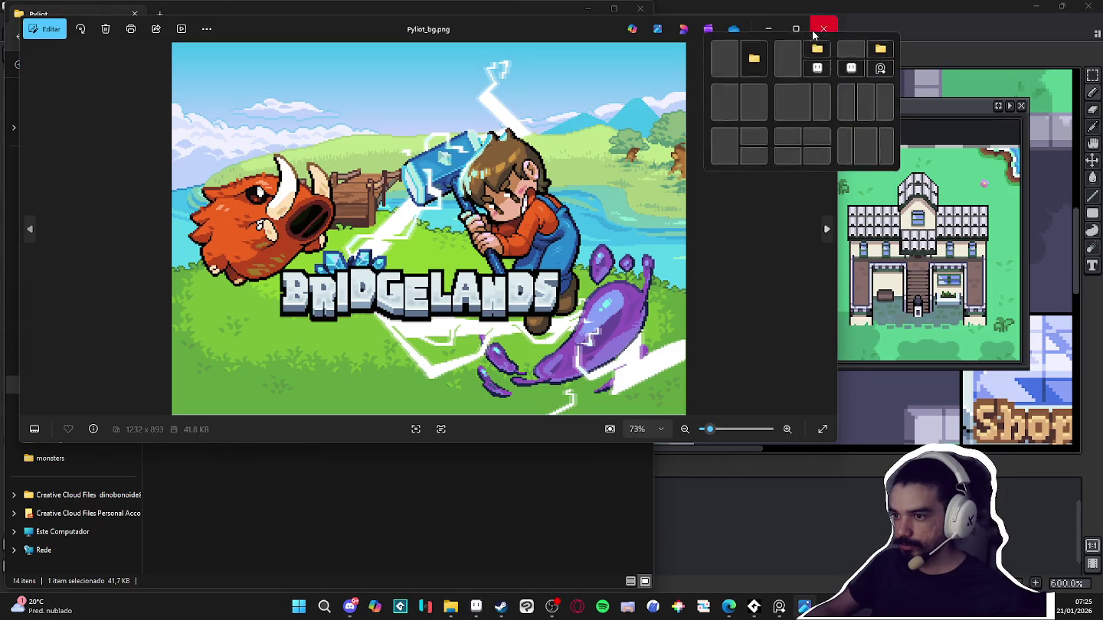
Close the Pyliot_bg.png viewer in Photos and launch the Figma desktop app from Start search
left_click(797, 29)
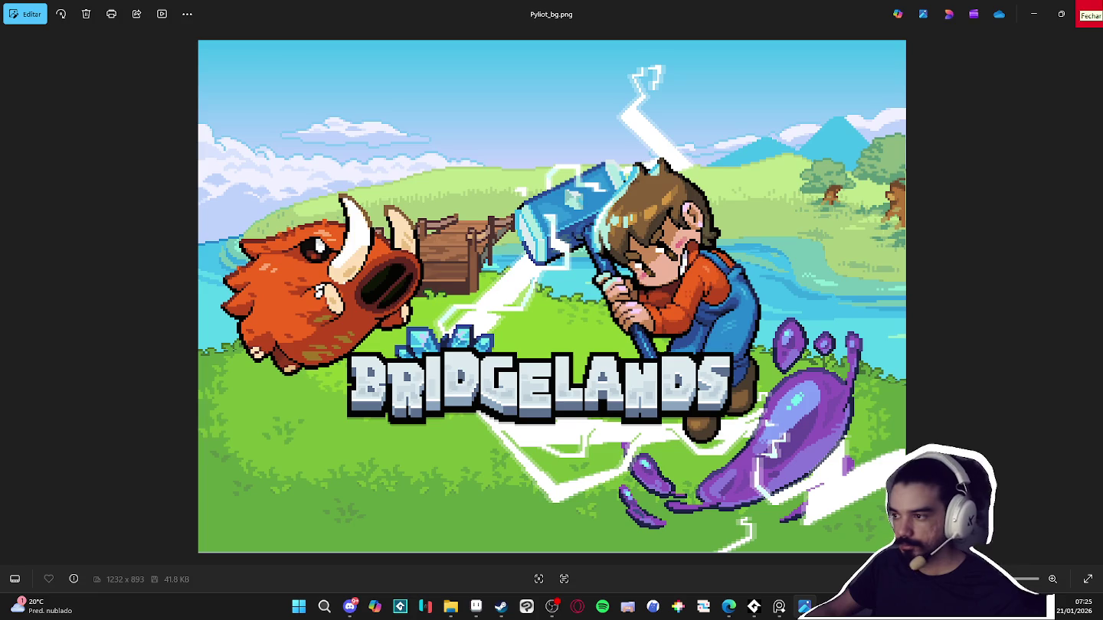
left_click(1089, 13)
left_click(312, 607)
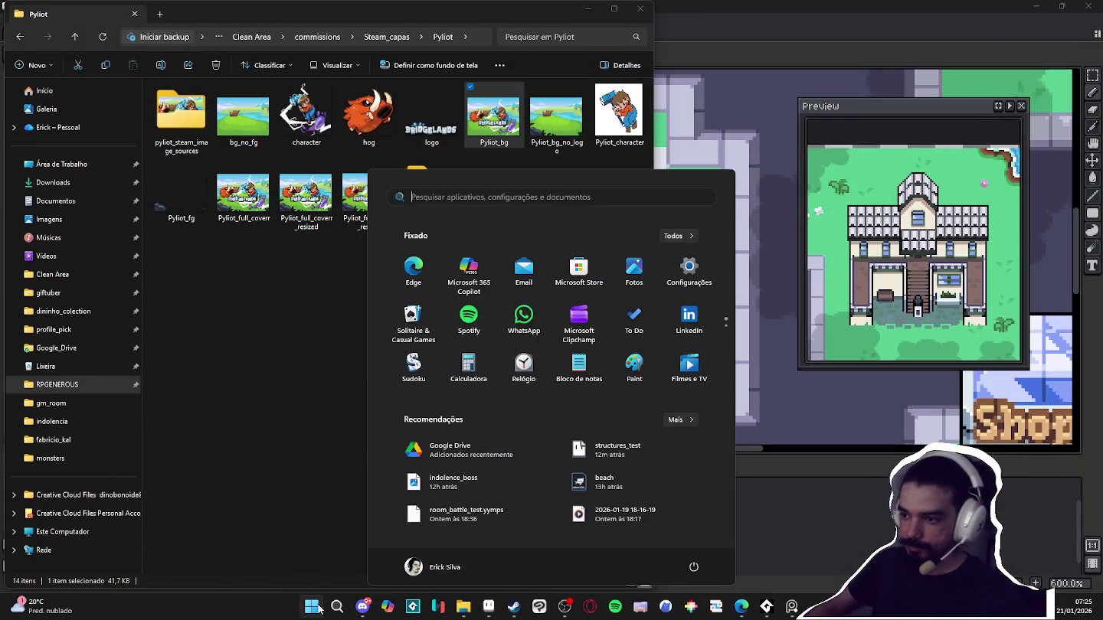
type("CEcap")
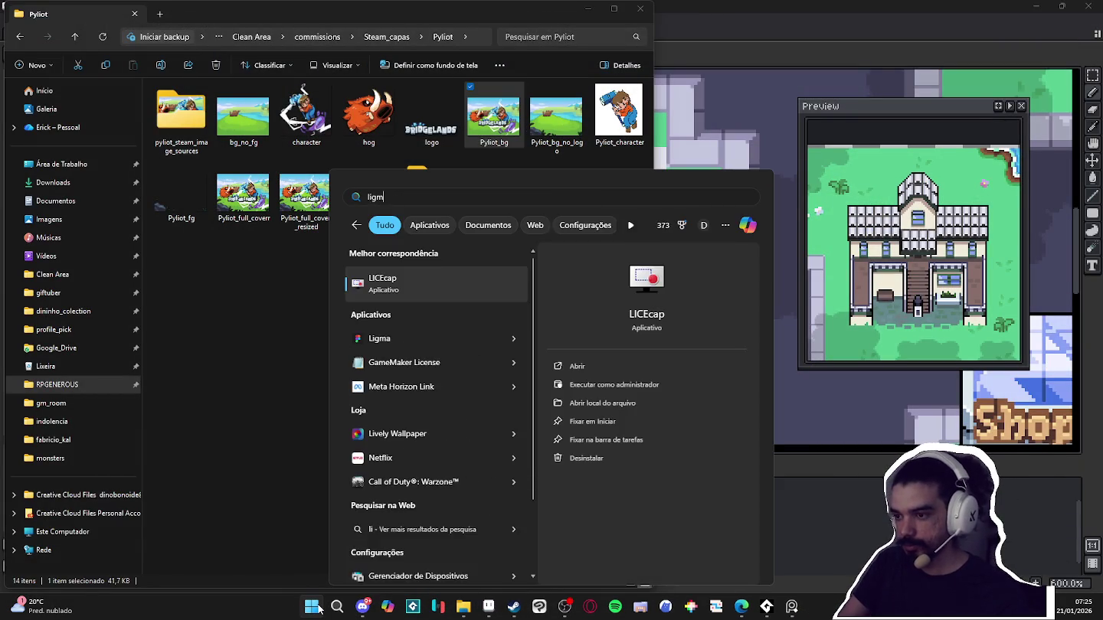
key("Return")
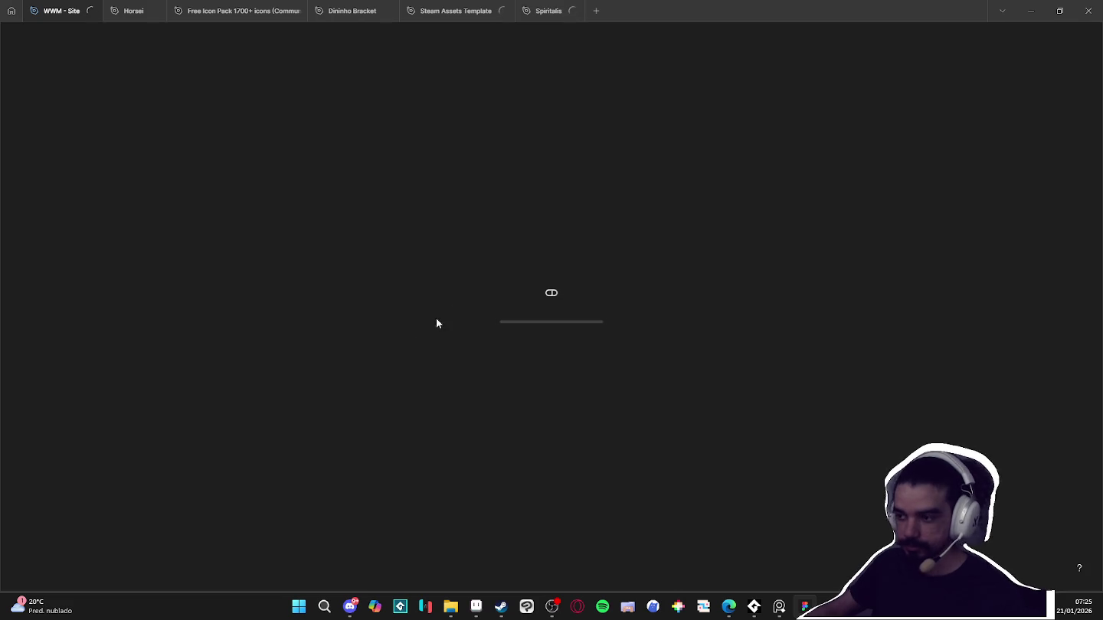
Bring up the Steam Assets Template file in Figma, then minimize Figma
left_click(254, 20)
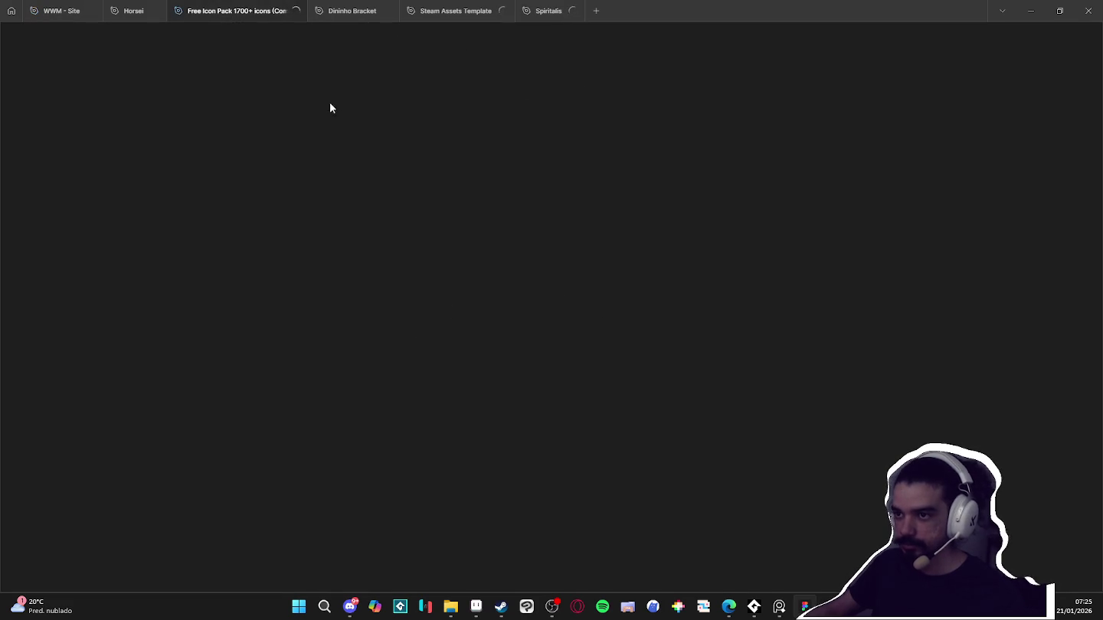
left_click(445, 14)
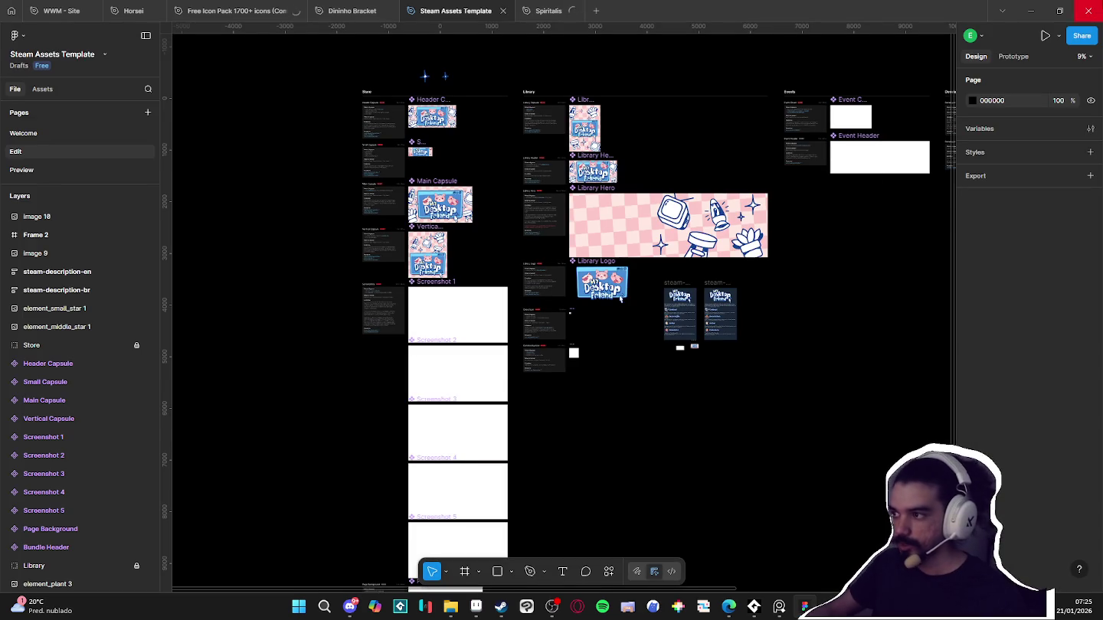
left_click(1031, 9)
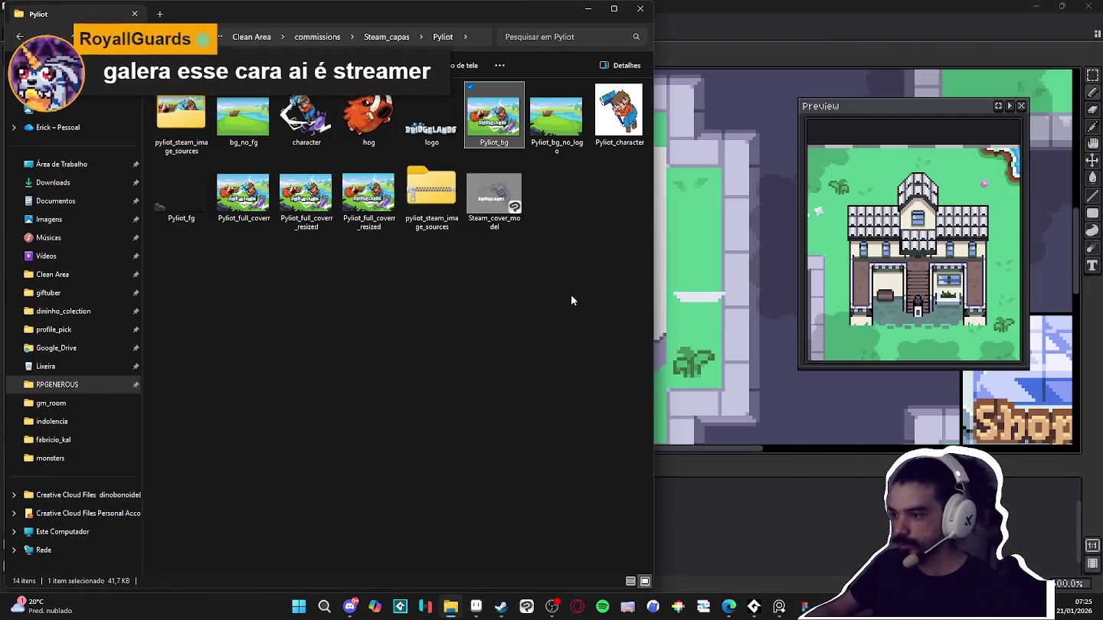
Drag Header Capsule.png from pyliot_steam_image_sources into Aseprite, inspect it, then close it
double_click(181, 126)
left_click(287, 136)
left_click(198, 136)
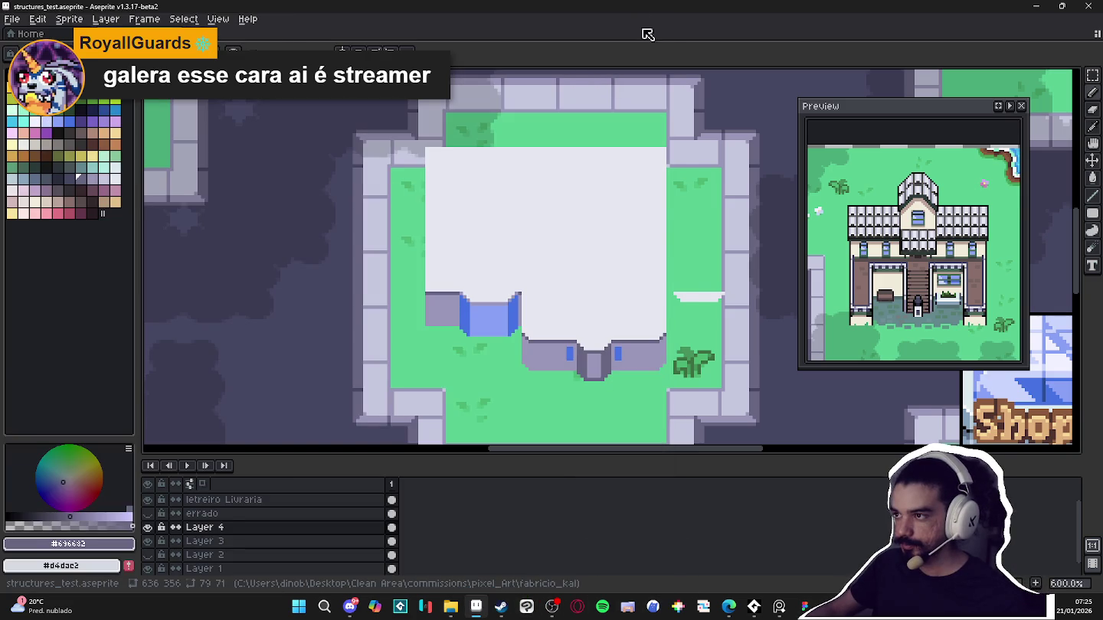
left_click_drag(517, 606, 630, 242)
left_click_drag(725, 278, 622, 283)
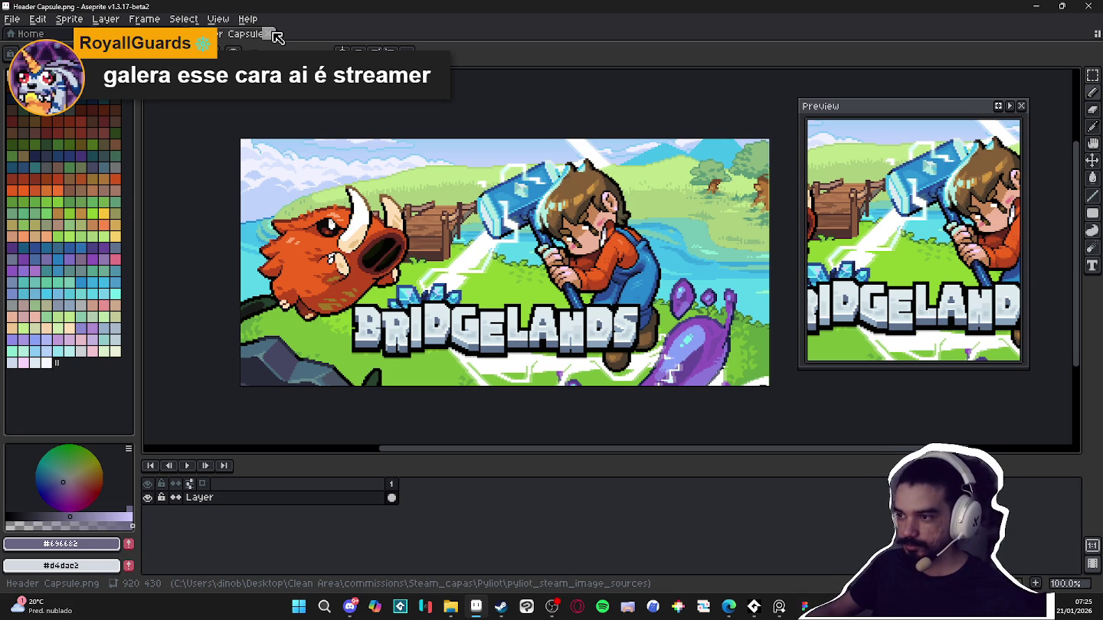
left_click(270, 34)
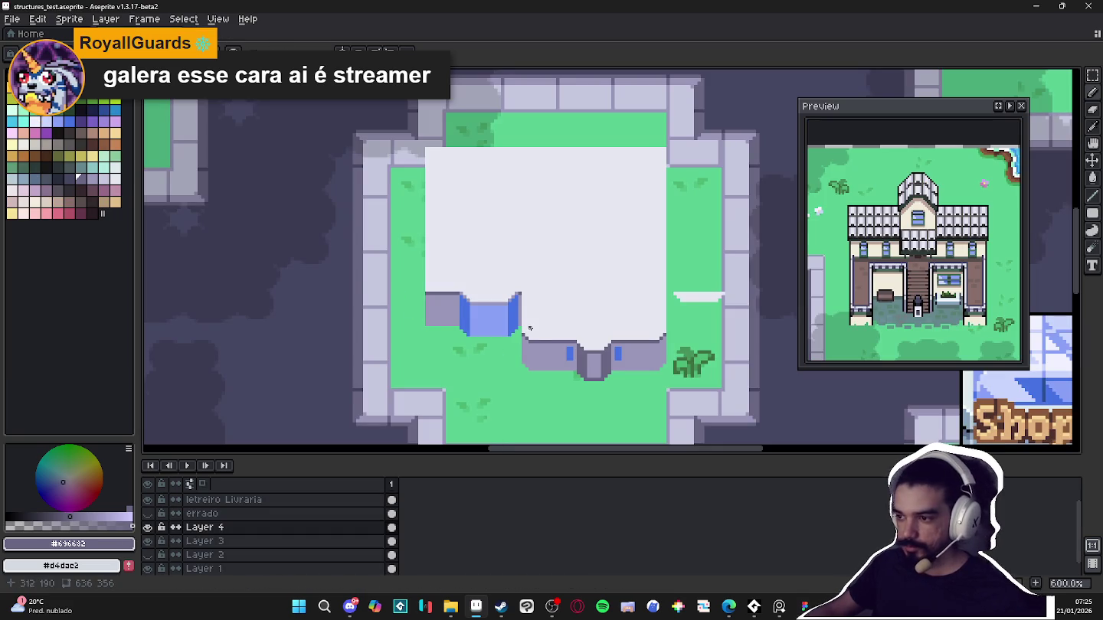
key("ctrl")
Undo the last eraser stroke and repaint the grey wing's bottom pixel row grass green
scroll(568, 333, "up", 2)
scroll(517, 337, "up", 2)
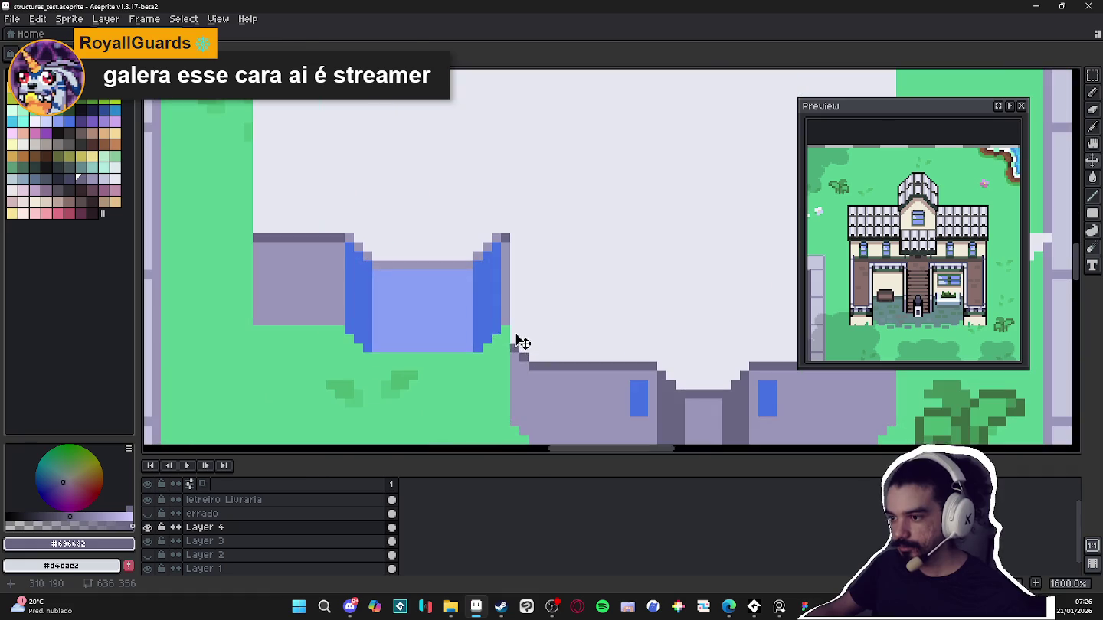
key("ctrl+z")
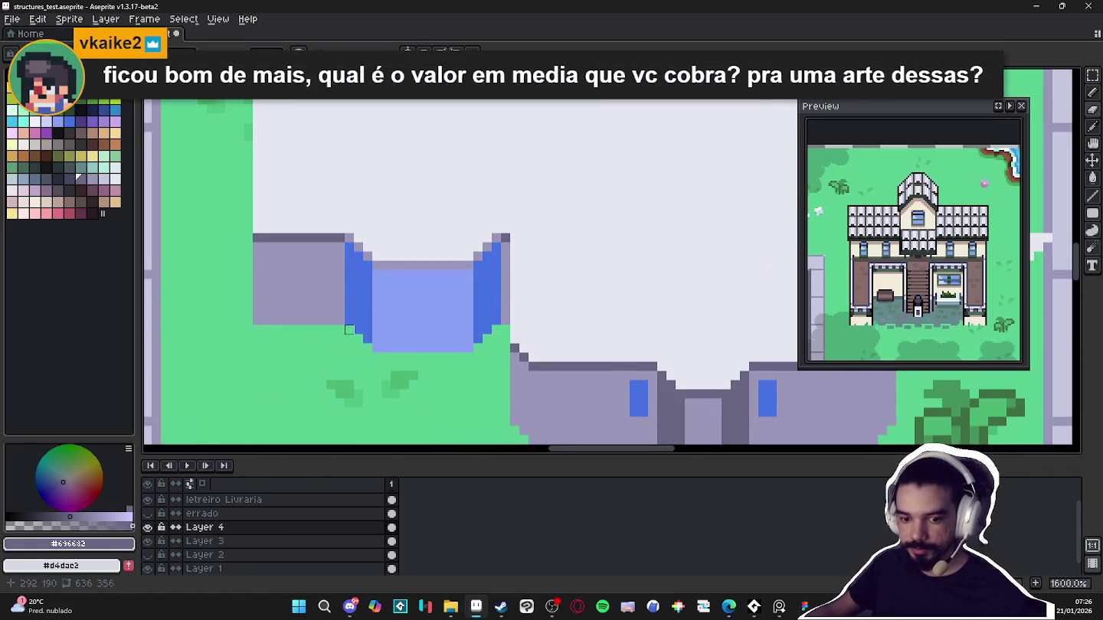
scroll(349, 329, "down", 2)
scroll(345, 327, "down", 1)
scroll(341, 325, "up", 3)
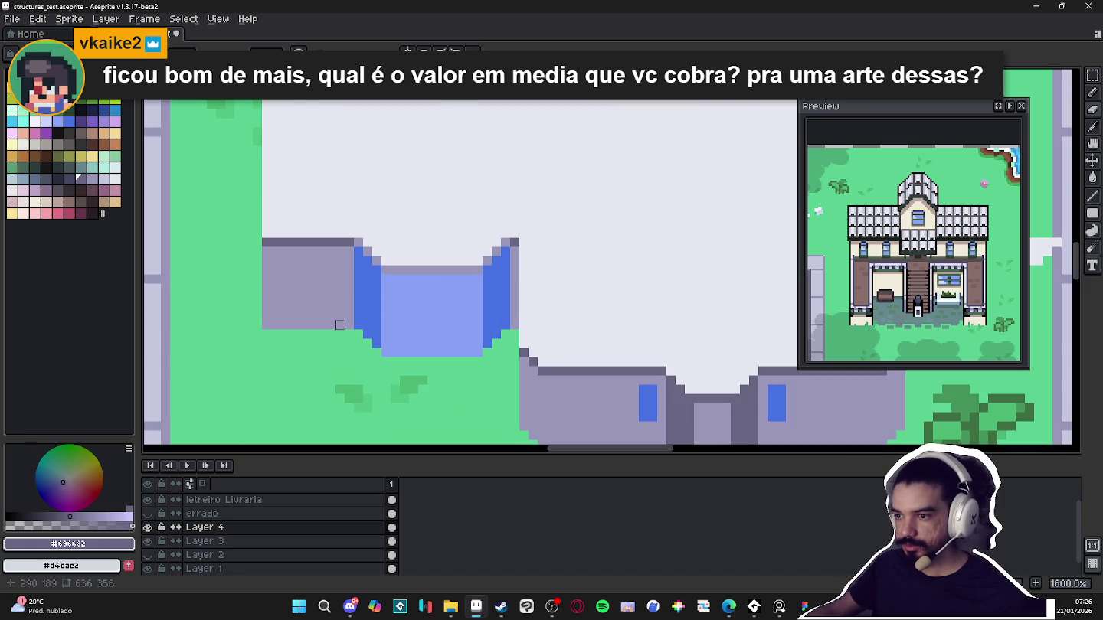
left_click_drag(337, 325, 257, 324)
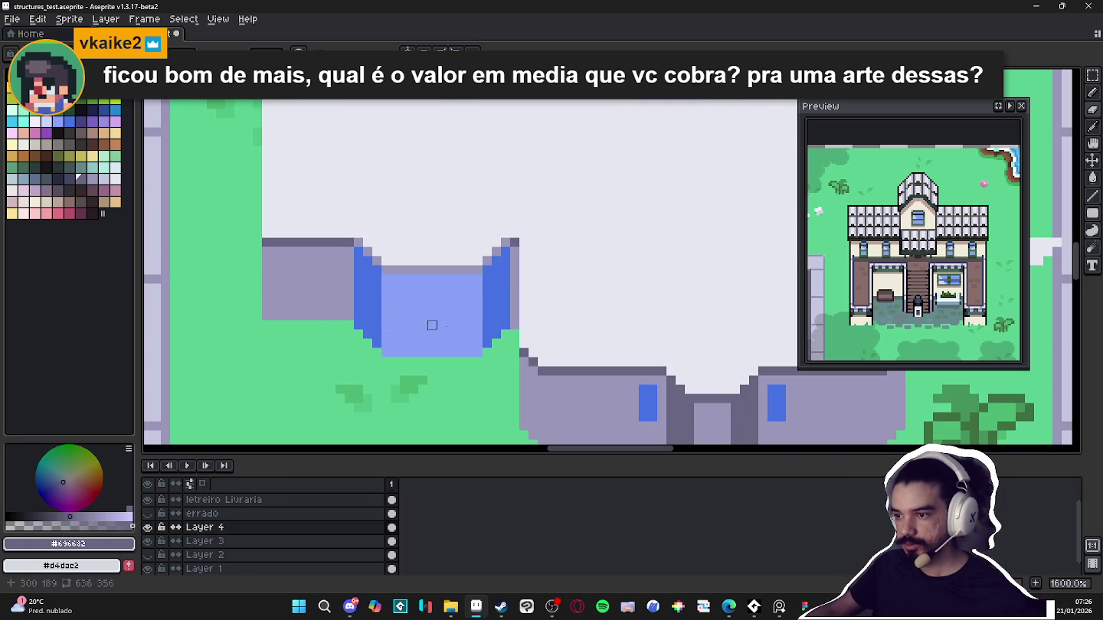
scroll(515, 325, "down", 1)
scroll(528, 360, "down", 1)
scroll(529, 360, "down", 1)
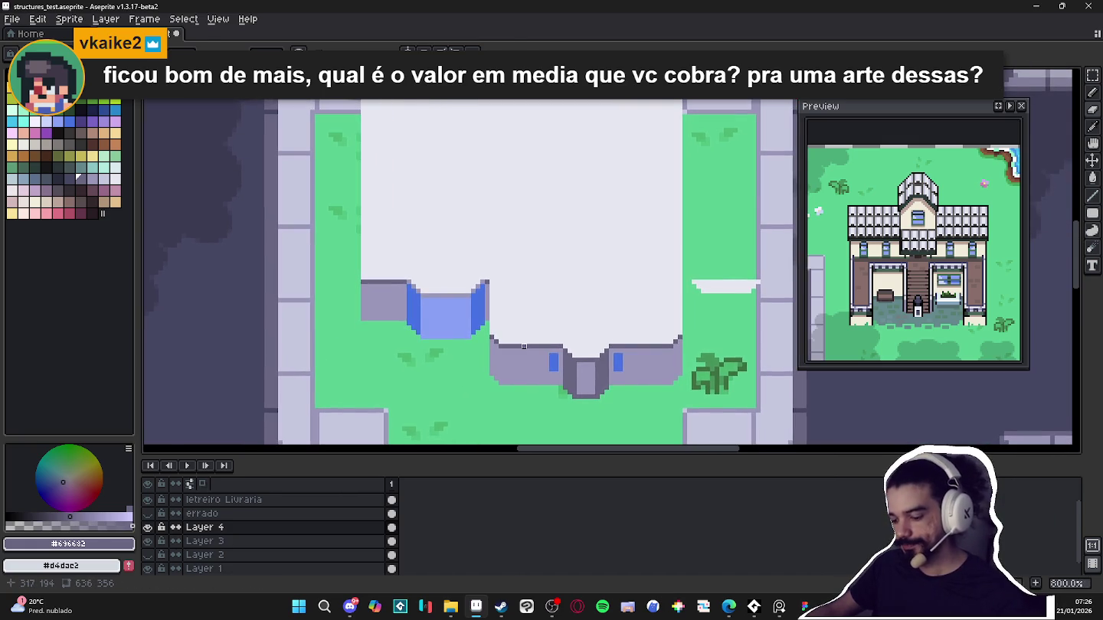
Duplicate the building front one storey higher, nudge it into place, and select the white roof
key("m")
scroll(473, 231, "down", 1)
left_click_drag(375, 116, 640, 381)
mouse_move(506, 242)
left_mouse_down()
mouse_move(554, 219)
mouse_move(507, 212)
left_mouse_up()
key("b")
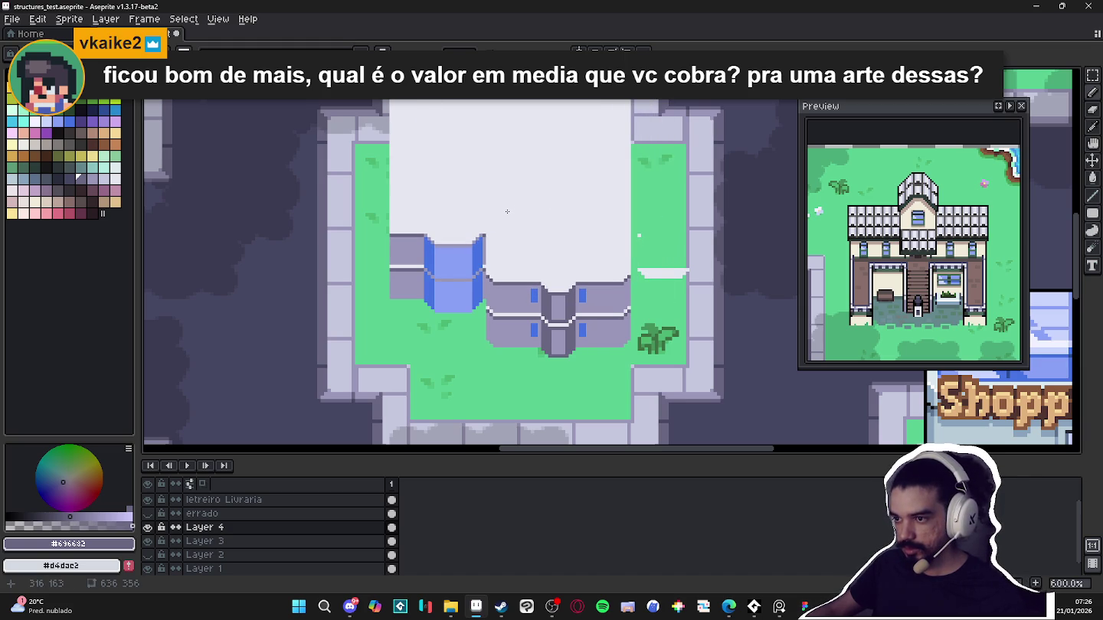
left_click_drag(507, 212, 508, 216)
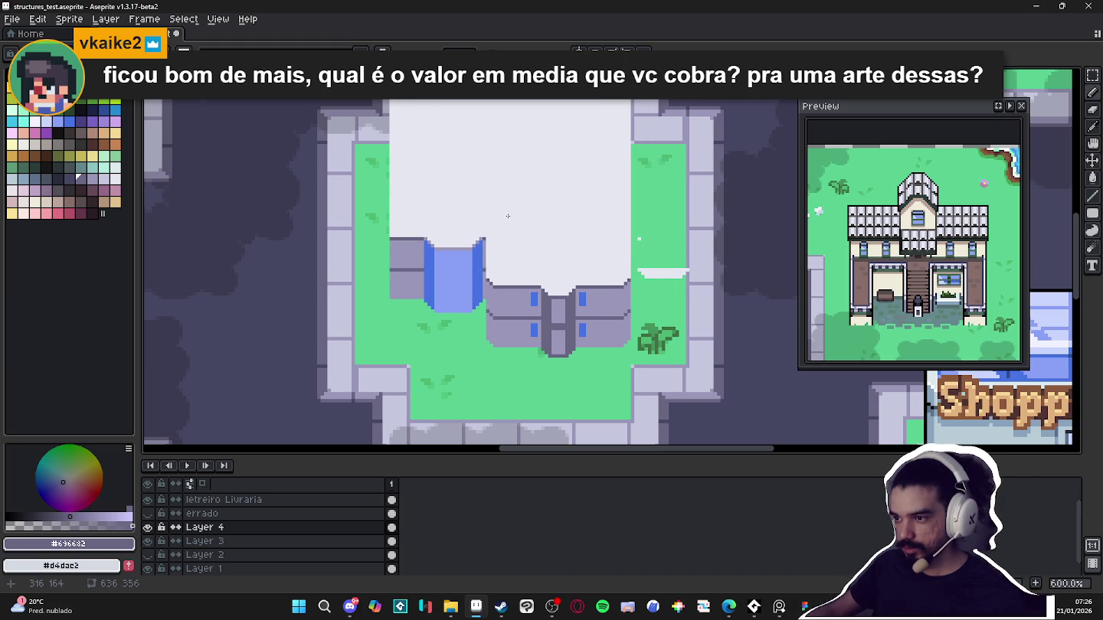
key("Down")
key("Down")
key("Down")
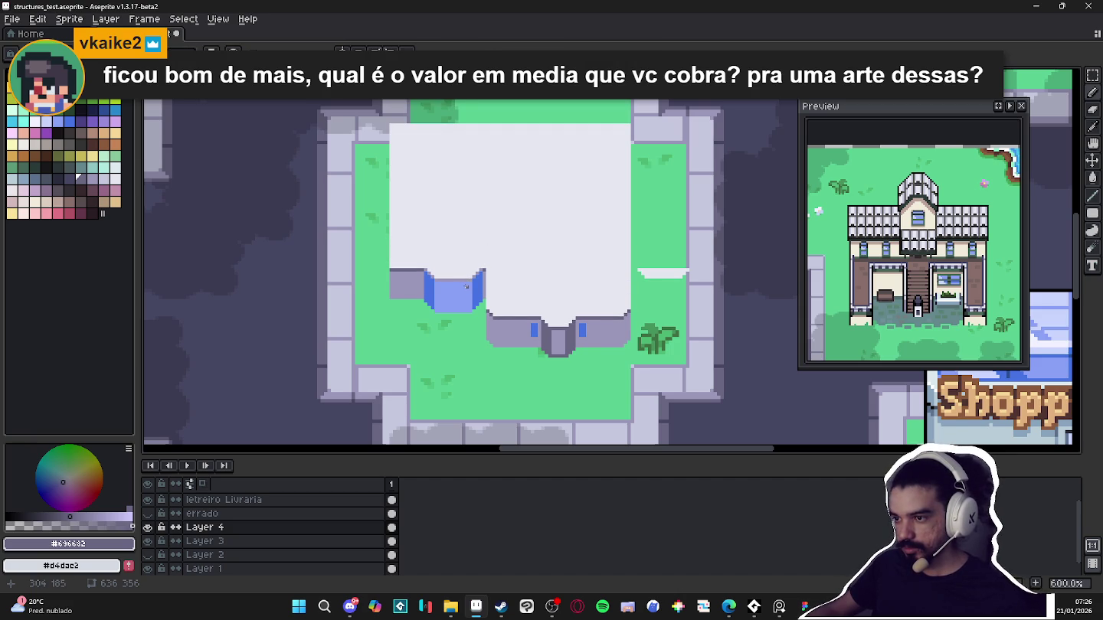
scroll(467, 286, "up", 3)
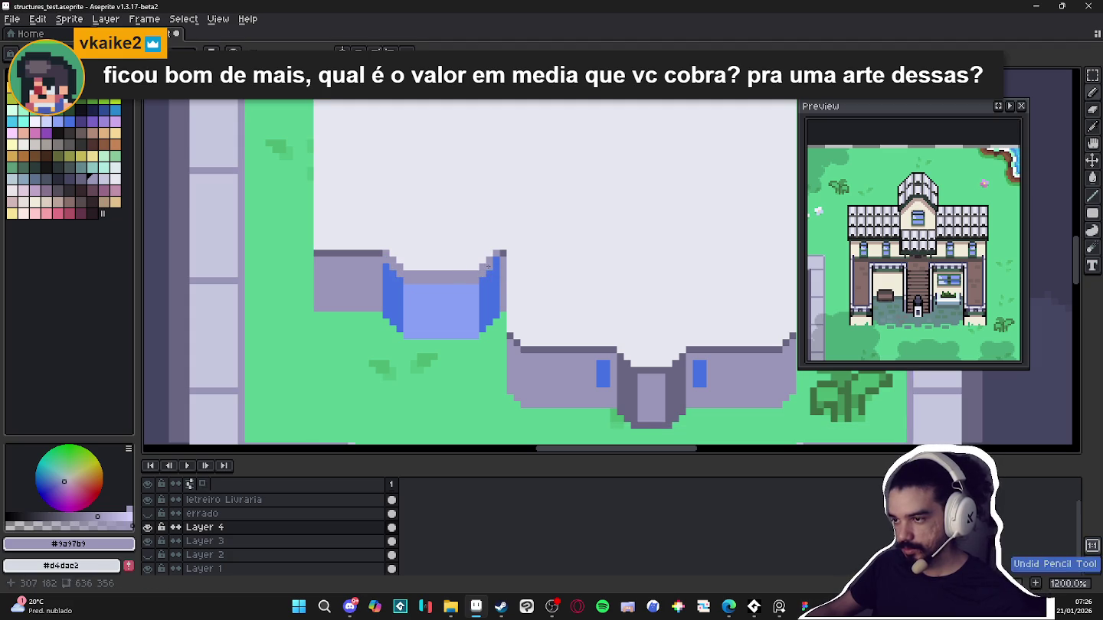
scroll(490, 269, "down", 5)
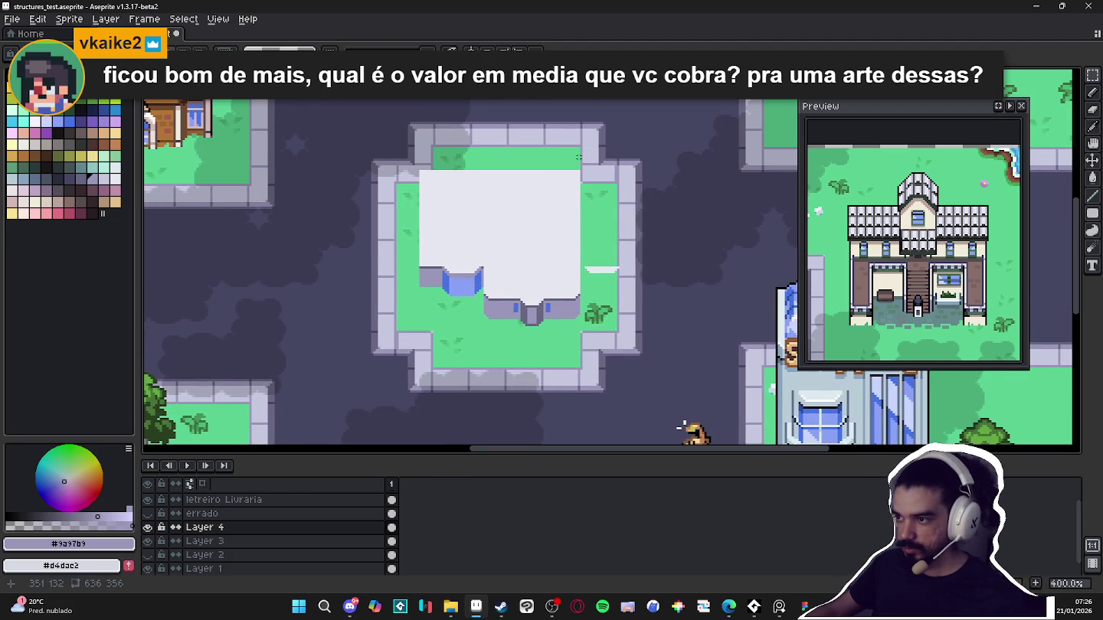
left_click_drag(581, 157, 406, 337)
Lift the white flat roof up onto the new top storey, undoing a stray pasted copy
left_click_drag(498, 242, 496, 161)
key("b")
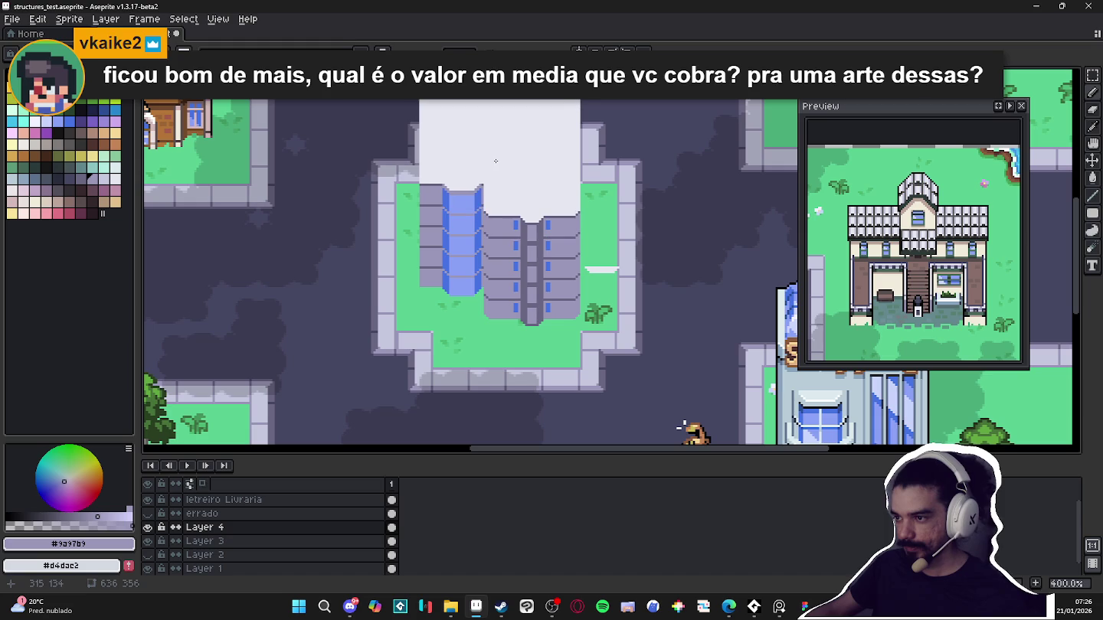
scroll(495, 161, "down", 2)
mouse_move(594, 143)
left_mouse_down()
mouse_move(587, 156)
mouse_move(593, 122)
left_mouse_up()
key("ctrl+v")
key("ctrl+z")
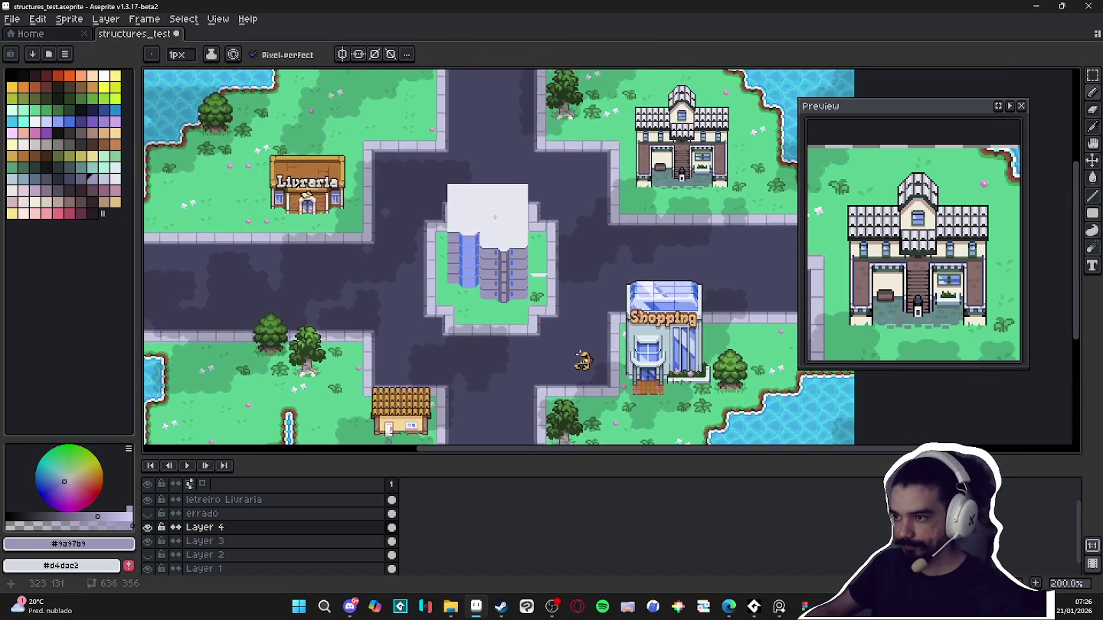
Pick a colour from the canvas and switch to drawing filled rectangles
scroll(467, 199, "up", 3)
key("alt")
scroll(546, 330, "down", 1)
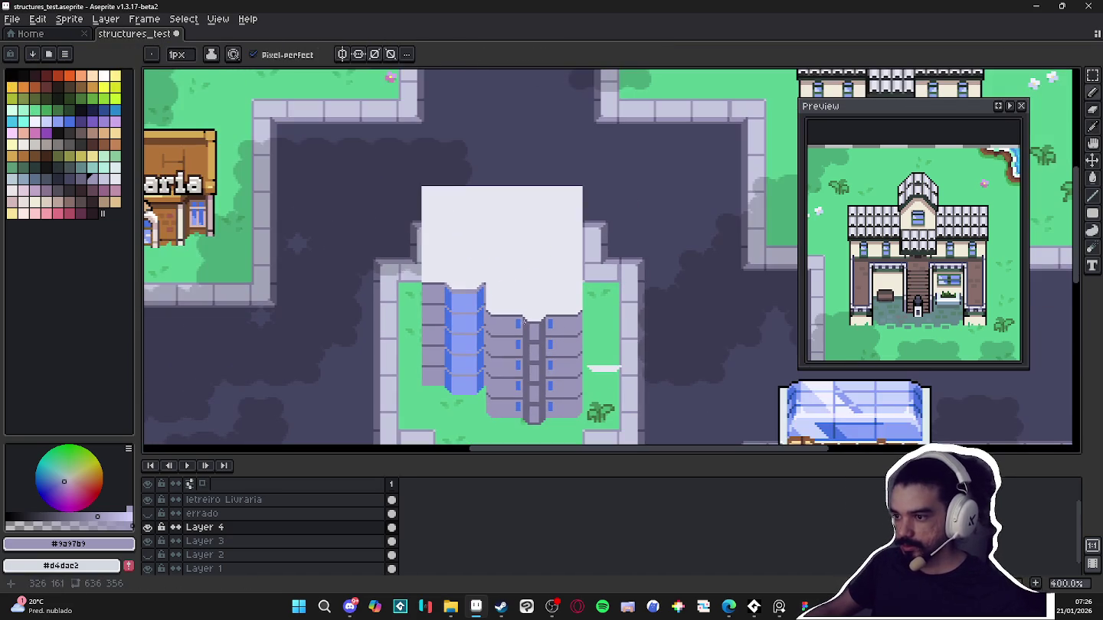
scroll(493, 337, "up", 1)
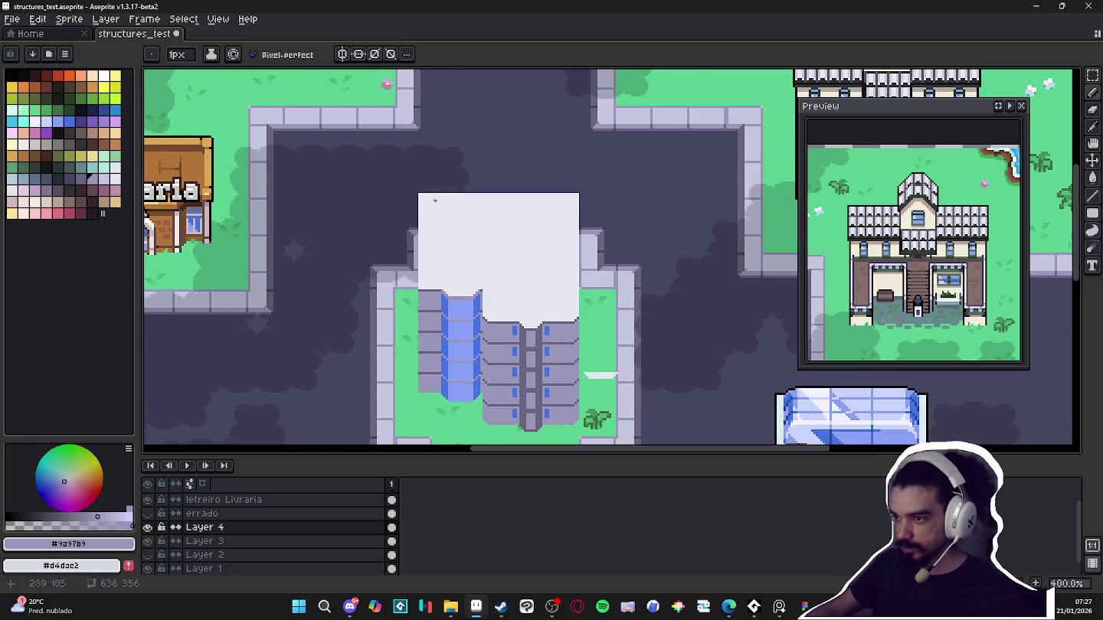
scroll(438, 200, "up", 3)
left_click(1093, 197)
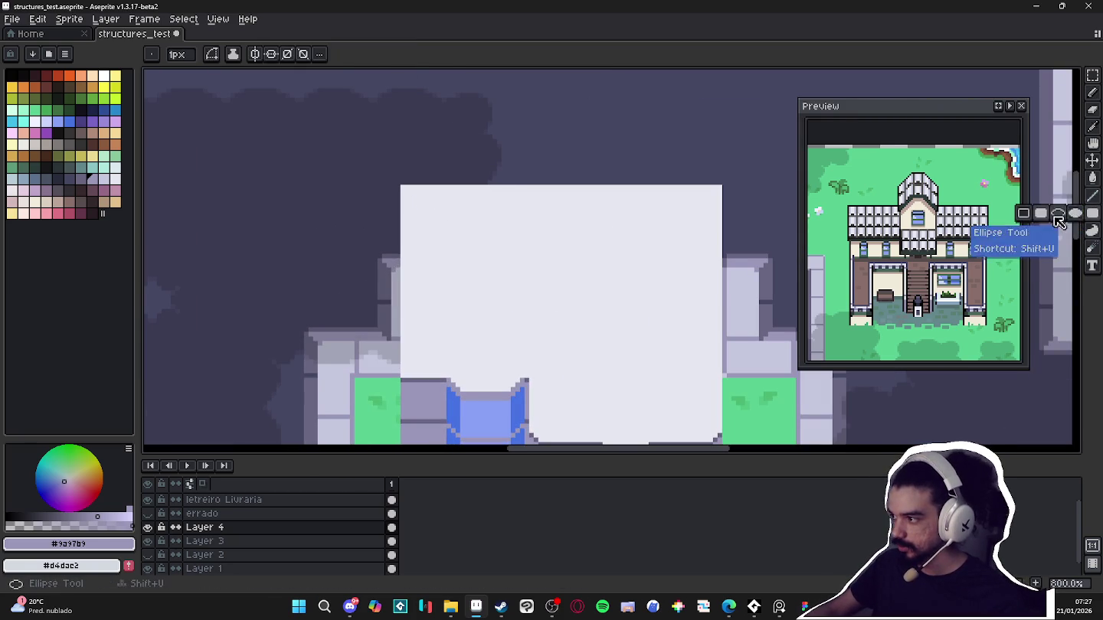
Draw a purple inset rectangle inside the white roof and tidy the notch with a pale lavender rim
mouse_move(457, 200)
left_mouse_down()
mouse_move(388, 139)
mouse_move(643, 314)
mouse_move(643, 305)
left_mouse_up()
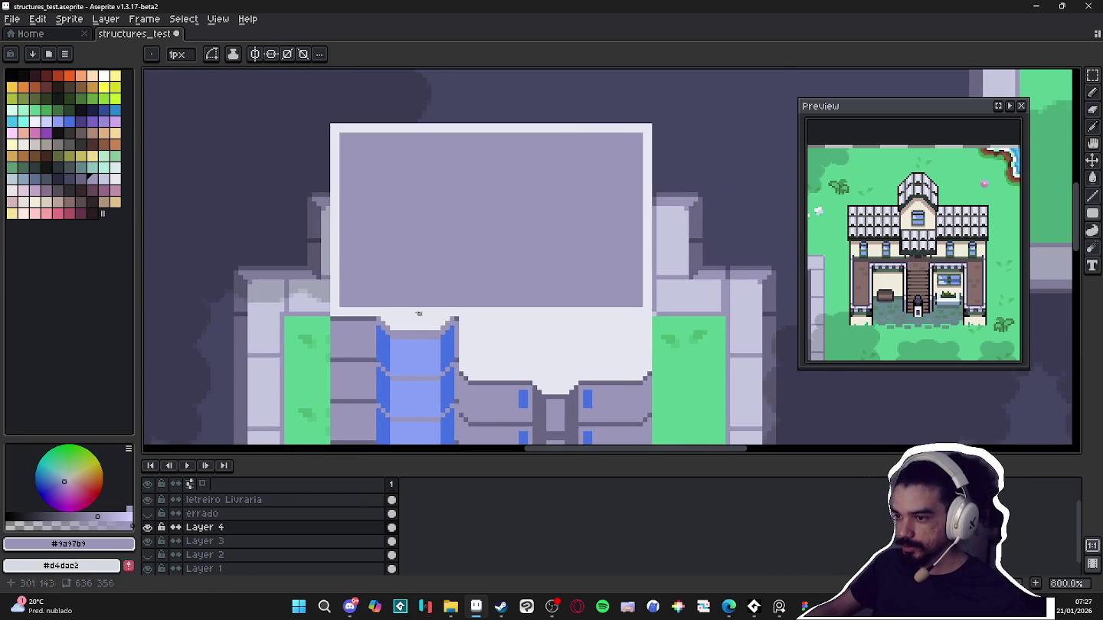
scroll(387, 314, "up", 3)
key("b")
mouse_move(389, 305)
left_mouse_down()
mouse_move(409, 324)
mouse_move(501, 320)
left_mouse_up()
key("ctrl+z")
key("ctrl+z")
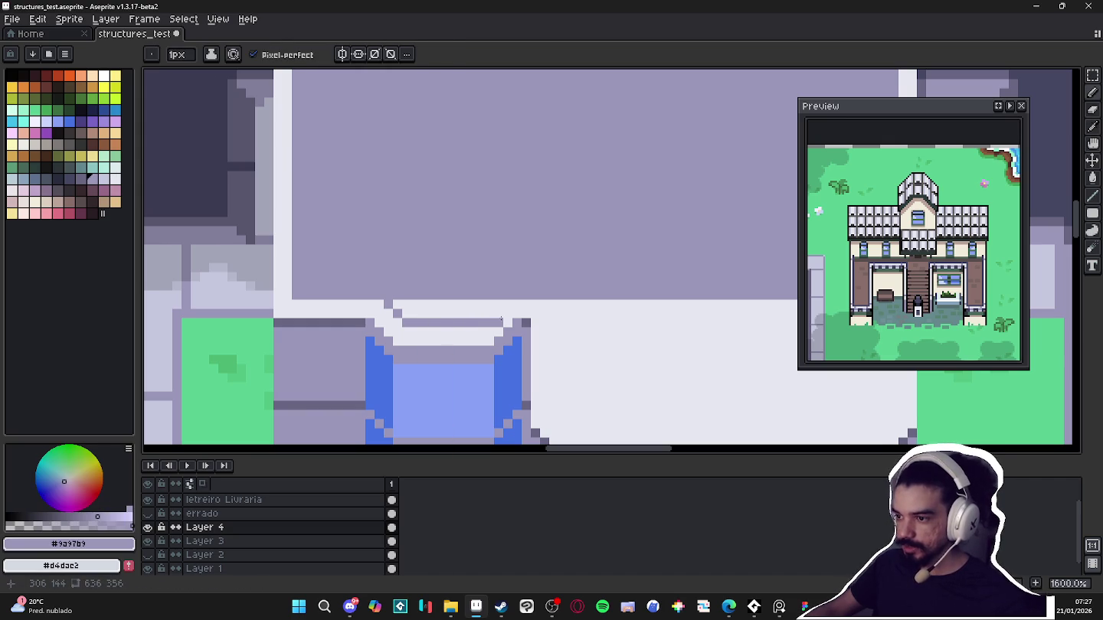
key("g")
left_click(452, 310)
key("b")
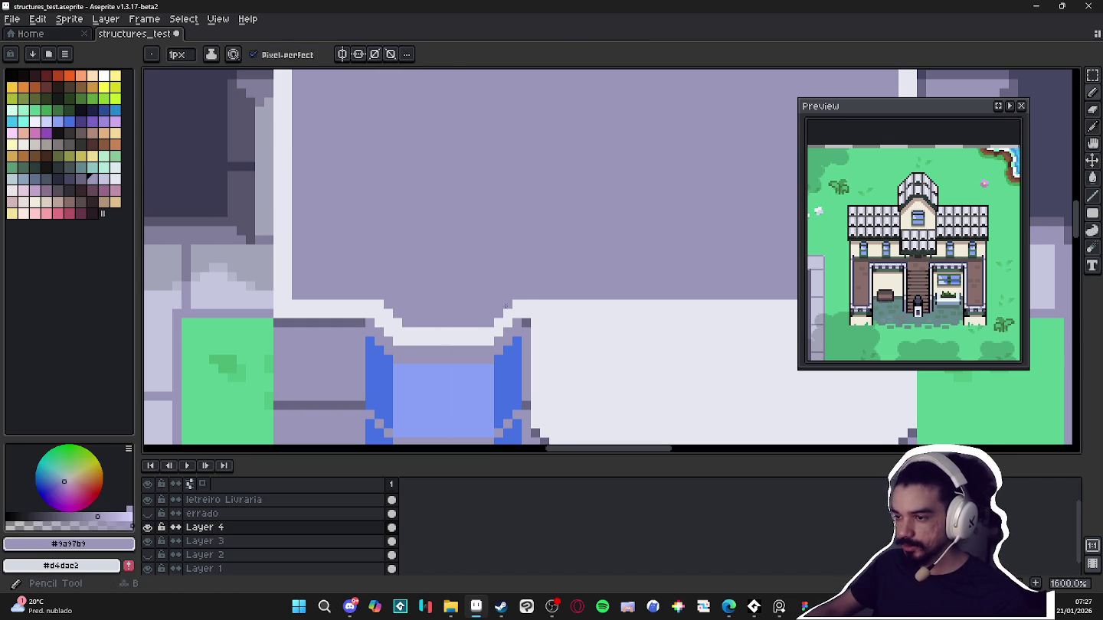
left_click(510, 307, "alt")
left_click_drag(508, 304, 496, 323)
Edge the lower roof section with vertical and horizontal purple lines
scroll(429, 310, "down", 1)
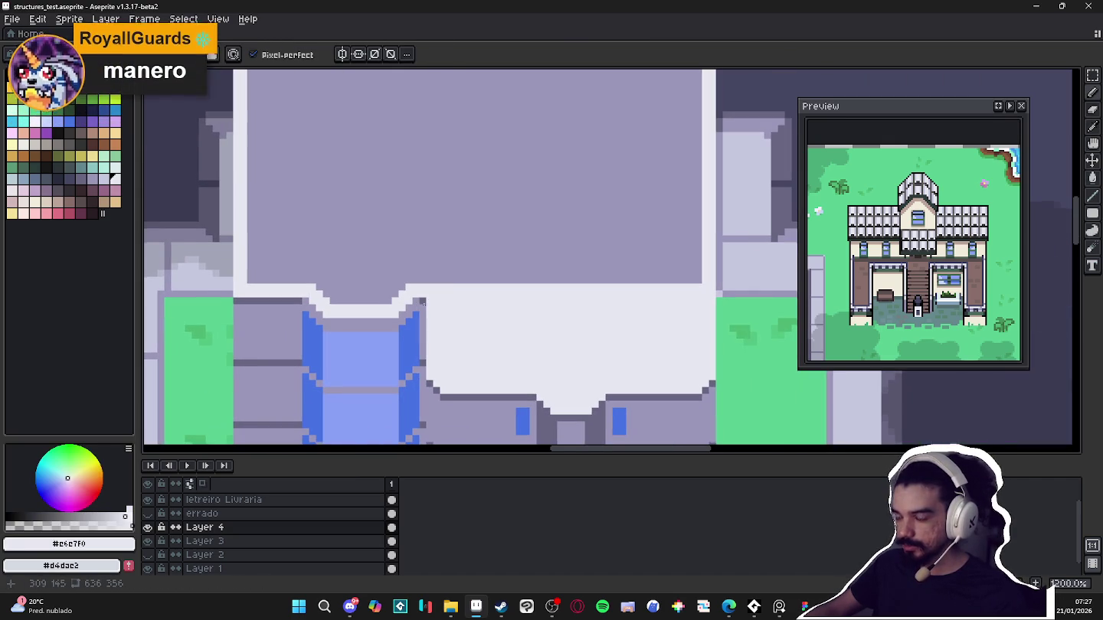
left_click(458, 266, "alt")
left_click_drag(443, 292, 450, 380)
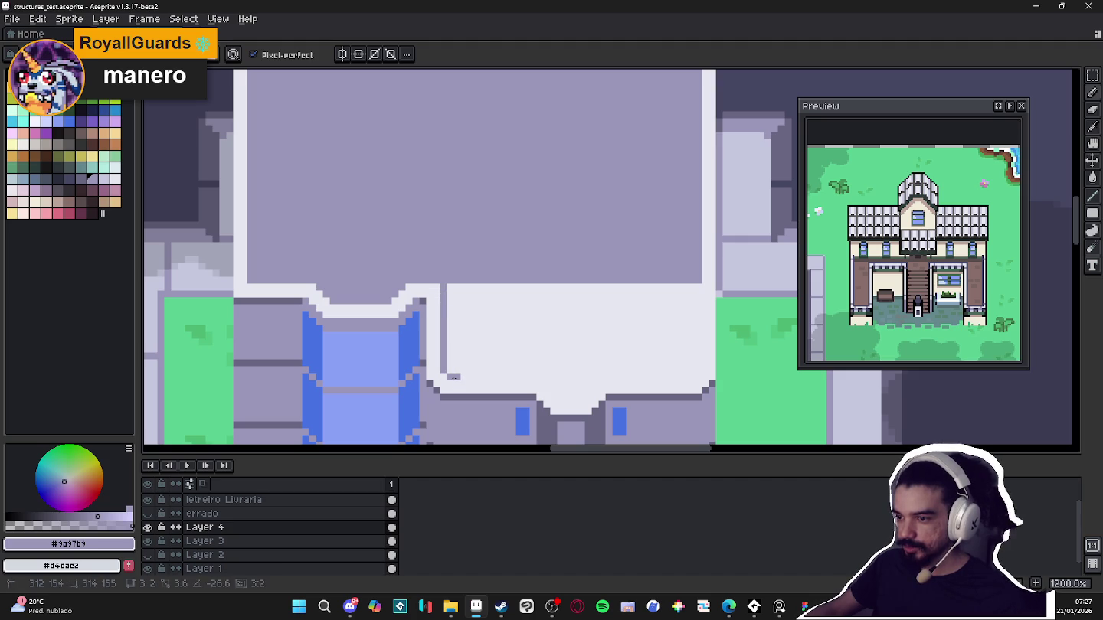
left_click_drag(451, 378, 540, 377)
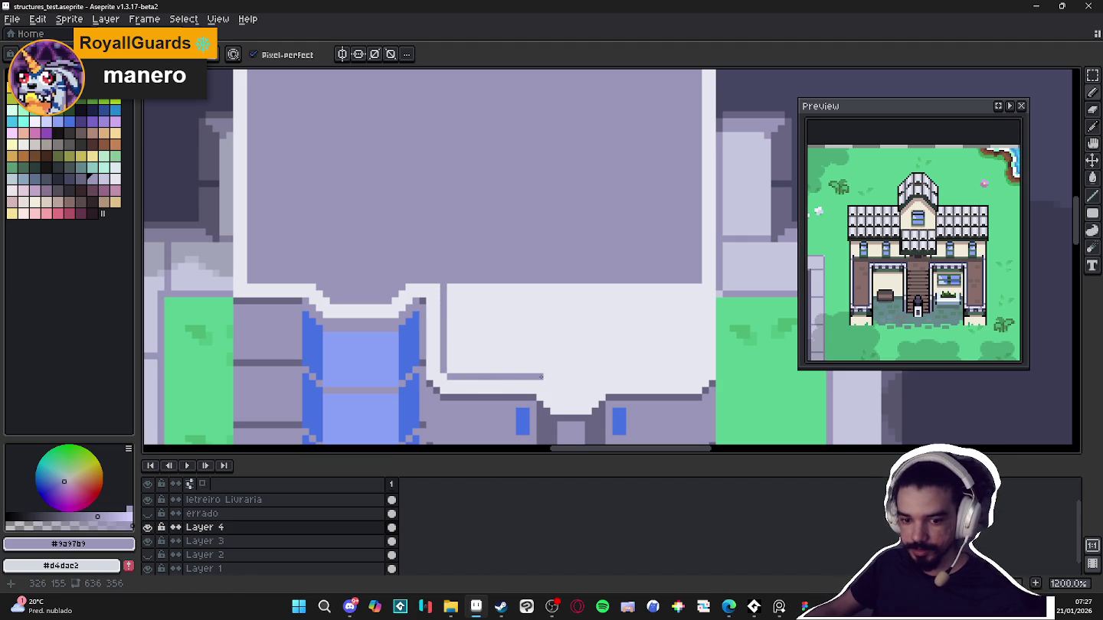
left_click(450, 609)
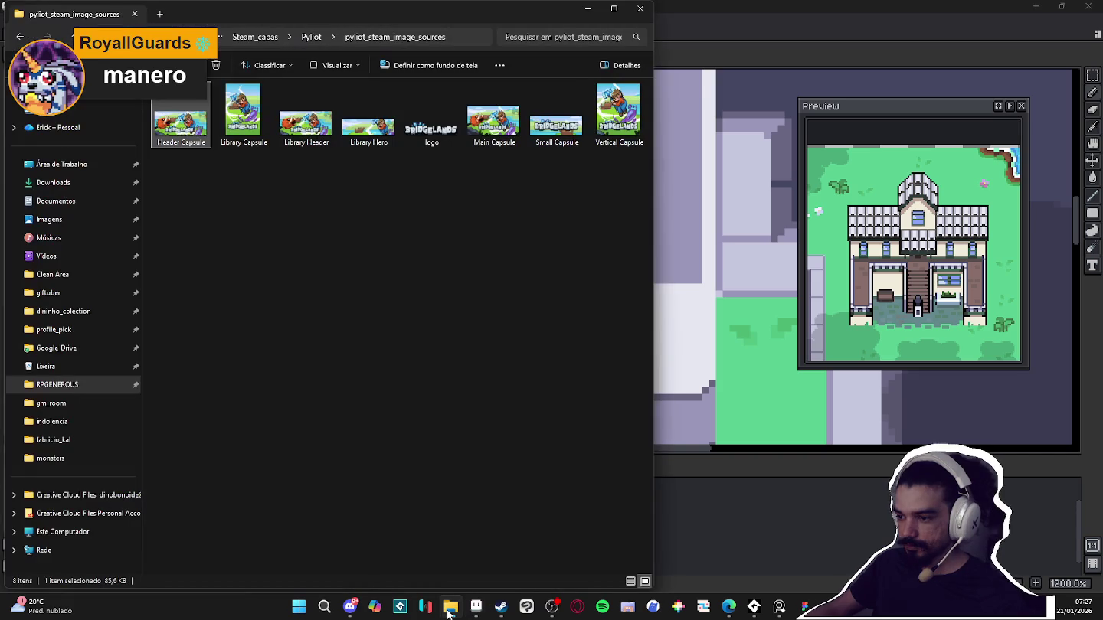
Navigate from RPGENEROUS up to pixel_Art and open hytale_icon_base.aseprite from the hytale_icons folder
left_click(77, 384)
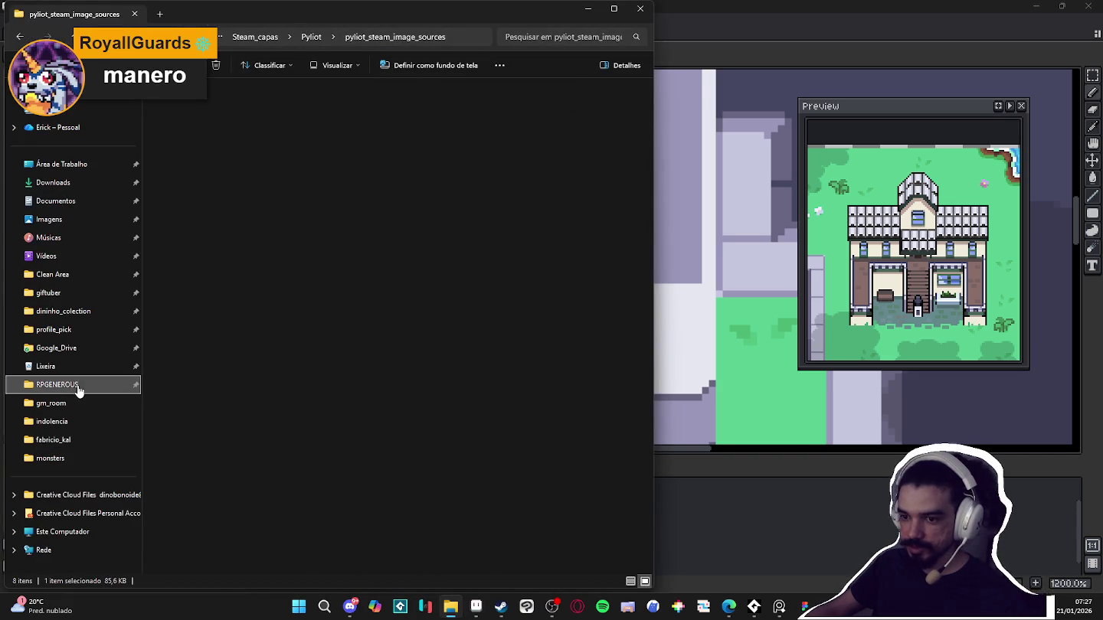
scroll(378, 328, "down", 1)
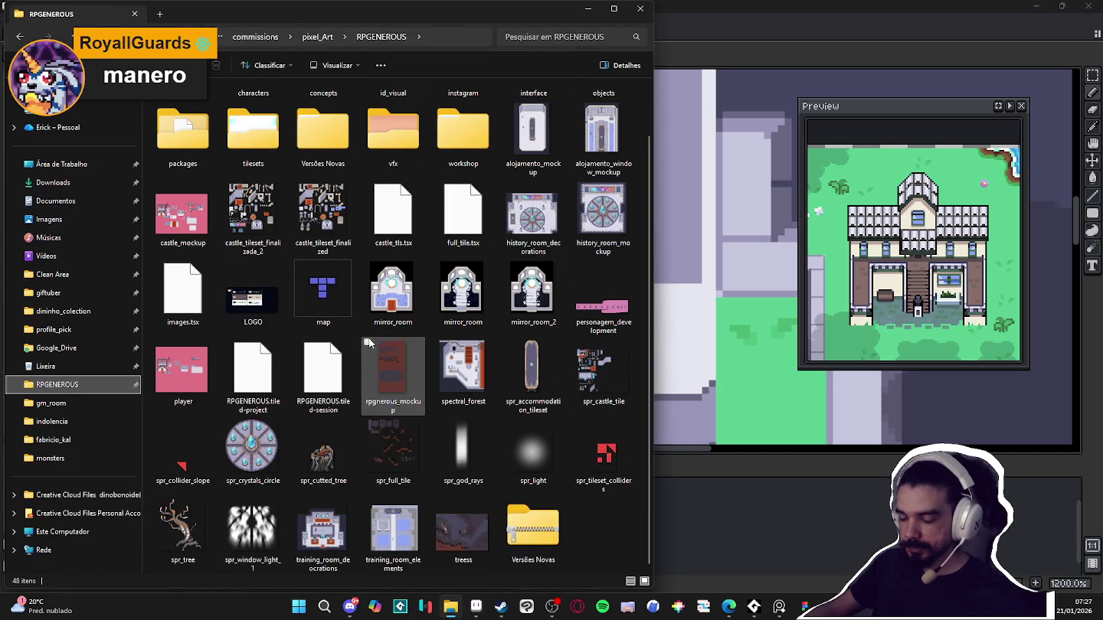
scroll(374, 339, "up", 1)
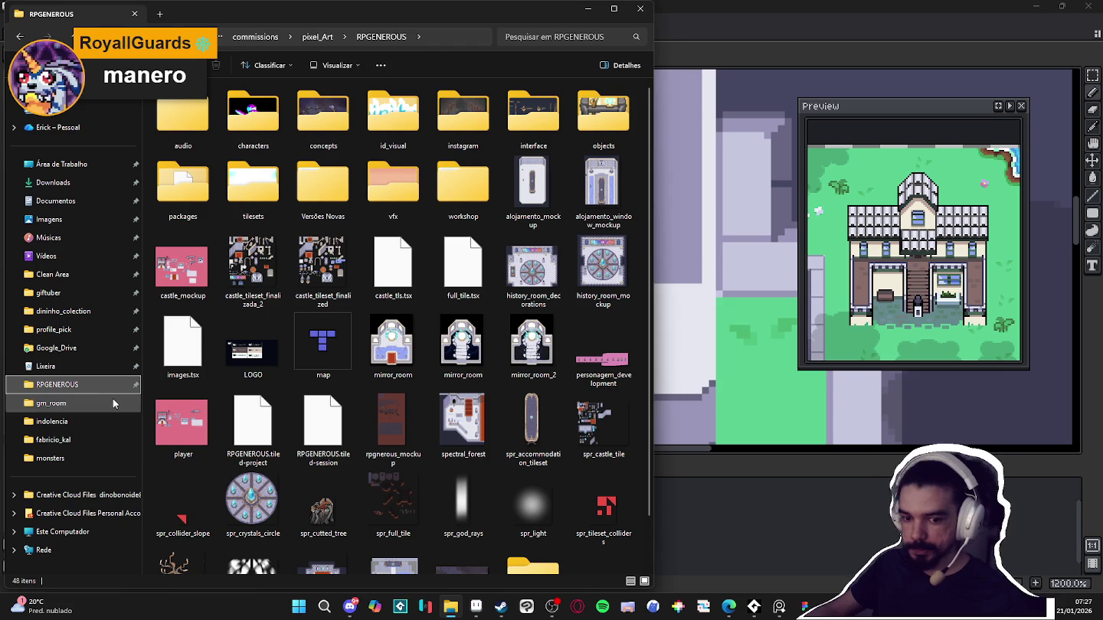
left_click(319, 37)
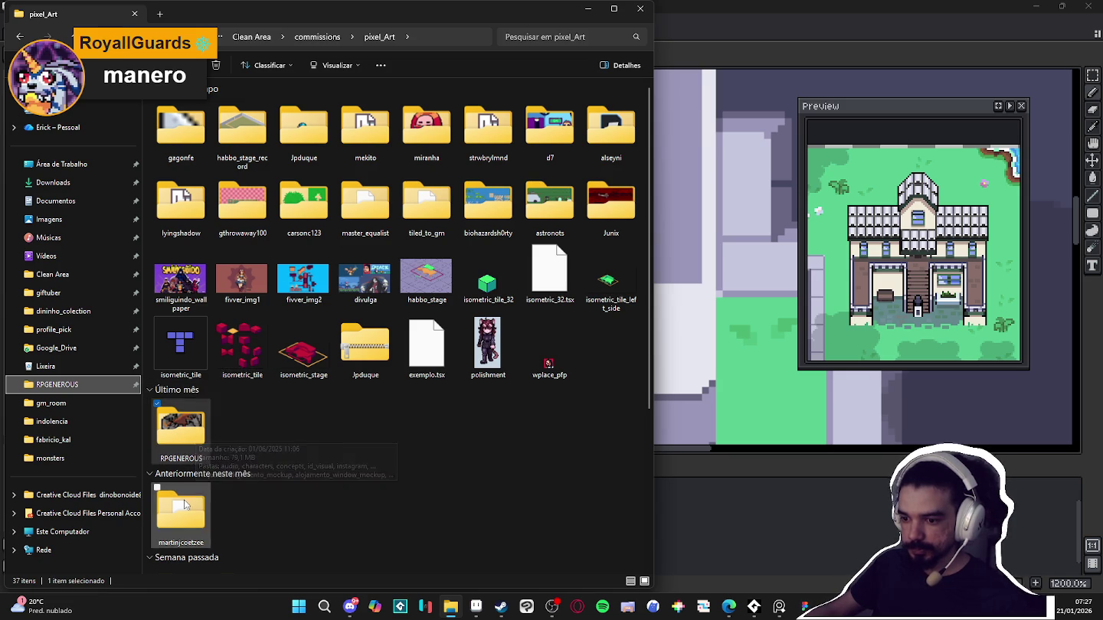
scroll(201, 481, "down", 3)
double_click(178, 527)
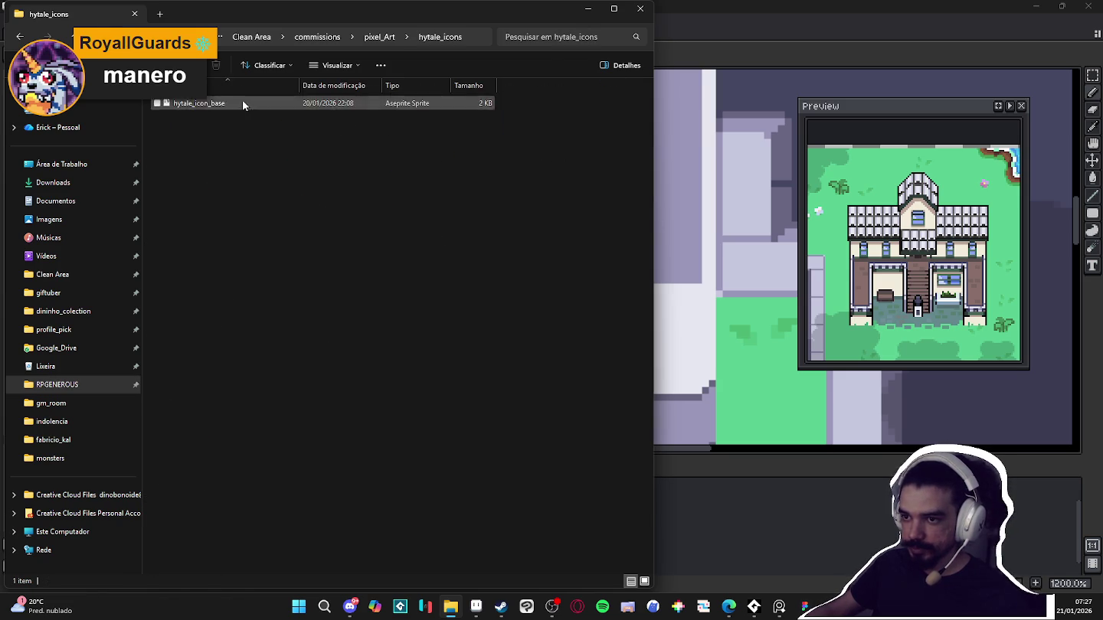
double_click(240, 102)
scroll(622, 273, "up", 2)
Zoom around the HYZ icon in Aseprite, then bring the Discord chat to the front
scroll(622, 273, "up", 1)
scroll(622, 273, "up", 1)
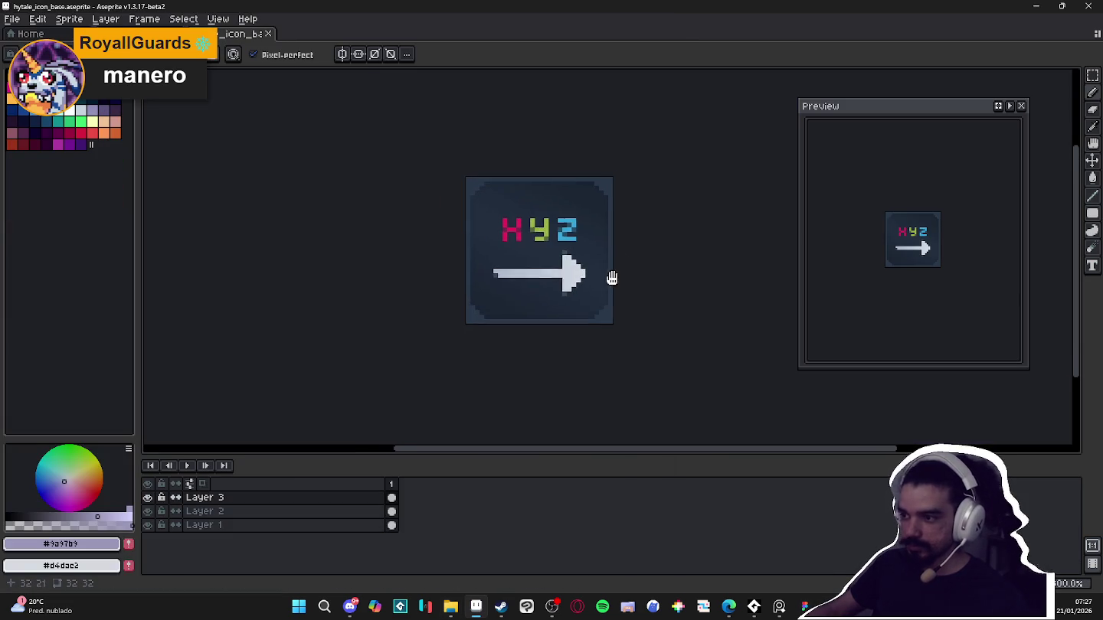
scroll(666, 283, "down", 1)
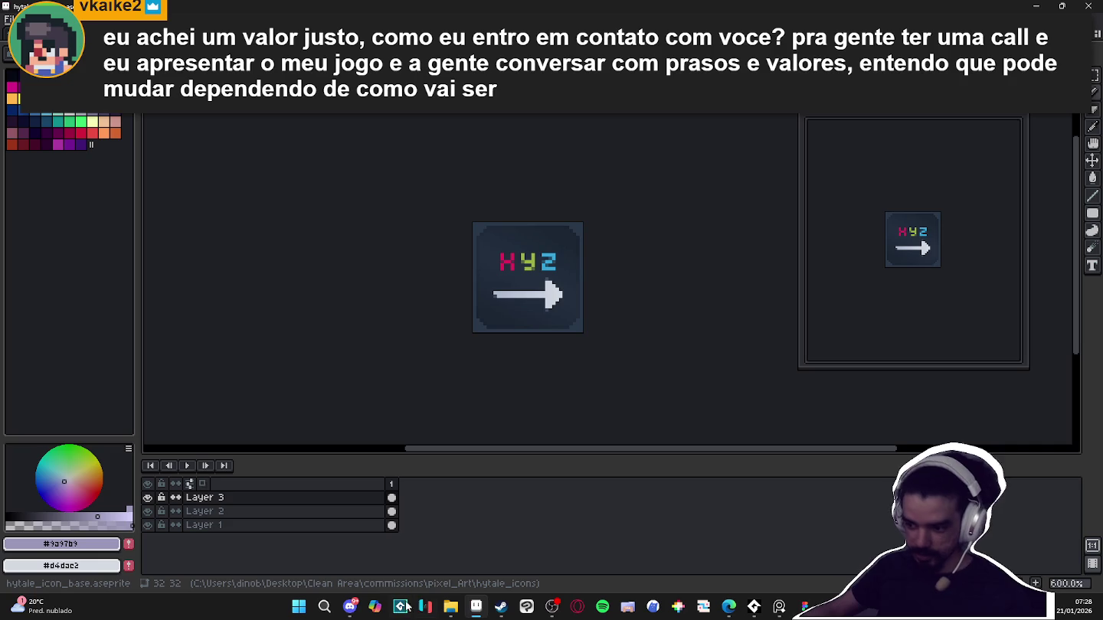
left_click(351, 606)
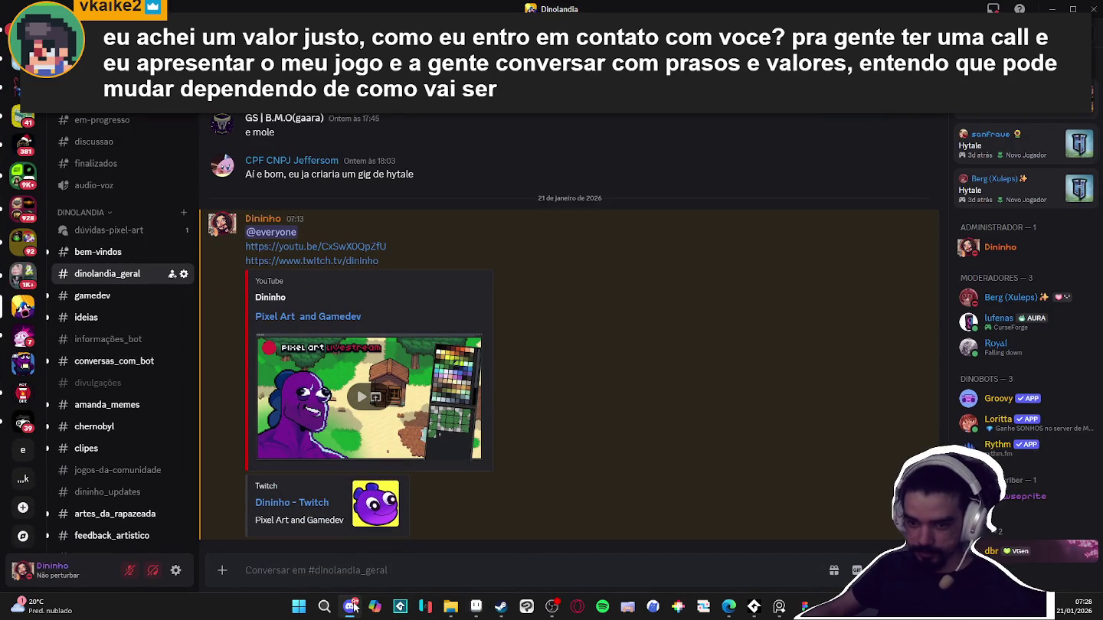
left_click(351, 607)
left_click(352, 606)
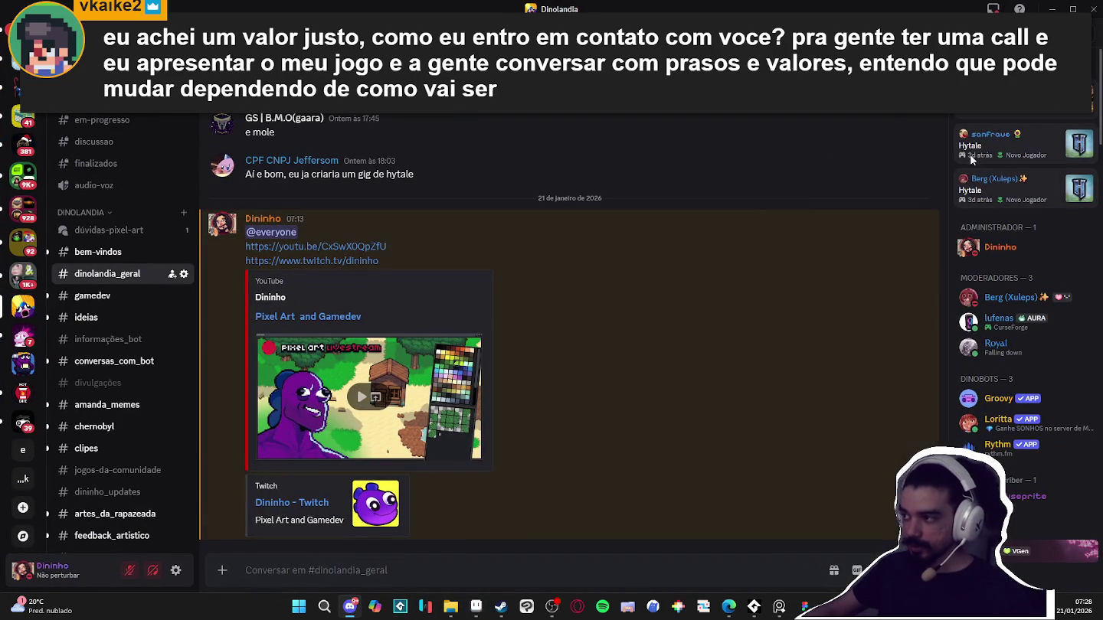
scroll(1023, 339, "down", 3)
scroll(1023, 339, "down", 4)
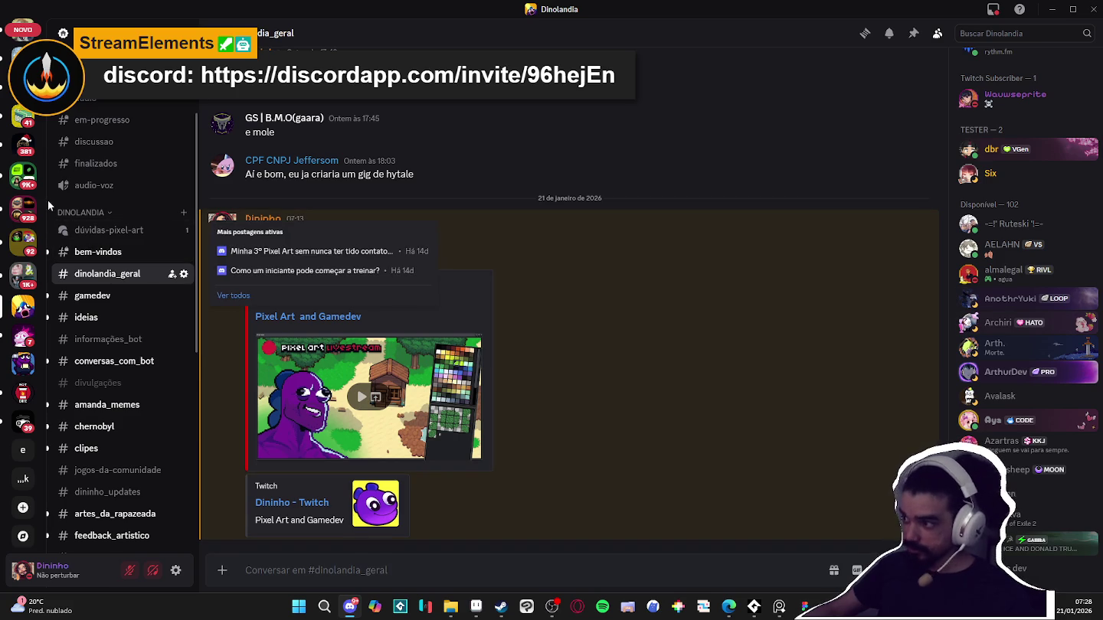
scroll(43, 187, "down", 3)
scroll(43, 187, "down", 3)
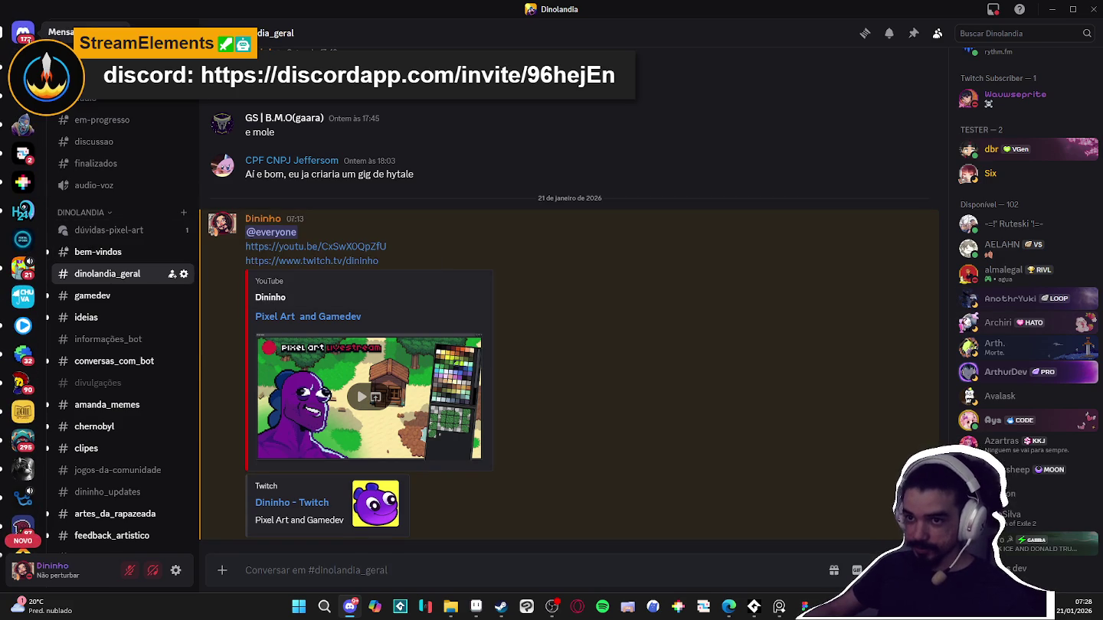
left_click(1053, 10)
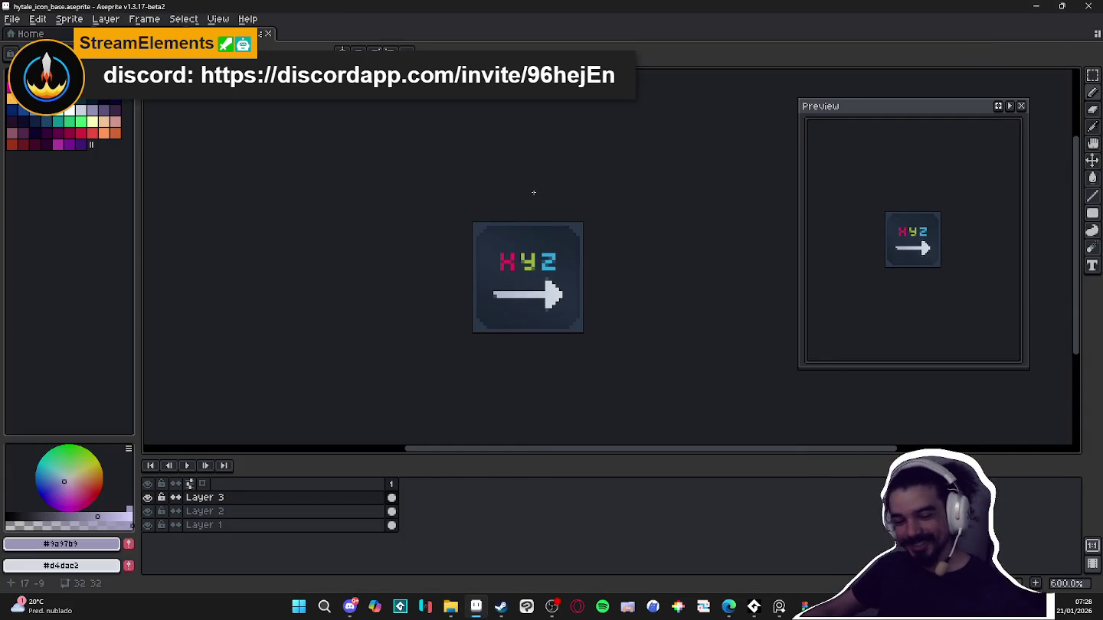
Return to structures_test and bucket-fill the white lower roof with lavender
key("ctrl+Tab")
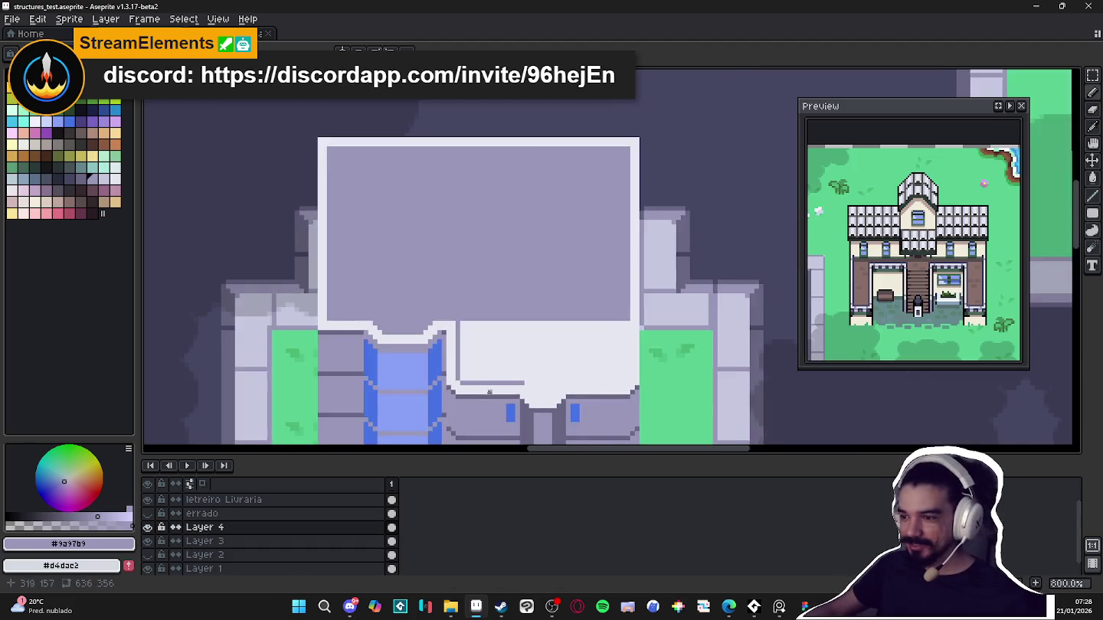
scroll(486, 396, "up", 3)
mouse_move(539, 393)
left_mouse_down()
mouse_move(423, 273)
mouse_move(502, 301)
mouse_move(655, 262)
left_mouse_up()
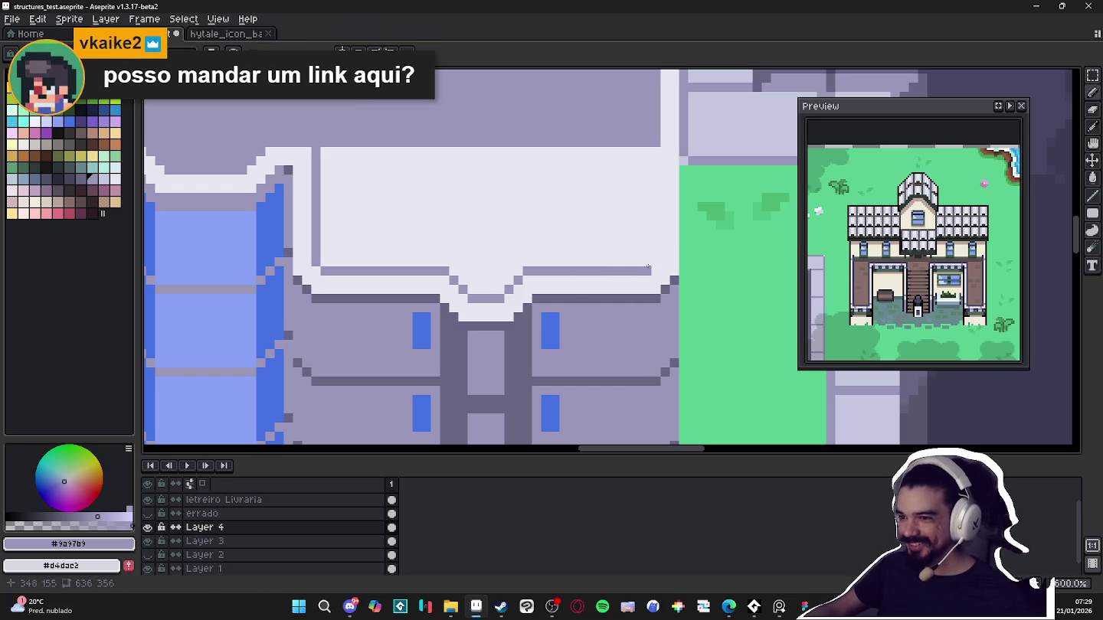
scroll(655, 254, "down", 3)
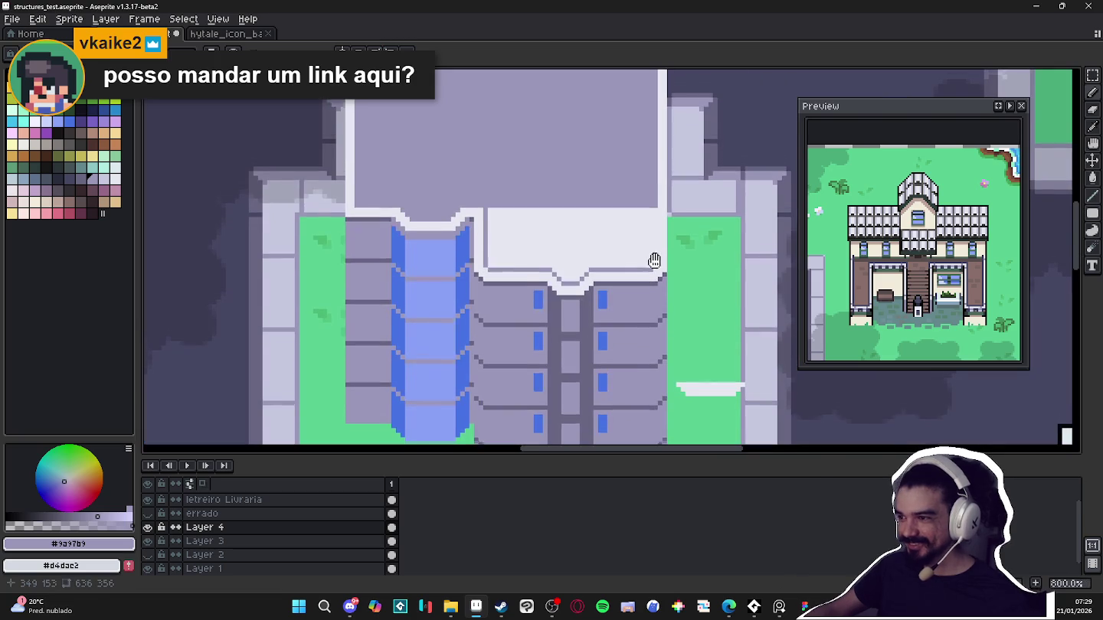
key("g")
left_click(613, 246)
Pick the darker roof shade #696682 and paint a dark strip along the roof's top edge
scroll(613, 247, "down", 3)
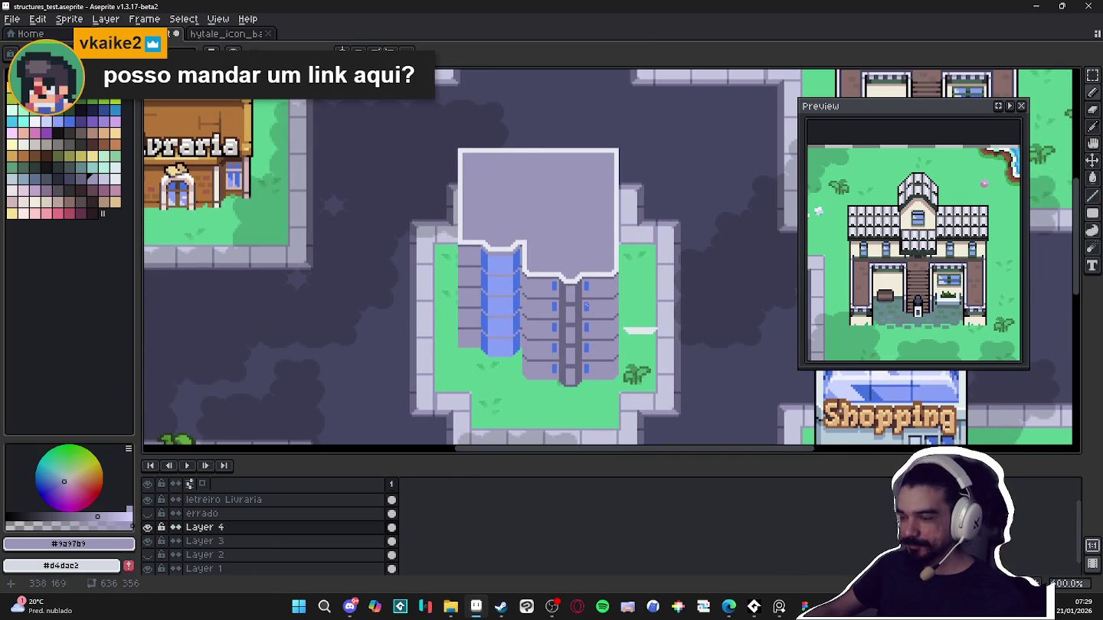
scroll(549, 294, "up", 1)
left_click(574, 288, "alt")
left_click_drag(522, 207, 521, 249)
scroll(447, 165, "up", 1)
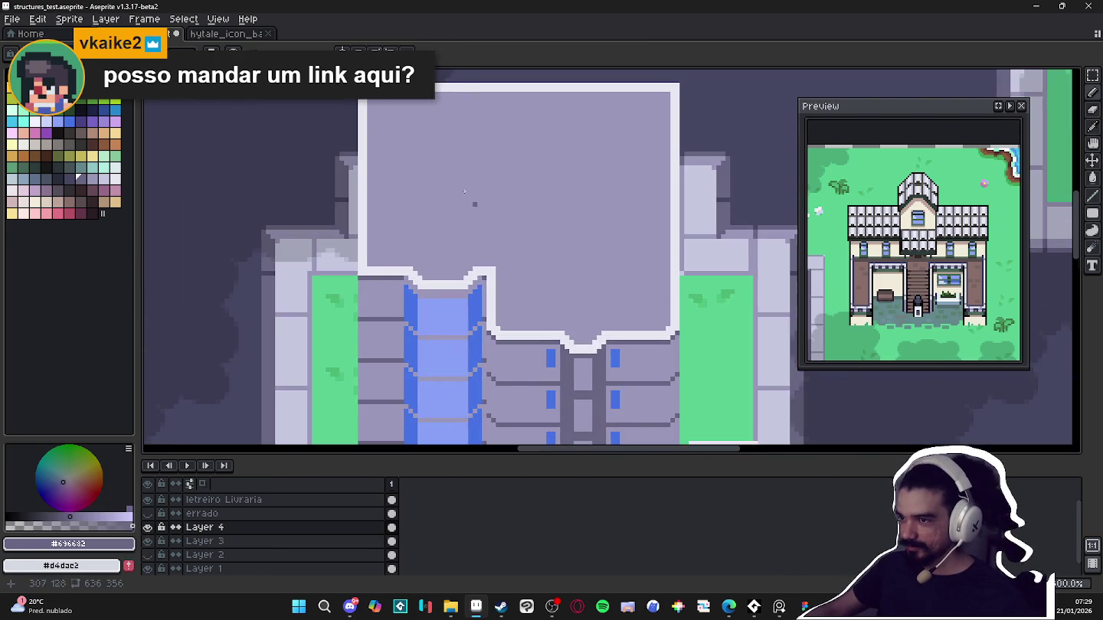
left_click_drag(448, 165, 420, 238)
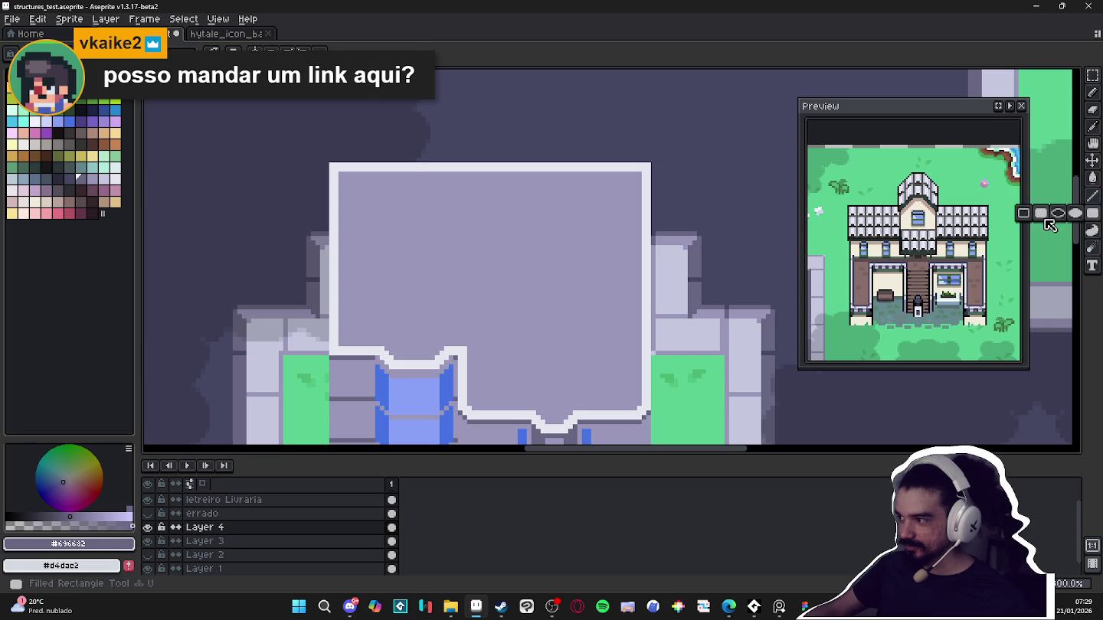
scroll(345, 165, "up", 2)
mouse_move(345, 164)
left_mouse_down()
mouse_move(172, 140)
mouse_move(233, 152)
mouse_move(663, 165)
left_mouse_up()
left_click(213, 146)
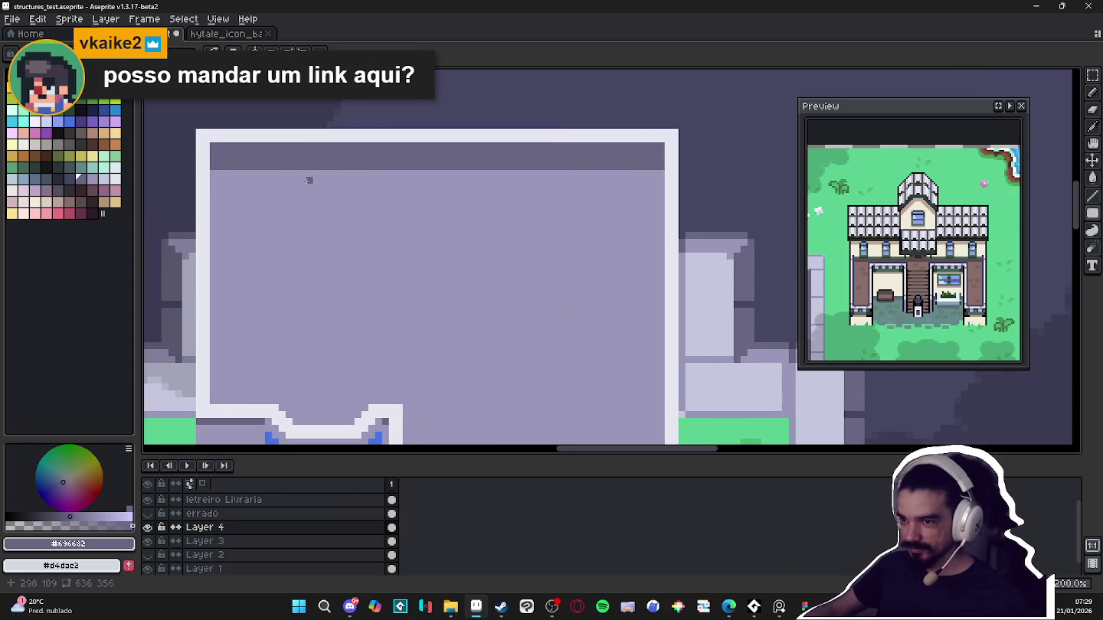
Zoom back out to see the whole building and surrounding streets
scroll(419, 187, "down", 4)
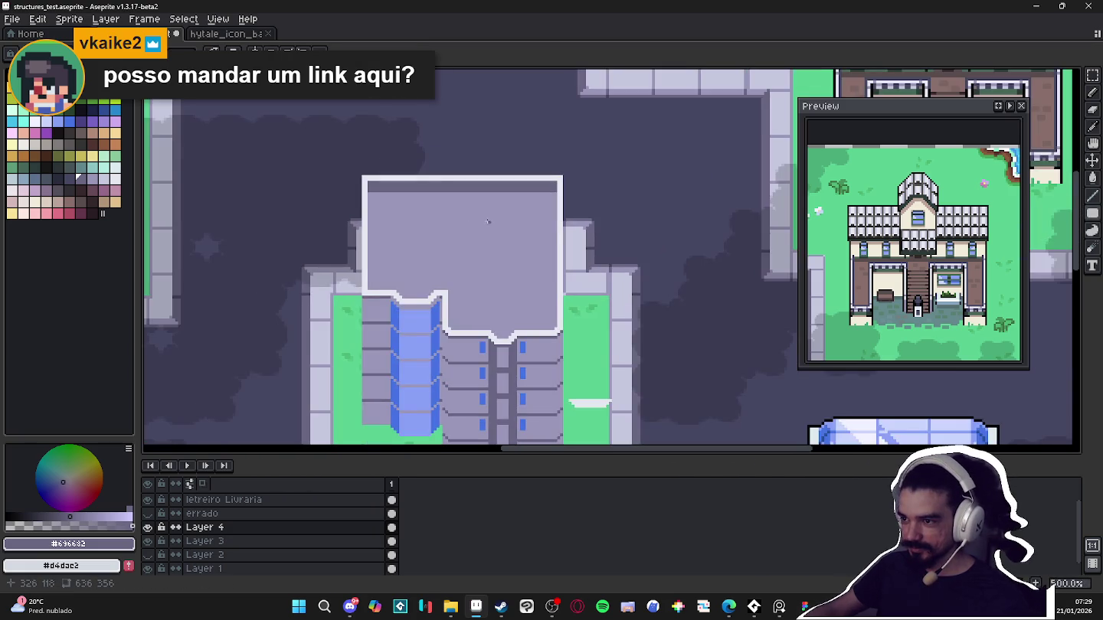
scroll(342, 188, "up", 2)
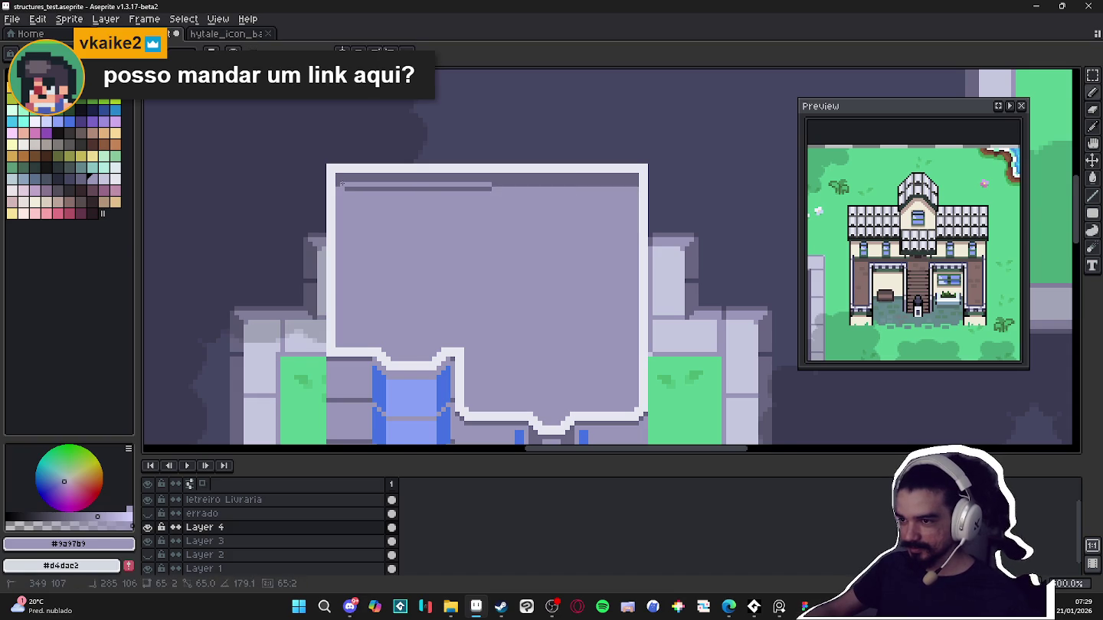
scroll(407, 213, "down", 1)
scroll(406, 213, "down", 1)
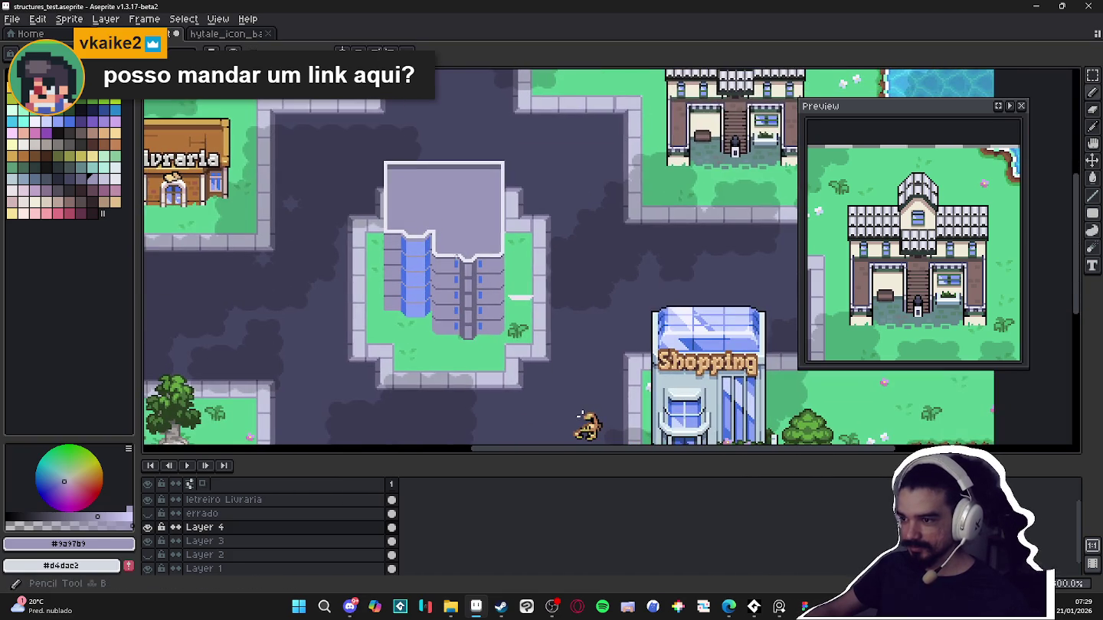
left_click_drag(436, 278, 451, 277)
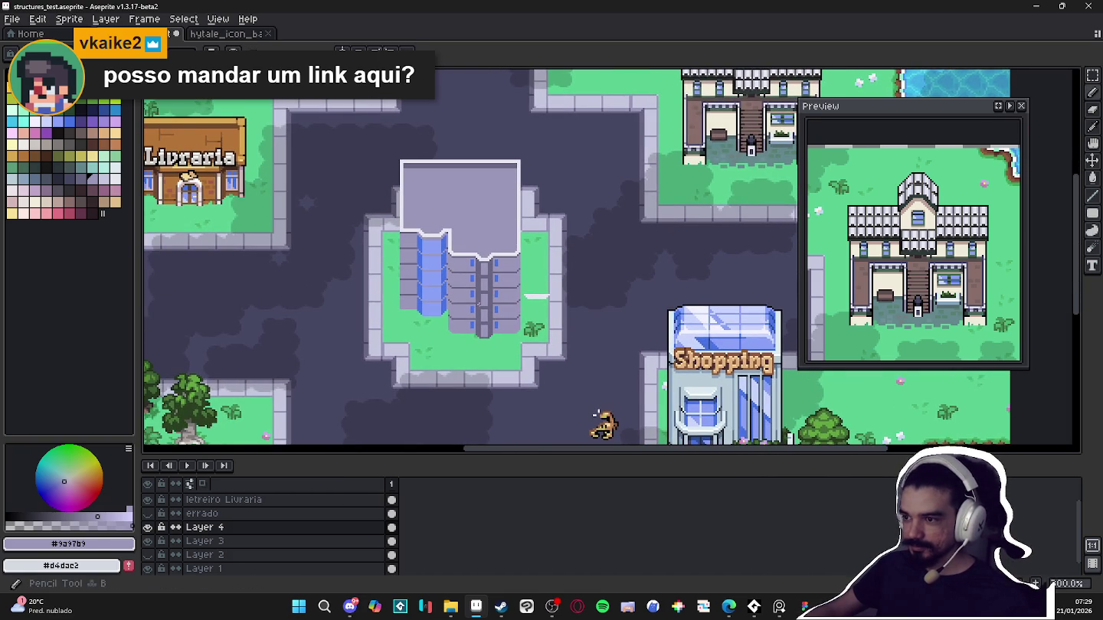
scroll(596, 413, "down", 1)
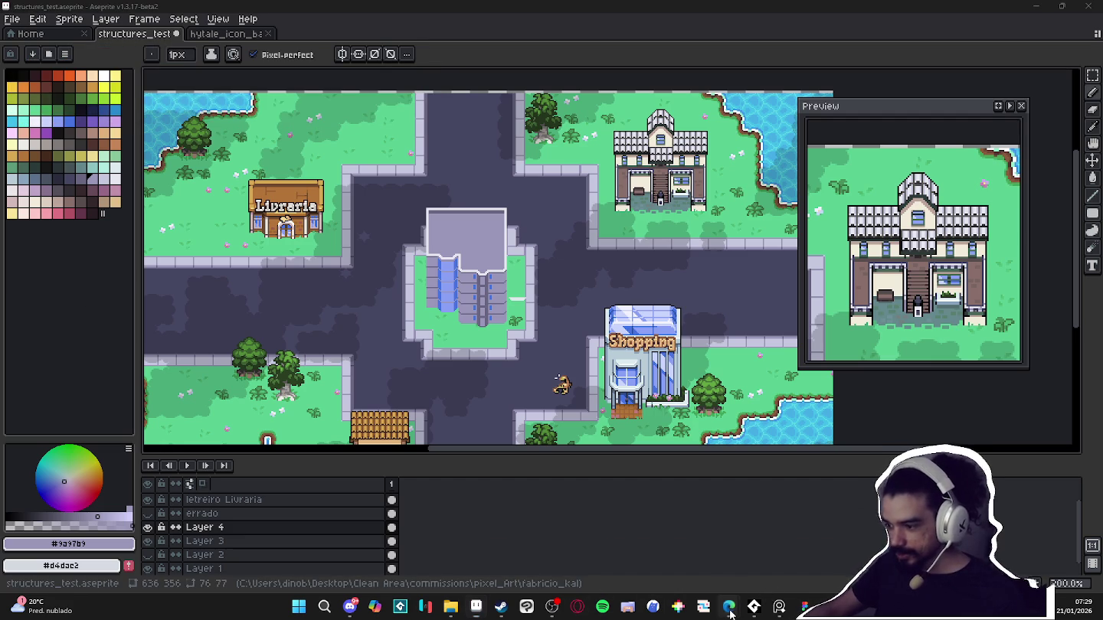
mouse_move(729, 606)
left_click(567, 555)
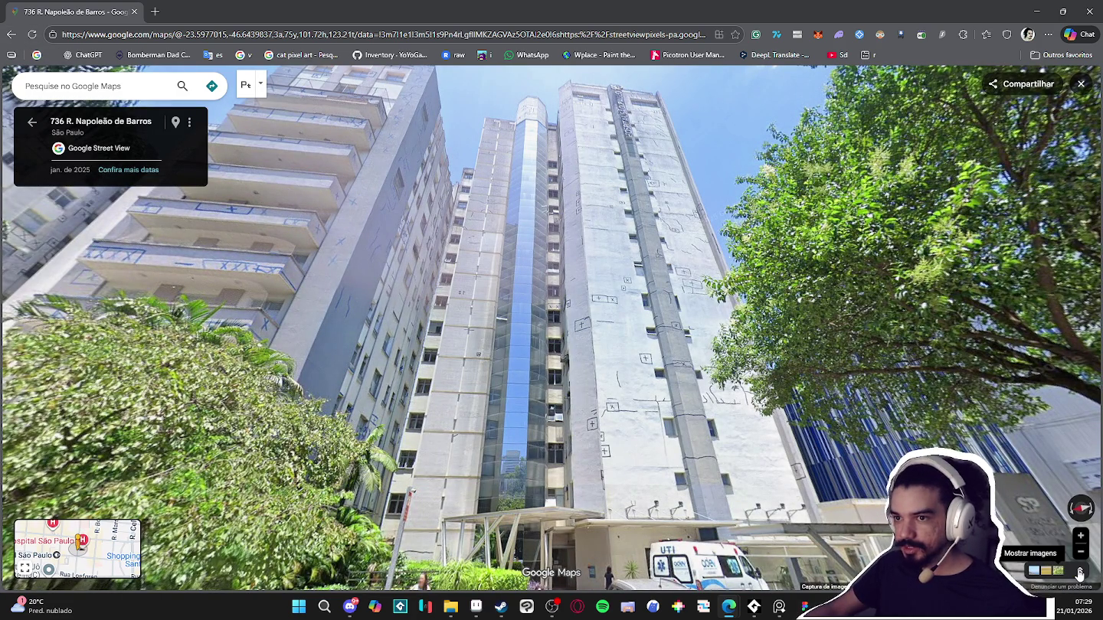
Exit Street View and zoom the satellite map onto Hospital São Paulo's flat rooftop
left_click(1080, 573)
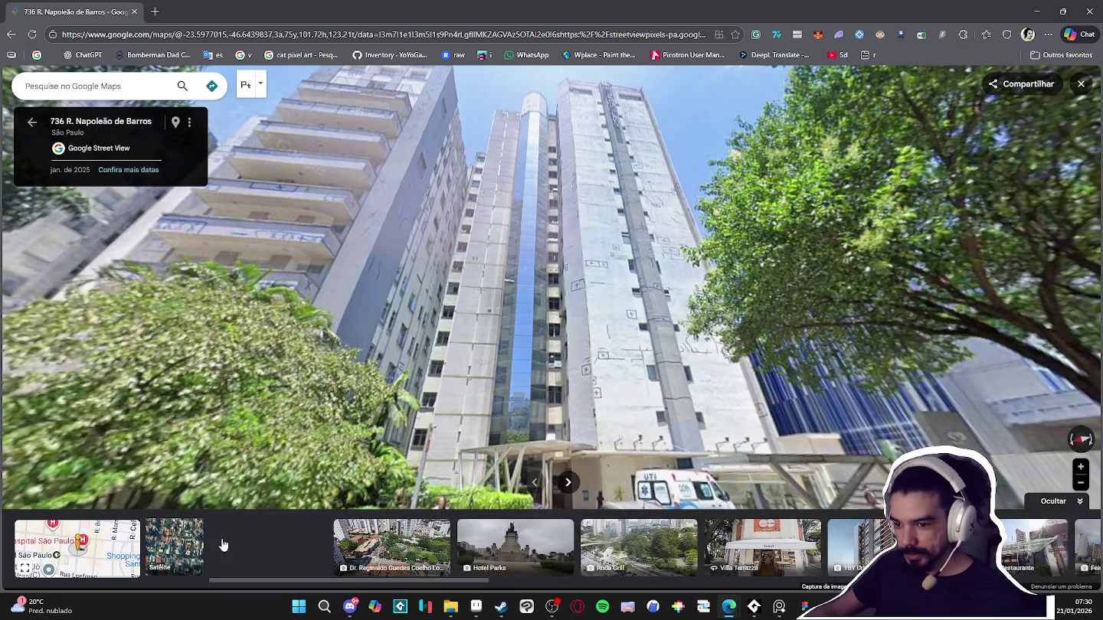
left_click(175, 559)
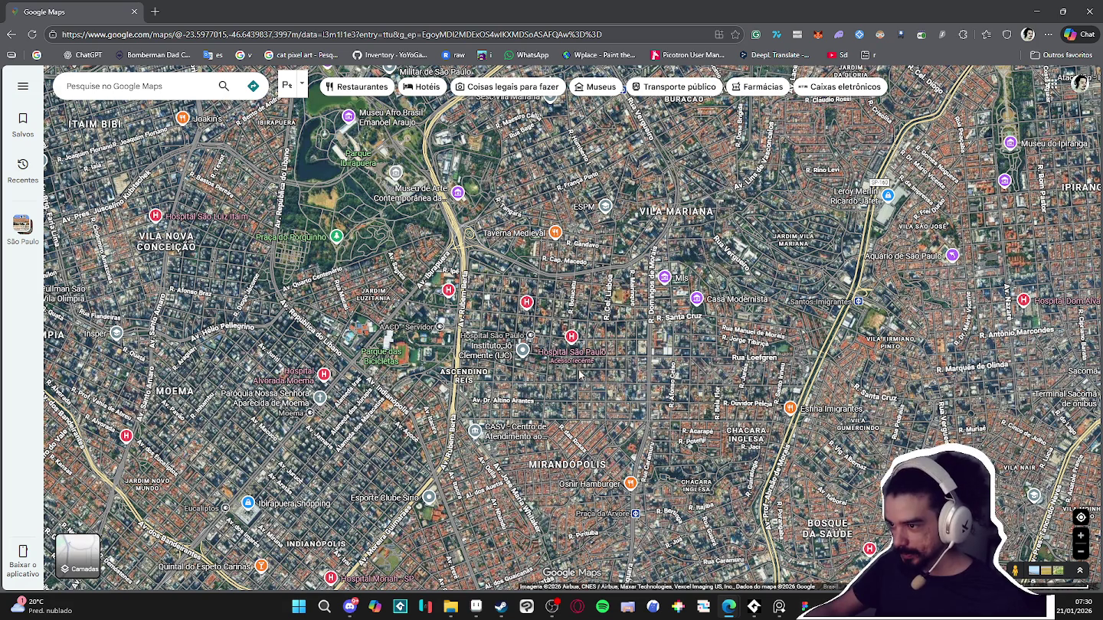
scroll(580, 374, "up", 5)
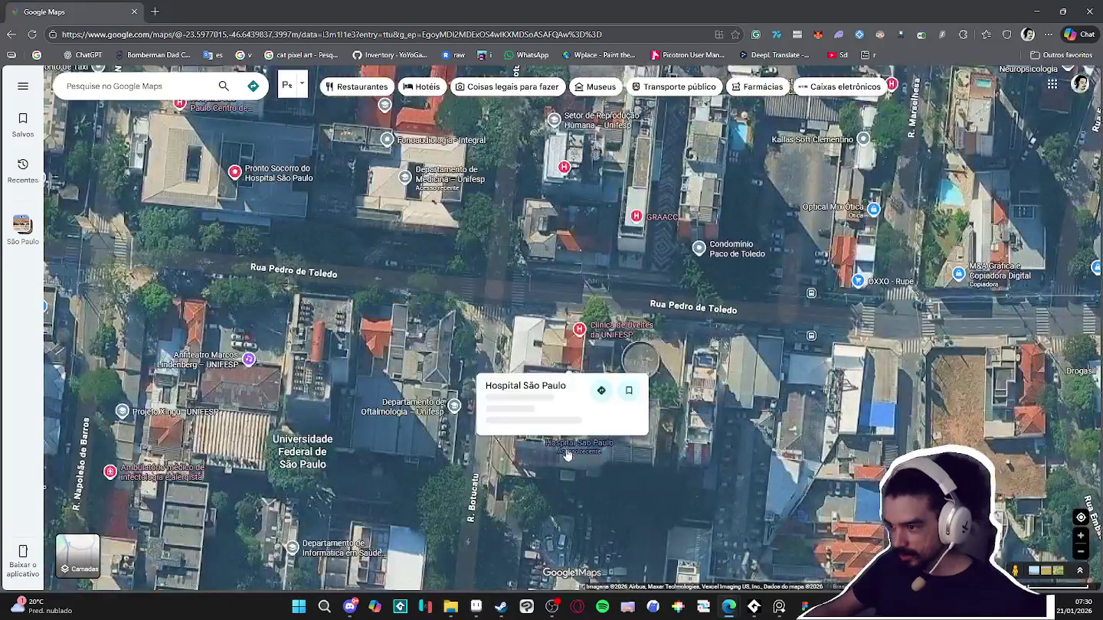
mouse_move(579, 442)
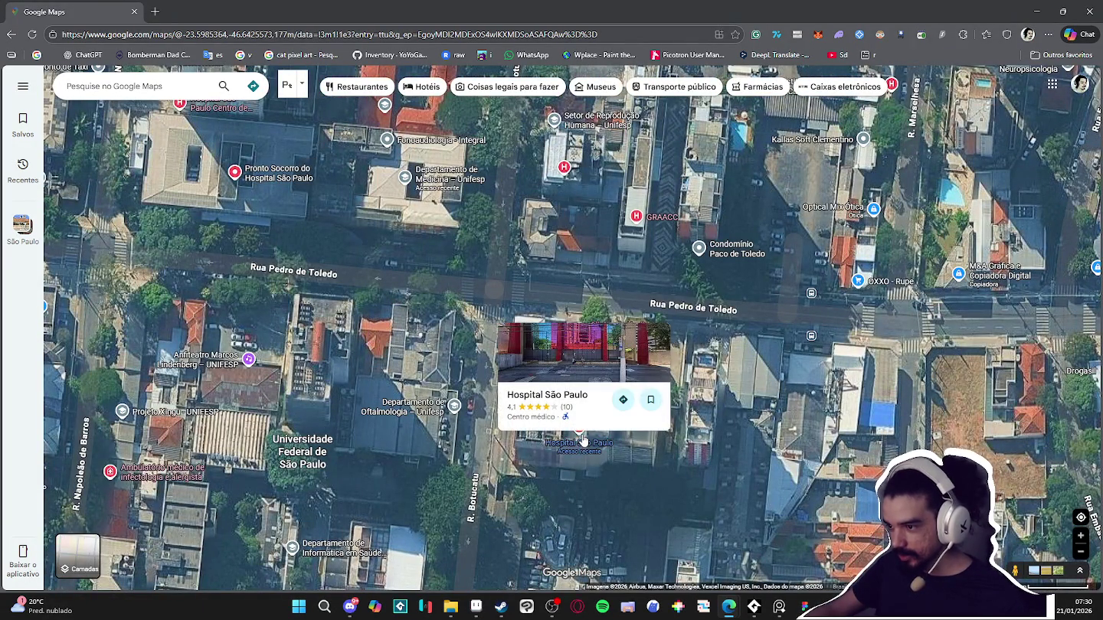
scroll(582, 441, "down", 2)
scroll(582, 441, "down", 2)
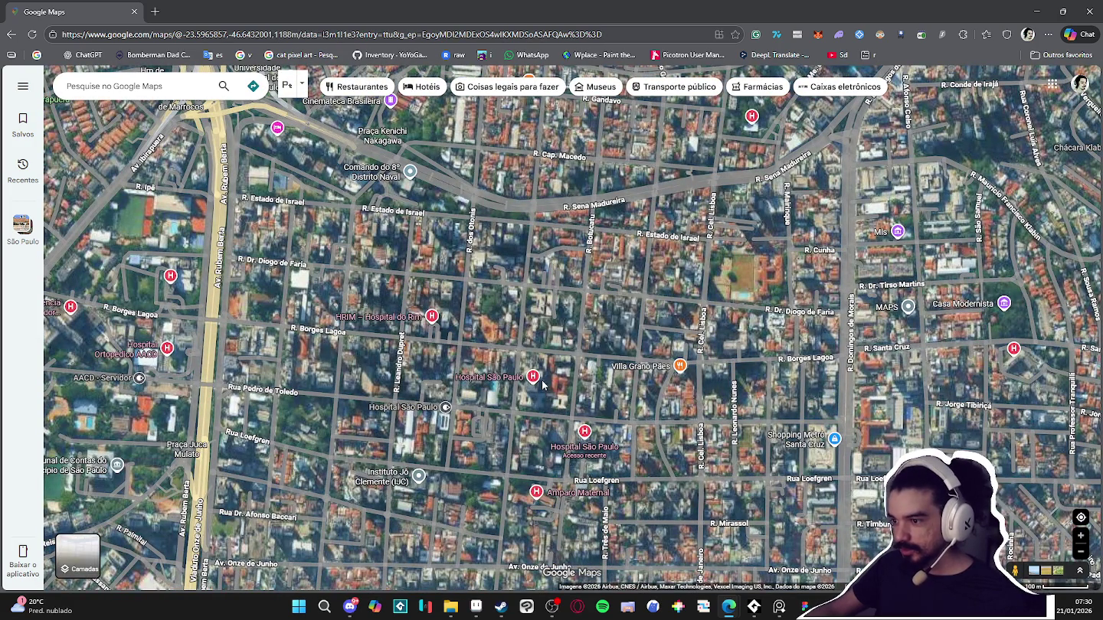
scroll(540, 387, "up", 3)
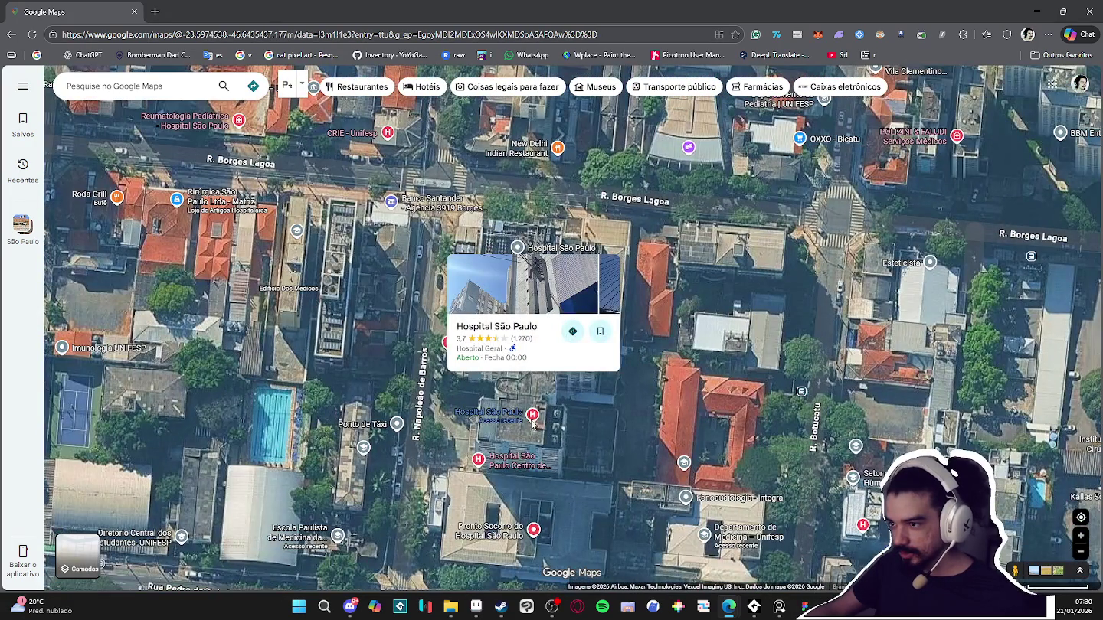
scroll(534, 424, "up", 2)
scroll(558, 438, "up", 2)
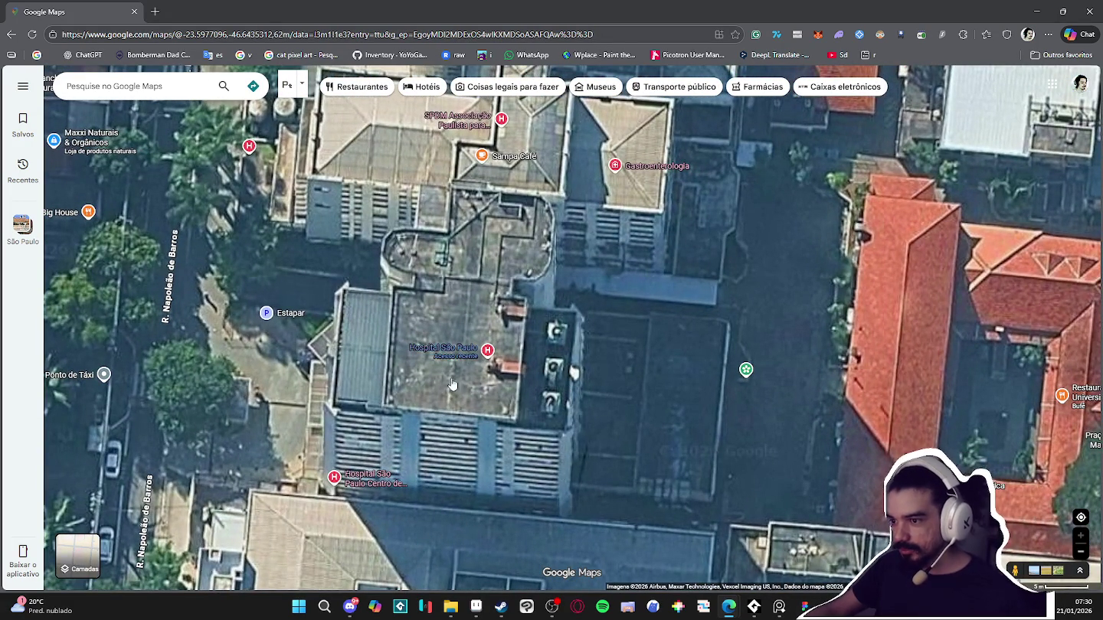
scroll(414, 351, "down", 1)
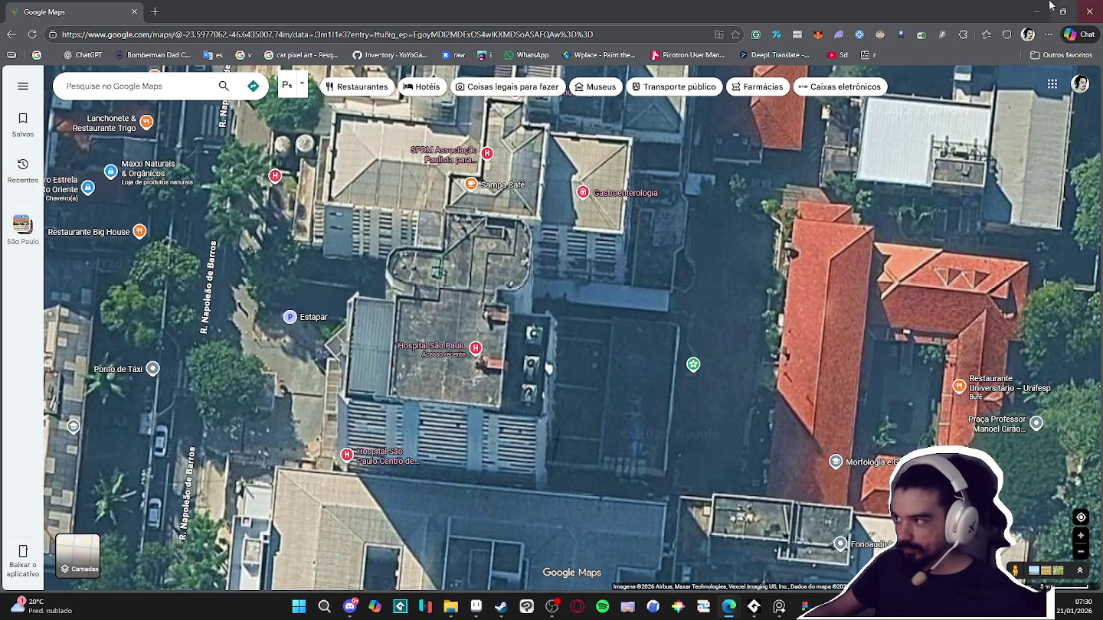
left_click(1037, 9)
Bring the structures_test town map back in front and zoom around the central tower
scroll(456, 222, "up", 1)
scroll(456, 222, "up", 1)
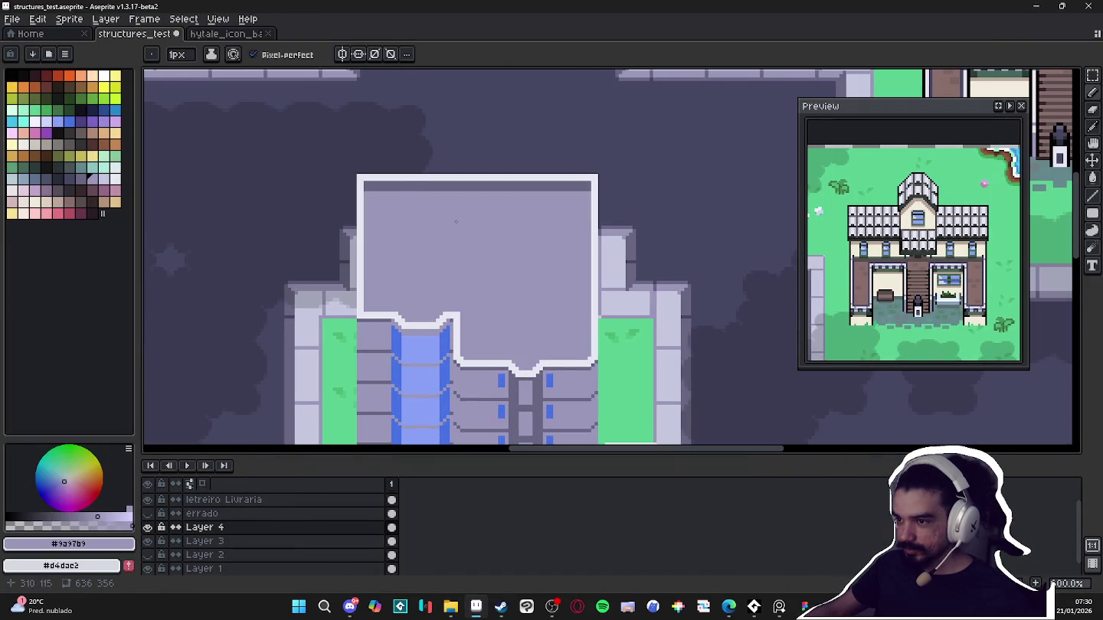
scroll(456, 222, "down", 2)
scroll(464, 230, "down", 1)
scroll(475, 238, "down", 1)
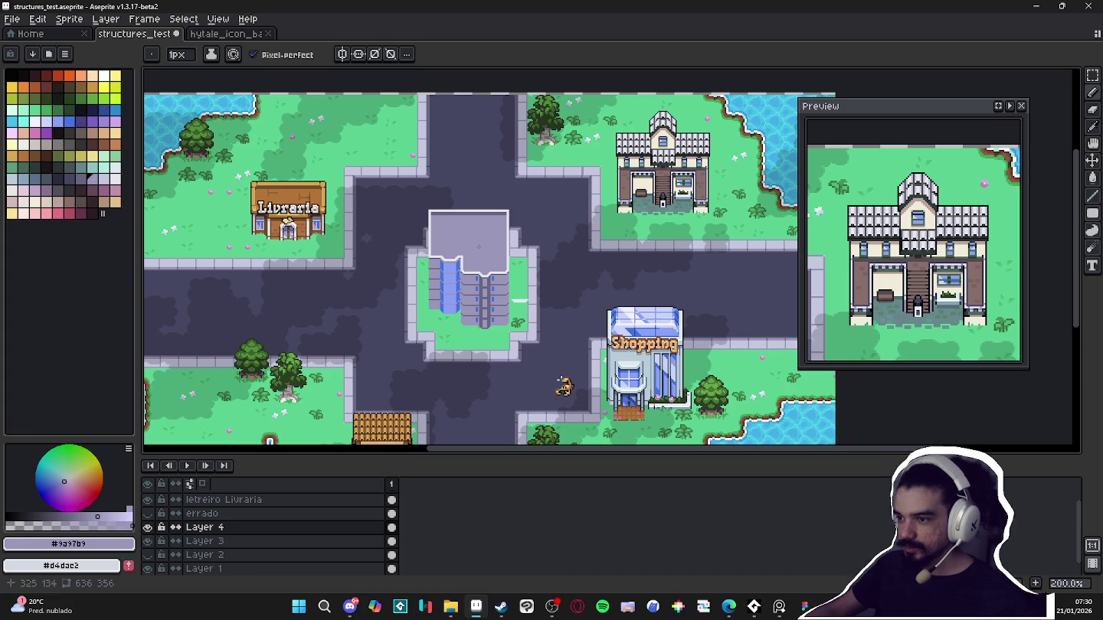
left_click(779, 609)
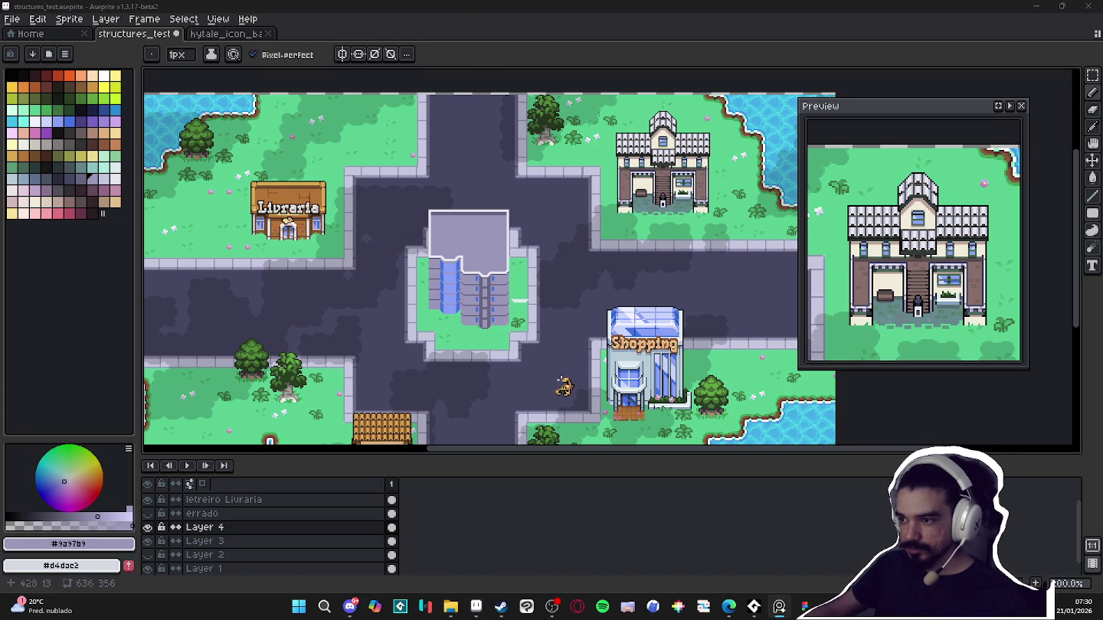
scroll(452, 211, "up", 5)
scroll(404, 225, "up", 3)
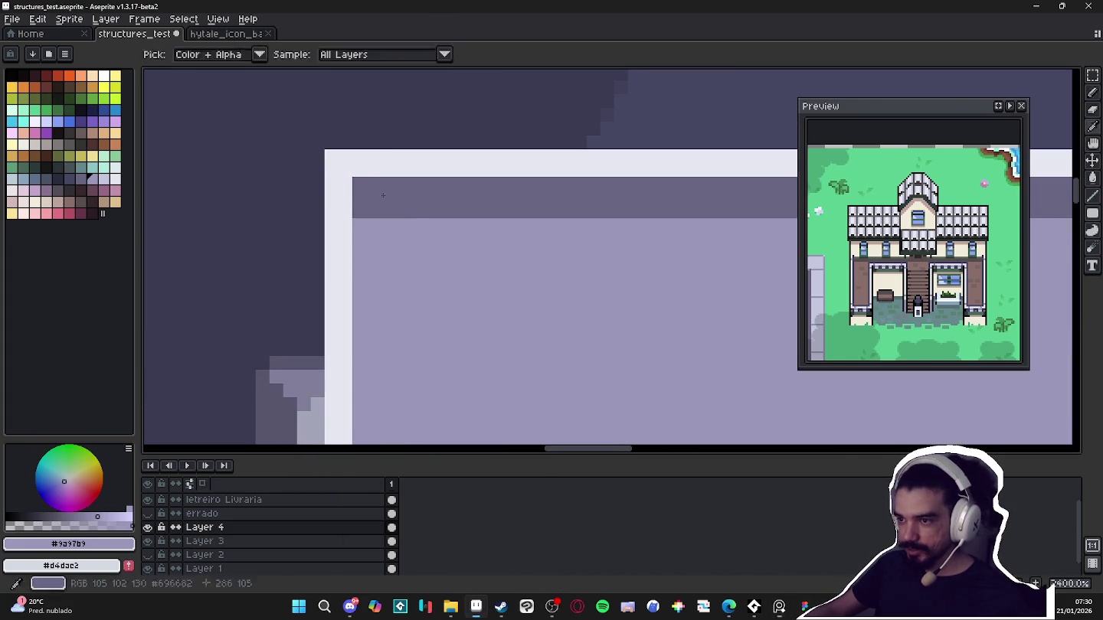
scroll(403, 224, "down", 7)
scroll(396, 265, "down", 3)
scroll(396, 264, "up", 3)
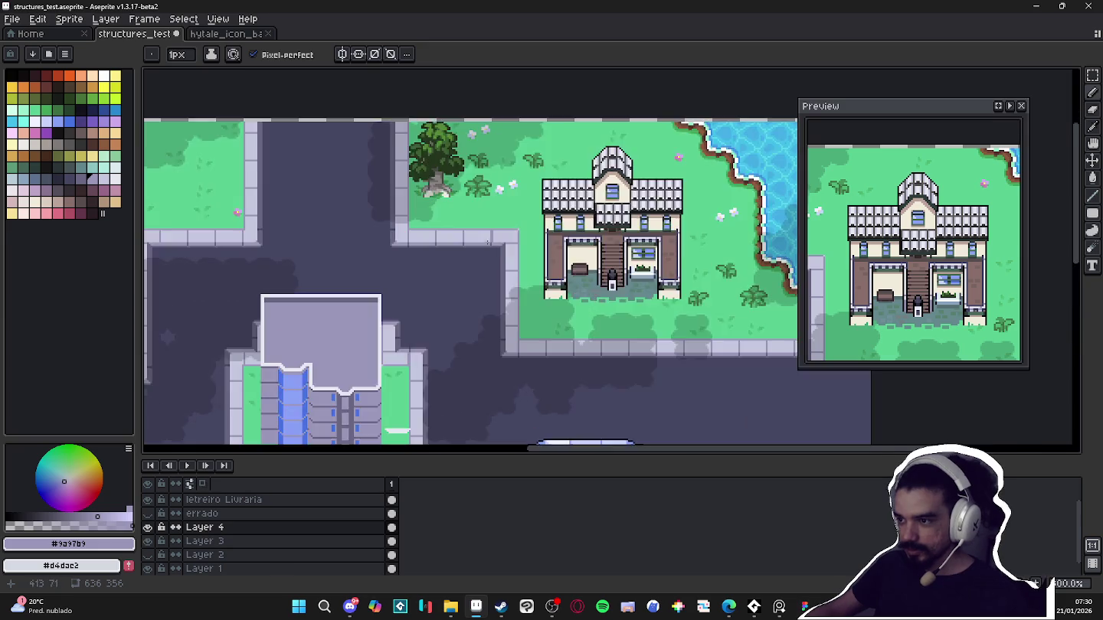
scroll(527, 308, "down", 1)
scroll(527, 308, "up", 3)
Sample the light wall colour #dcceee from the building and switch to the Paint Bucket
key("i")
scroll(527, 308, "down", 2)
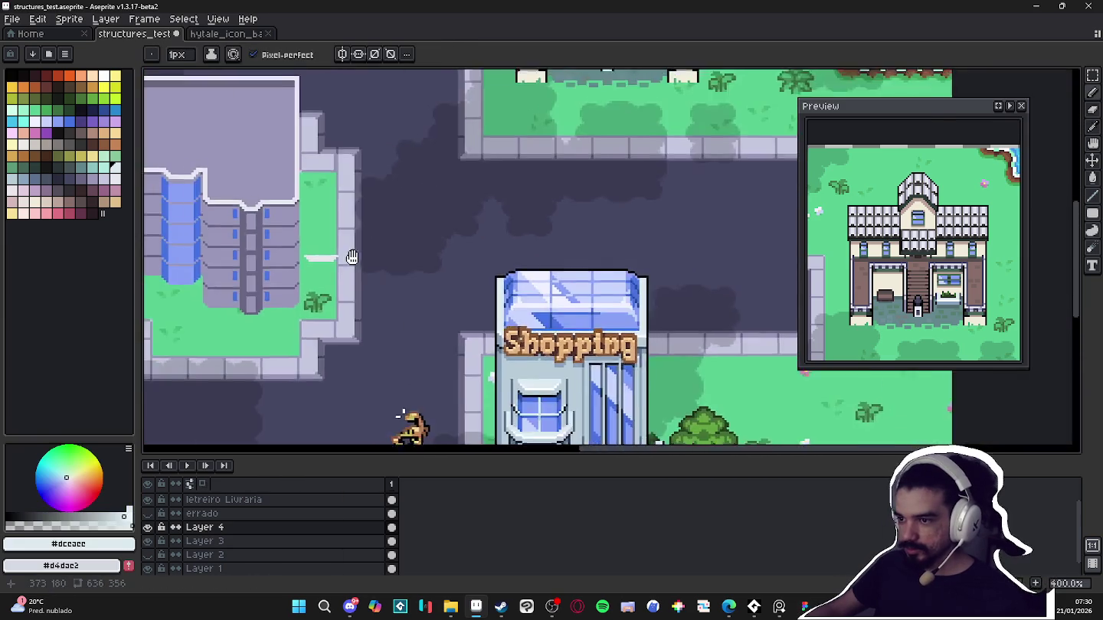
scroll(416, 274, "up", 2)
left_click(416, 274)
key("g")
scroll(416, 274, "down", 2)
scroll(476, 327, "up", 1)
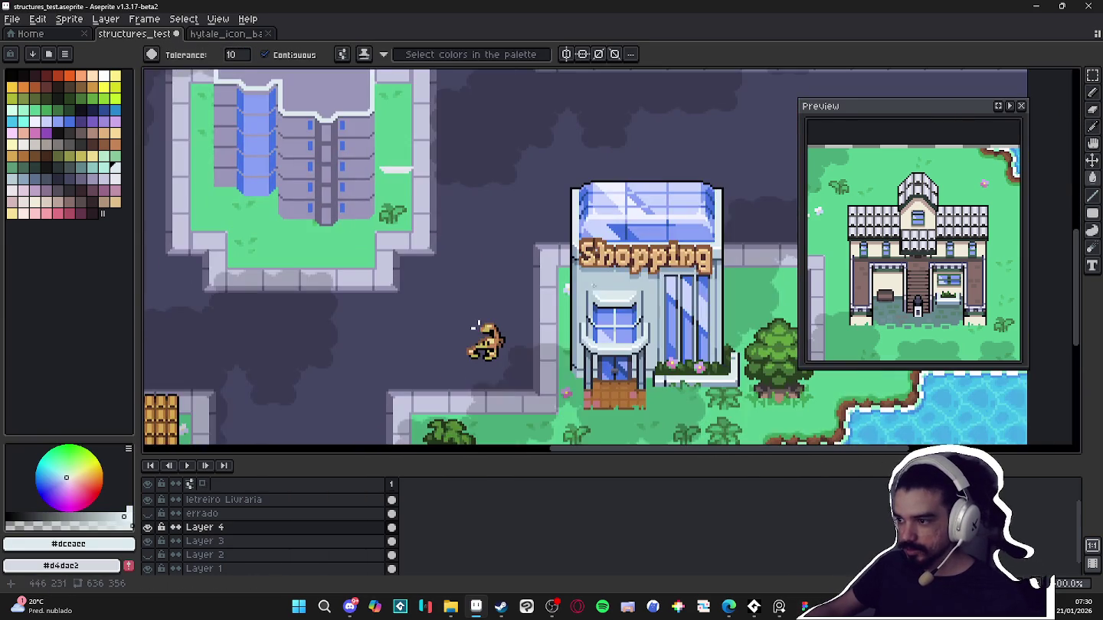
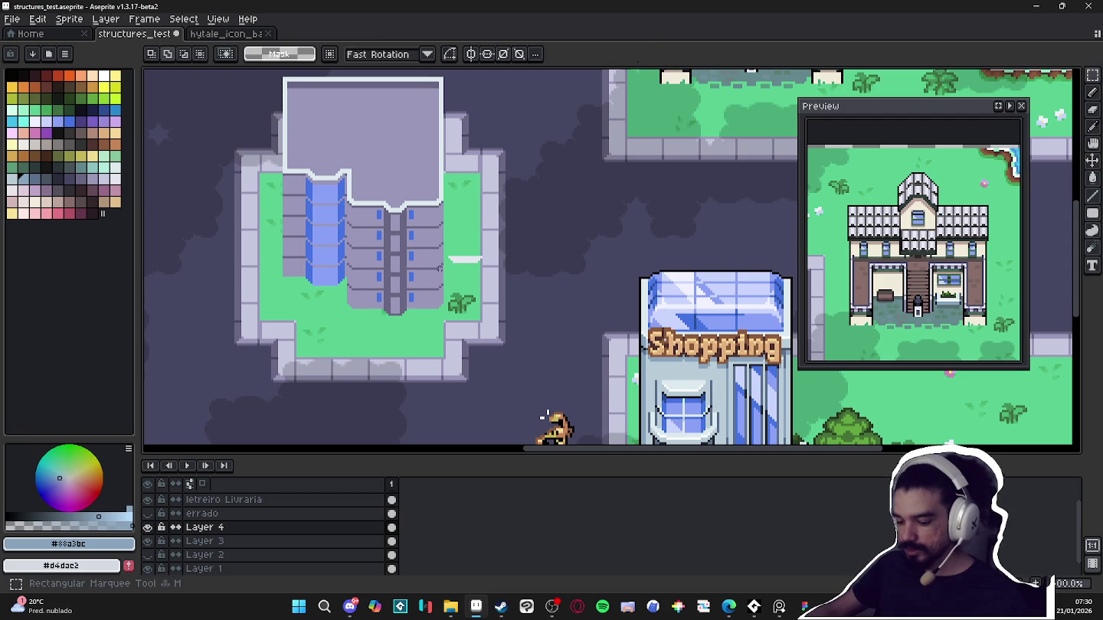
Select the area around the tall building
scroll(547, 414, "down", 1)
scroll(450, 295, "down", 1)
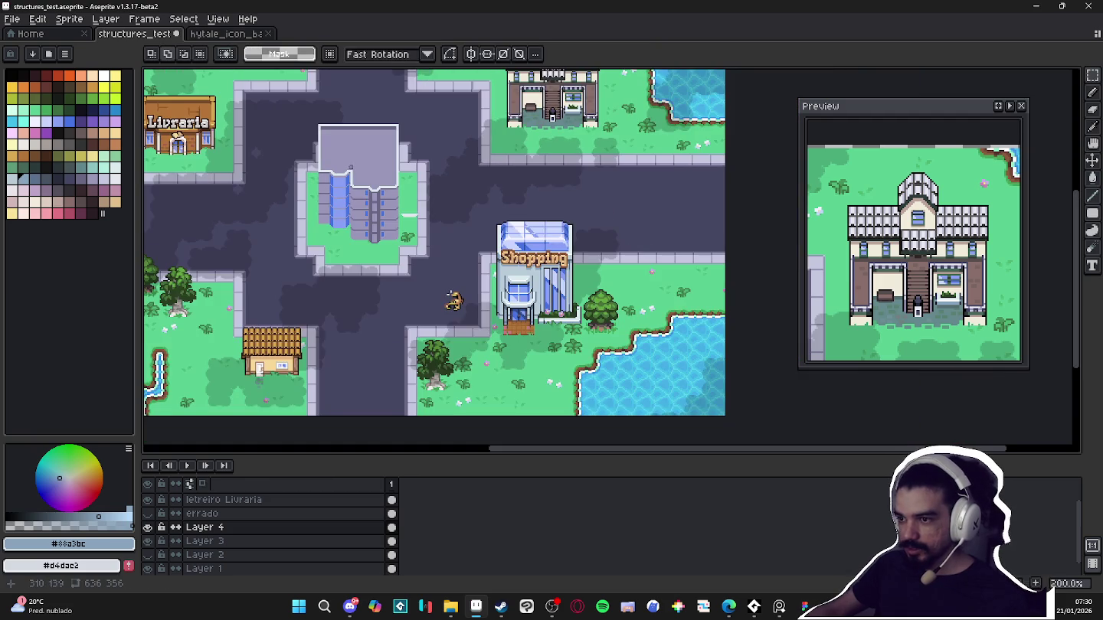
left_click_drag(305, 98, 411, 262)
key("w")
scroll(460, 264, "up", 3)
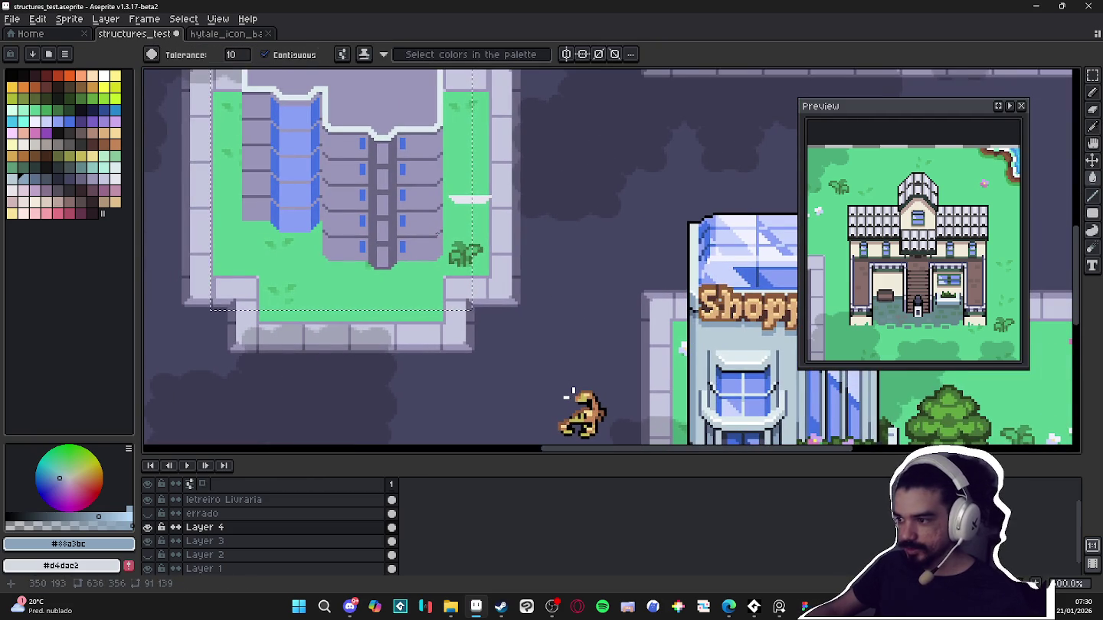
scroll(695, 394, "up", 1)
Recolour all the tower's grey to #b8ccd8 from the Shopping building, with Contiguous off
key("i")
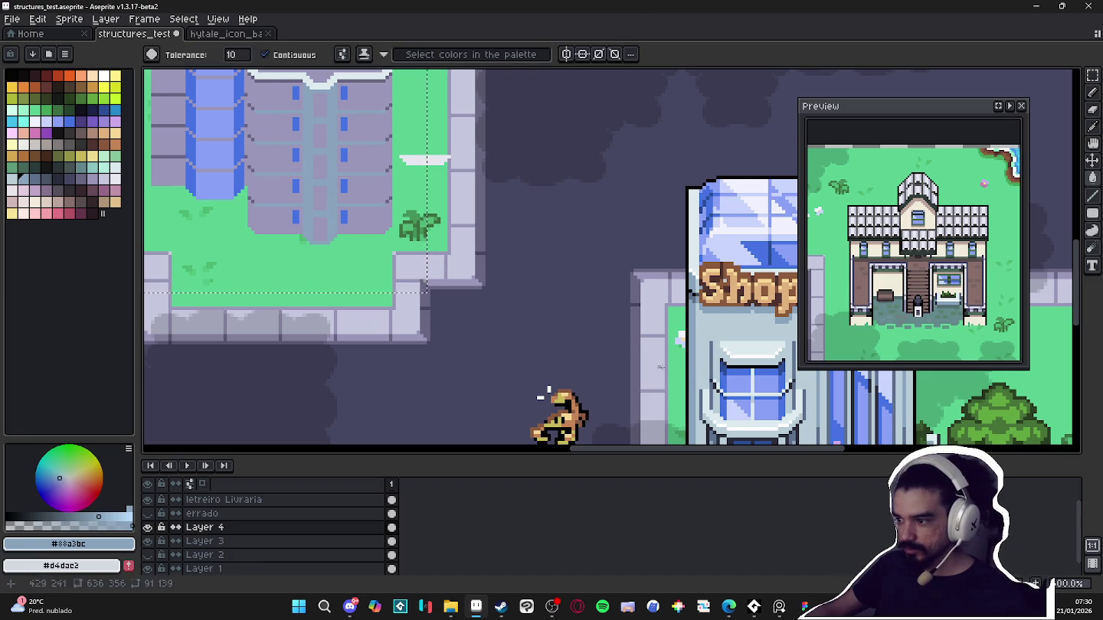
left_click(715, 332)
key("g")
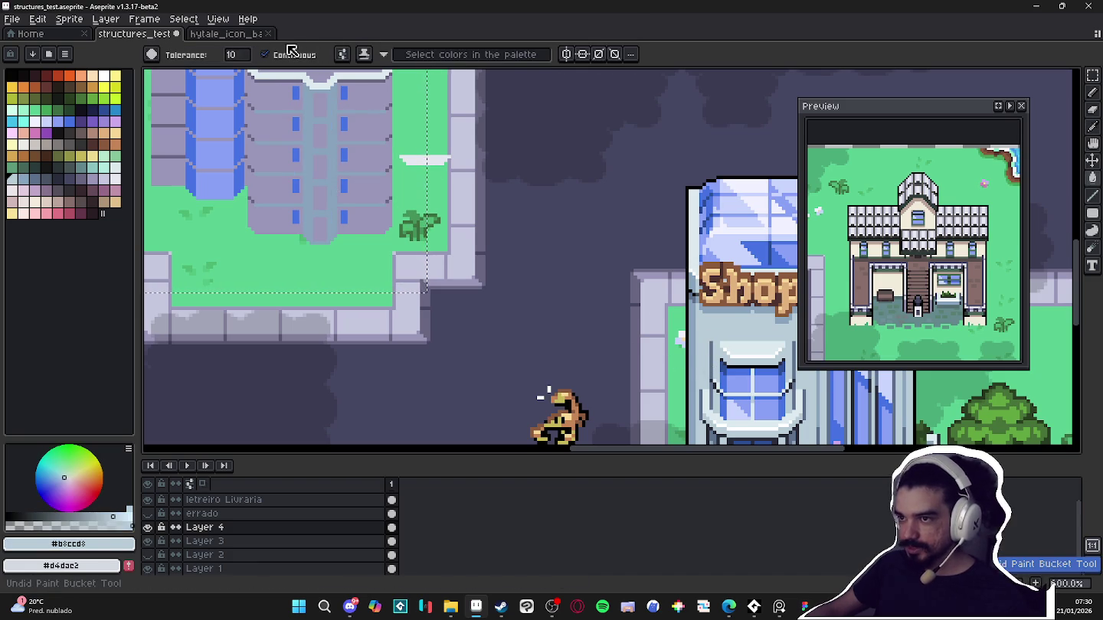
key("ctrl+z")
left_click(265, 55)
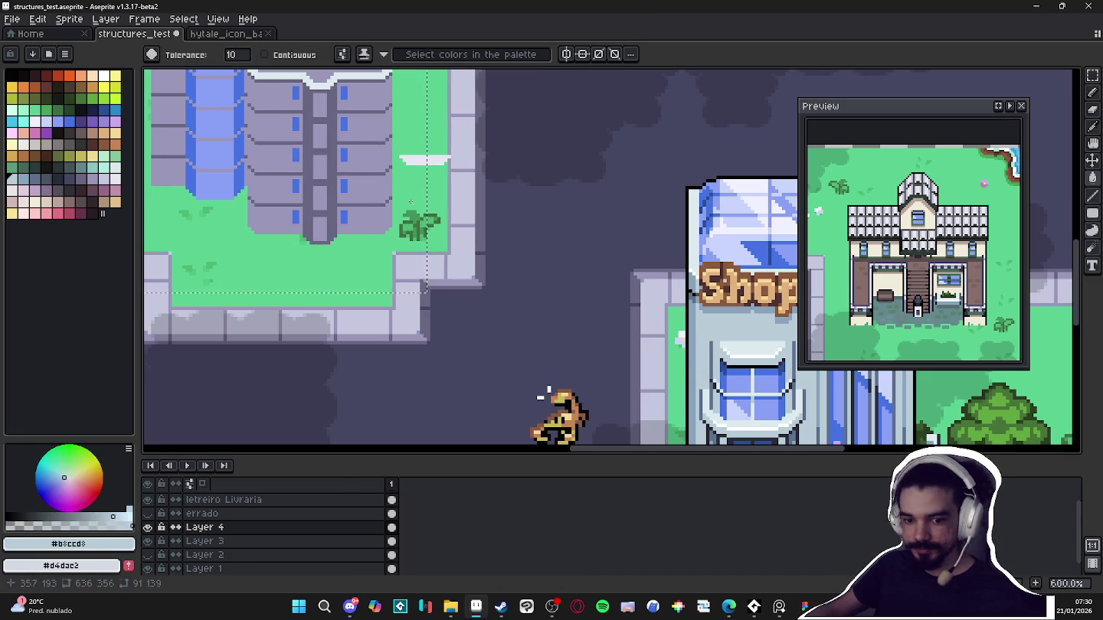
left_click(379, 190)
scroll(379, 190, "down", 1)
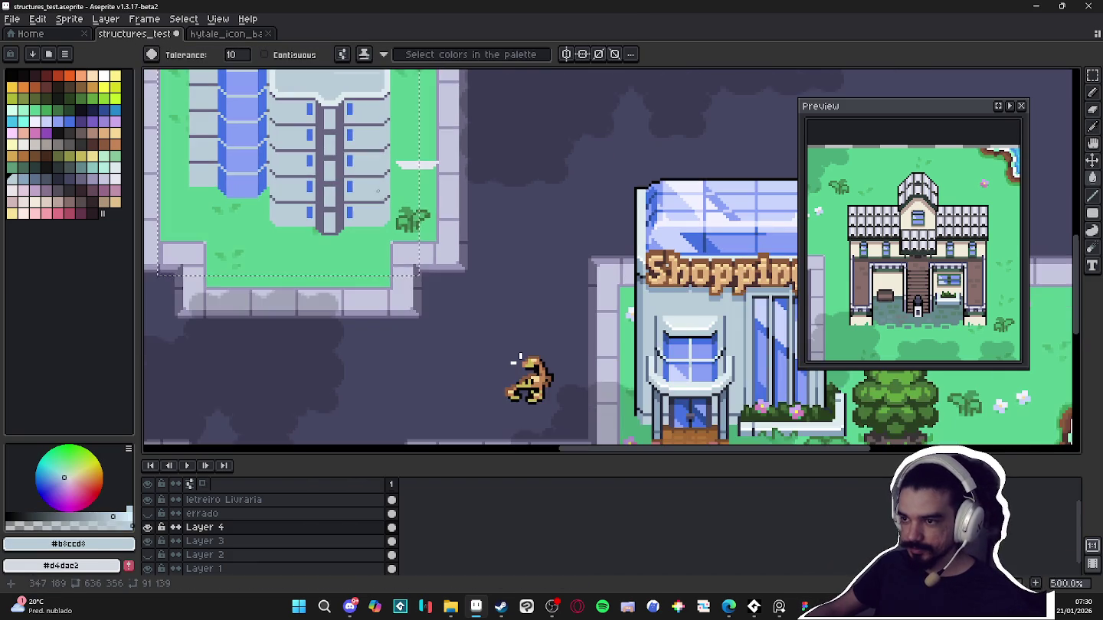
scroll(518, 359, "up", 2)
scroll(506, 360, "down", 1)
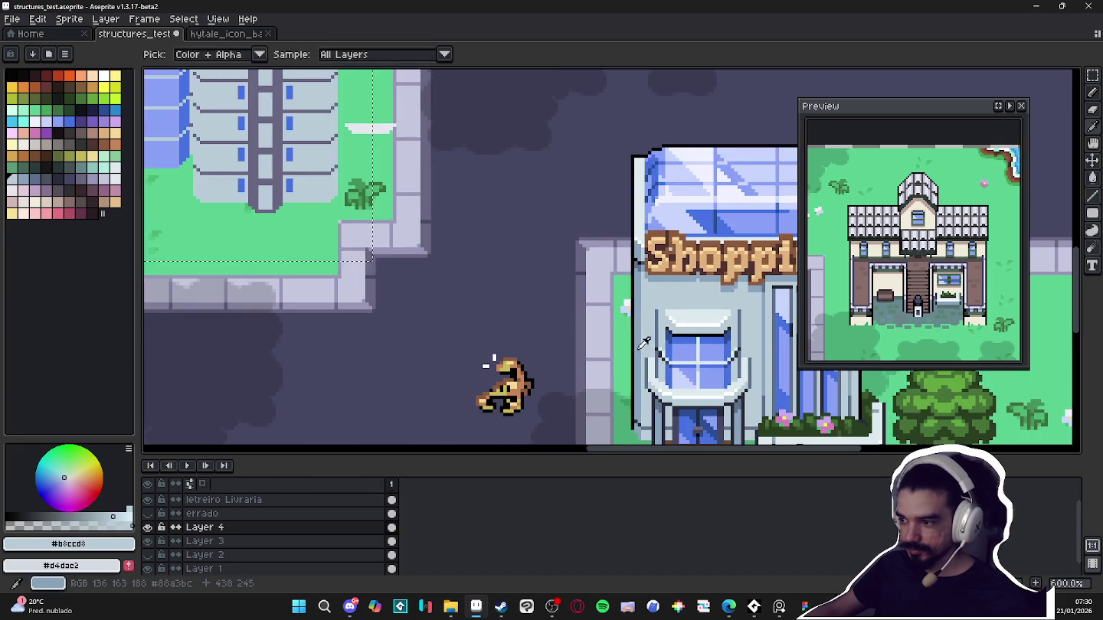
Sample the #88a3bc blue-grey, then near-black #050403 as the drawing colour
left_click(492, 361, "alt")
scroll(483, 364, "down", 1)
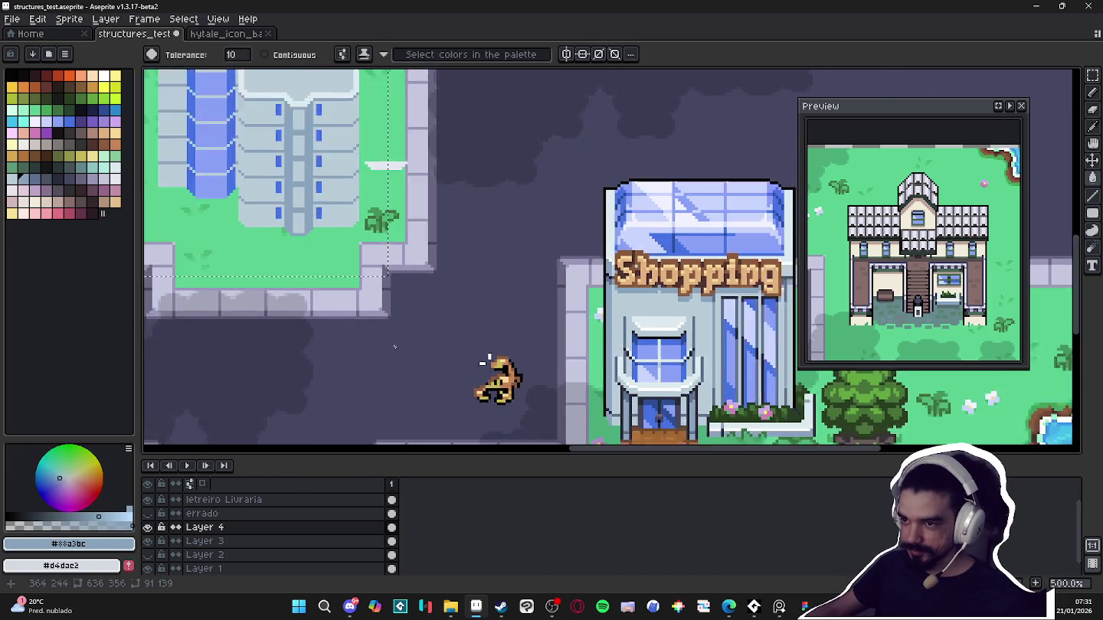
scroll(483, 372, "down", 1)
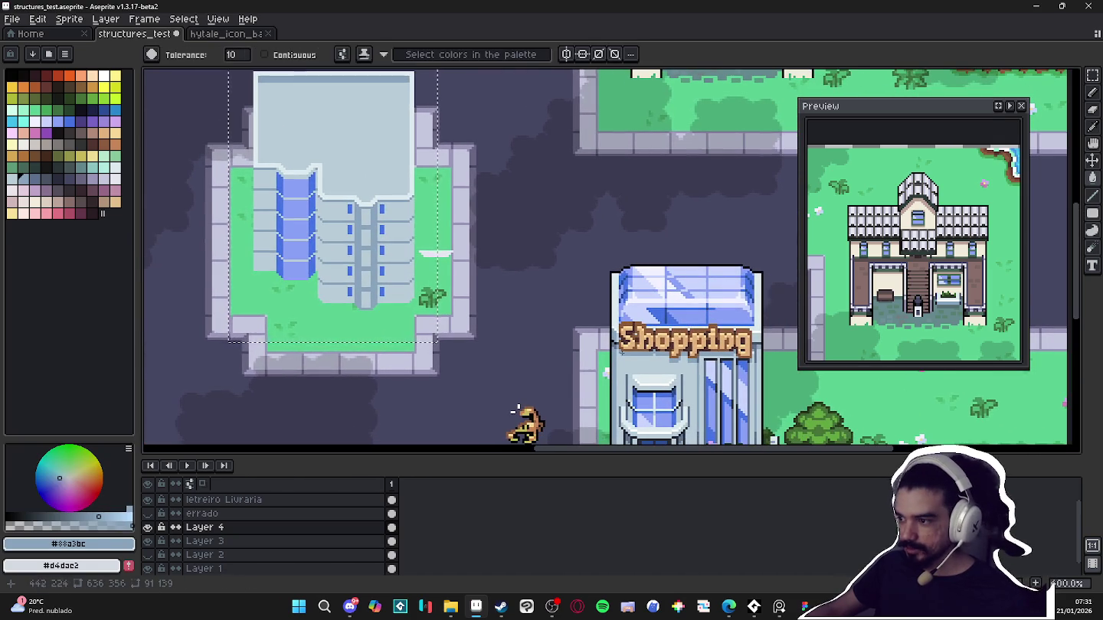
scroll(621, 395, "up", 2)
key("alt")
scroll(620, 395, "down", 2)
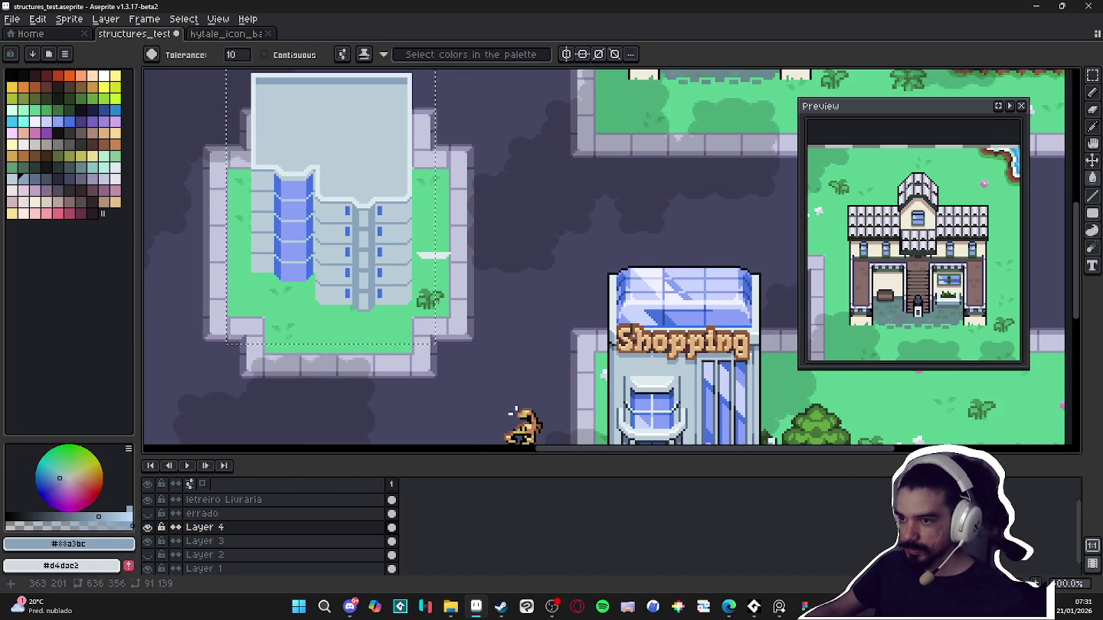
left_click_drag(620, 395, 653, 419)
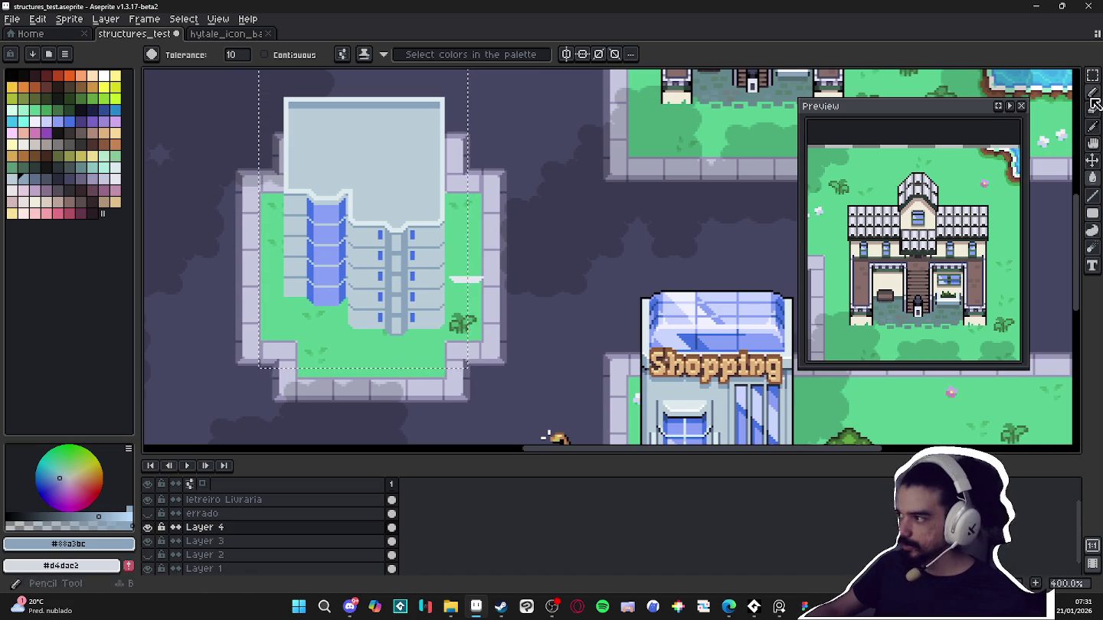
scroll(545, 290, "up", 1)
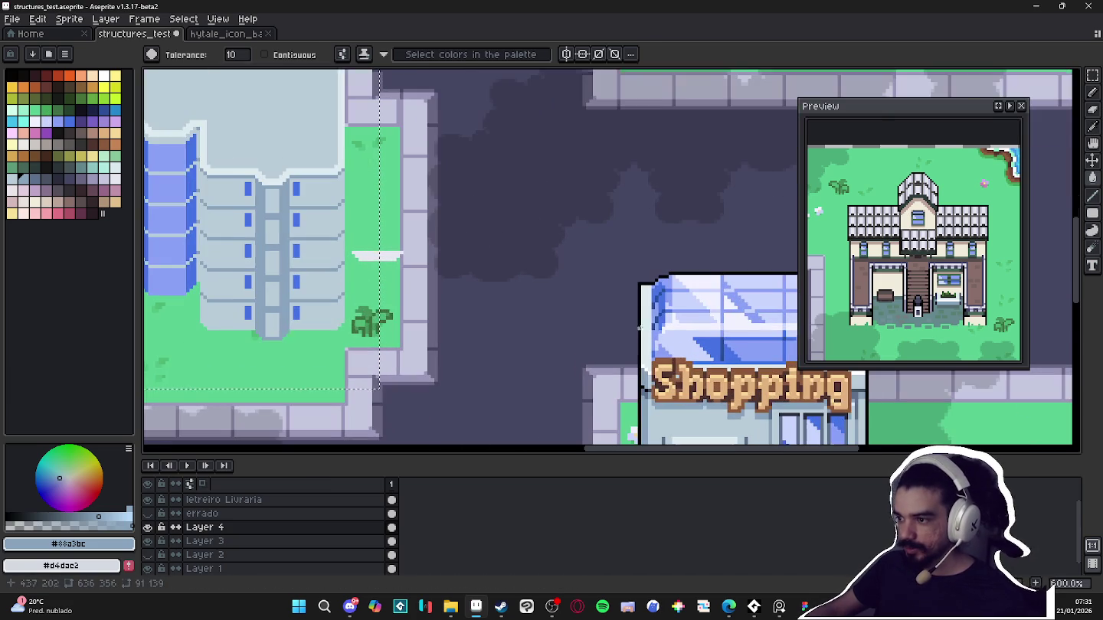
left_click(425, 290, "alt")
scroll(424, 289, "up", 2)
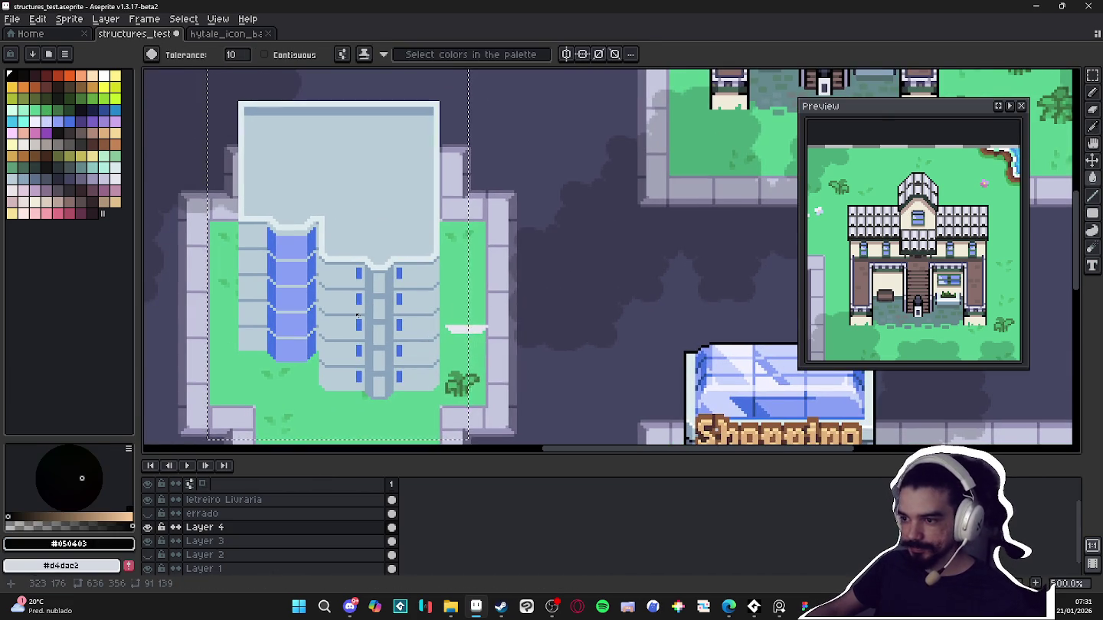
key("shift+o")
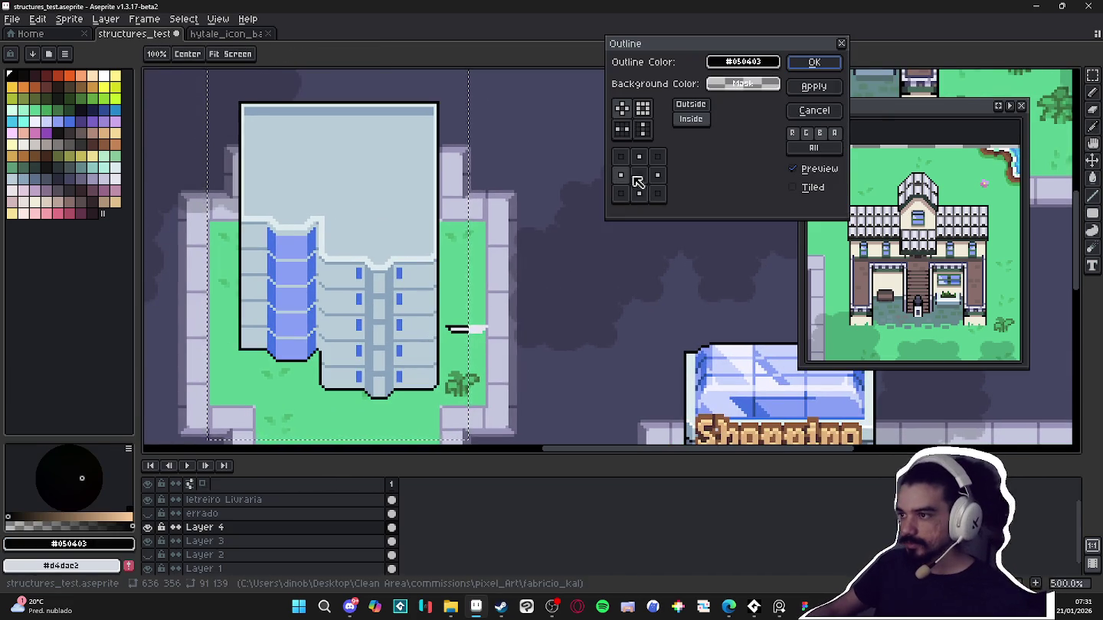
Apply an outward #050403 outline around the tall building, covering the top edge instead of the bottom
left_click(641, 197)
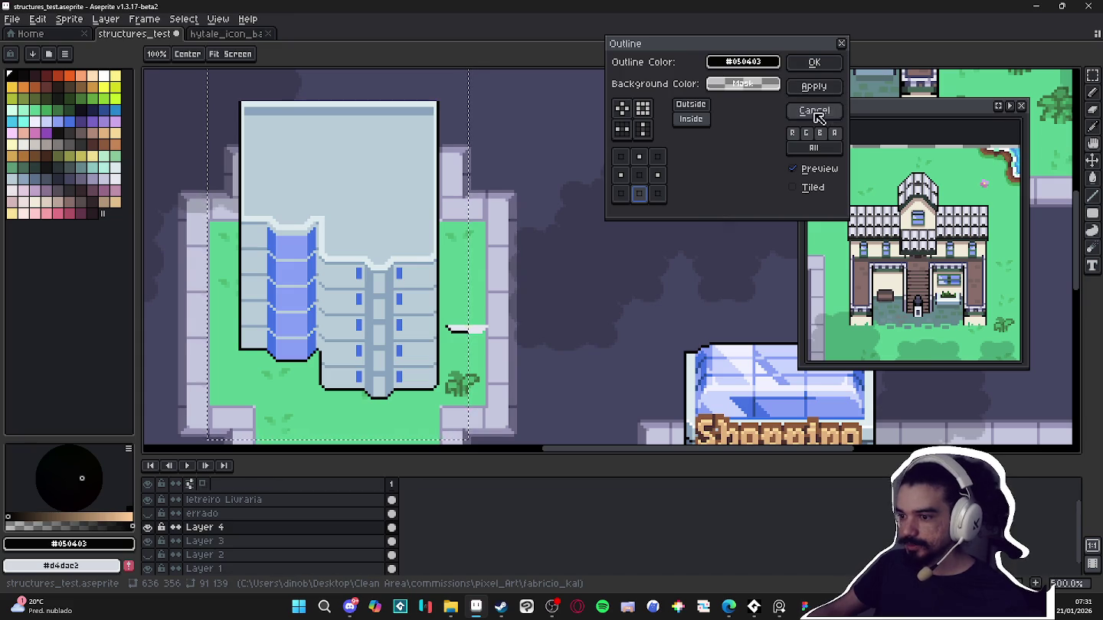
left_click(640, 195)
left_click(640, 196)
left_click(641, 195)
left_click(642, 158)
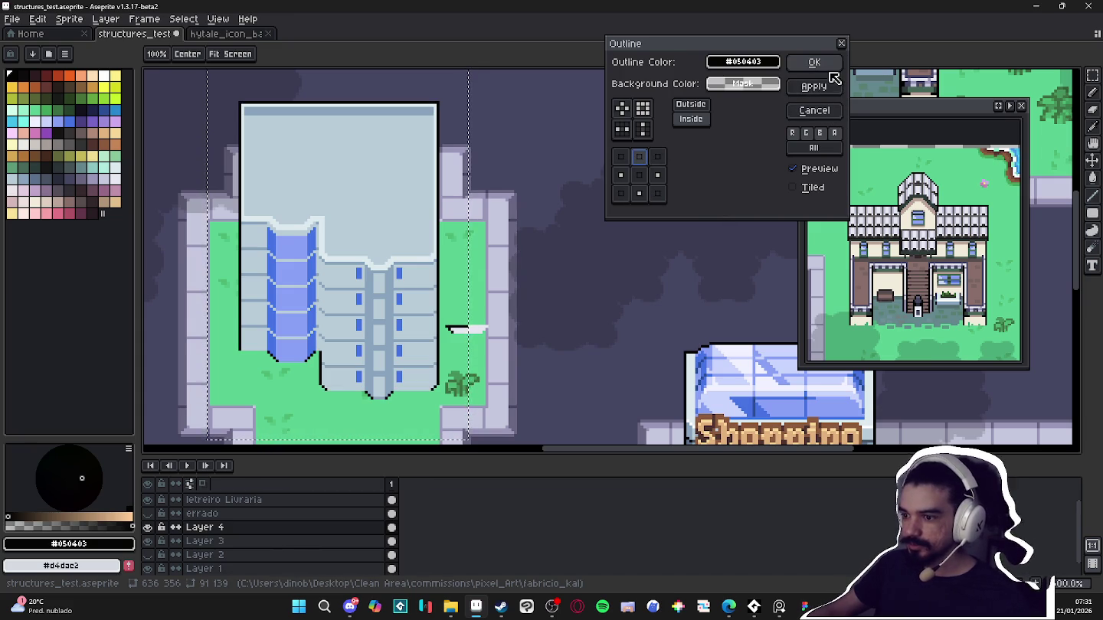
left_click(699, 106)
left_click(639, 156)
left_click(640, 194)
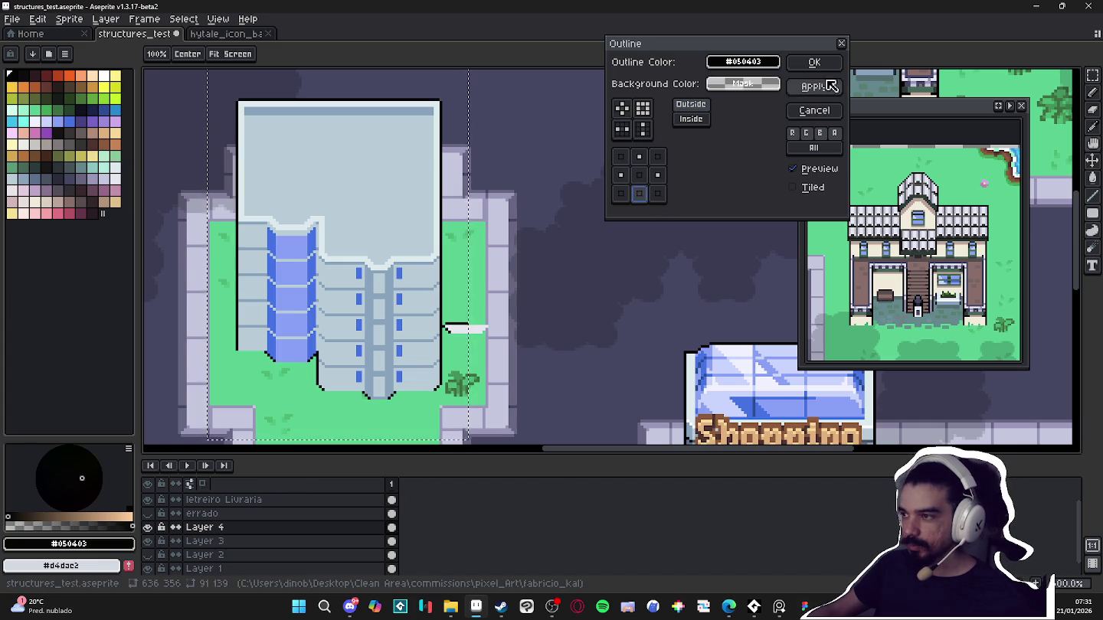
left_click(815, 62)
Erase stray outline pixels at the building's base and beside the white ledge
key("e")
scroll(396, 404, "up", 1)
scroll(397, 403, "up", 1)
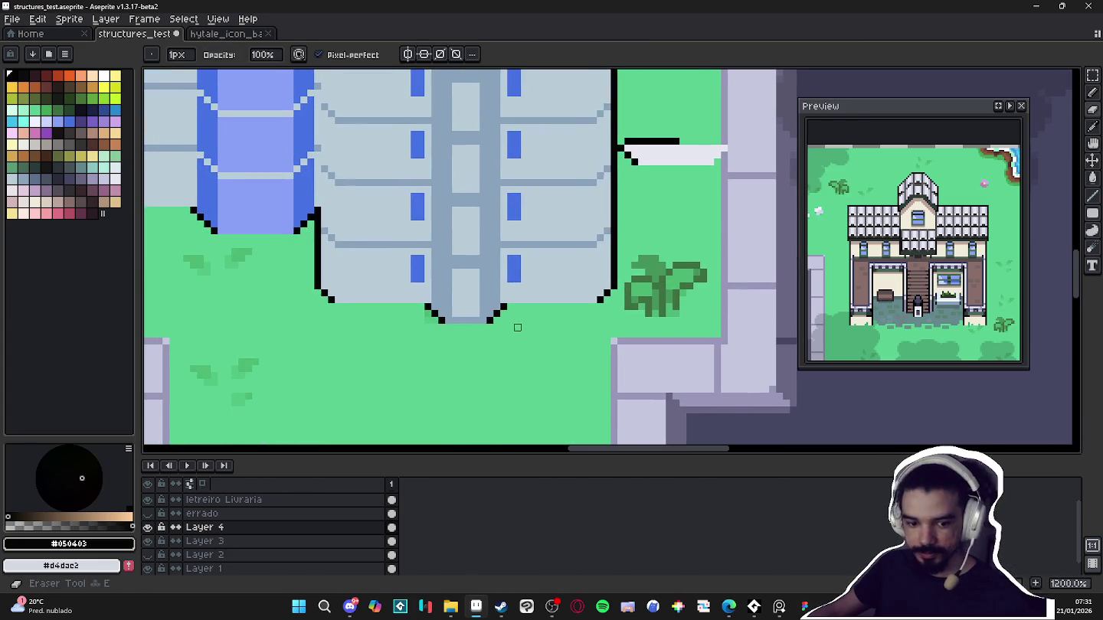
scroll(490, 321, "up", 1)
scroll(480, 334, "up", 1)
left_click(479, 319)
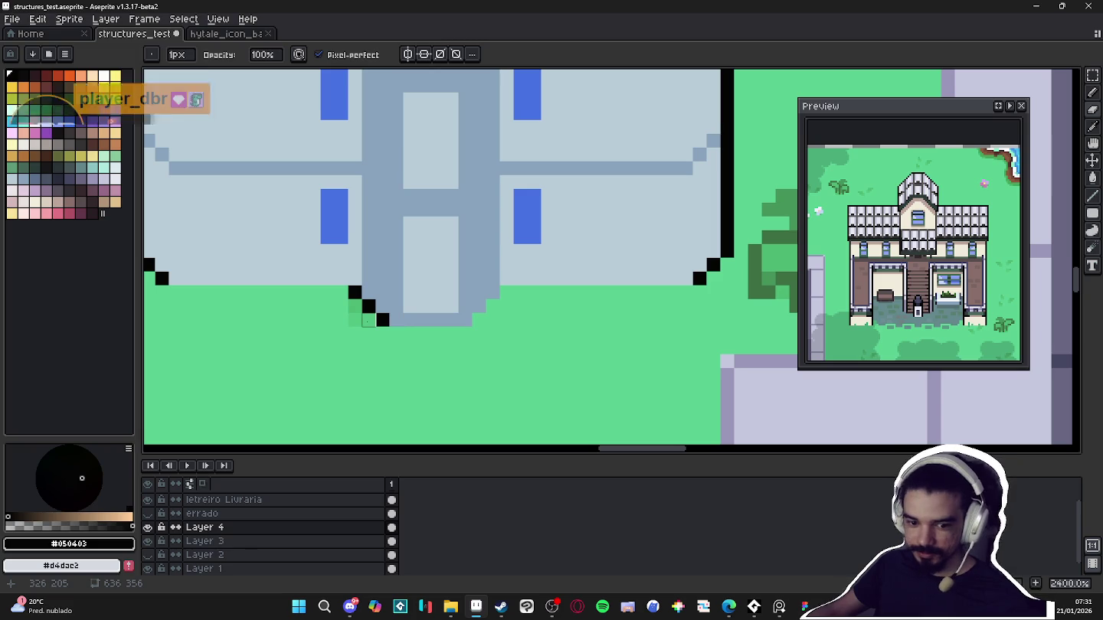
left_click(382, 320)
scroll(369, 308, "down", 1)
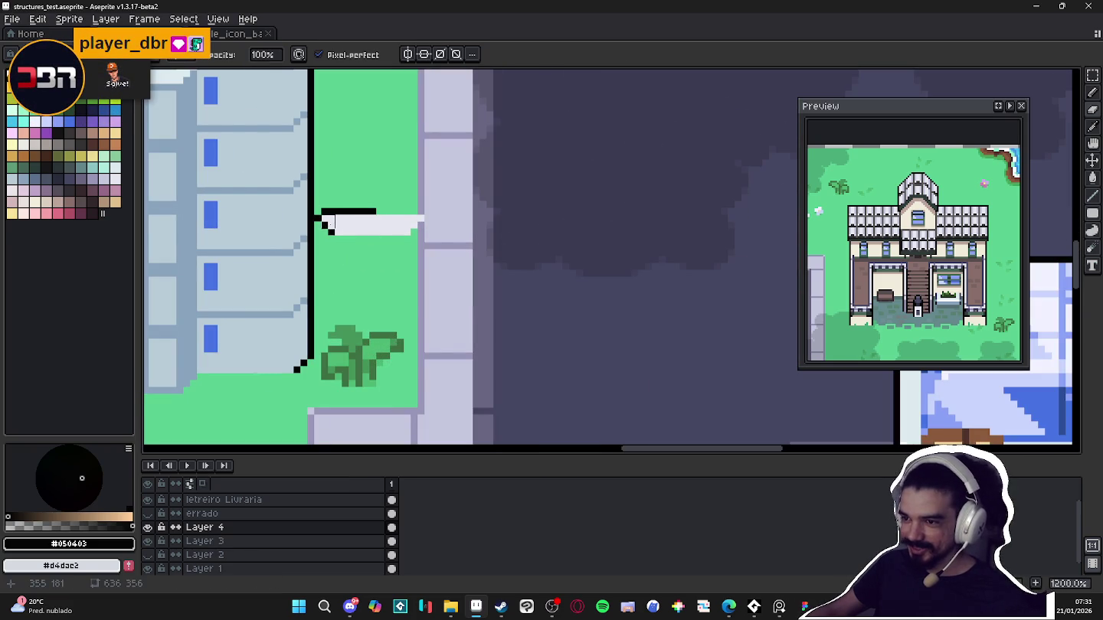
left_click(331, 230)
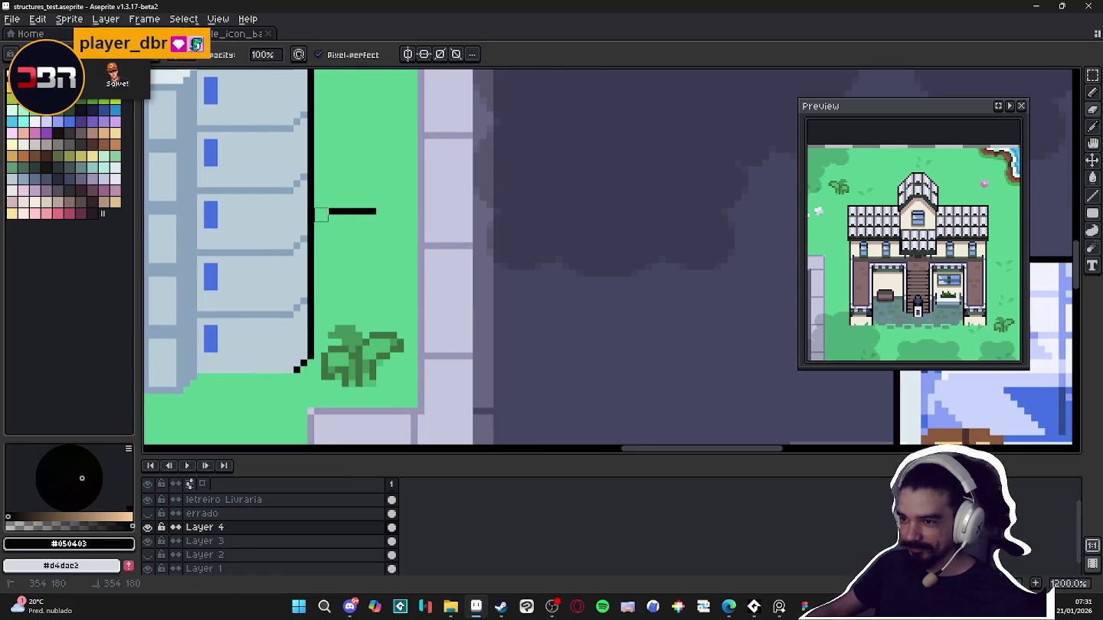
Erase outline pixels at the lower corners and along the lower-right diagonal
scroll(402, 243, "down", 4)
scroll(366, 295, "up", 2)
scroll(366, 295, "up", 2)
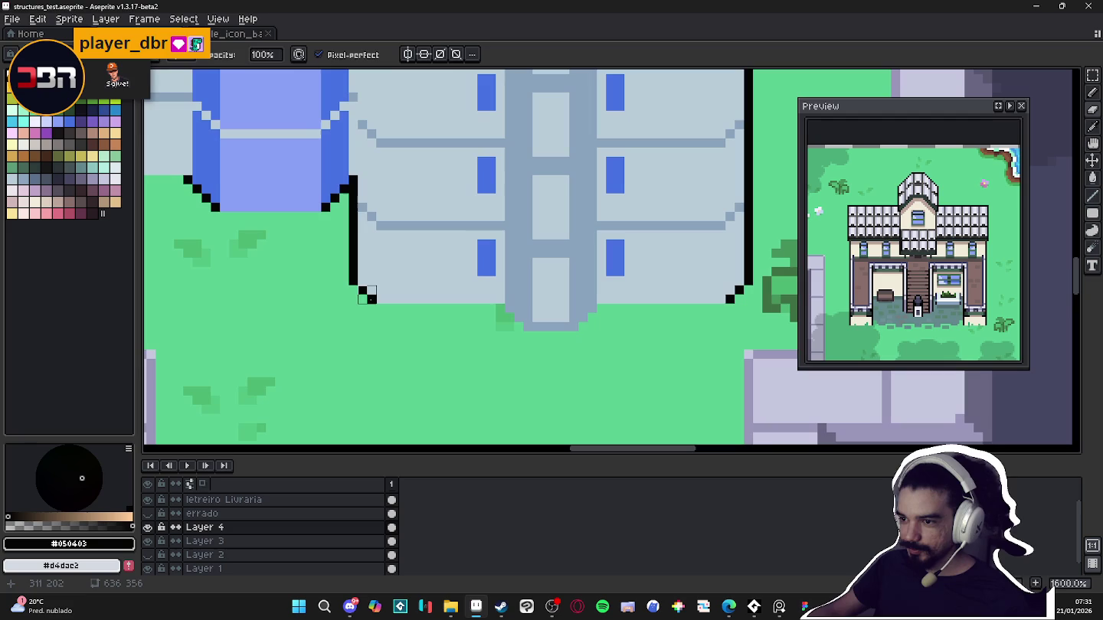
left_click(348, 286)
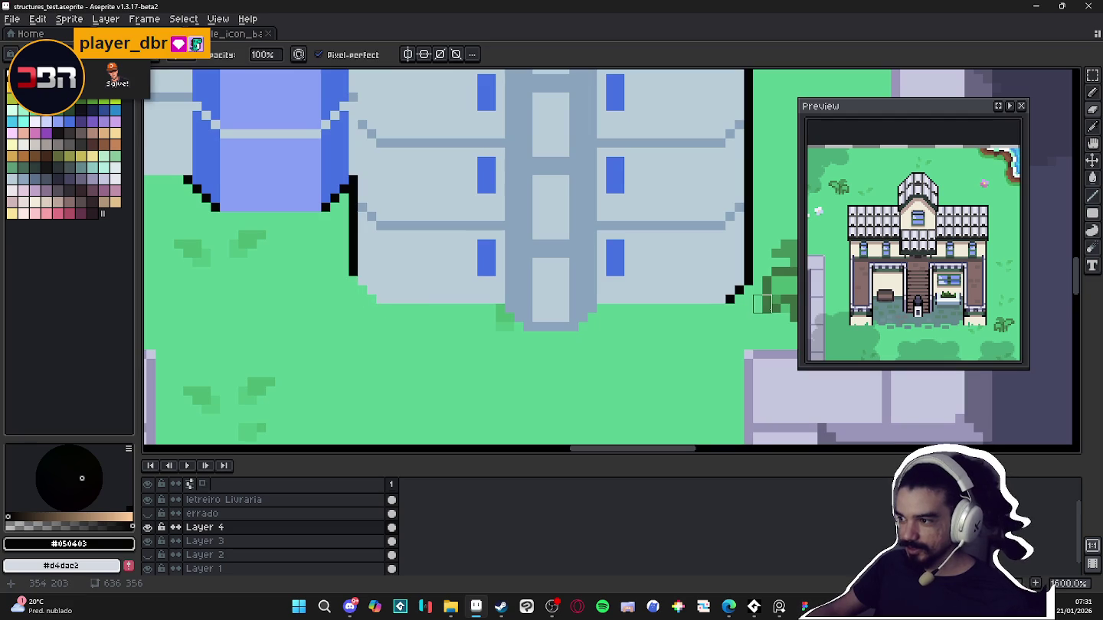
left_click_drag(732, 301, 751, 285)
scroll(276, 204, "up", 3)
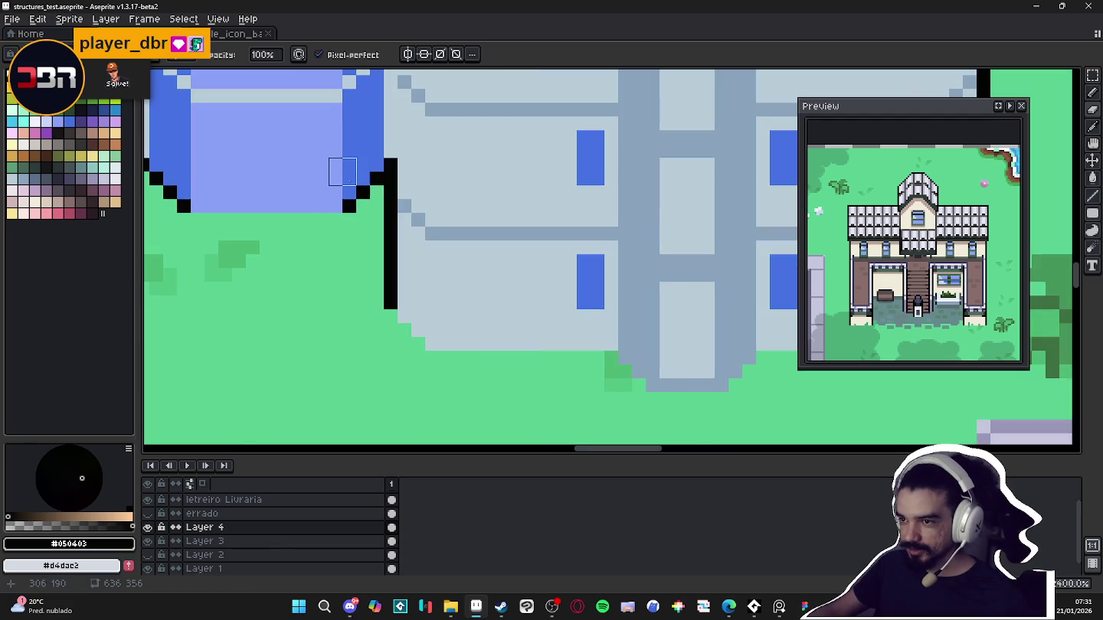
scroll(473, 309, "up", 3)
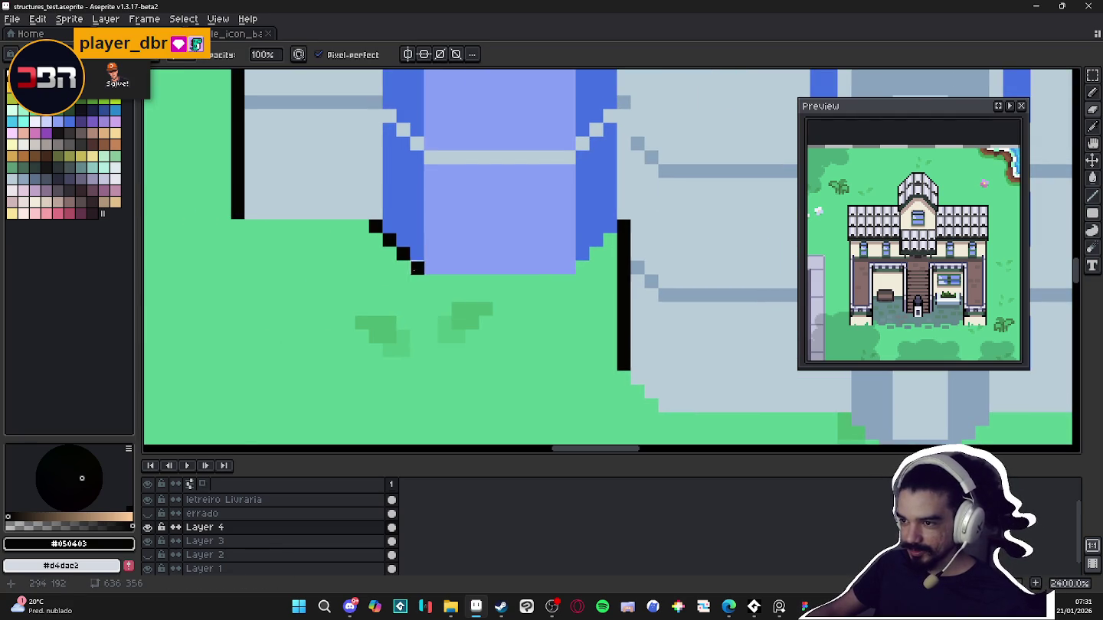
scroll(568, 350, "down", 5)
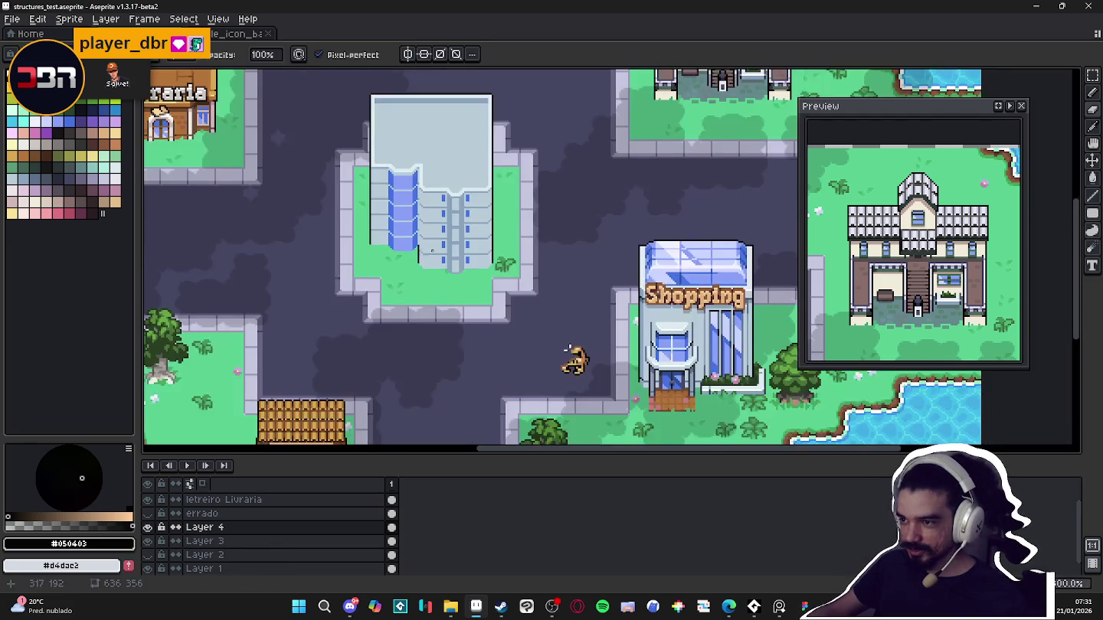
scroll(426, 242, "up", 1)
scroll(427, 243, "up", 2)
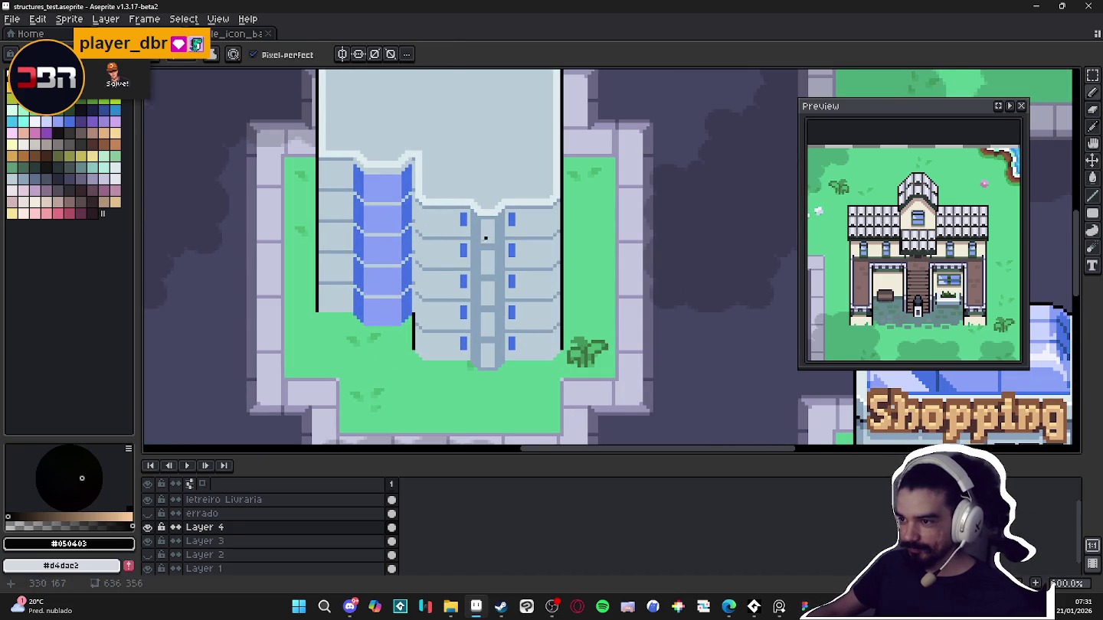
Sample #88a3bc, draw a short vertical line on the building edge, then pick palette colour Idx-92
left_click(486, 230, "alt")
scroll(408, 206, "up", 3)
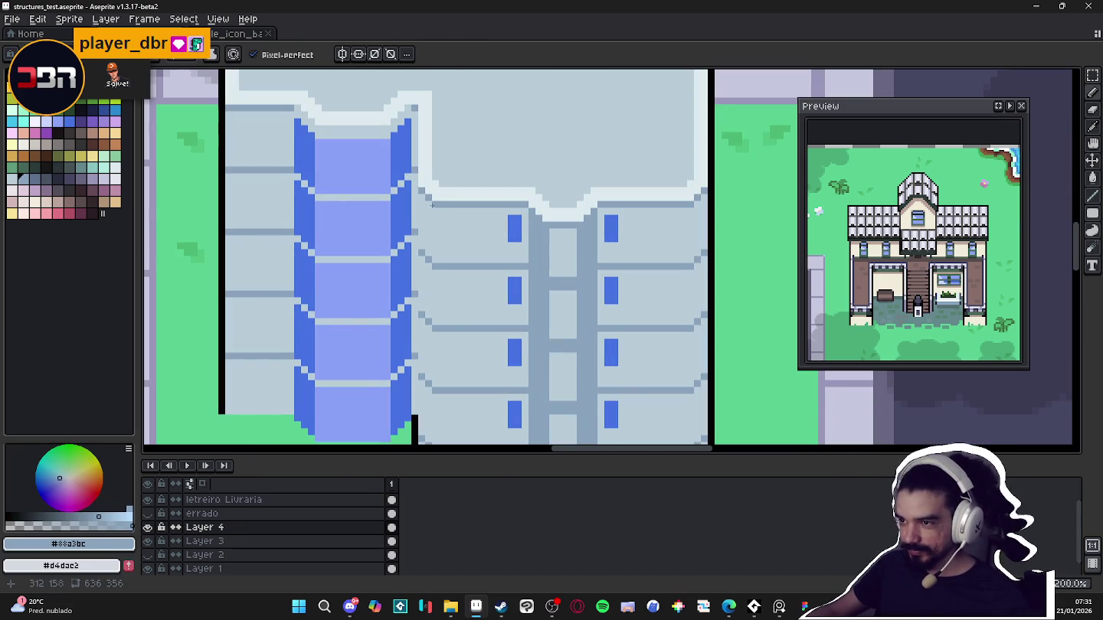
scroll(431, 199, "down", 3)
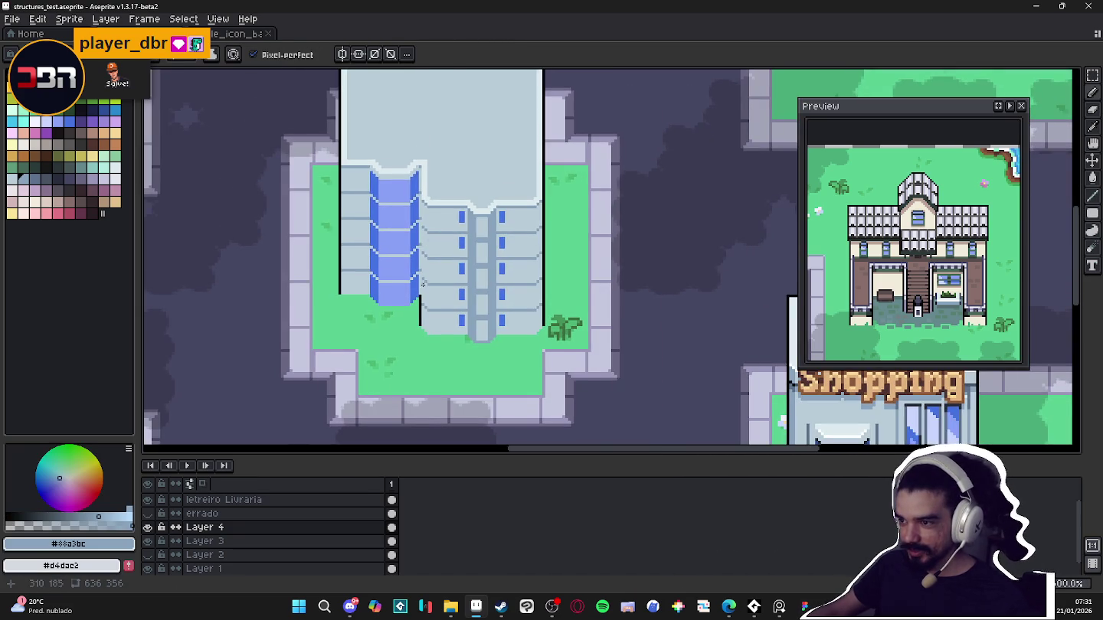
scroll(423, 281, "up", 2)
left_click_drag(425, 346, 423, 349)
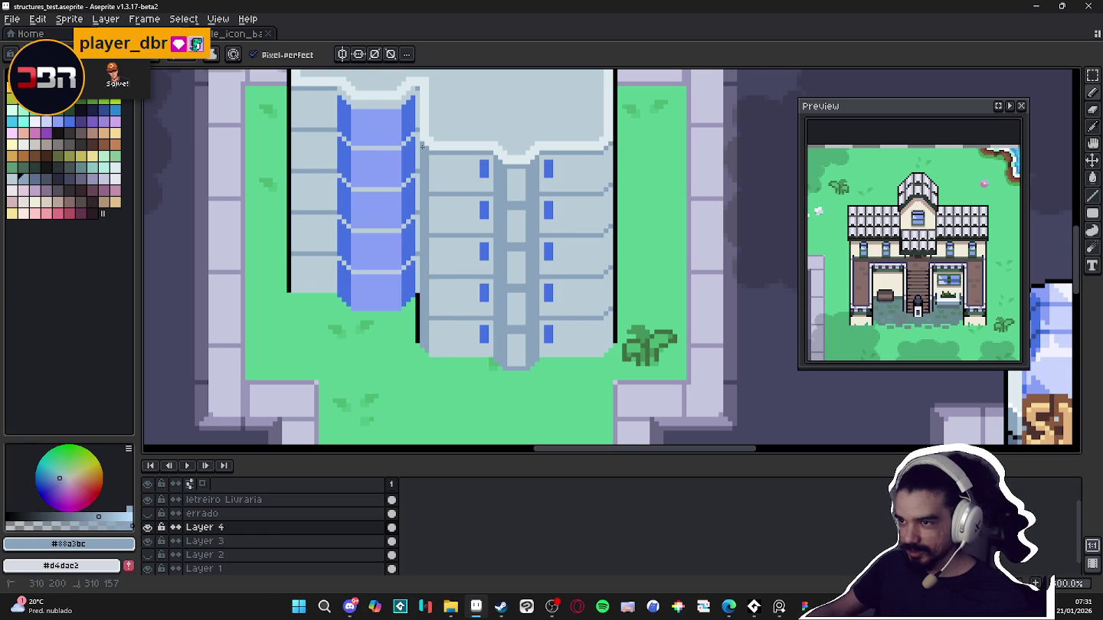
scroll(437, 247, "down", 2)
scroll(424, 282, "up", 3)
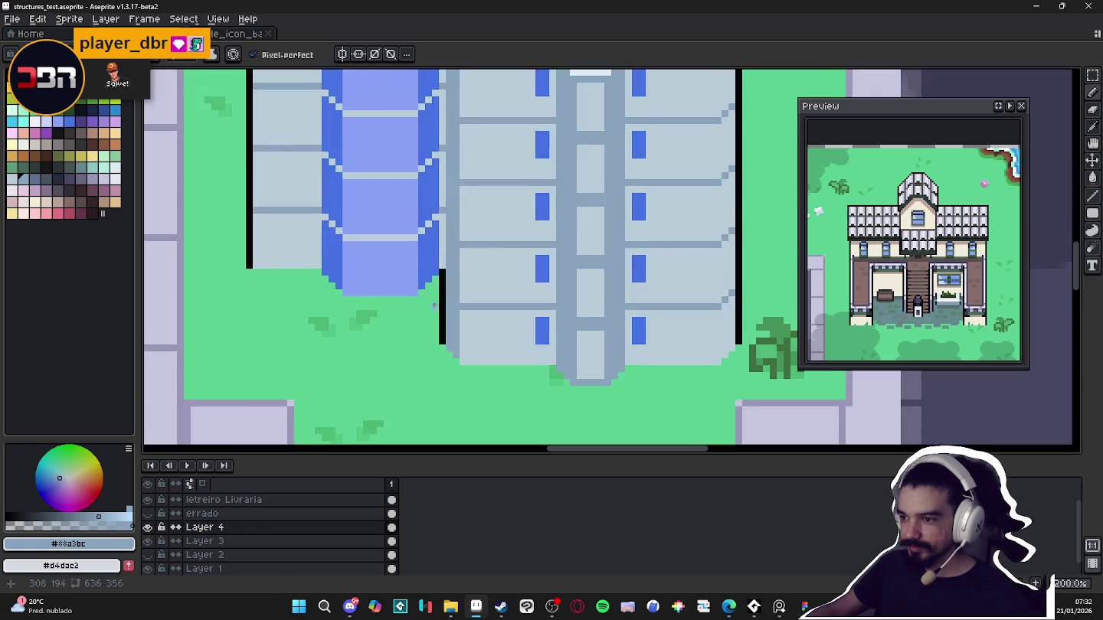
scroll(425, 282, "up", 3)
left_click(38, 182)
scroll(308, 230, "down", 4)
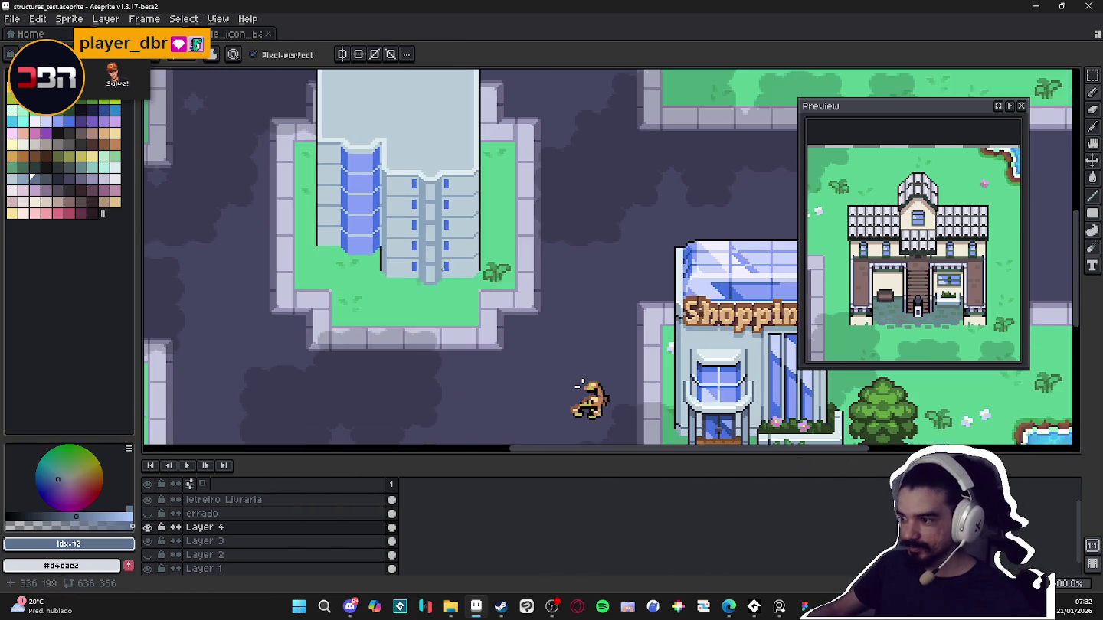
Paint a #88a3bc grey-blue highlight line down the building's right edge
mouse_move(566, 199)
left_mouse_down()
mouse_move(307, 177)
mouse_move(331, 177)
left_mouse_up()
scroll(321, 230, "up", 2)
scroll(353, 284, "up", 2)
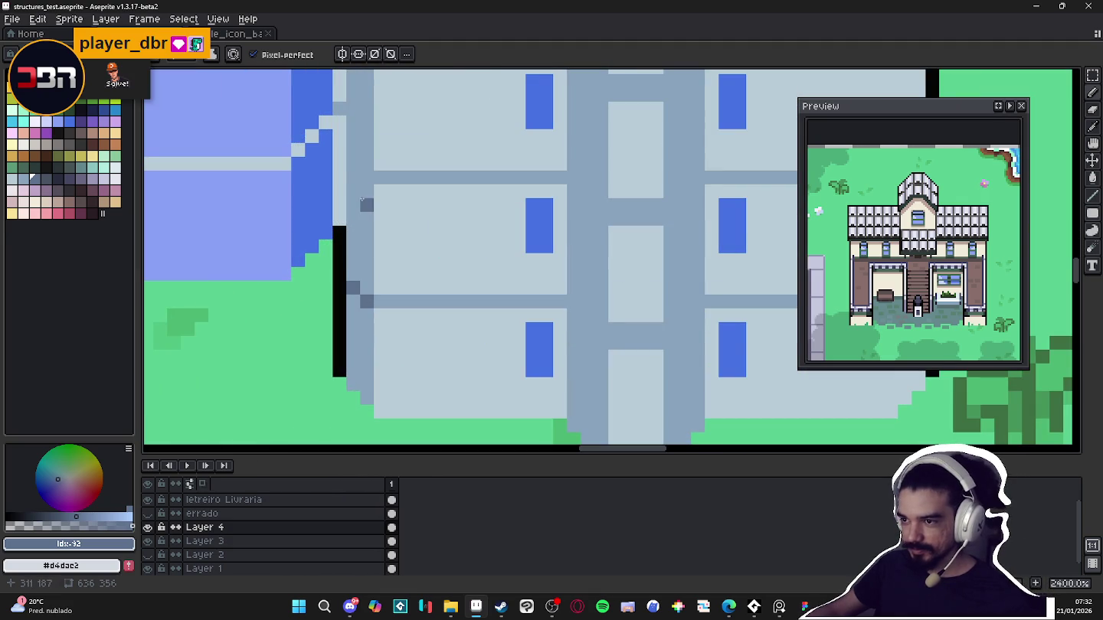
scroll(364, 285, "down", 3)
scroll(381, 280, "up", 1)
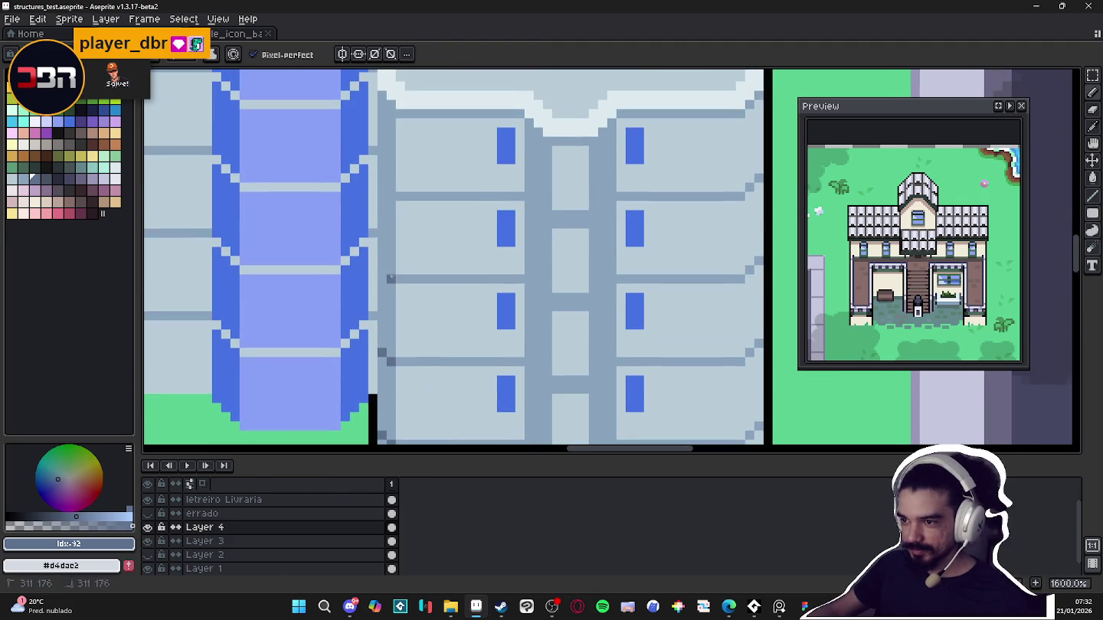
scroll(383, 249, "up", 1)
scroll(417, 238, "down", 1)
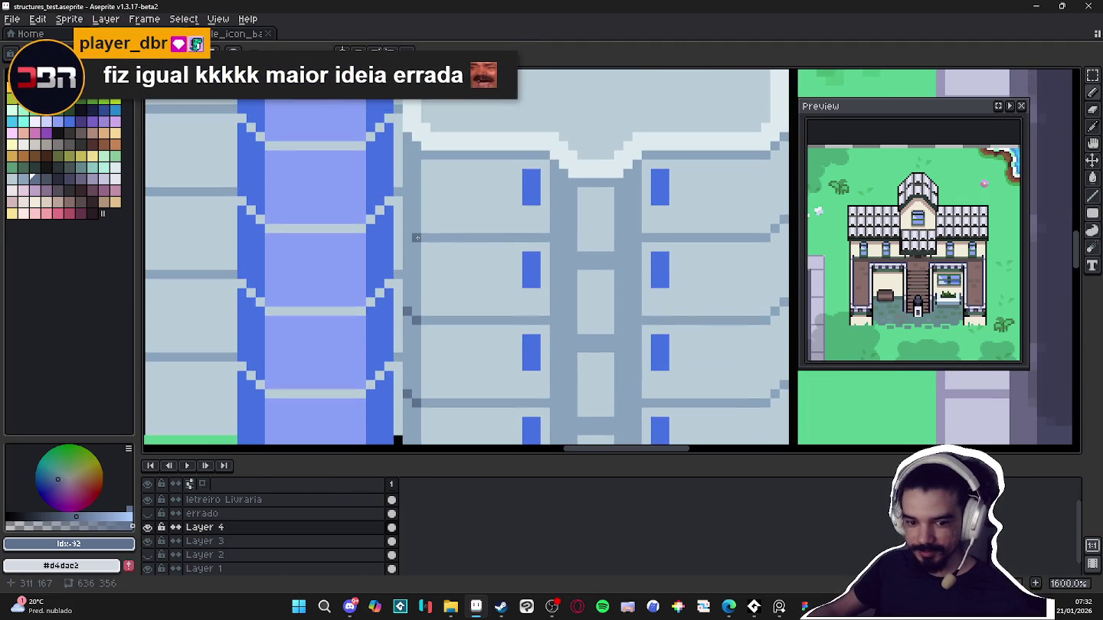
scroll(416, 151, "down", 3)
scroll(427, 206, "down", 2)
scroll(578, 258, "up", 5)
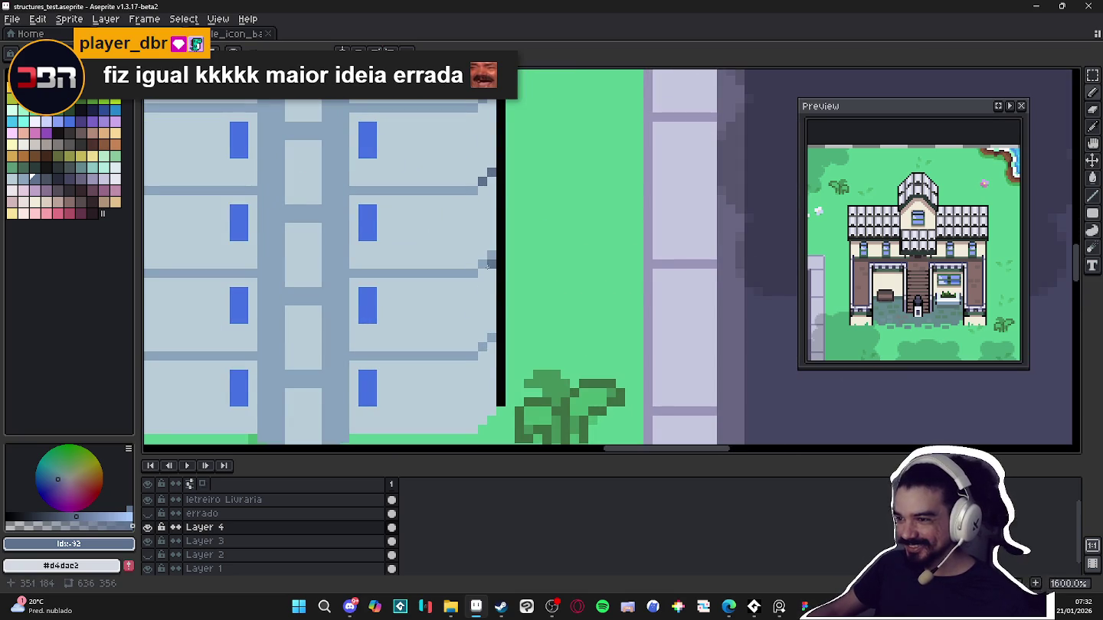
scroll(492, 228, "up", 3)
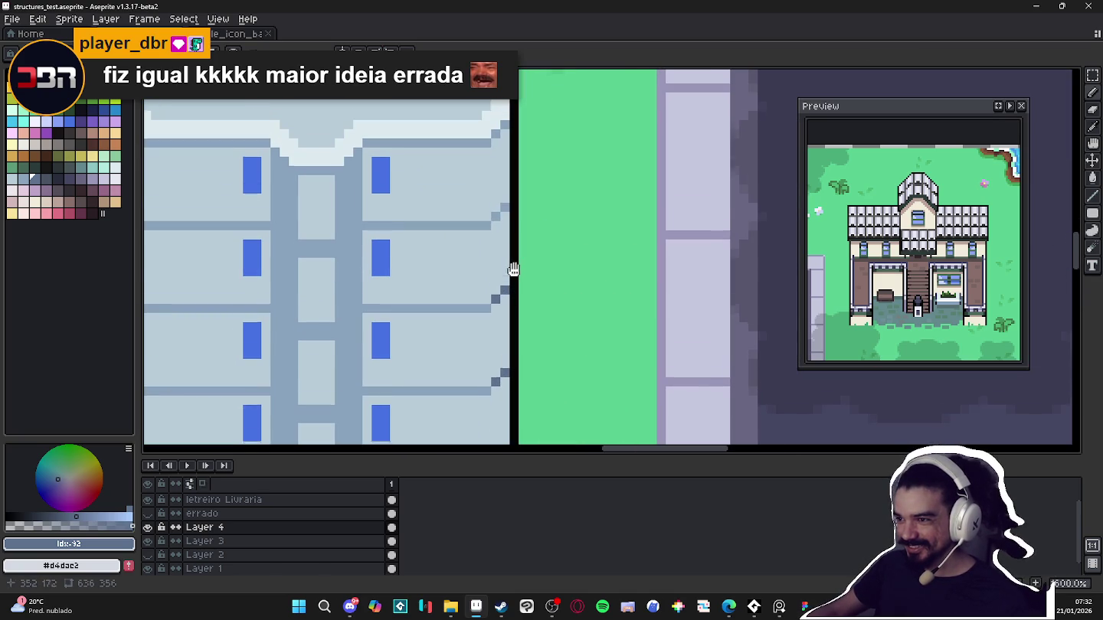
left_click(495, 227, "alt")
left_click_drag(495, 222, 502, 218)
left_click(498, 218, "alt")
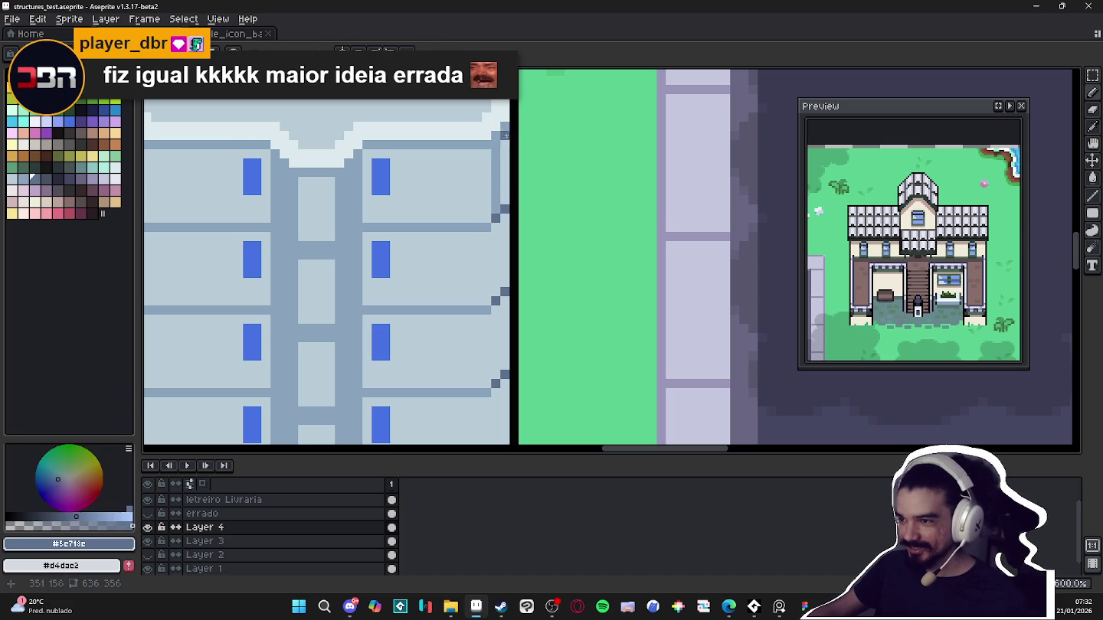
left_click(497, 228, "alt")
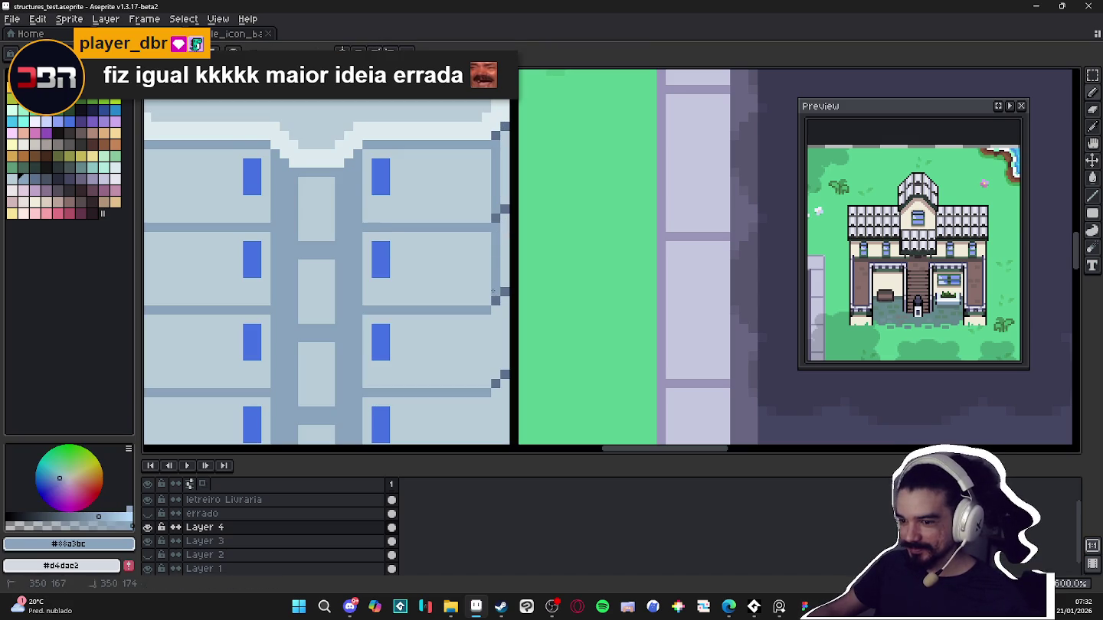
Toggle the building layer to compare, then select one-pixel strips beside the edge for filling
left_click(148, 528)
left_click(148, 527)
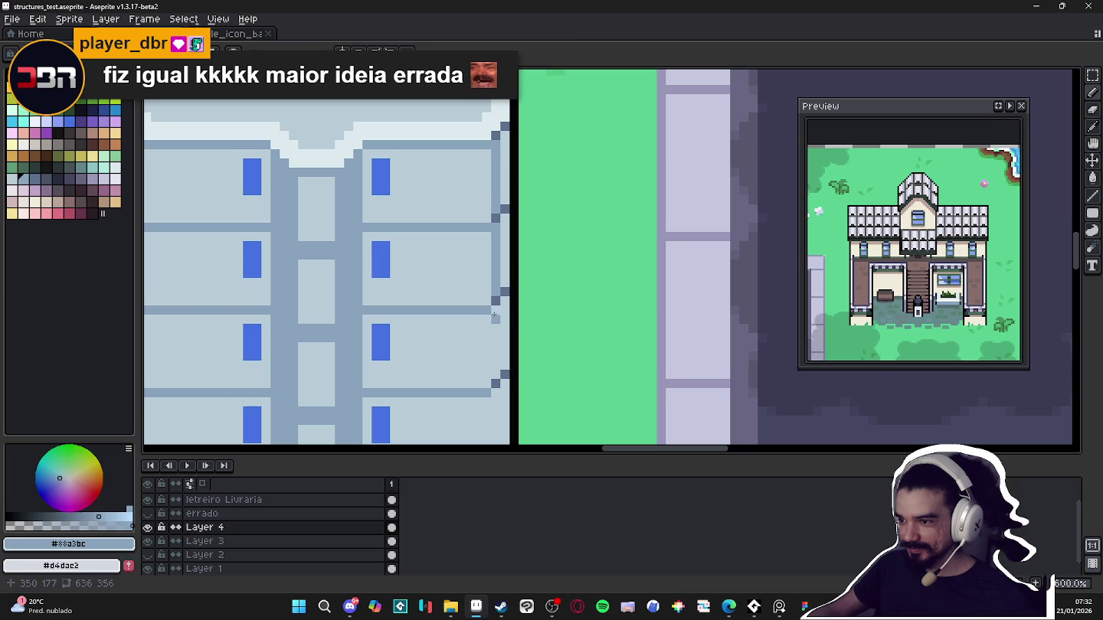
key("m")
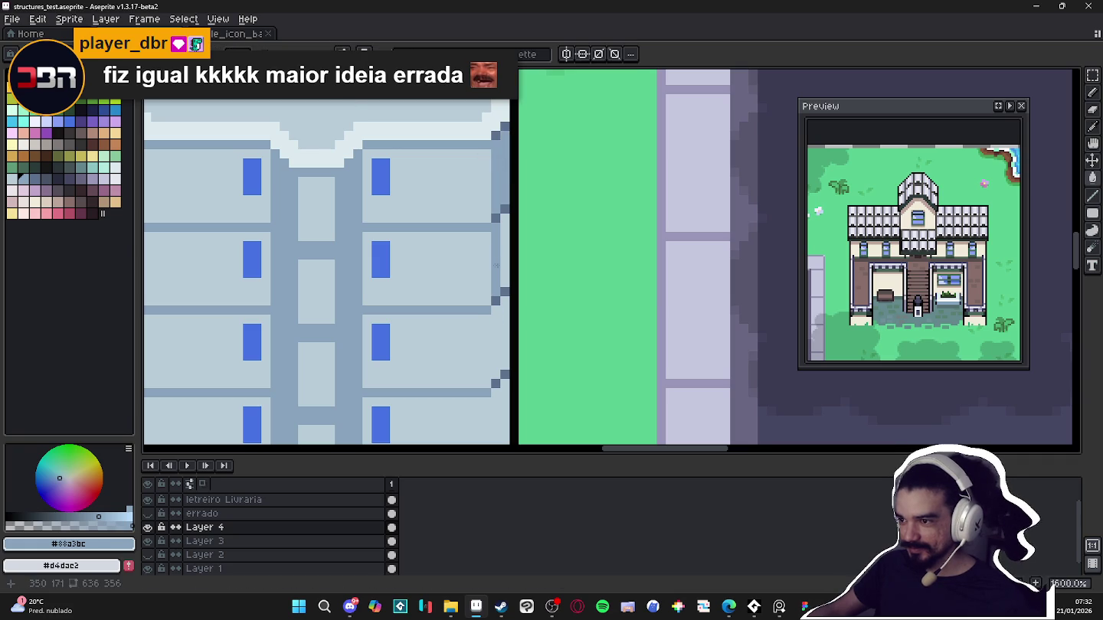
left_click_drag(467, 303, 449, 140)
left_click_drag(473, 176, 482, 274)
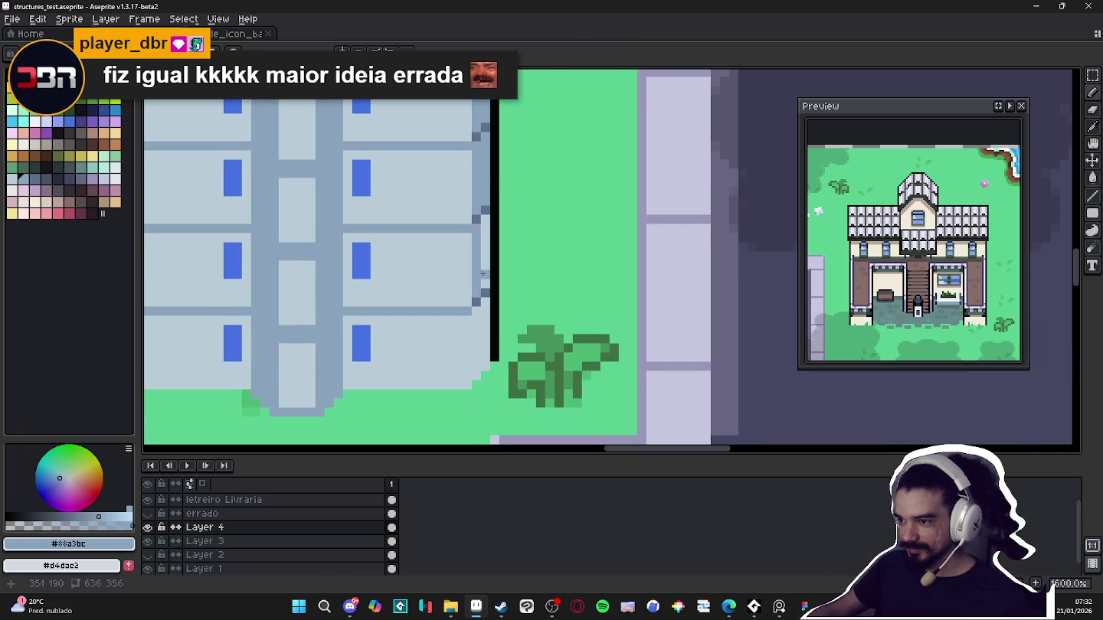
key("g")
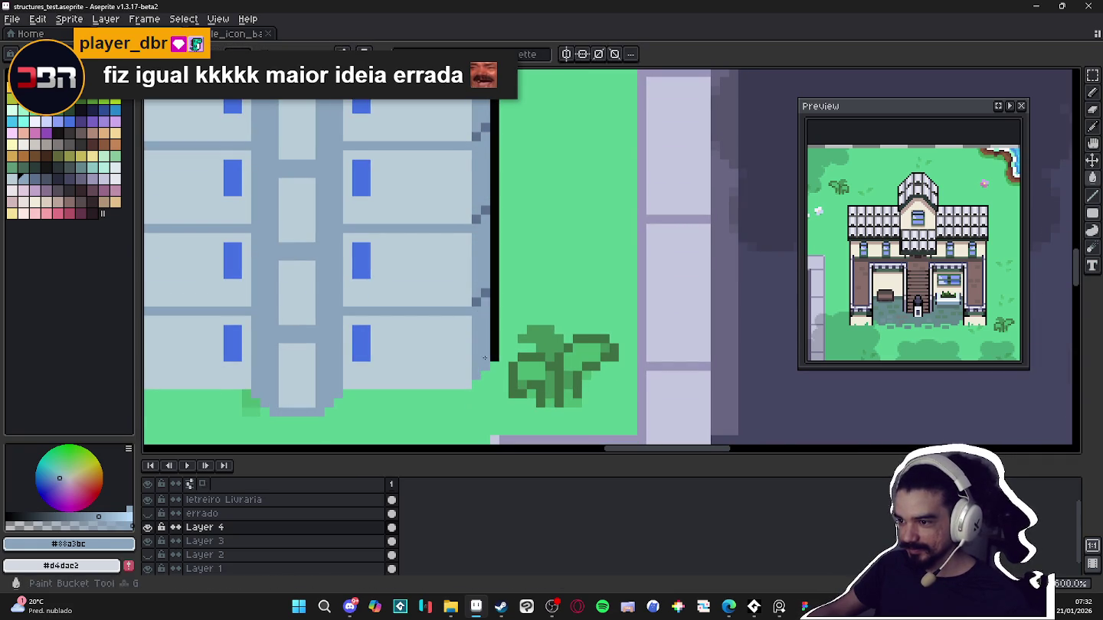
scroll(486, 358, "down", 2)
scroll(439, 347, "up", 1)
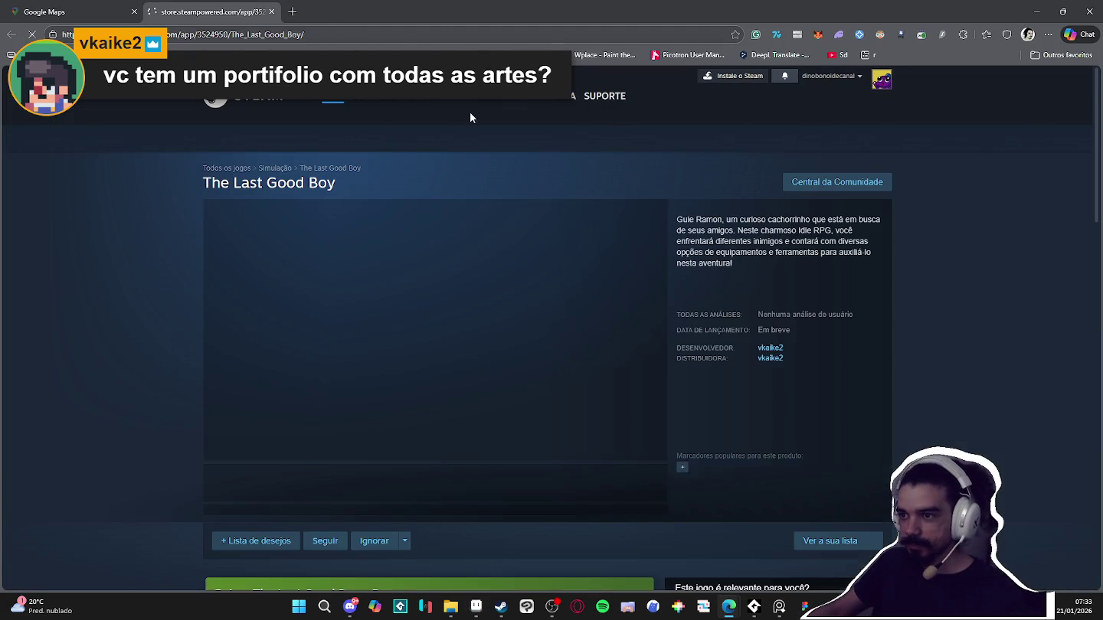
Browse the first several gameplay screenshots in The Last Good Boy's media gallery
left_click(321, 501)
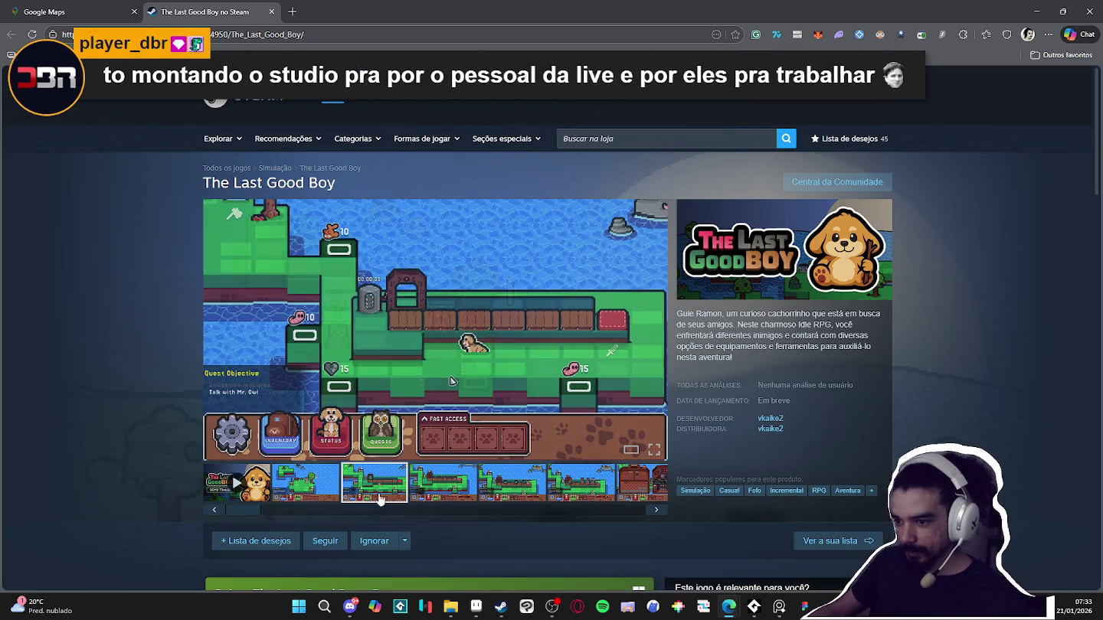
left_click(444, 492)
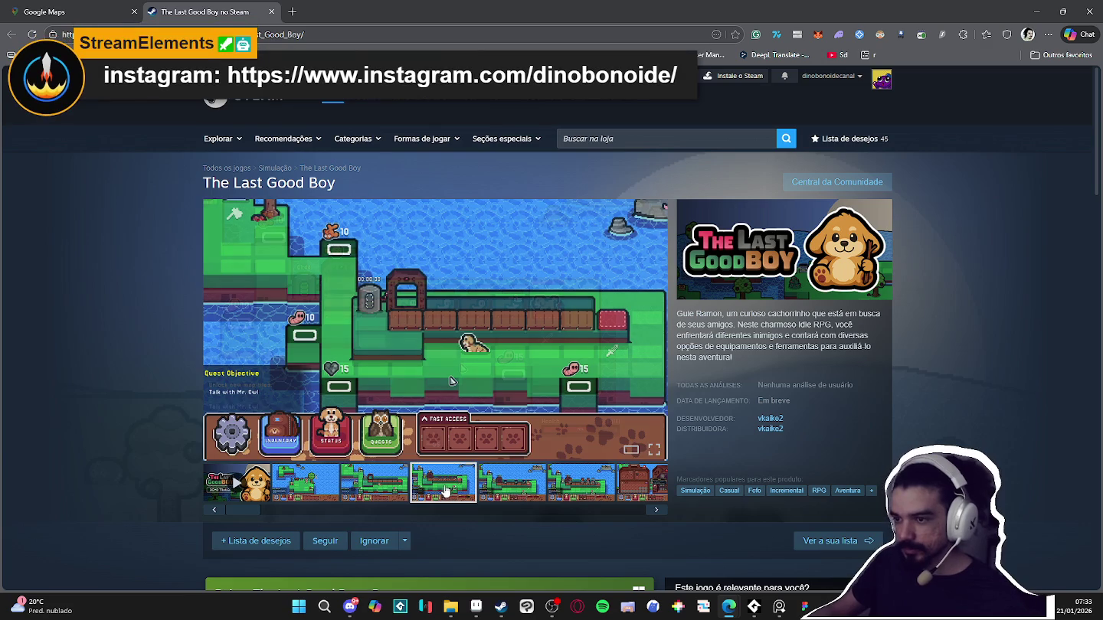
left_click(505, 497)
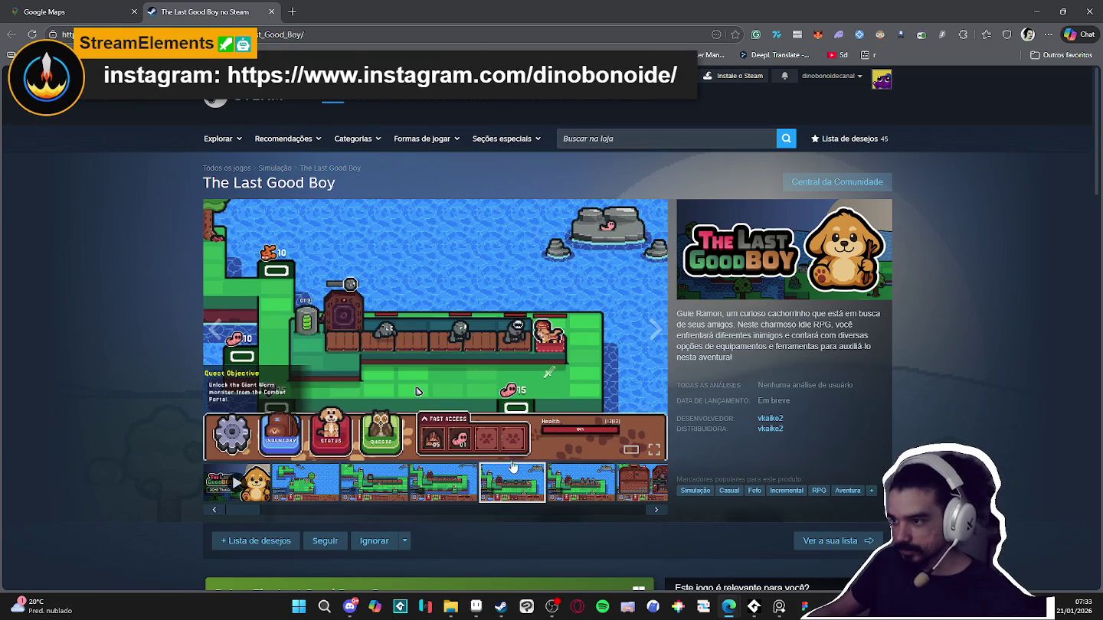
left_click(556, 483)
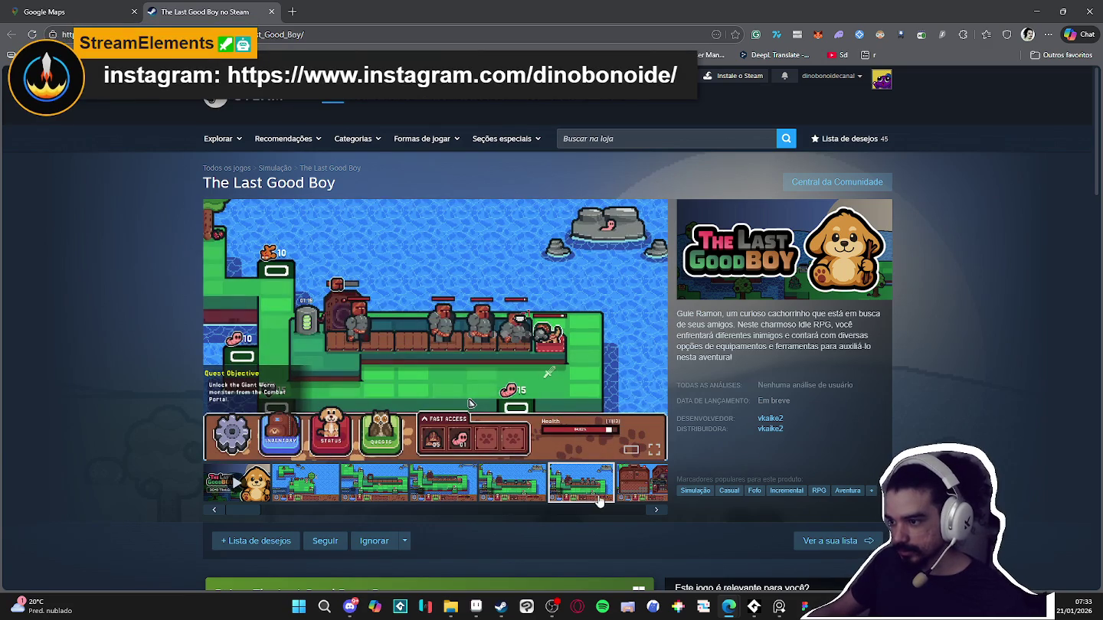
left_click(629, 477)
left_click(525, 486)
left_click(558, 489)
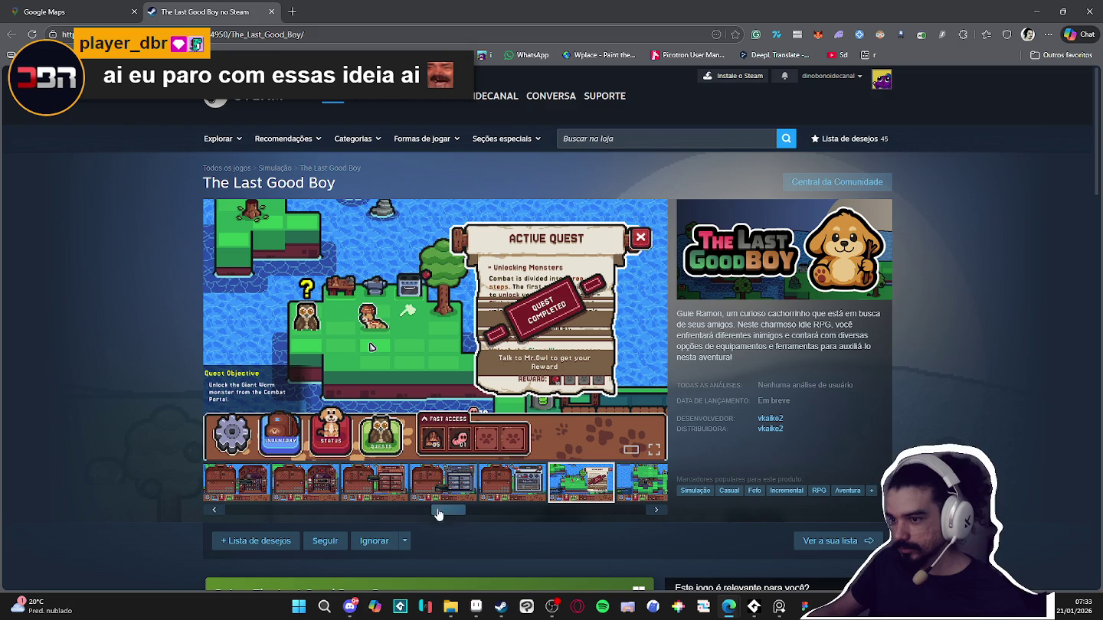
Scroll the thumbnail strip to view the cave and Player Status screenshots and play the video
left_click_drag(433, 514, 533, 514)
left_click(542, 484)
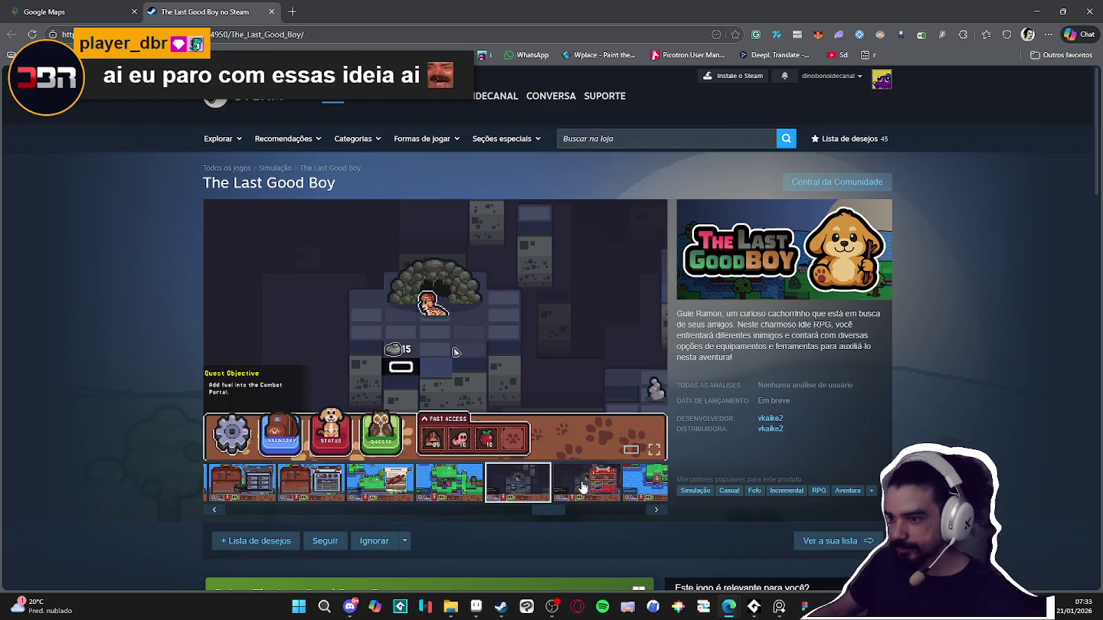
left_click(582, 488)
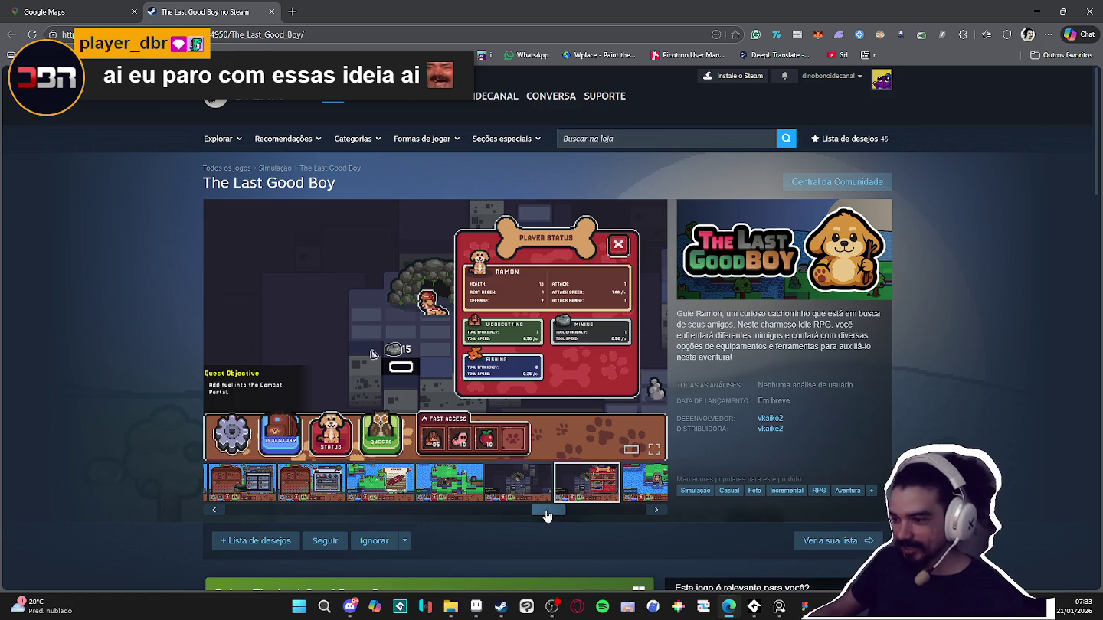
left_click_drag(546, 517, 591, 511)
left_click(634, 492)
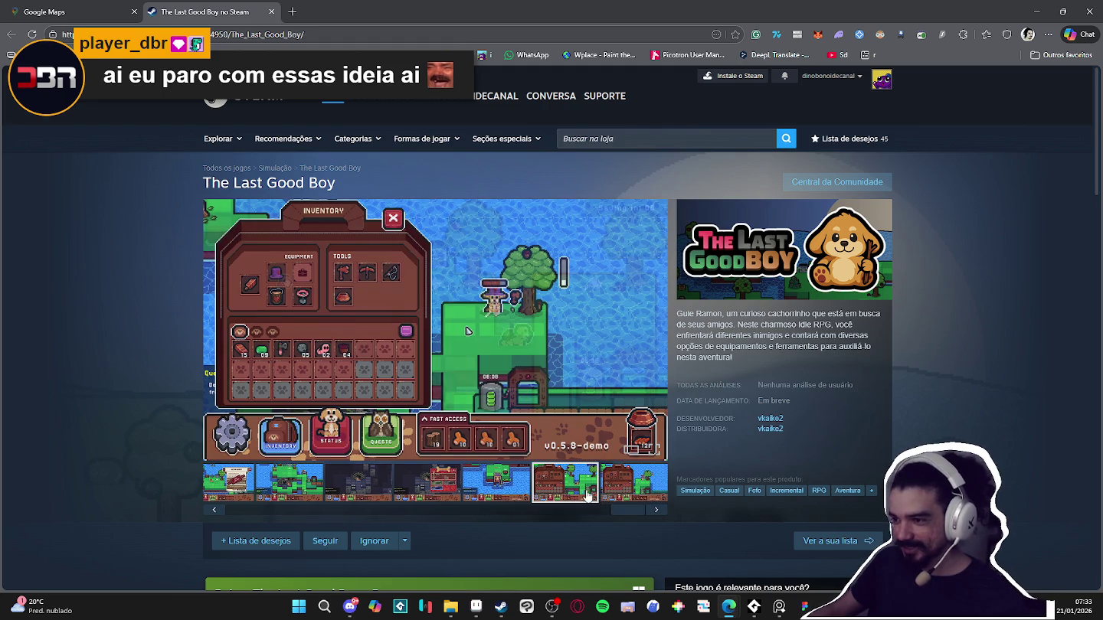
mouse_move(603, 511)
left_mouse_down()
mouse_move(508, 518)
mouse_move(546, 517)
left_mouse_up()
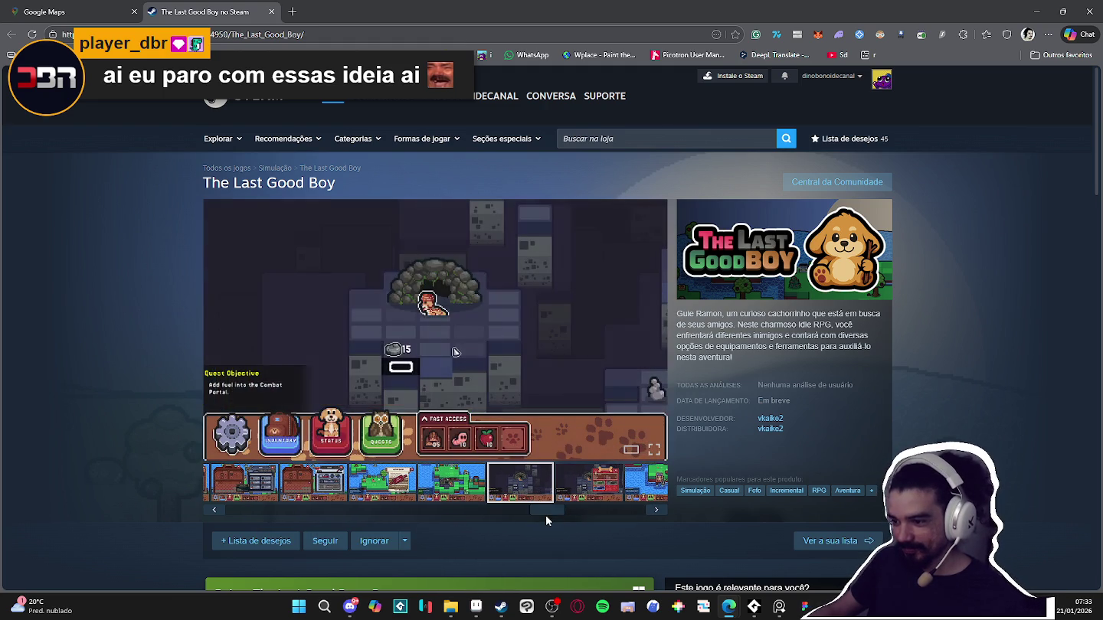
left_click(462, 510)
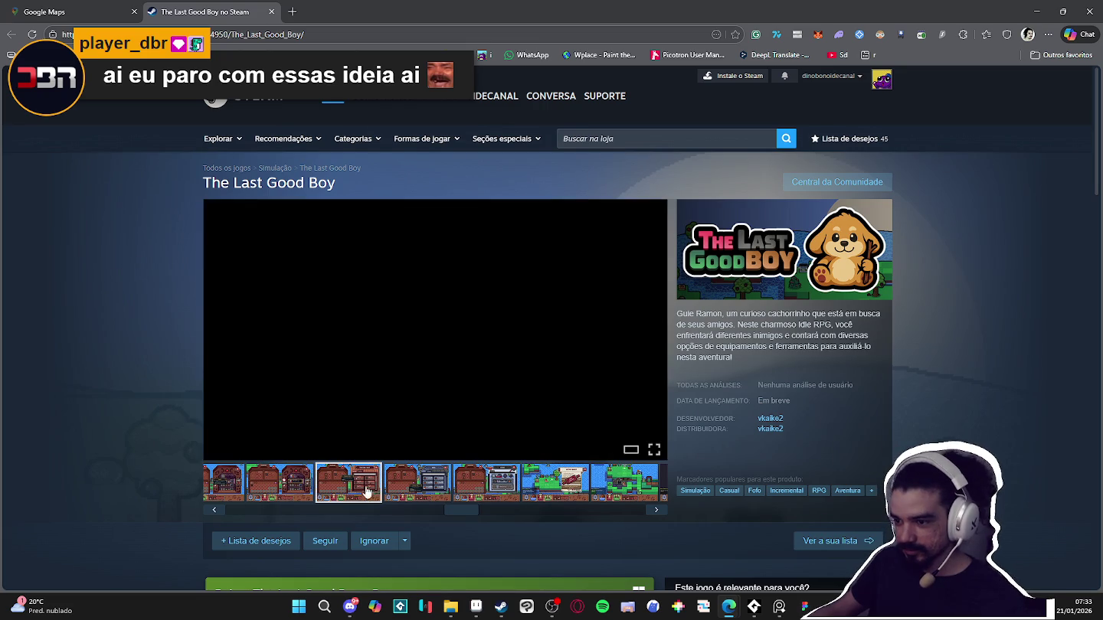
Revisit the green level screenshot and the first gallery clip on the Steam page
scroll(119, 380, "down", 1)
scroll(119, 381, "down", 4)
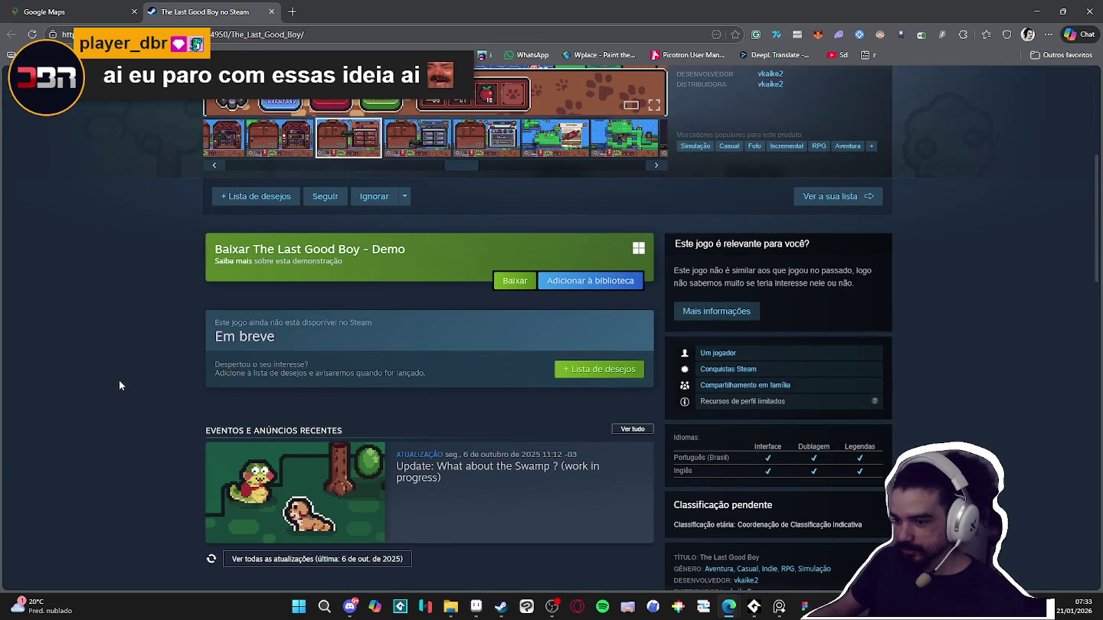
scroll(118, 380, "up", 5)
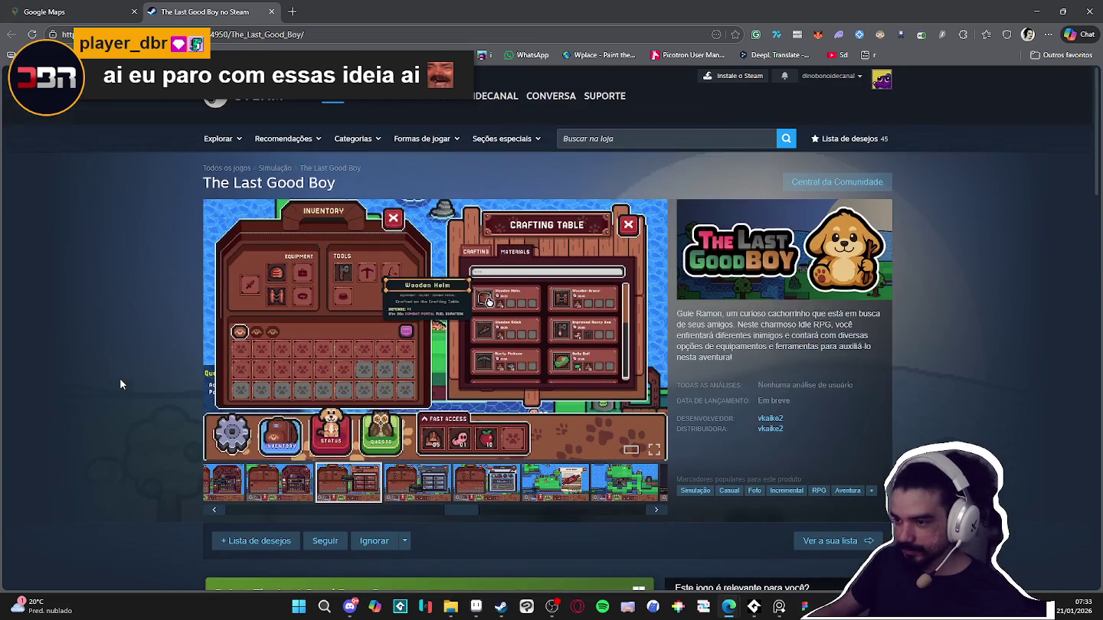
left_click(336, 508)
left_click(331, 496)
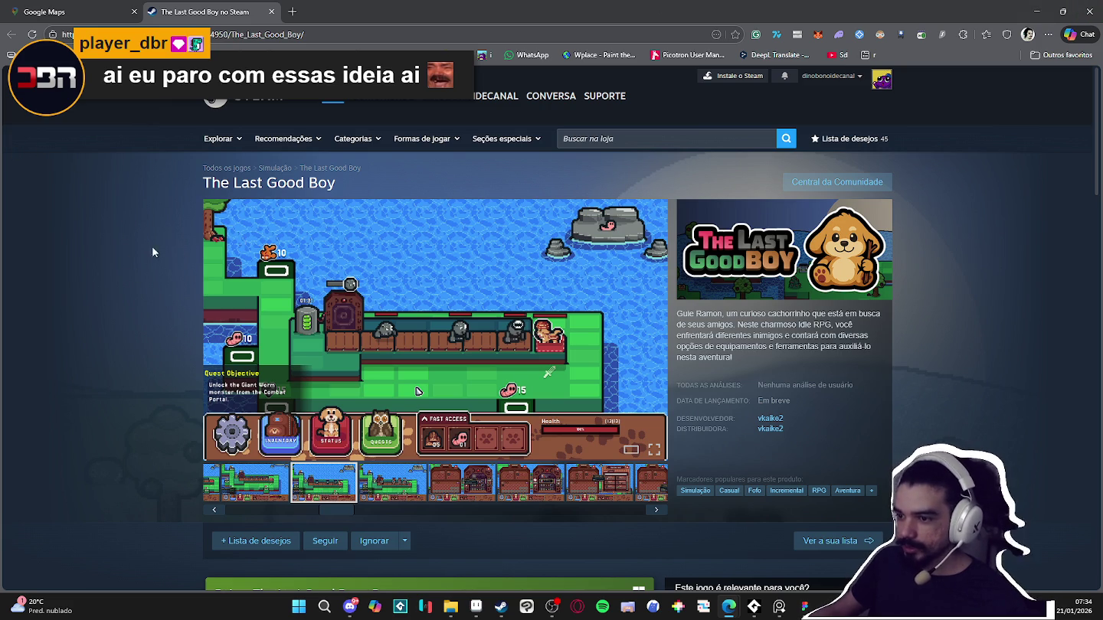
scroll(121, 261, "down", 2)
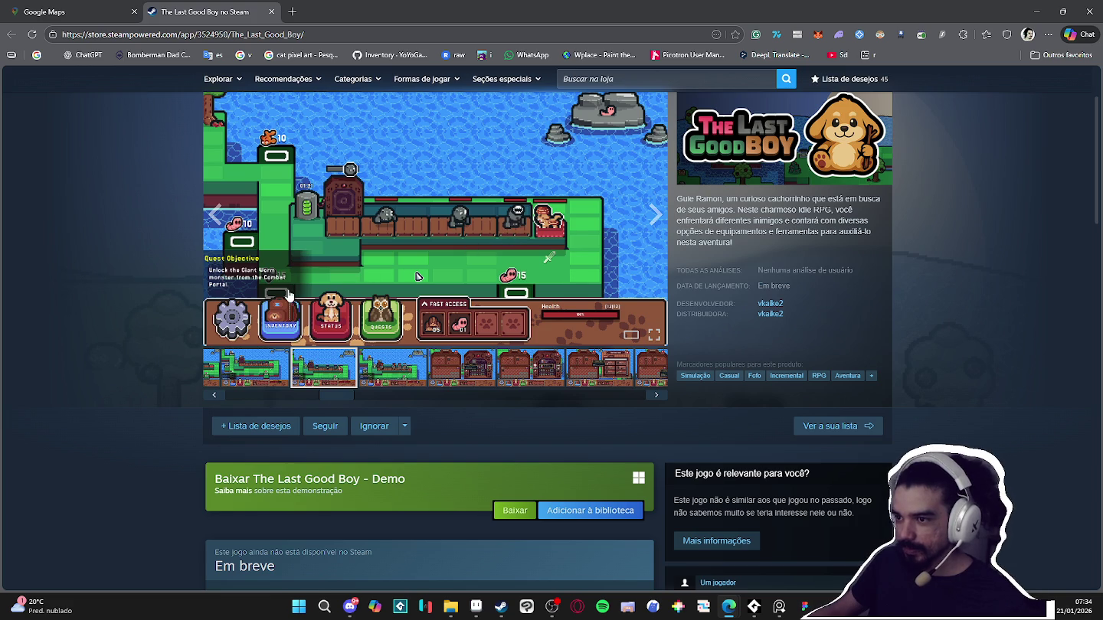
left_click(259, 373)
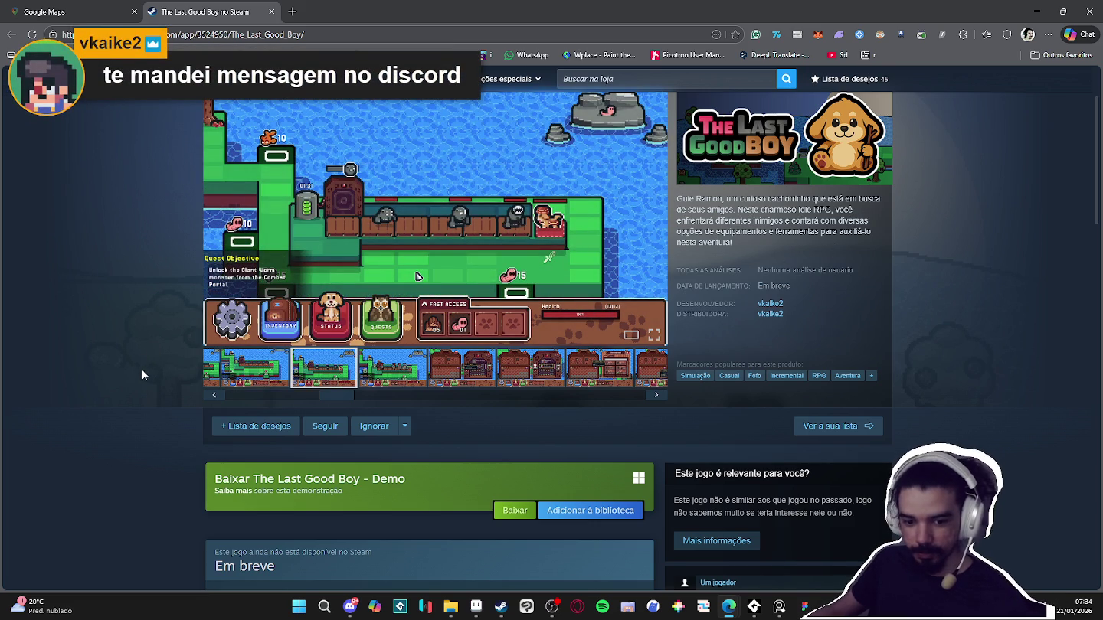
scroll(145, 348, "down", 2)
scroll(100, 293, "up", 2)
scroll(100, 293, "up", 2)
Glance at Discord and the map tab, then return to The Last Good Boy store page
left_click(350, 606)
key("alt+Tab")
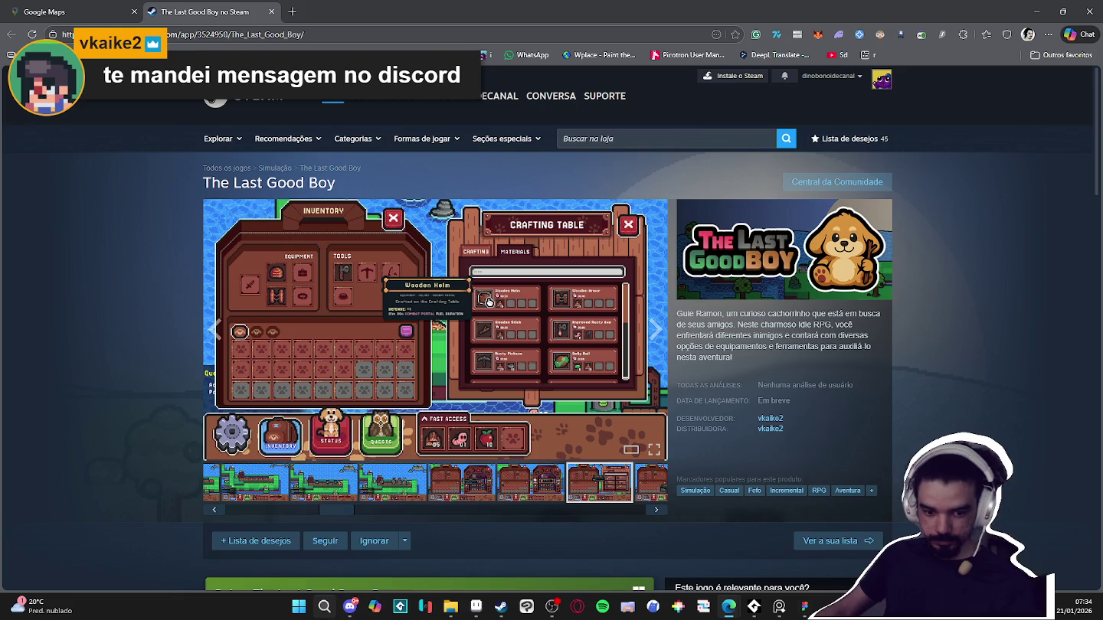
left_click(92, 11)
left_click(154, 6)
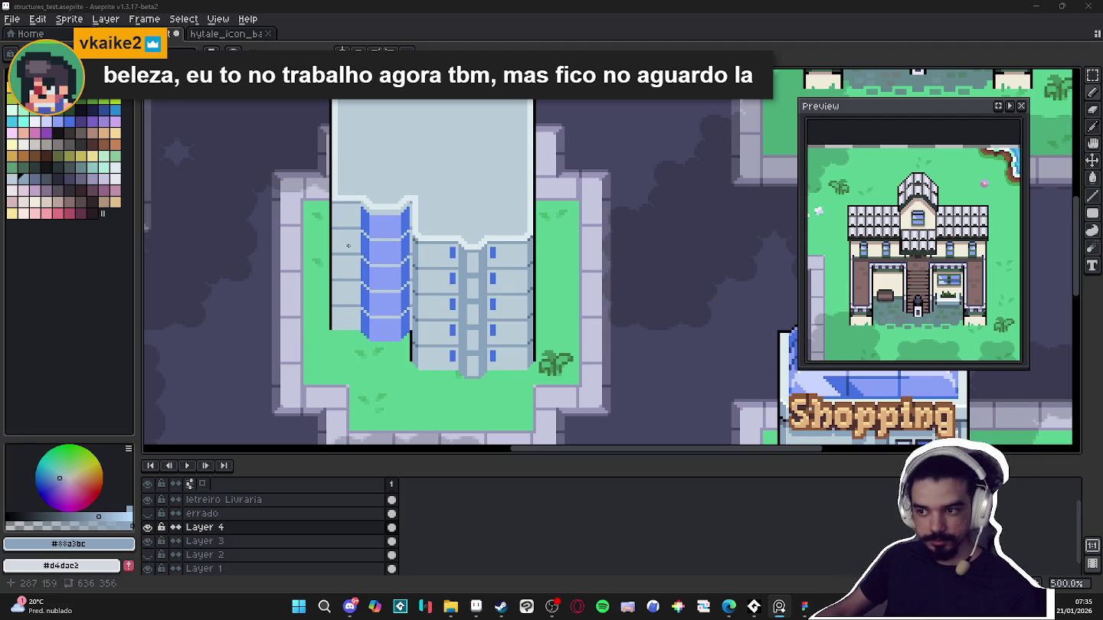
Draw two short black ledge ticks along the tall building's left outline
scroll(345, 249, "up", 7)
left_click(289, 256, "alt")
left_click_drag(305, 259, 319, 258)
scroll(319, 121, "up", 2)
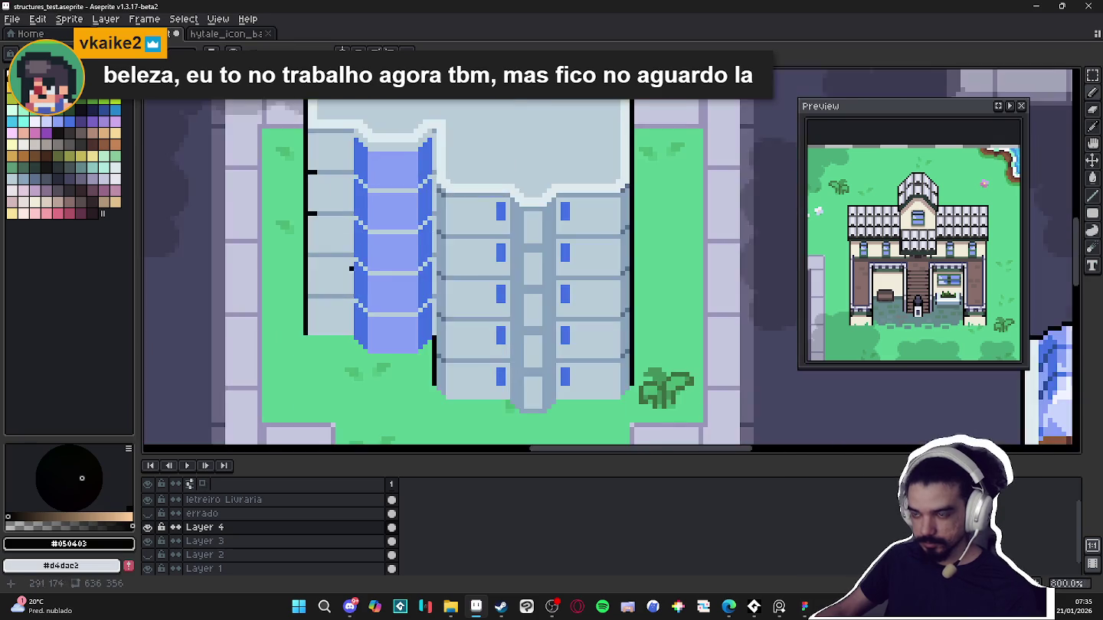
scroll(308, 273, "down", 4)
left_click_drag(298, 226, 307, 226)
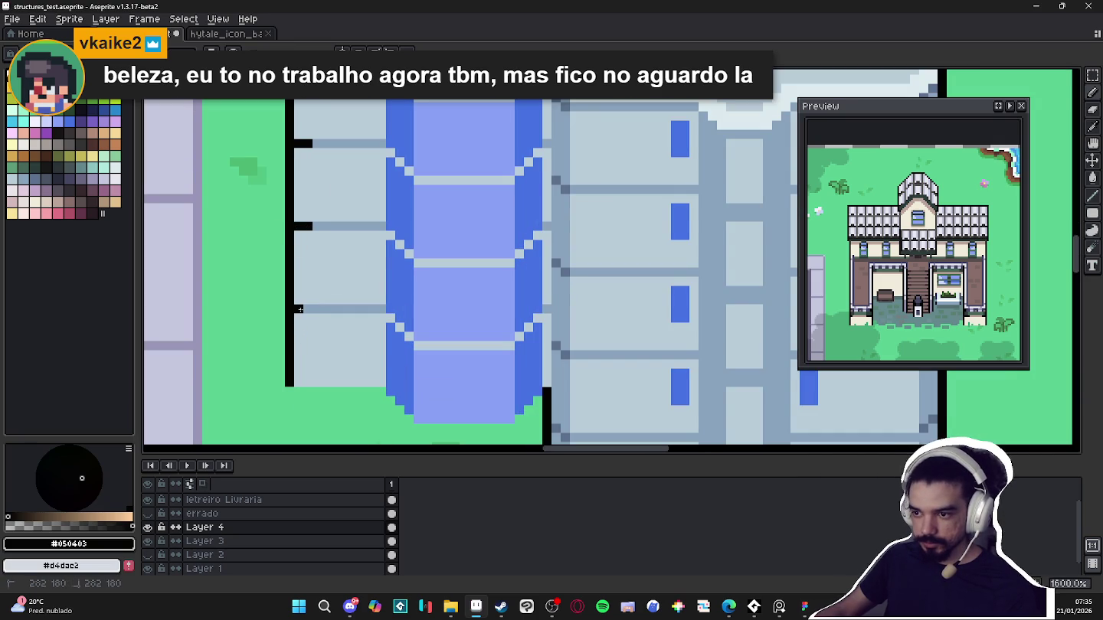
scroll(306, 308, "down", 3)
left_click_drag(399, 349, 390, 347)
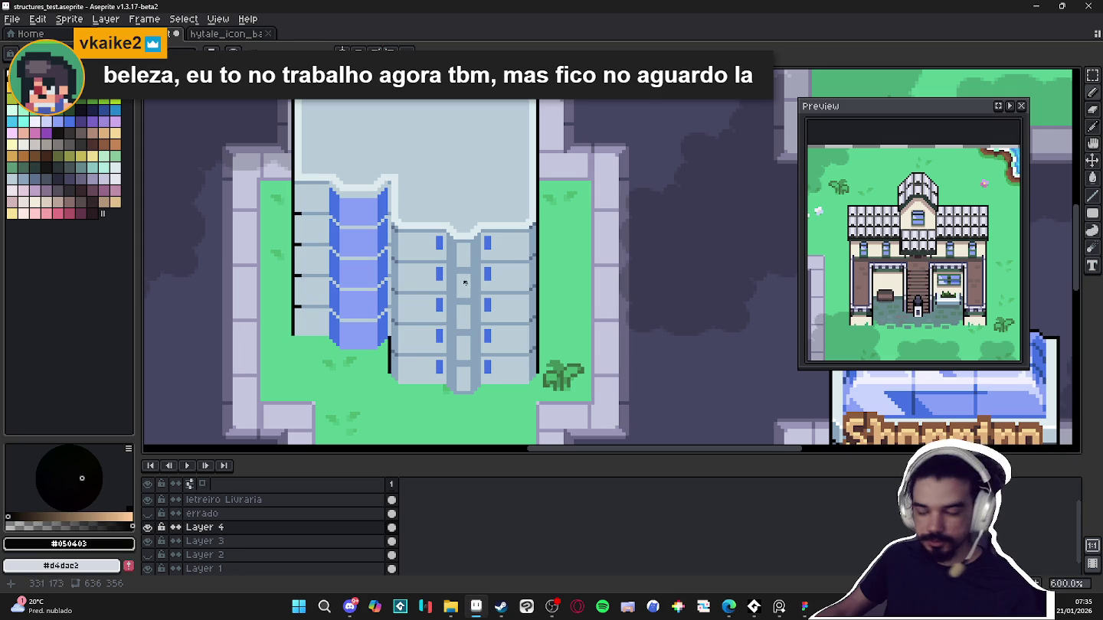
scroll(412, 321, "down", 2)
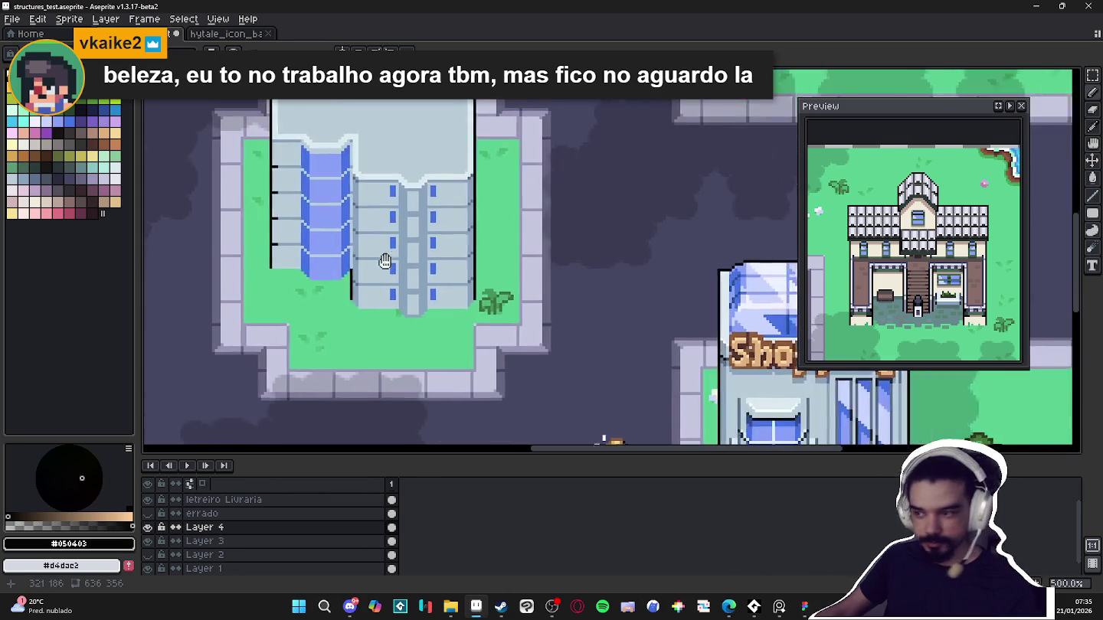
mouse_move(413, 320)
left_mouse_down()
mouse_move(653, 334)
mouse_move(458, 215)
mouse_move(410, 200)
left_mouse_up()
scroll(458, 216, "up", 6)
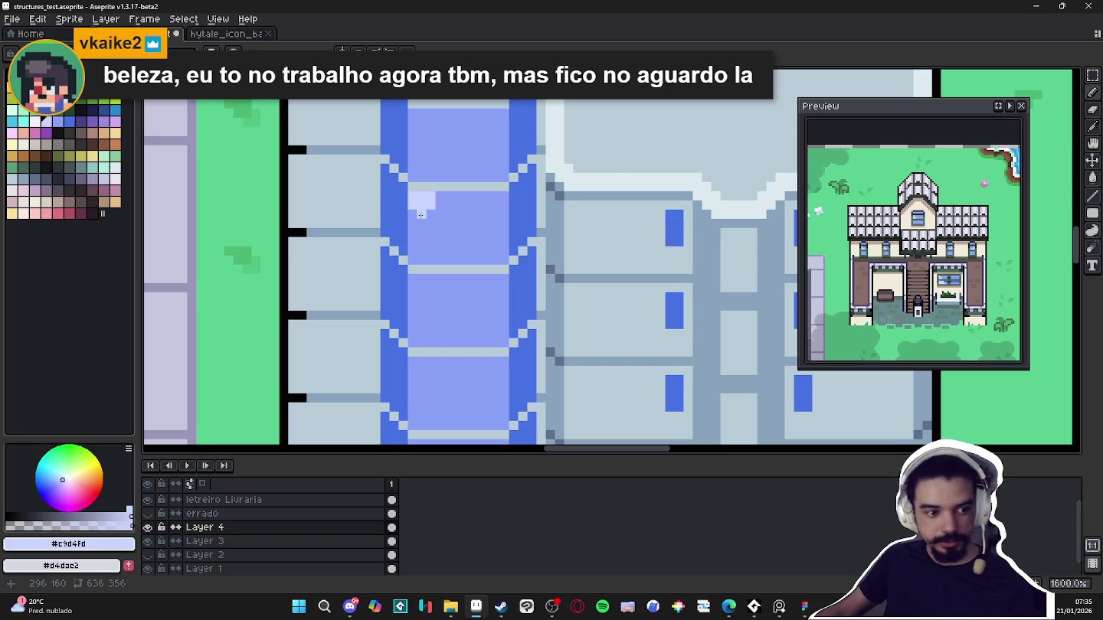
Paint a pale #c9d4fd diagonal glint on the glass with a dark #4572e3 diagonal beside it
left_click_drag(440, 213, 486, 260)
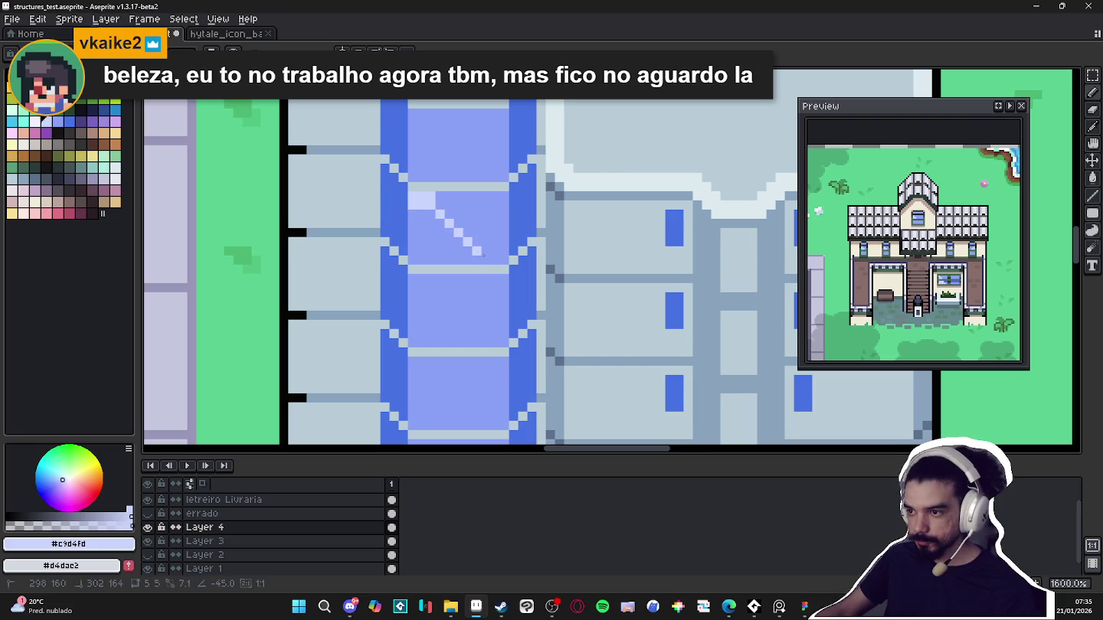
scroll(460, 273, "down", 4)
scroll(460, 274, "up", 4)
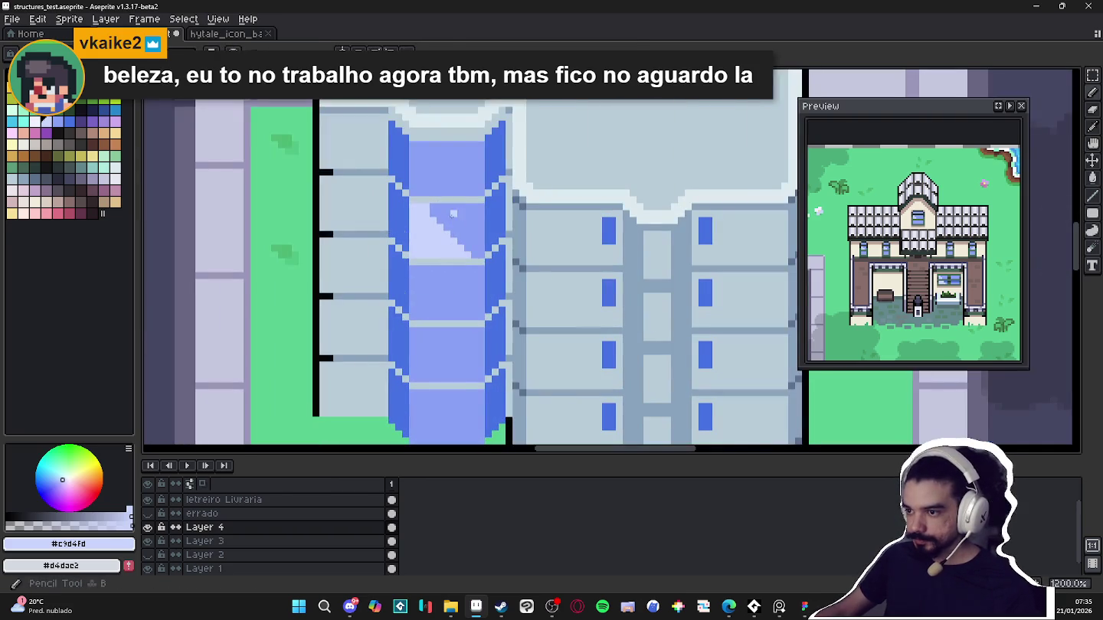
left_click(405, 137, "alt")
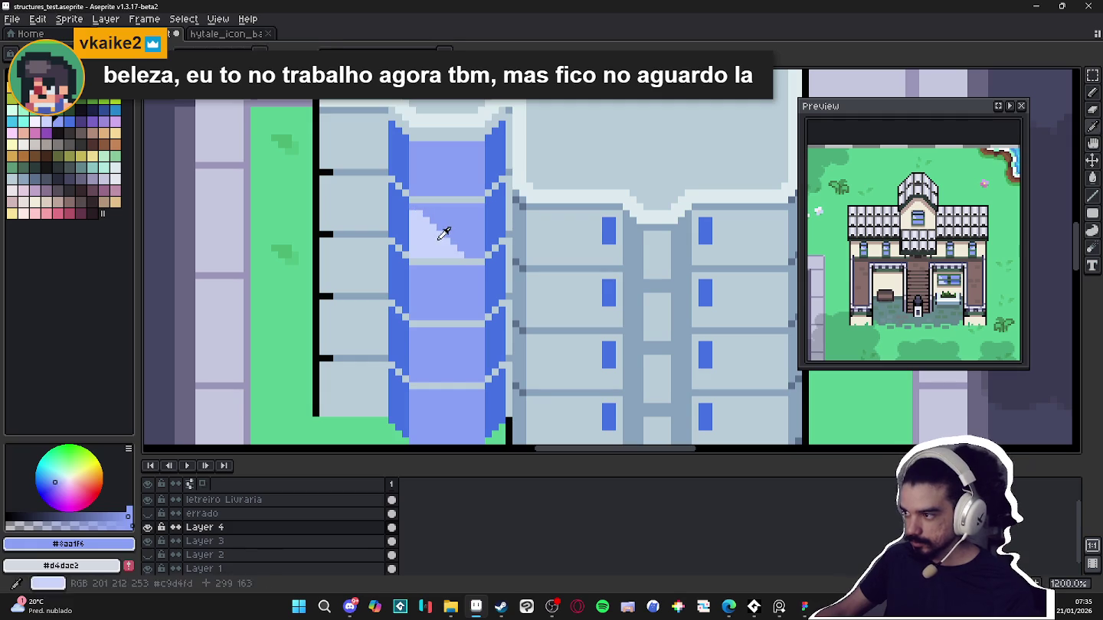
left_click(469, 239, "alt")
left_click_drag(376, 291, 378, 211)
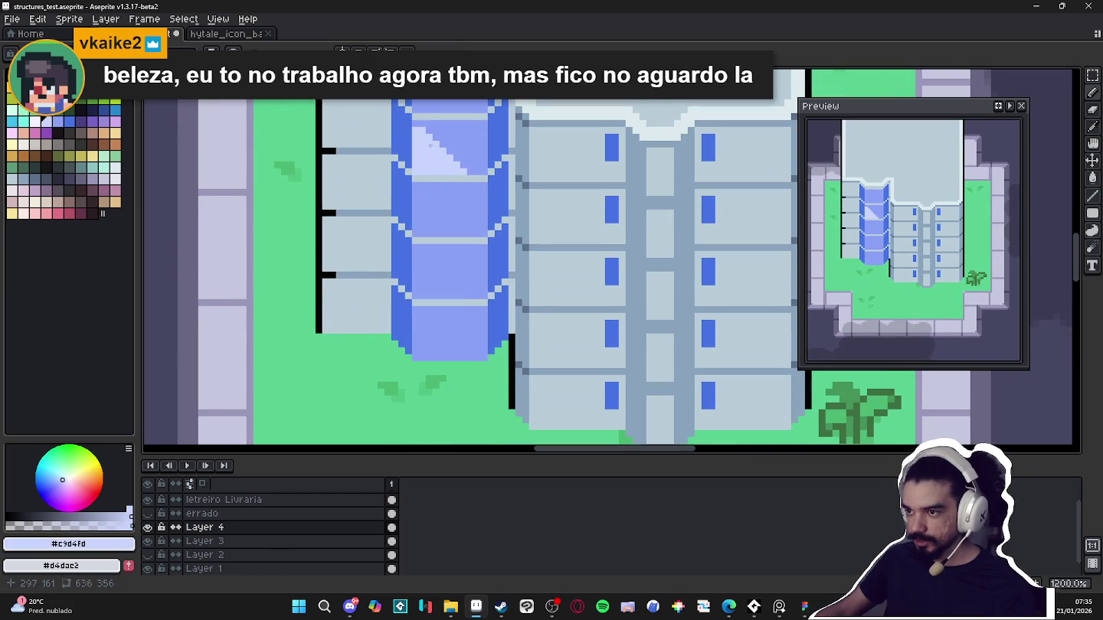
scroll(441, 149, "up", 1)
left_click(489, 179, "alt")
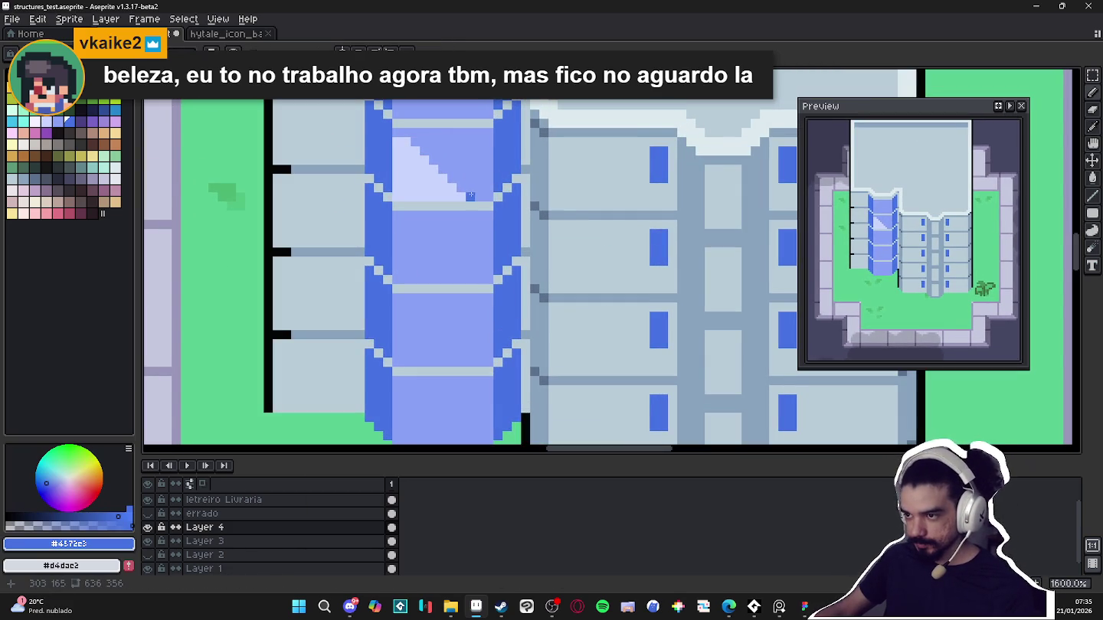
left_click(417, 136, "shift")
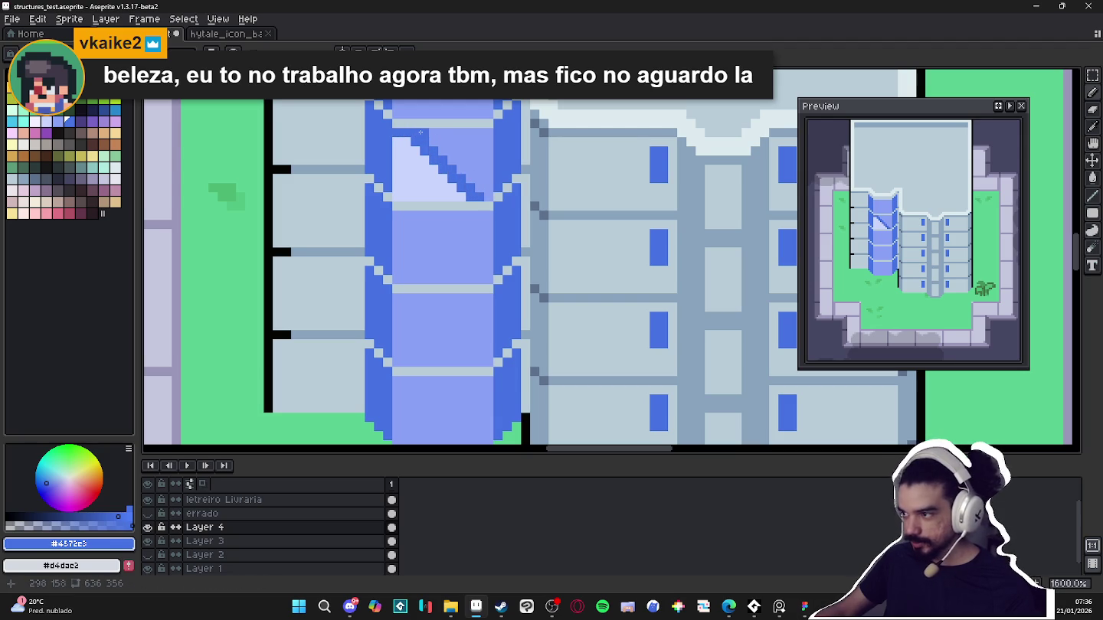
scroll(464, 164, "down", 5)
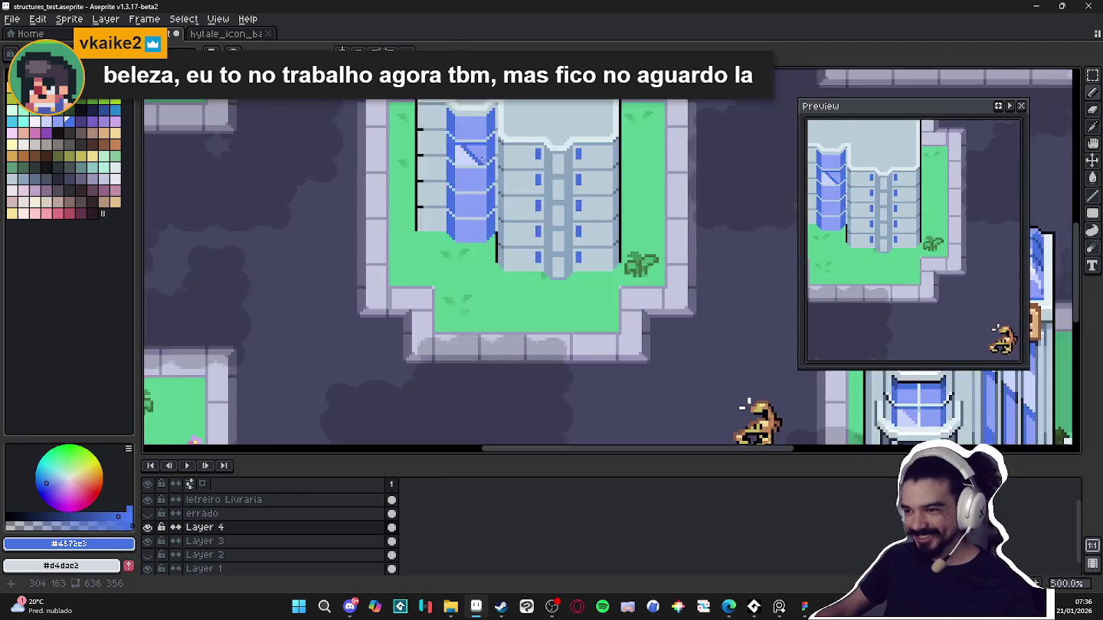
scroll(463, 165, "up", 4)
left_click(459, 169, "alt")
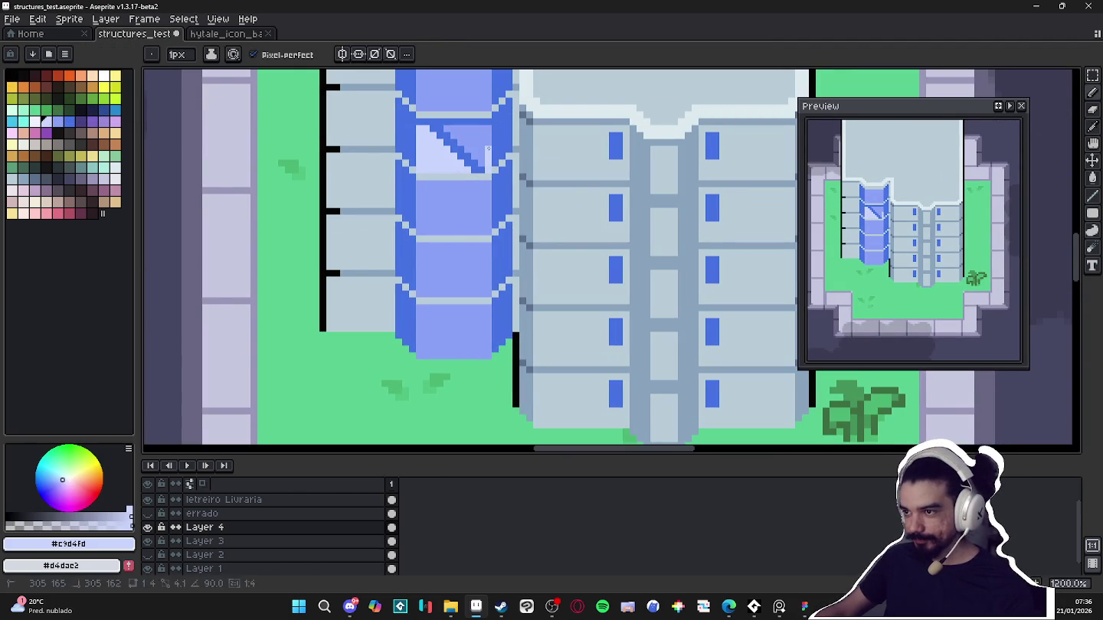
Sample the deep navy #2b4c95 from the Shopping building's glass
scroll(643, 308, "down", 6)
mouse_move(643, 308)
left_mouse_down()
mouse_move(563, 265)
mouse_move(574, 266)
mouse_move(580, 332)
left_mouse_up()
scroll(563, 265, "up", 1)
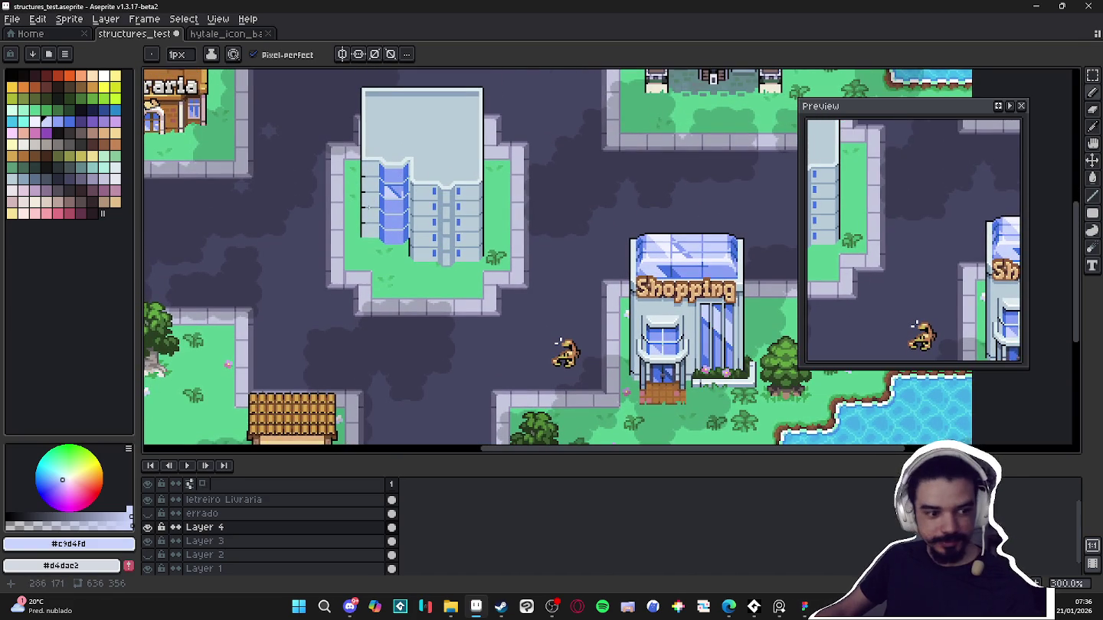
scroll(376, 253, "up", 2)
left_click_drag(376, 253, 410, 337)
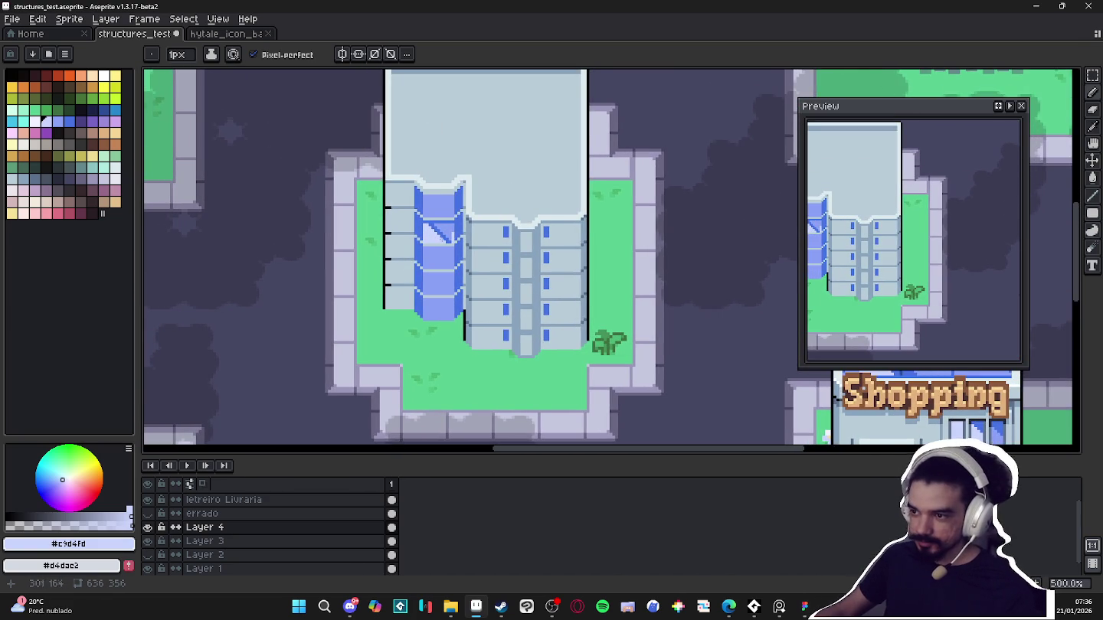
scroll(447, 239, "up", 4)
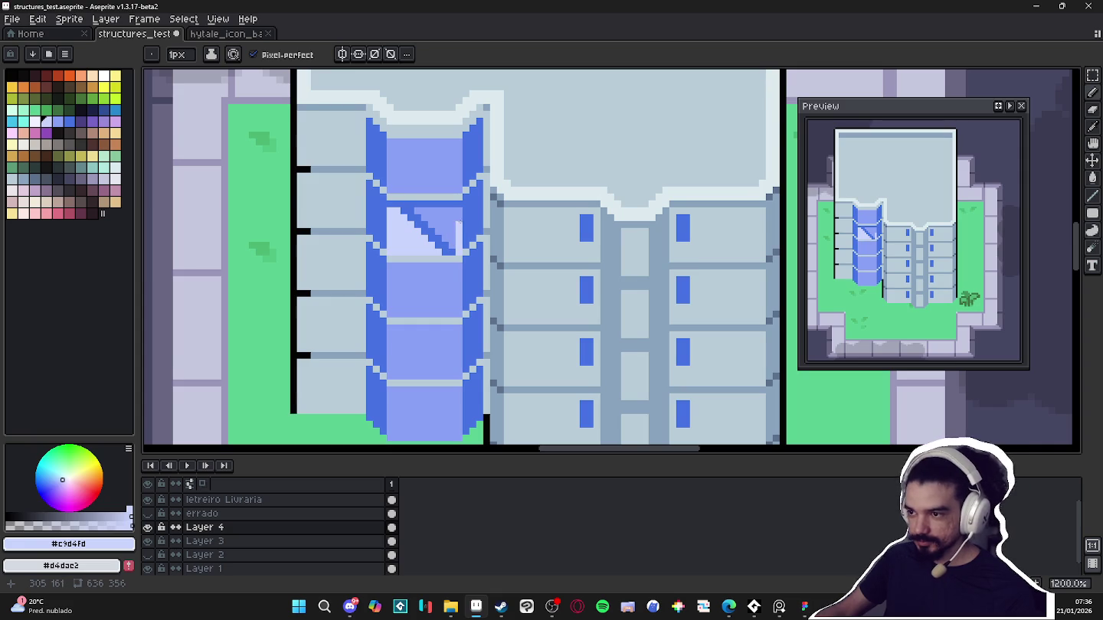
scroll(459, 221, "down", 1)
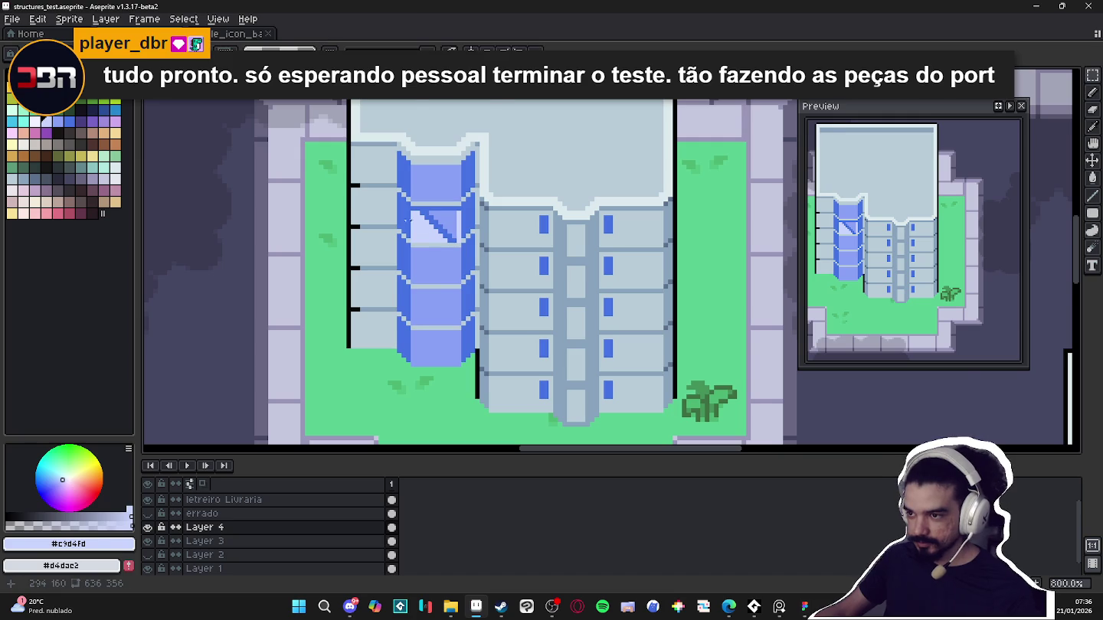
scroll(425, 230, "up", 1)
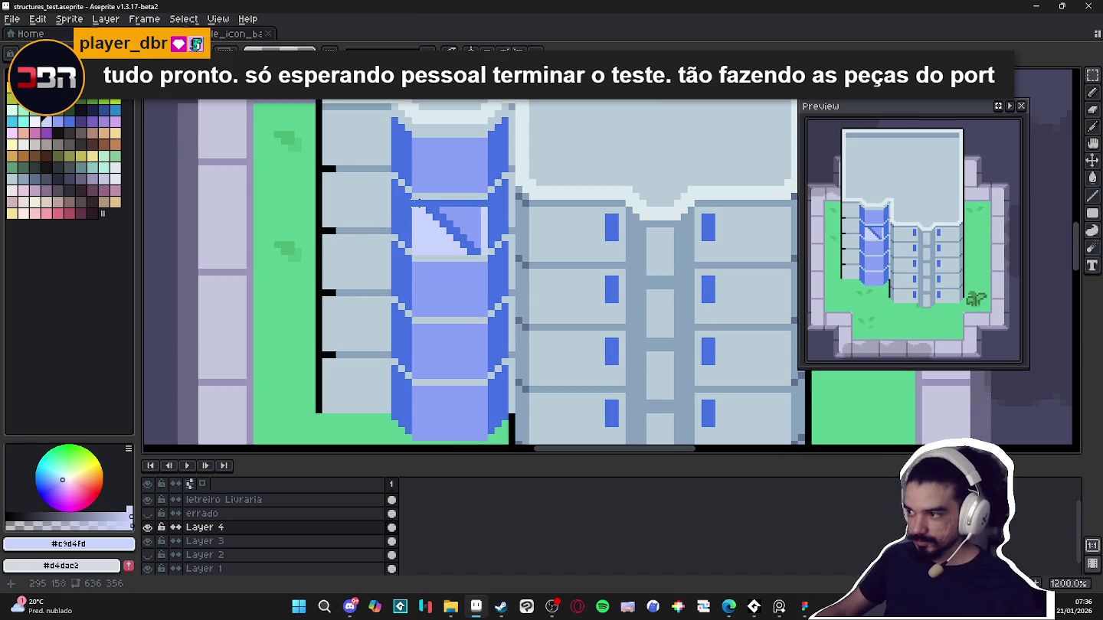
scroll(418, 204, "down", 4)
scroll(667, 322, "up", 1)
scroll(666, 321, "up", 2)
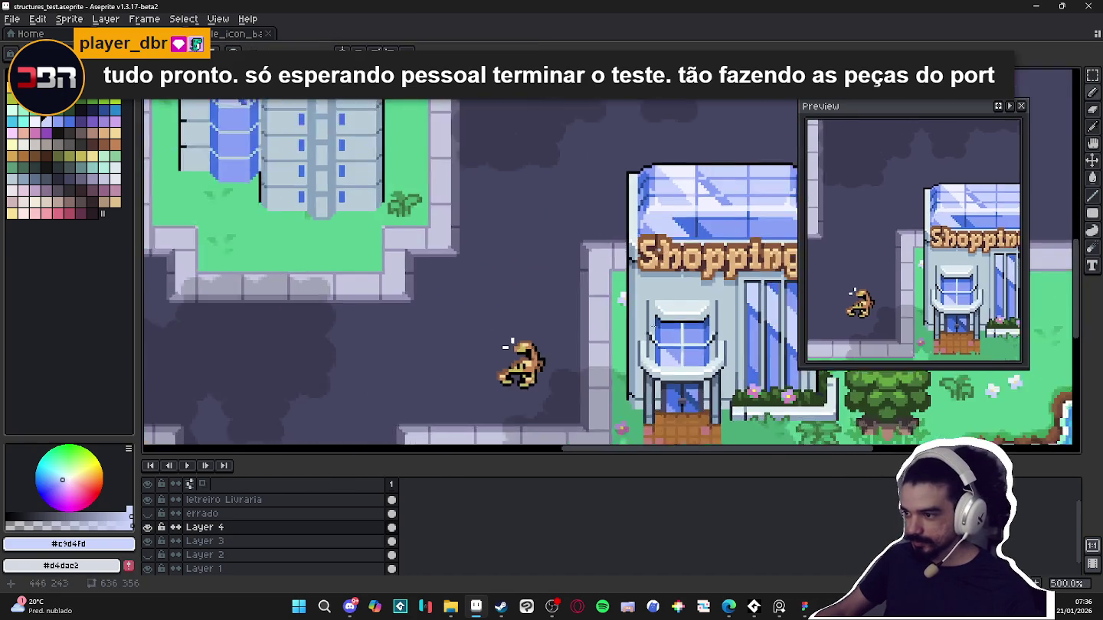
left_click(666, 320, "alt")
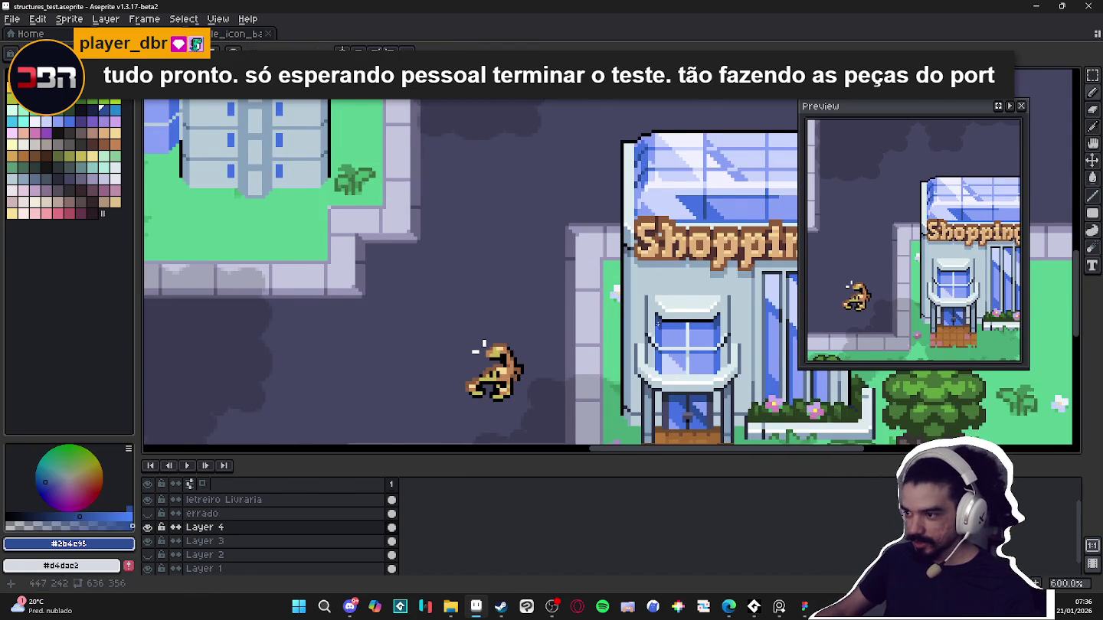
Darken a corner pixel of the tower's glass pane with the navy
scroll(666, 321, "down", 1)
scroll(230, 153, "up", 3)
scroll(307, 245, "up", 4)
left_click(337, 268)
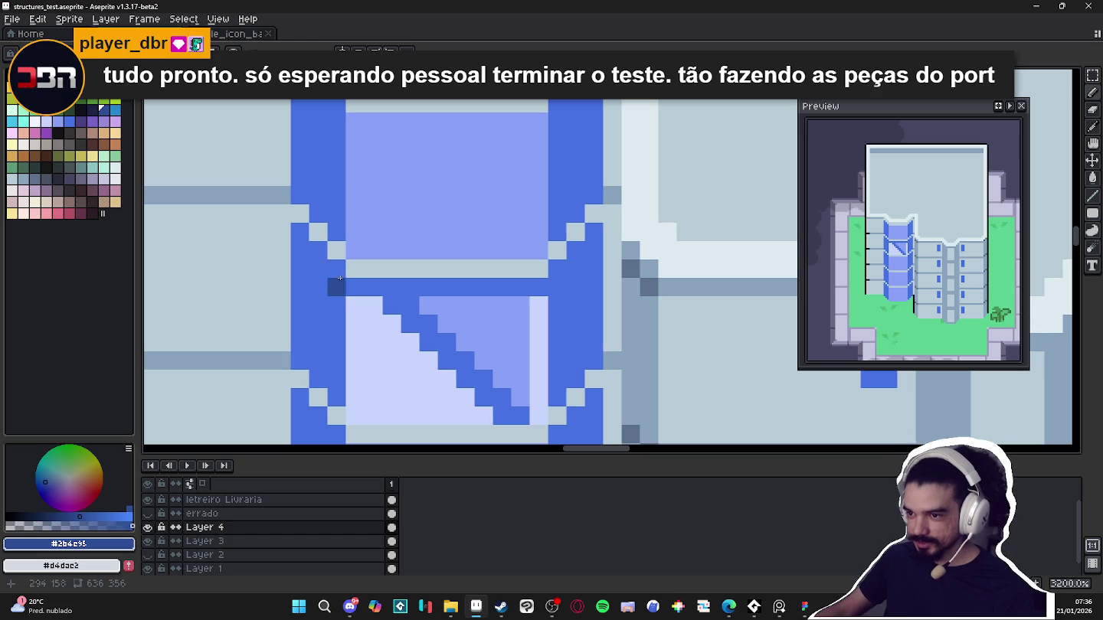
Shade both upper corners of the tower's glass pane with navy pixels
left_click(304, 244)
scroll(419, 296, "down", 4)
scroll(419, 296, "up", 4)
left_click_drag(468, 241, 417, 280)
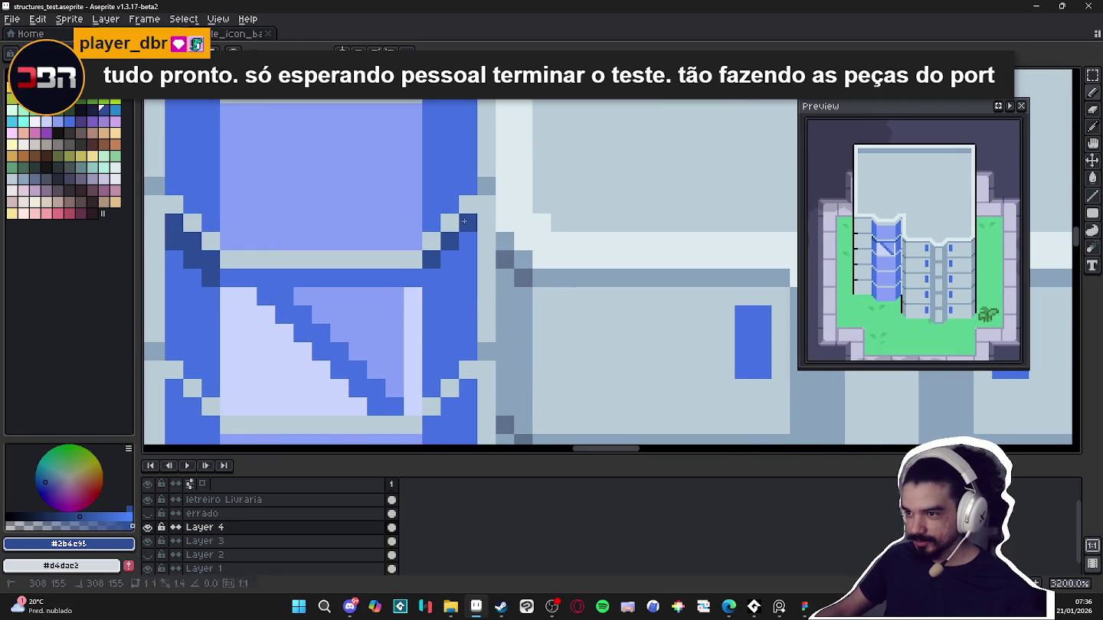
scroll(419, 279, "down", 4)
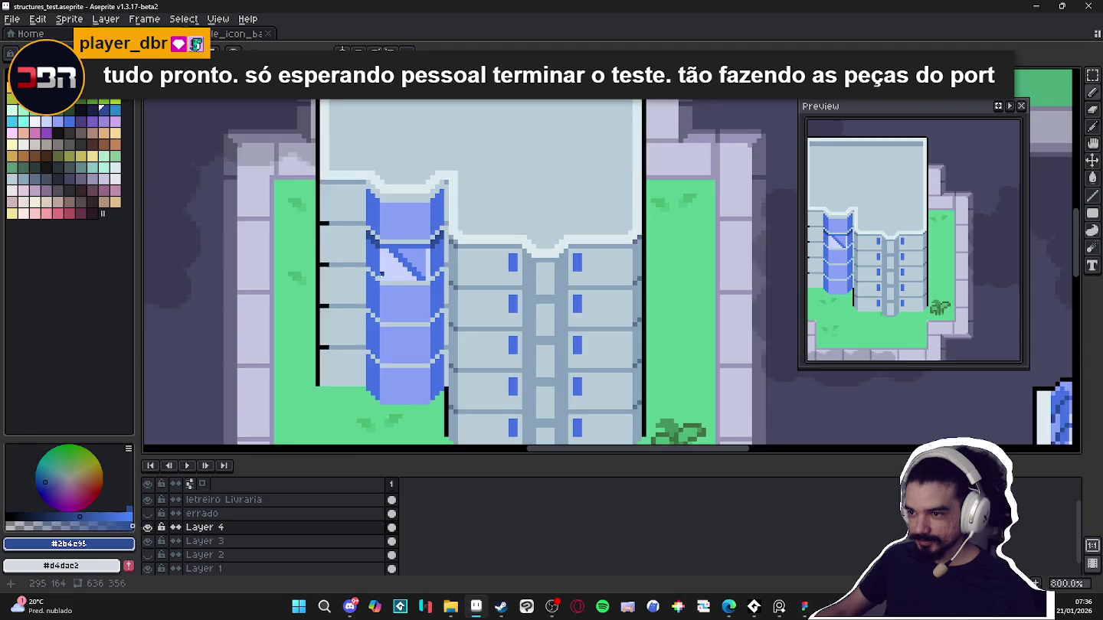
scroll(377, 275, "up", 1)
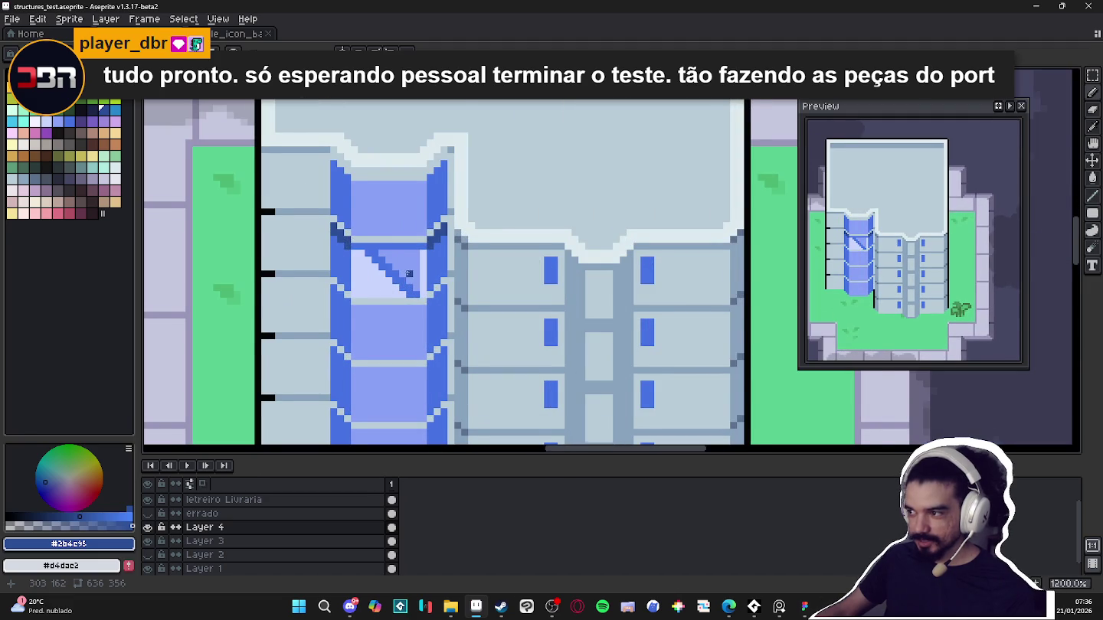
scroll(409, 273, "down", 1)
Select the pale glint triangle on the glass, then clear the selection
left_click_drag(356, 222, 427, 270)
scroll(433, 190, "up", 3)
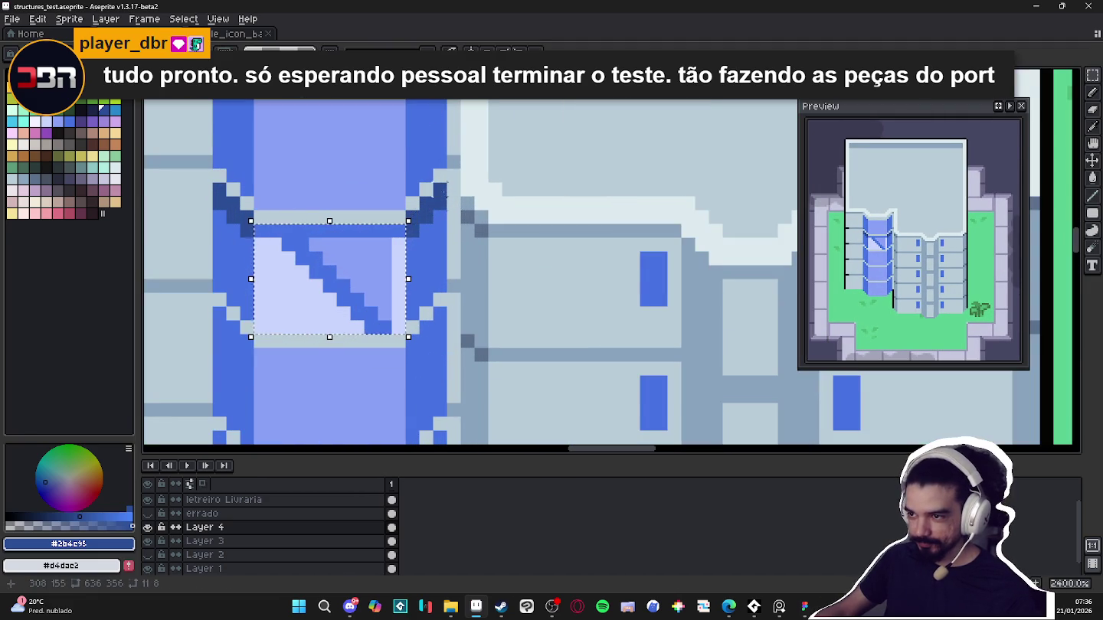
key("ctrl+d")
Sample the building's slate gray and place a slate gray pixel beside the glass
key("b")
scroll(330, 249, "down", 3)
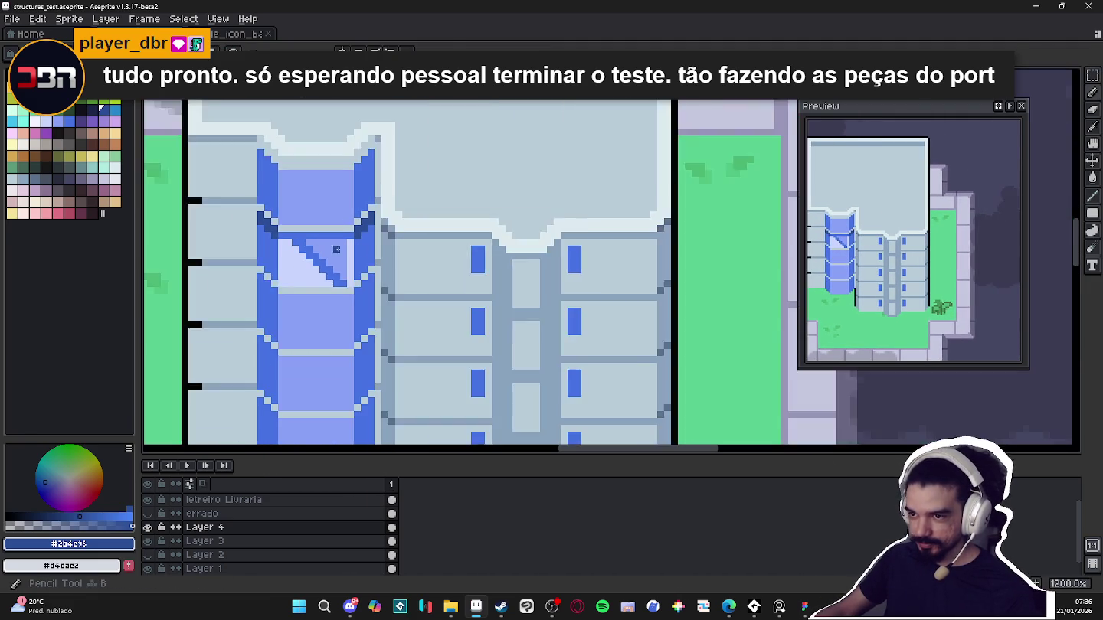
scroll(329, 249, "up", 1)
left_click(399, 224, "alt")
left_click(356, 214)
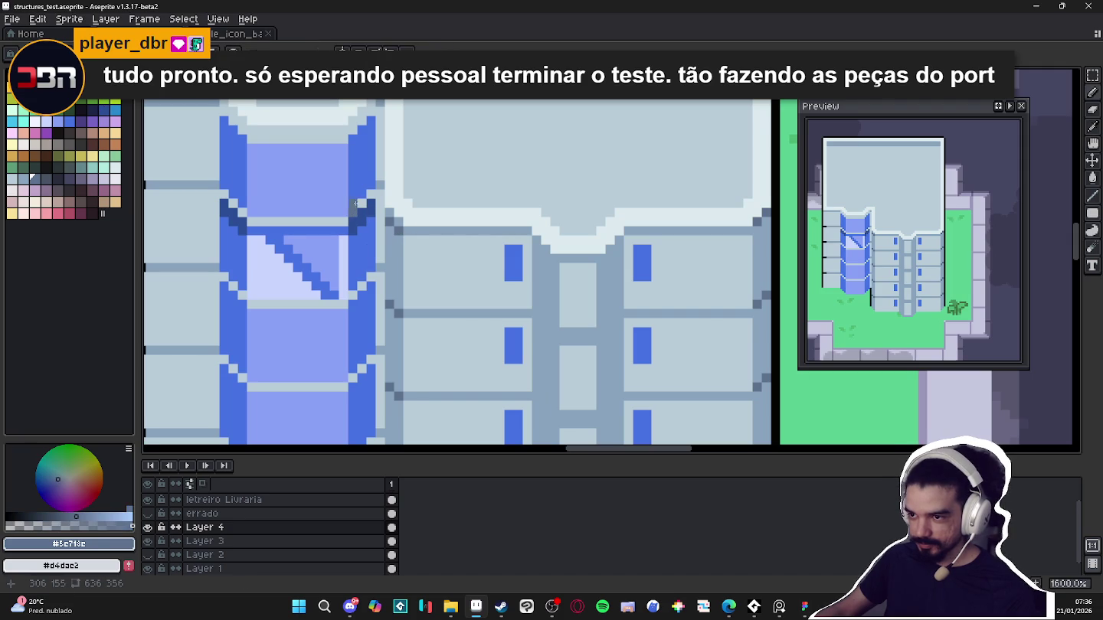
scroll(356, 222, "down", 2)
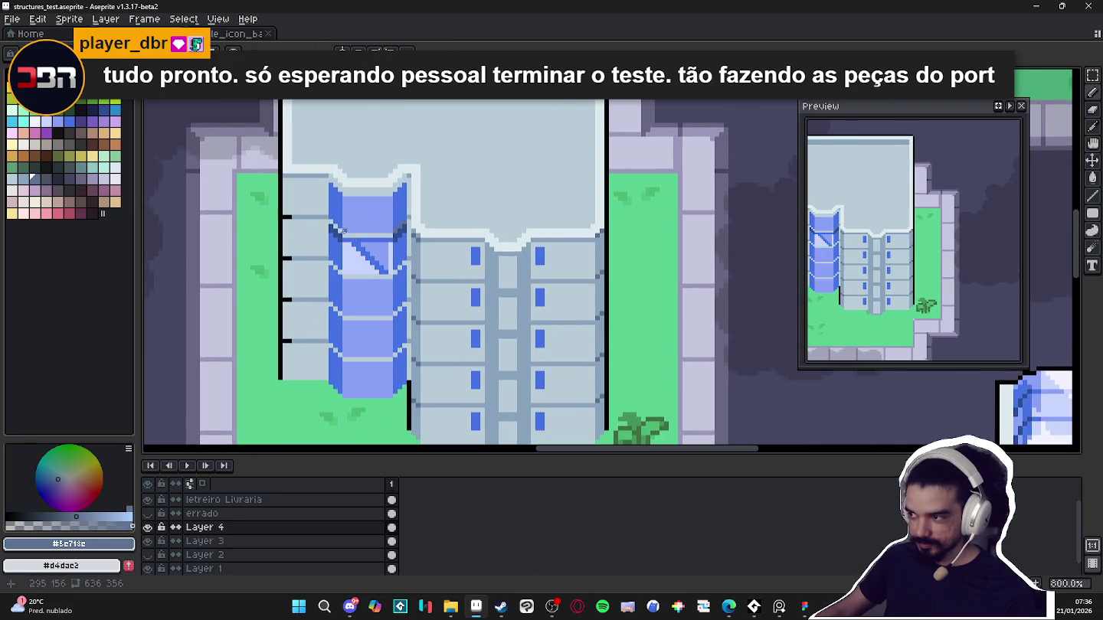
scroll(342, 233, "up", 3)
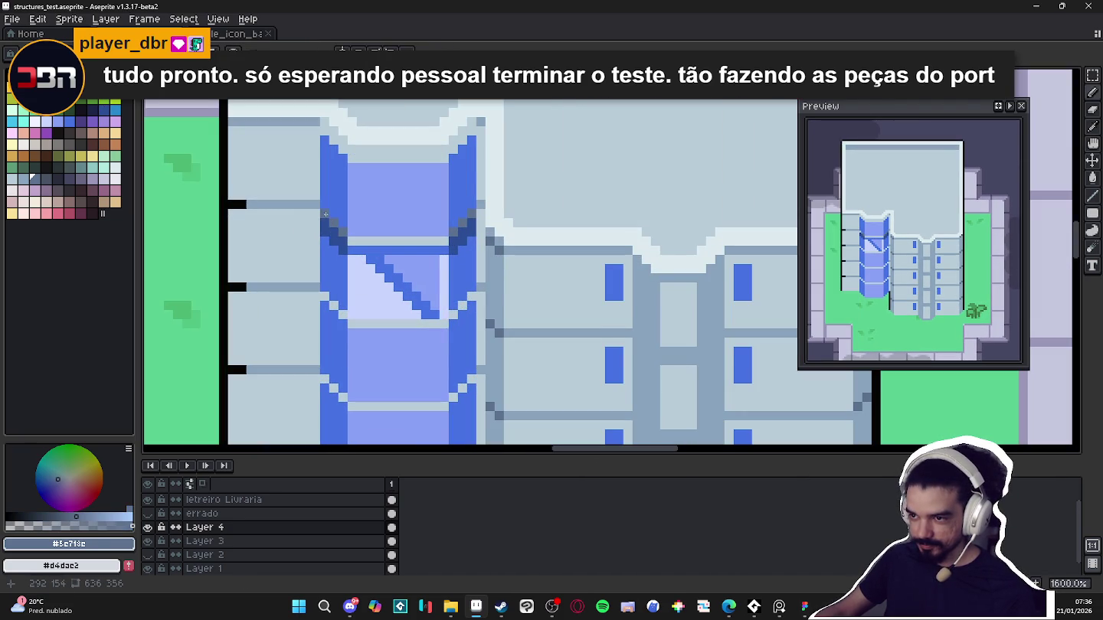
Locate the glass column's centre with a 1px strip and enable vertical symmetry
left_click_drag(324, 209, 324, 286)
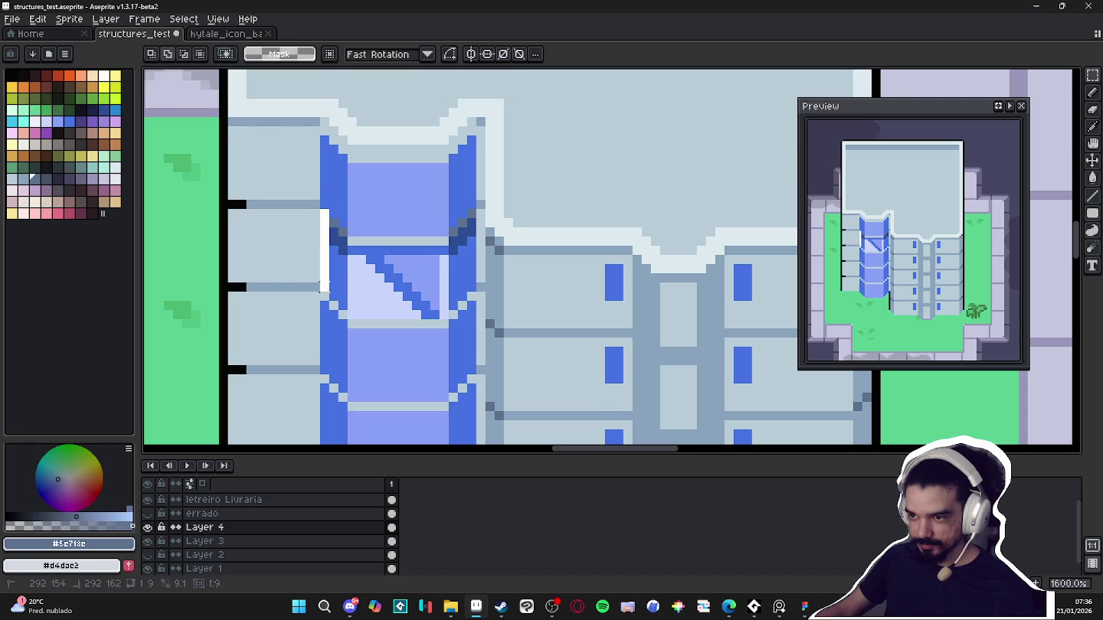
key("ctrl+d")
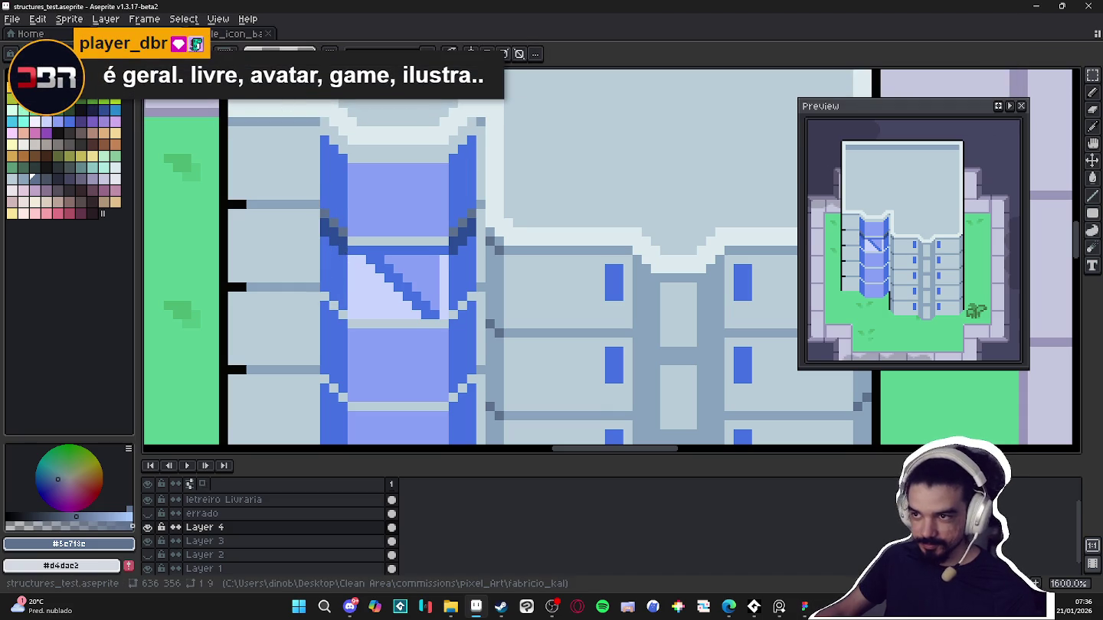
key("alt+s")
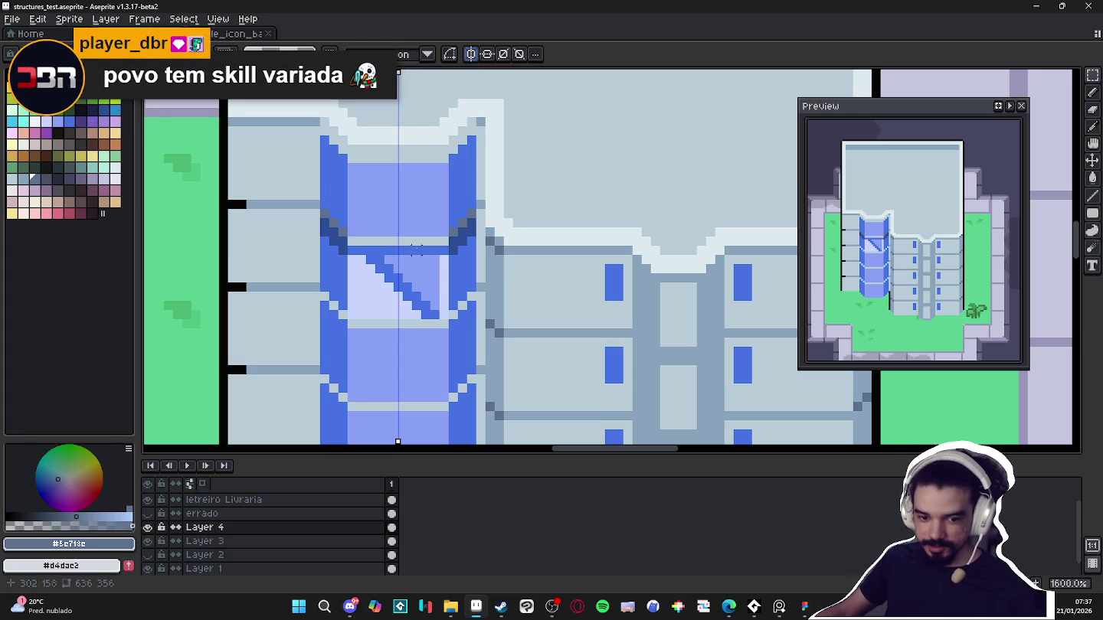
scroll(322, 241, "up", 2)
Marquee-select the diagonal stair block spanning both blue side columns
left_click_drag(353, 239, 493, 350)
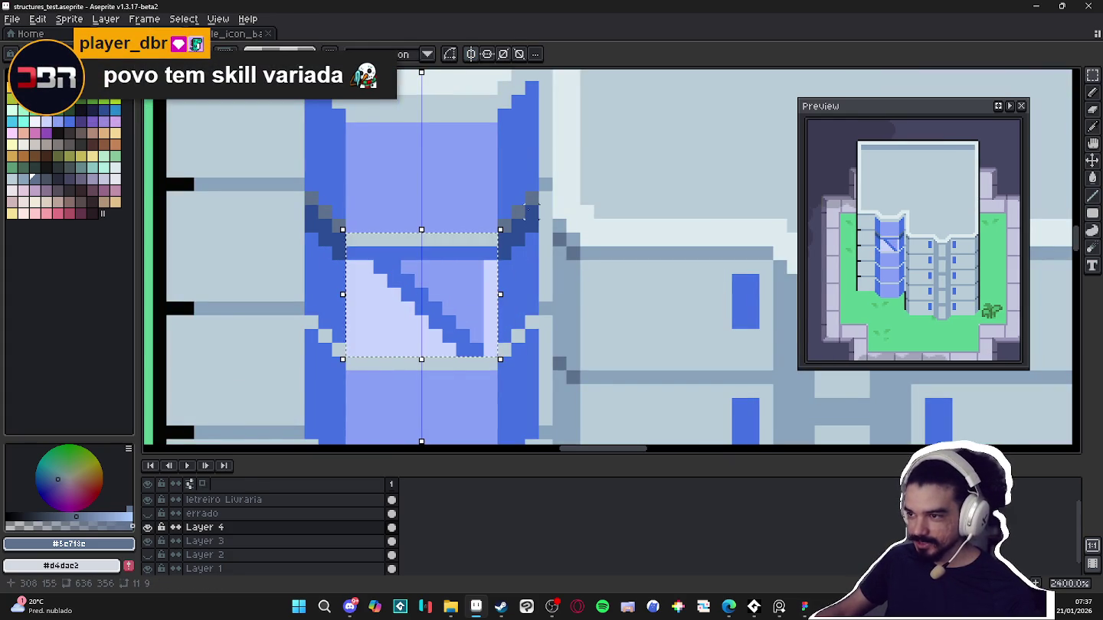
left_click_drag(518, 196, 526, 303)
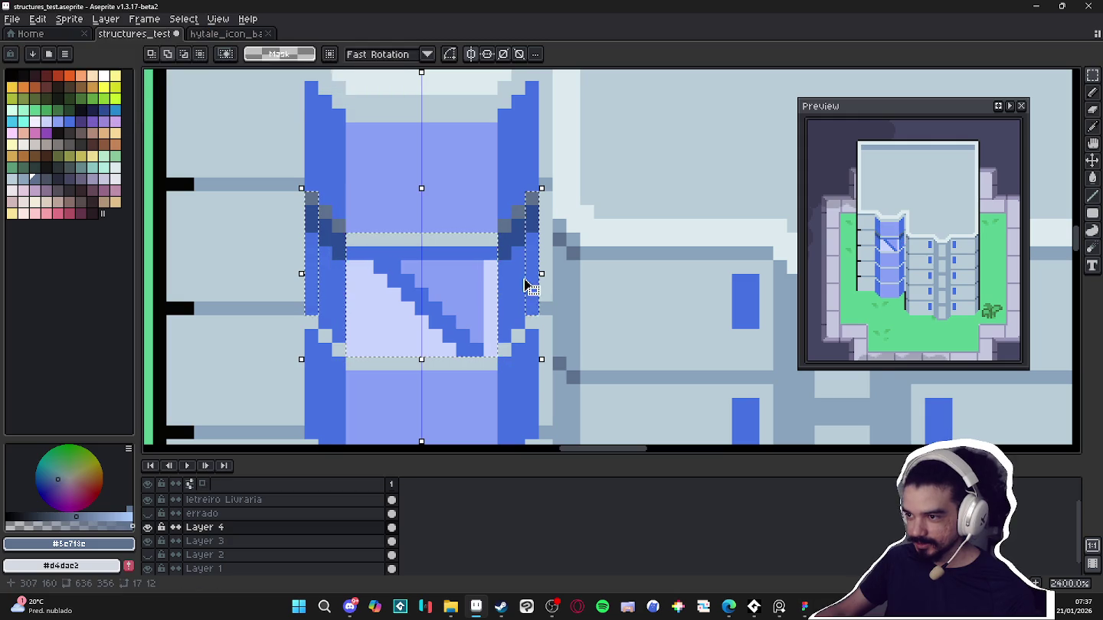
left_click_drag(512, 191, 540, 329)
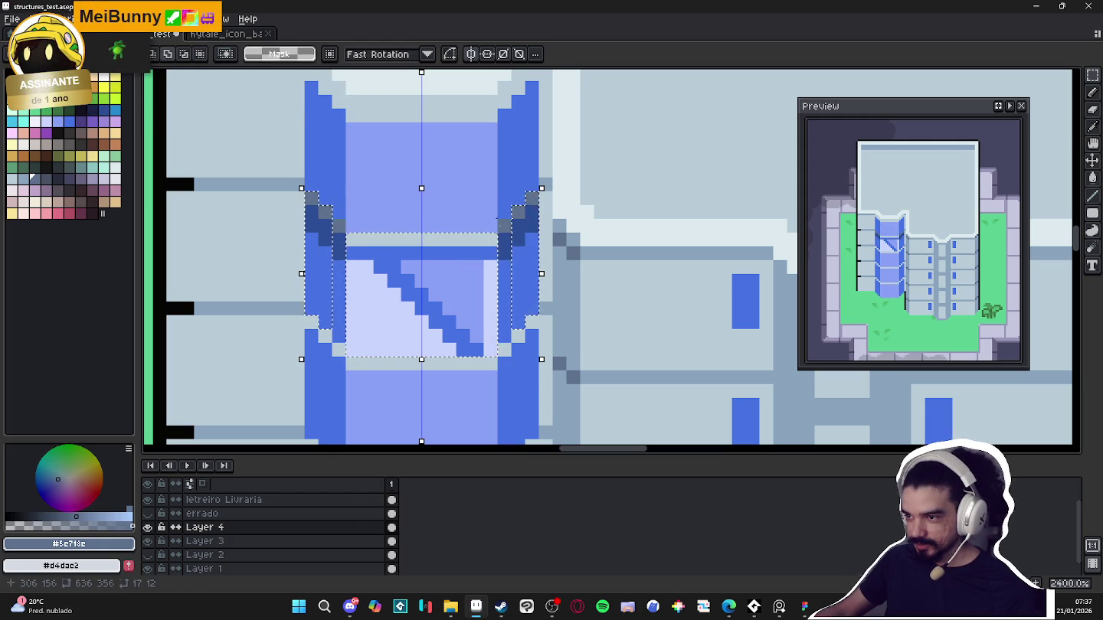
left_click_drag(496, 225, 508, 330)
scroll(507, 330, "down", 2)
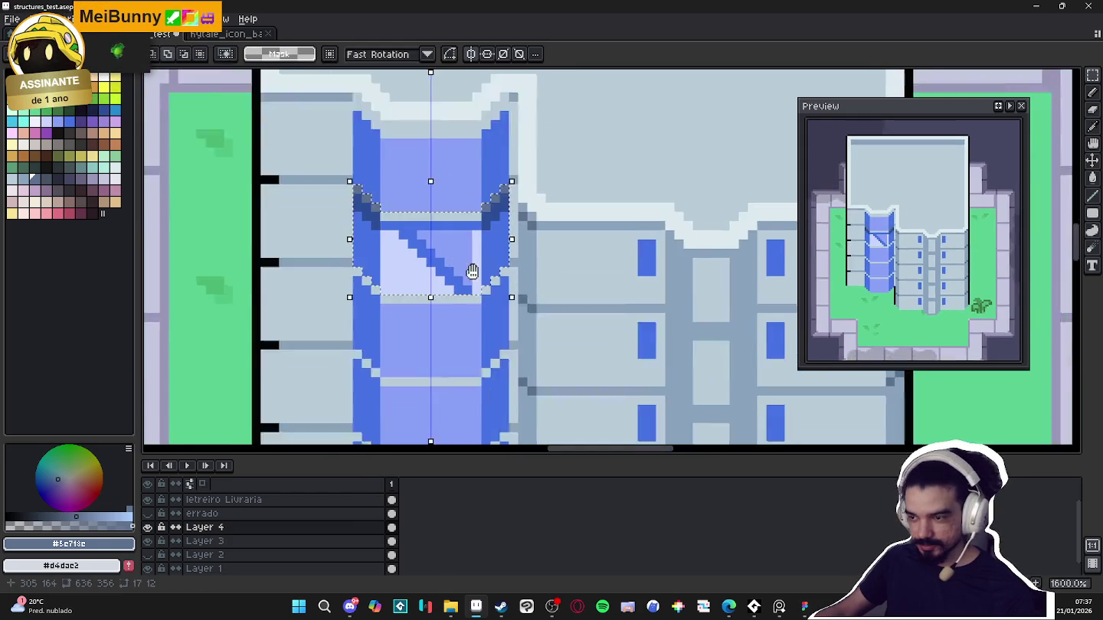
key("b")
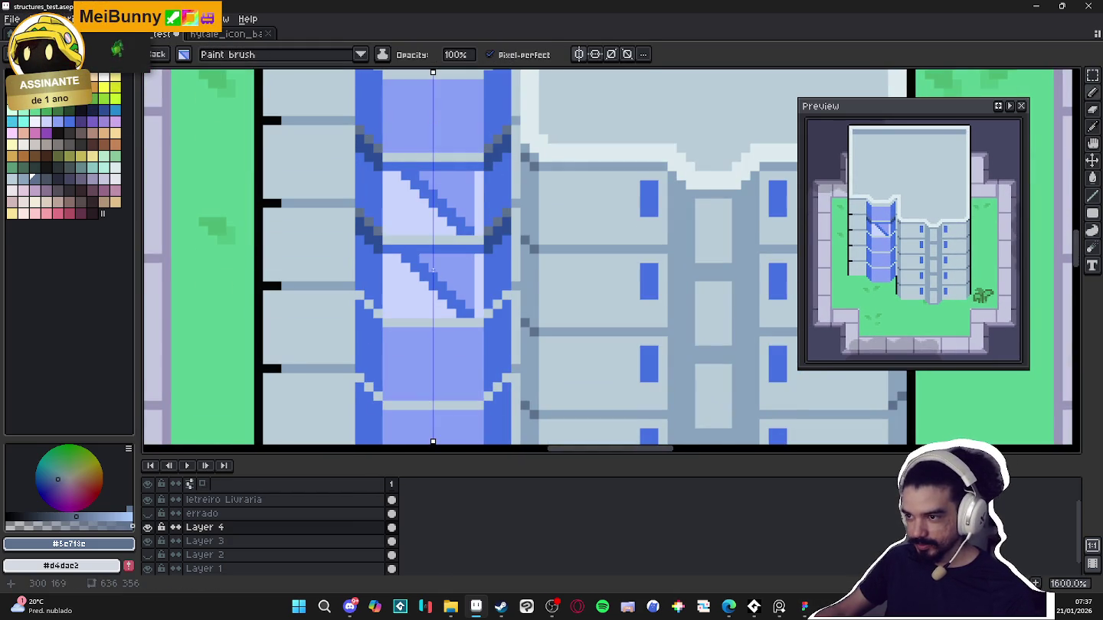
Undo a misplaced stair-block copy and its mirroring, then turn off vertical symmetry
key("shift+h")
left_click_drag(432, 270, 430, 358)
key("ctrl+z")
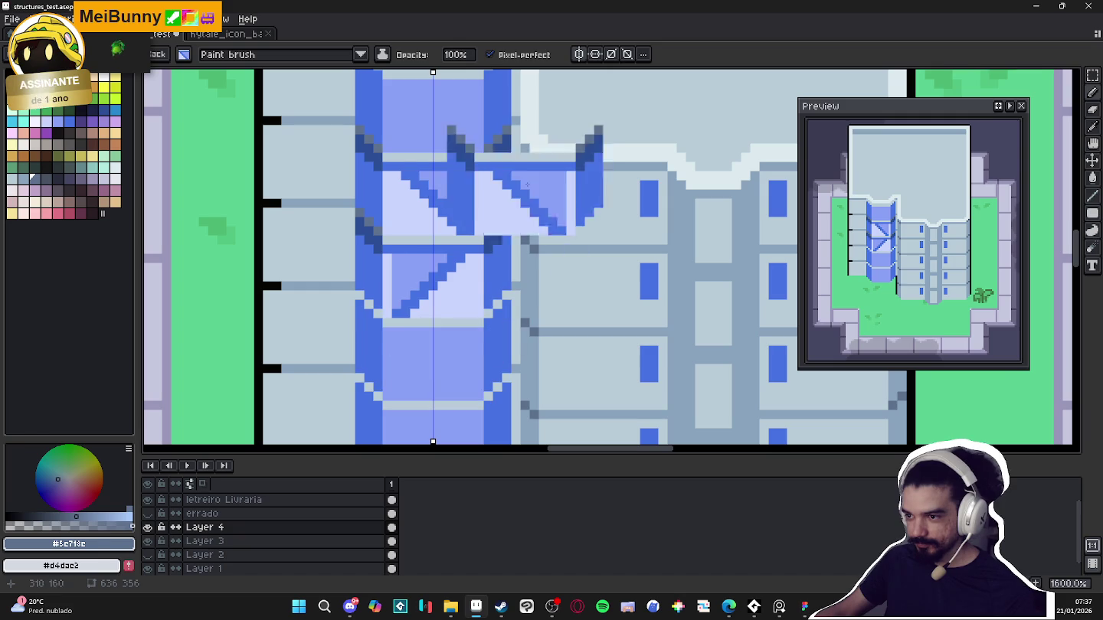
key("ctrl+z")
left_click(579, 55)
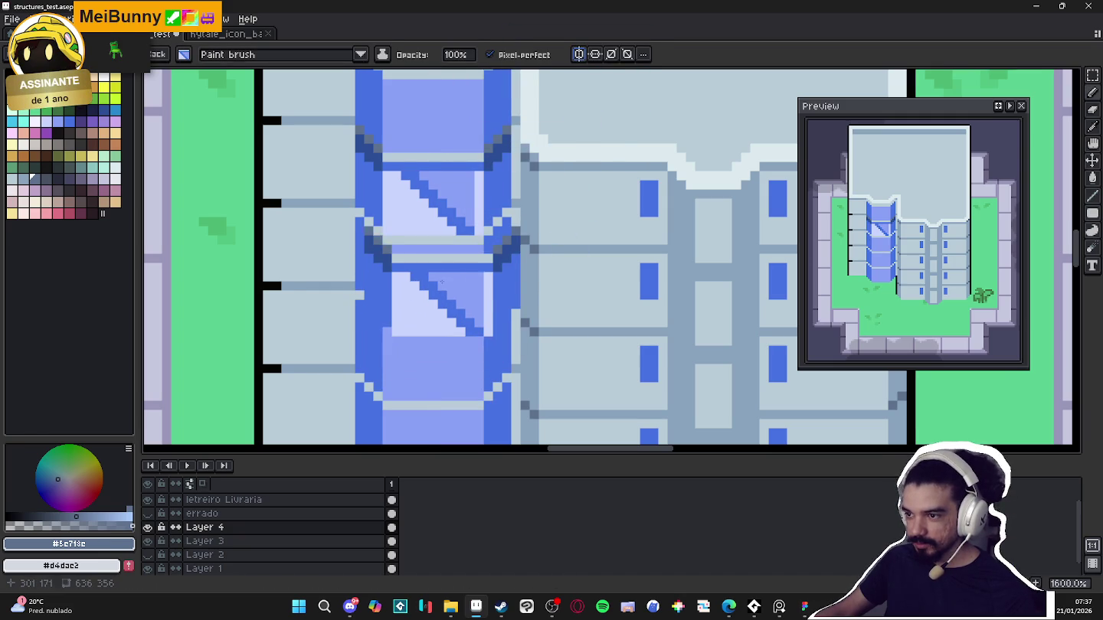
Place a stair-block copy below the first and nudge the top block down one pixel
mouse_move(431, 316)
left_mouse_down()
mouse_move(437, 367)
mouse_move(403, 267)
left_mouse_up()
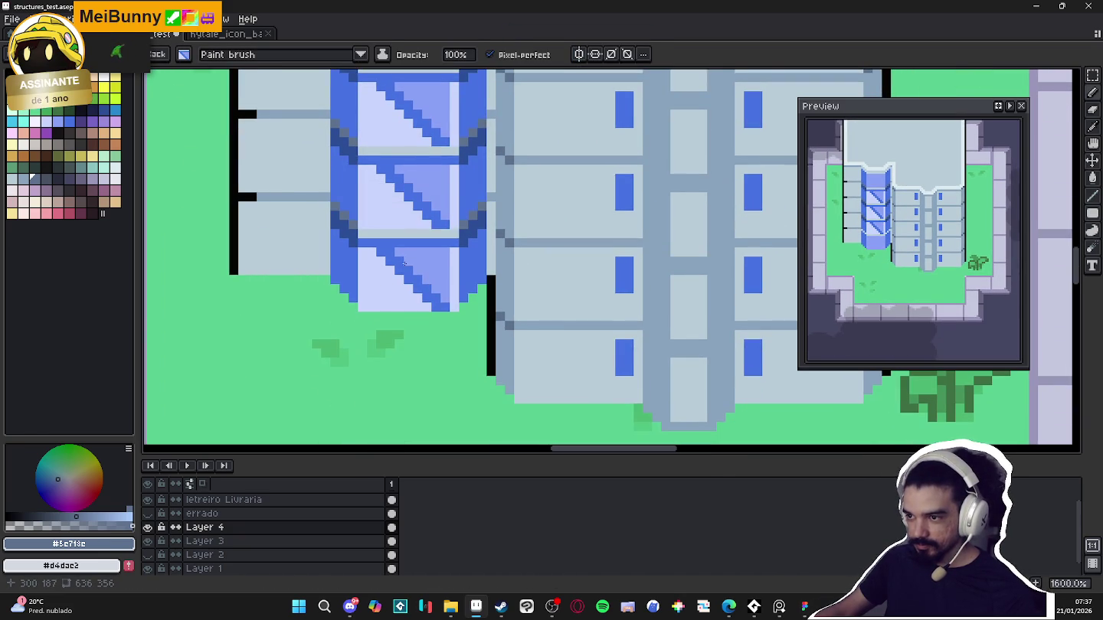
scroll(402, 266, "down", 2)
left_click_drag(411, 265, 411, 266)
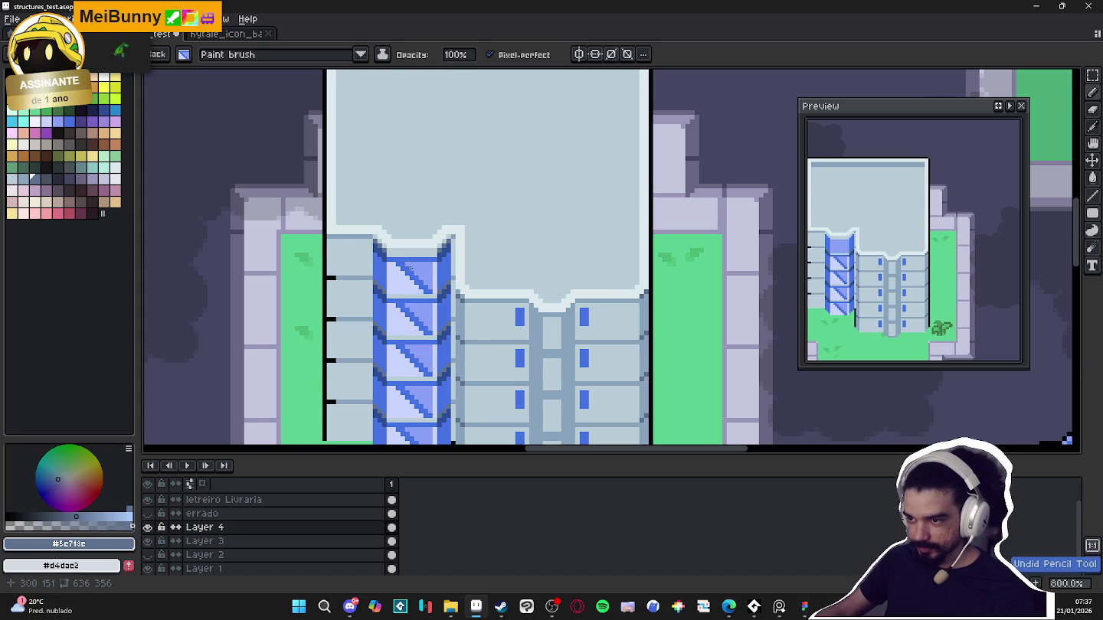
Undo the stray blue piece on the right building and recentre on the roof
scroll(410, 265, "down", 2)
key("ctrl+z")
left_click_drag(425, 271, 408, 220)
Draw a grey-blue line and a short black line along the roof edge
key("b")
scroll(408, 220, "up", 5)
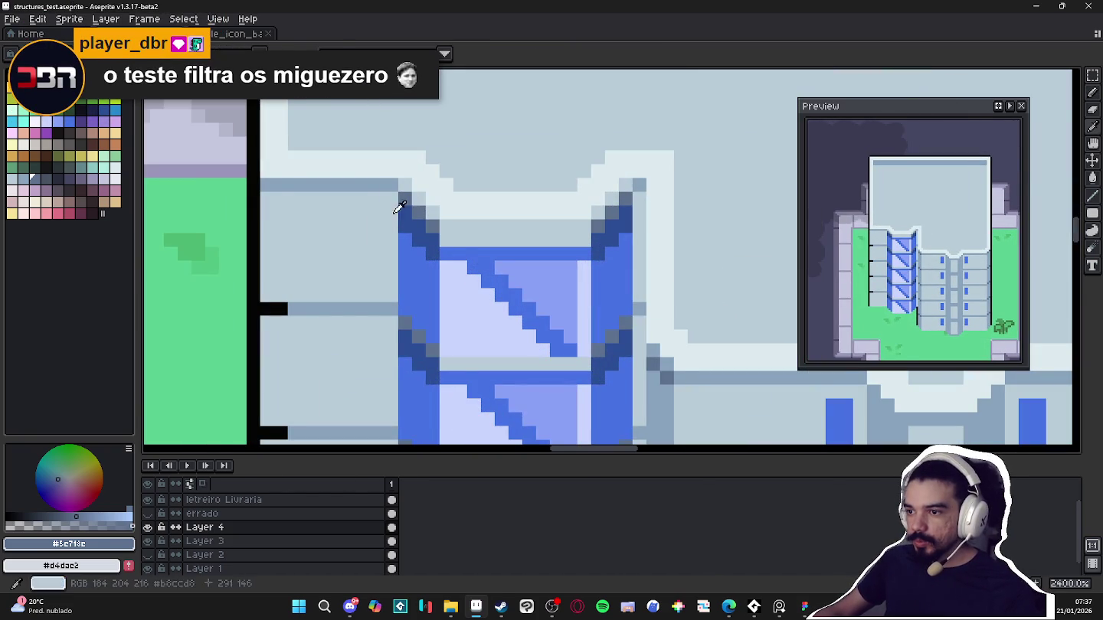
scroll(363, 208, "down", 1)
scroll(362, 207, "up", 1)
left_click(376, 196, "alt")
mouse_move(381, 224)
left_mouse_down()
mouse_move(293, 223)
mouse_move(308, 223)
left_mouse_up()
left_click(288, 223, "alt")
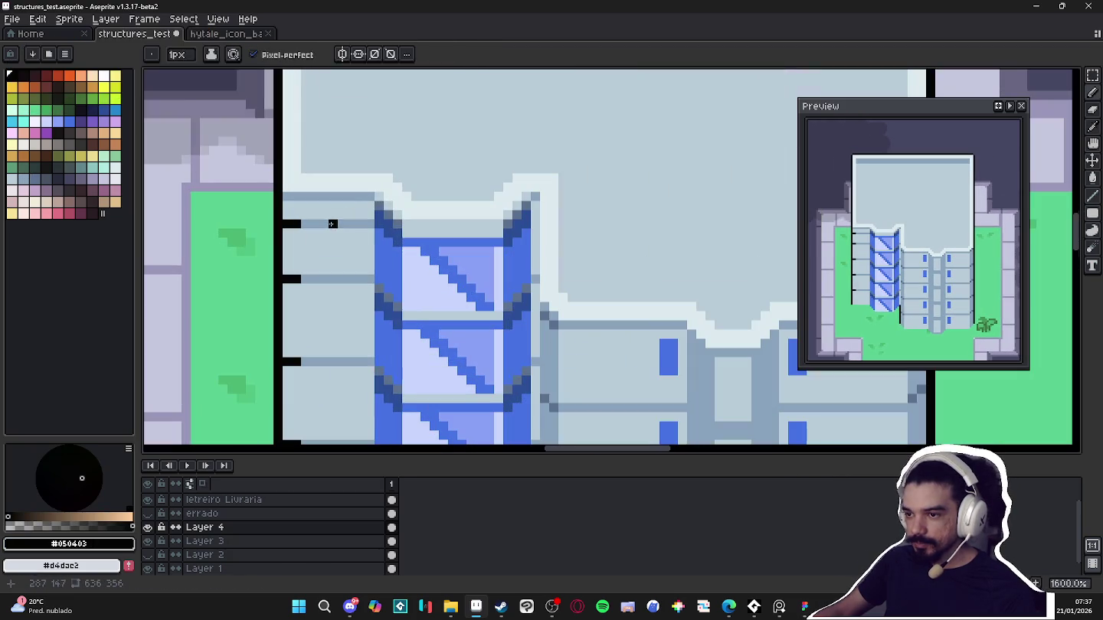
Sample roof colours and paint a grey-blue #88a3bc pixel on the roof edge
left_click(368, 197, "alt")
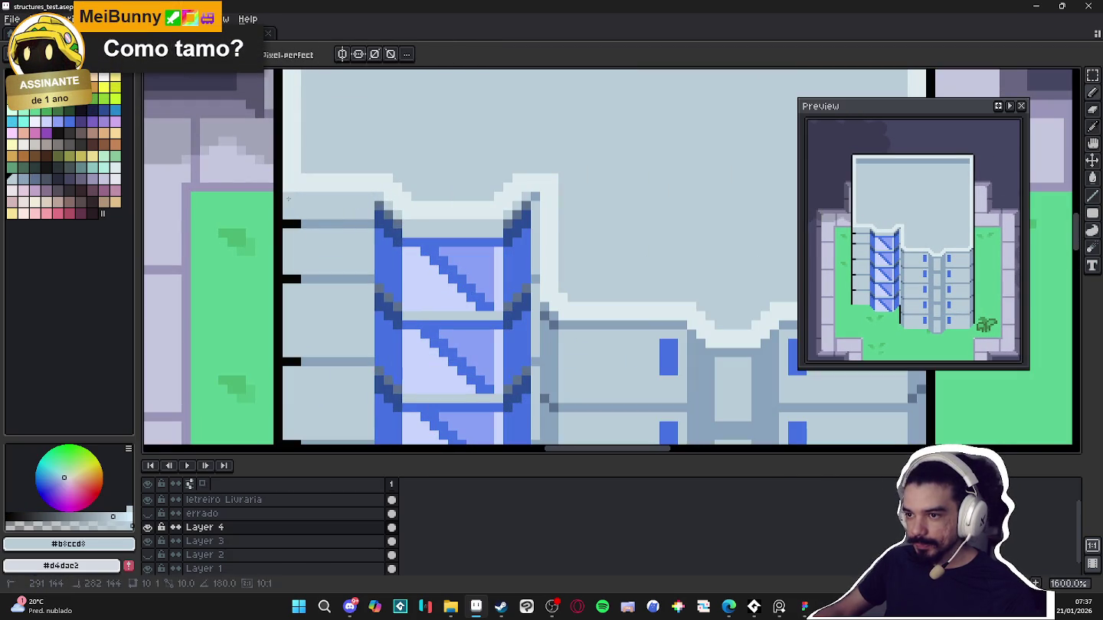
left_click(379, 204, "alt")
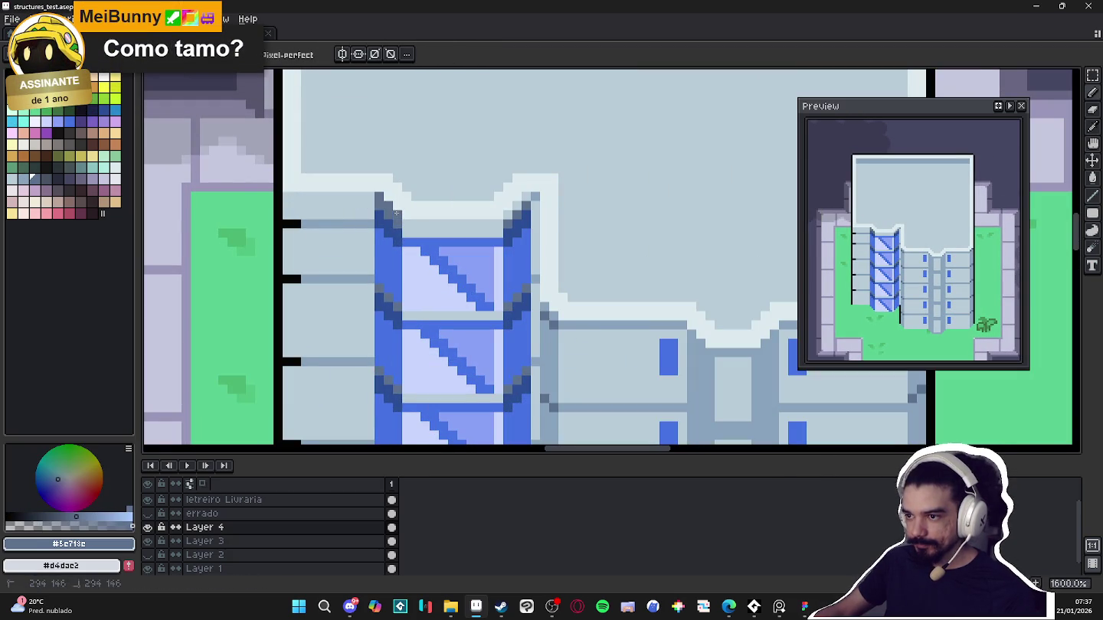
scroll(386, 204, "down", 3)
scroll(433, 268, "down", 1)
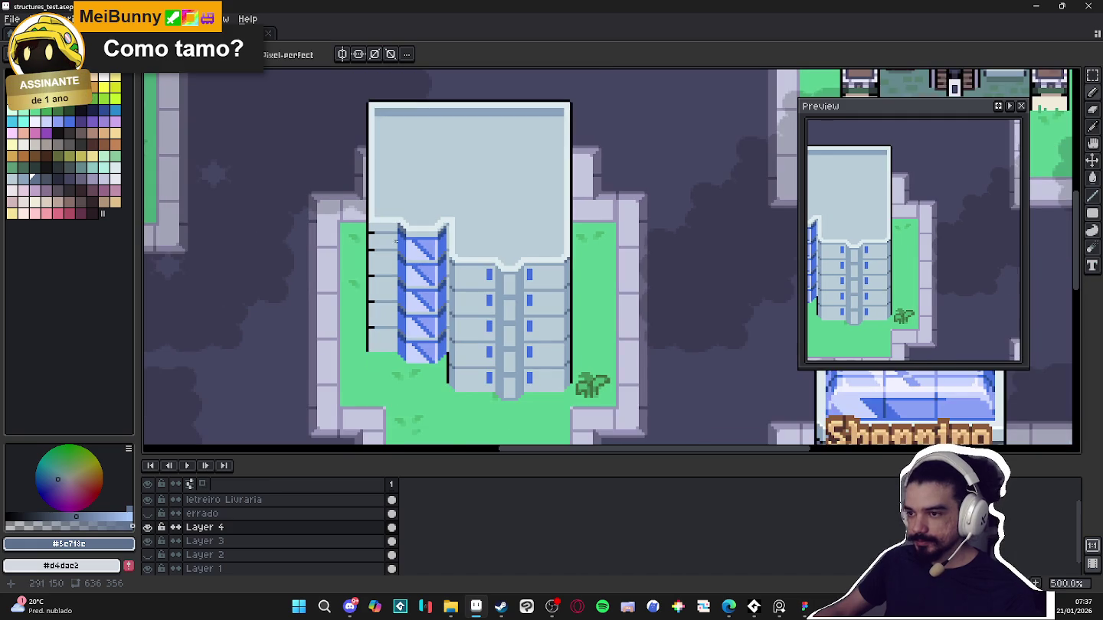
scroll(392, 235, "up", 4)
left_click(378, 238, "alt")
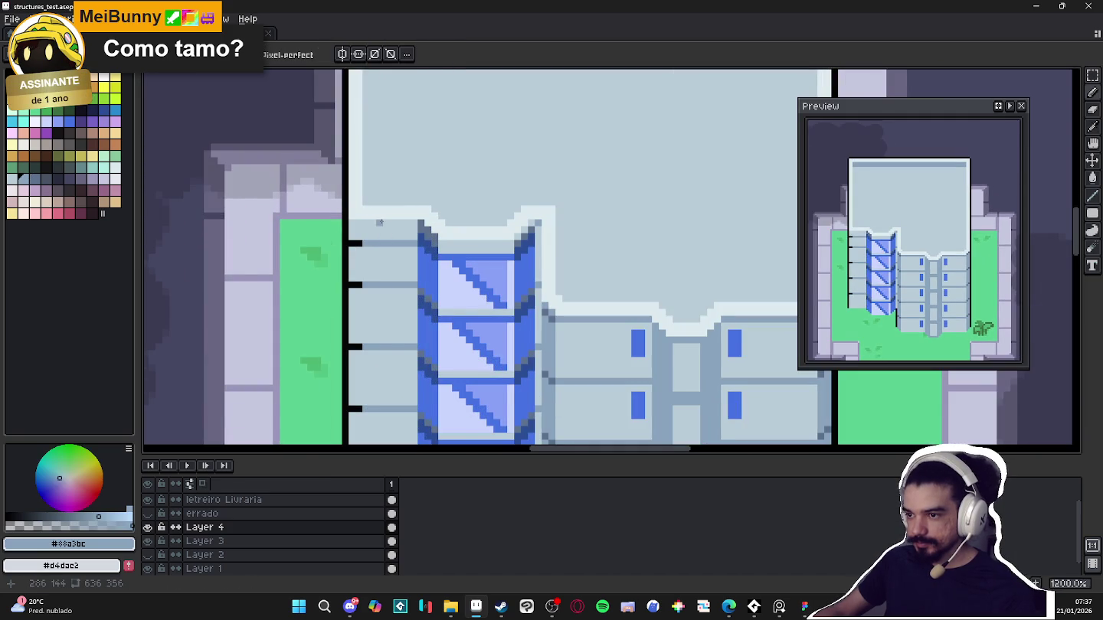
left_click(355, 190)
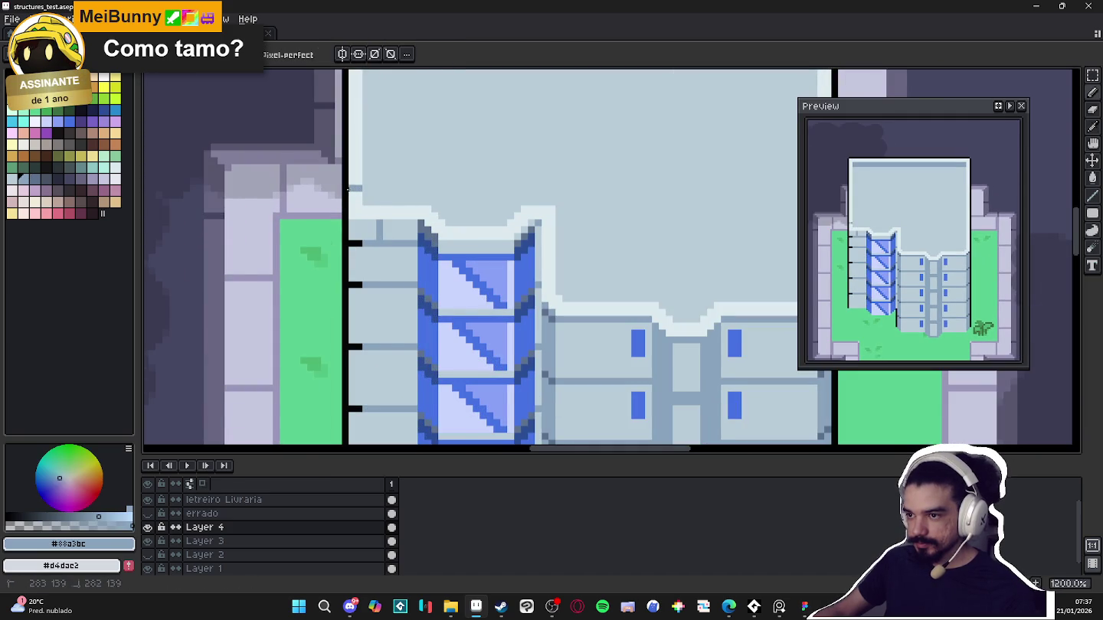
Resample grey-blue #88a3bc and darken two pixels on the roof outline
left_click(380, 193, "alt")
scroll(379, 208, "down", 2)
scroll(399, 230, "up", 3)
scroll(430, 254, "down", 5)
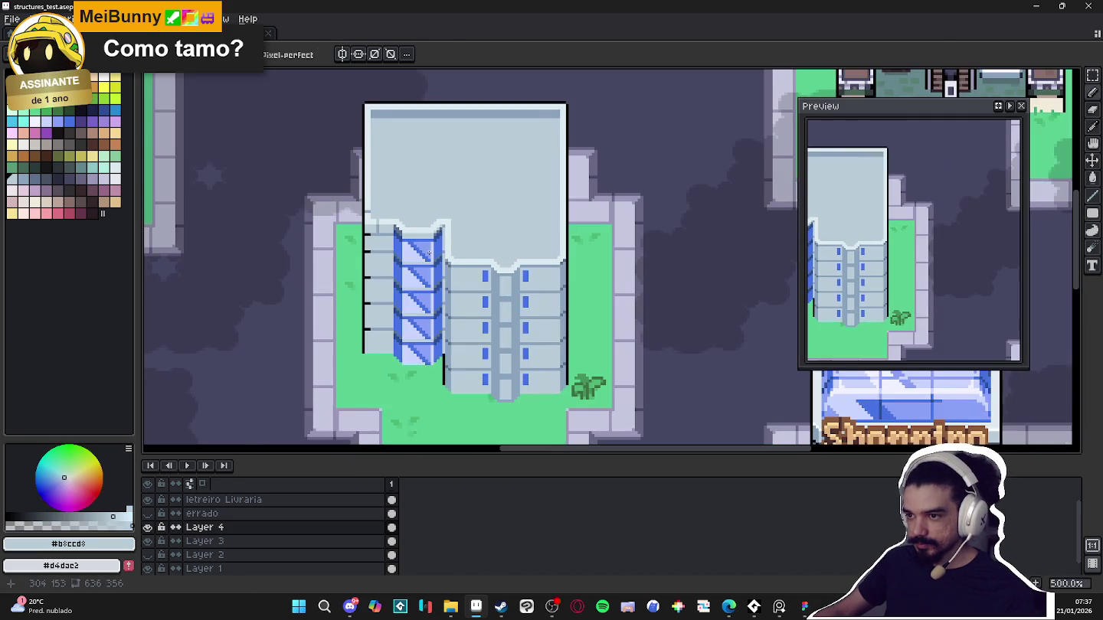
scroll(377, 110, "up", 4)
left_click(350, 142, "alt")
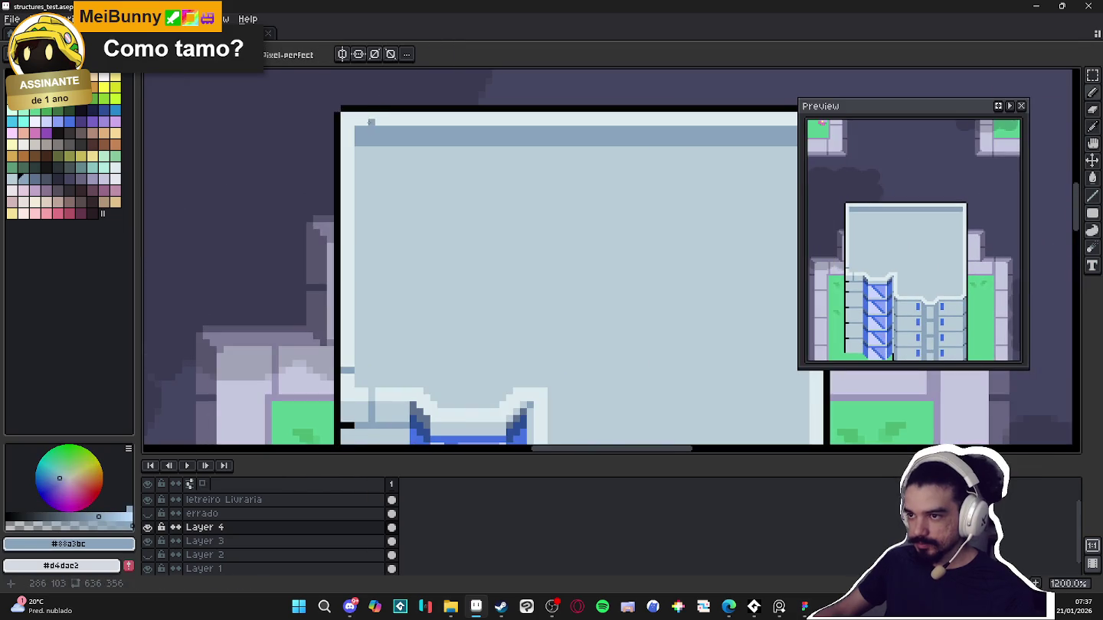
scroll(345, 141, "down", 4)
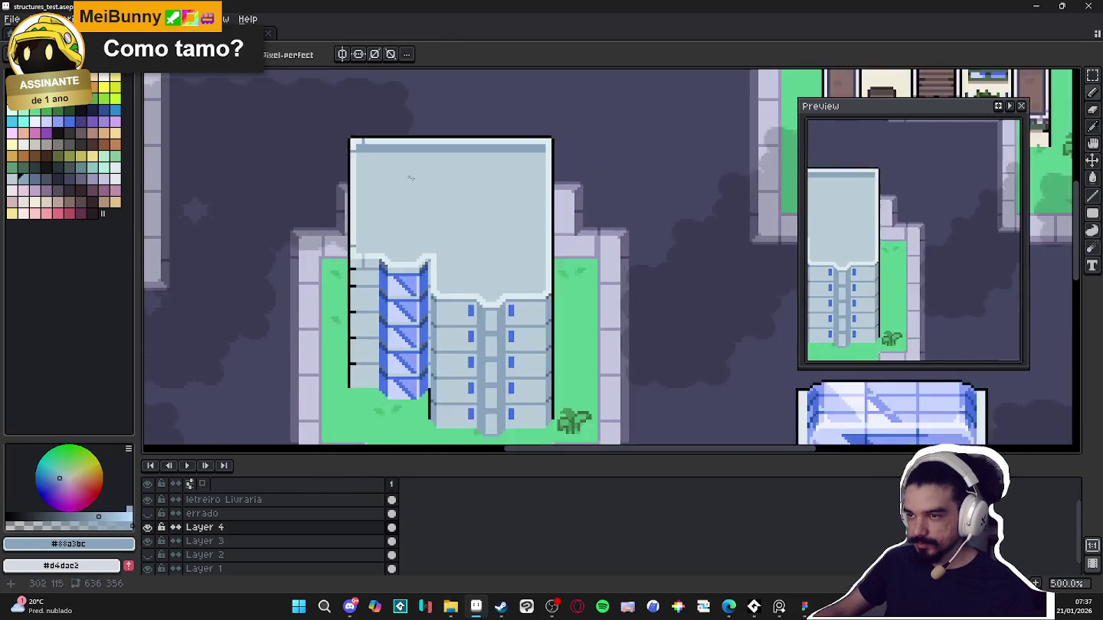
scroll(488, 177, "up", 7)
left_click(529, 232)
left_click(544, 234)
Darken a roof-edge corner pixel and turn a white outline pixel grey
scroll(498, 315, "down", 4)
scroll(498, 315, "up", 7)
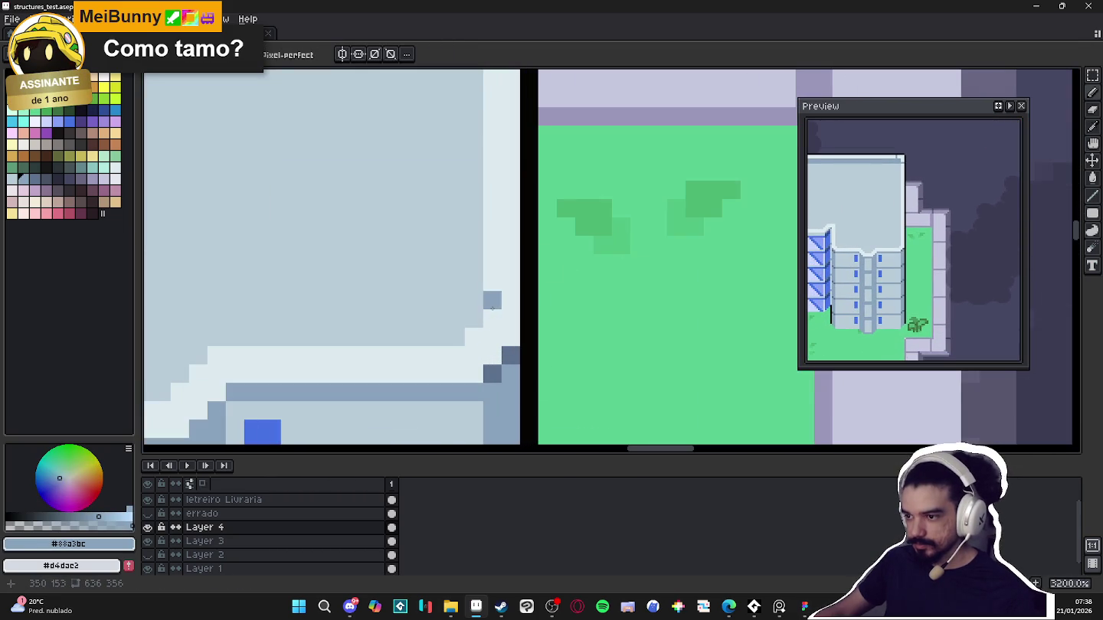
left_click(438, 355)
scroll(437, 356, "down", 6)
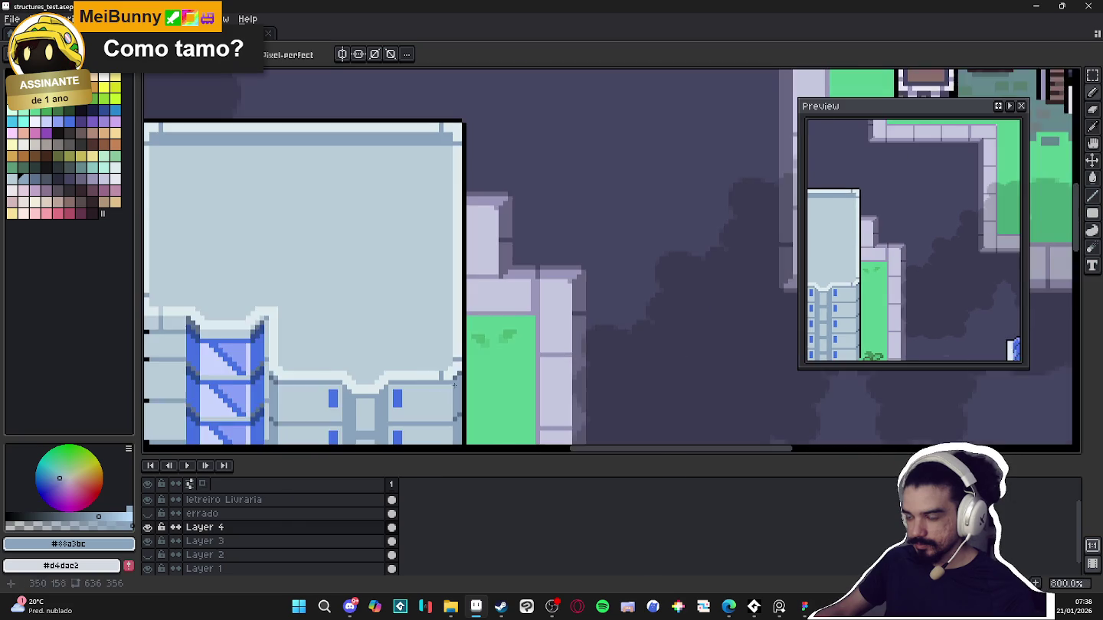
left_click_drag(322, 390, 404, 361)
scroll(406, 356, "down", 2)
scroll(406, 355, "up", 5)
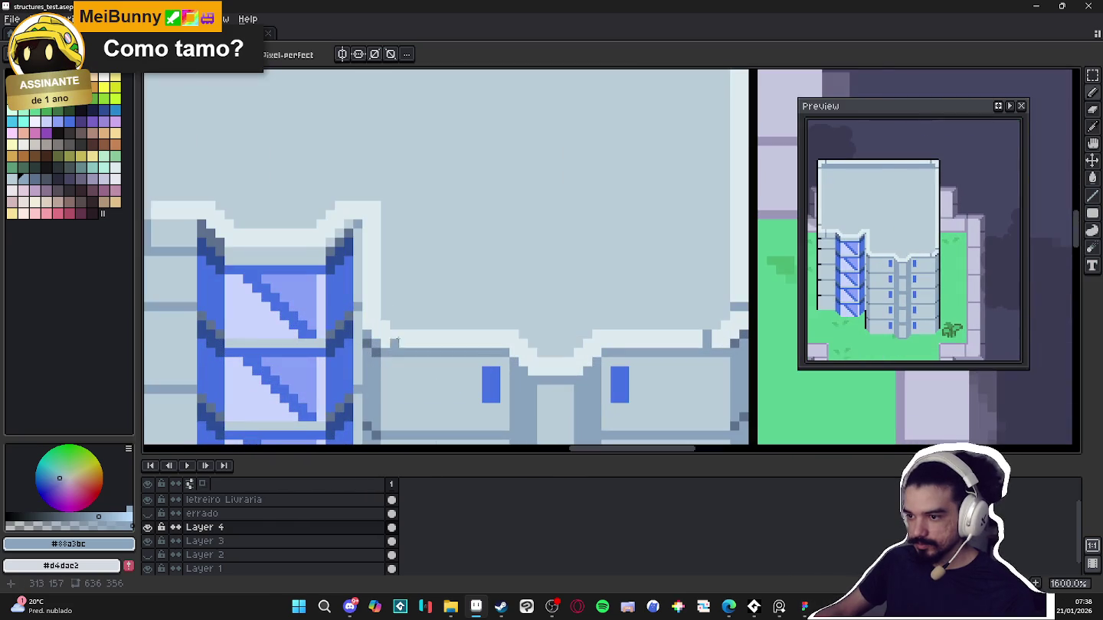
left_click(402, 336)
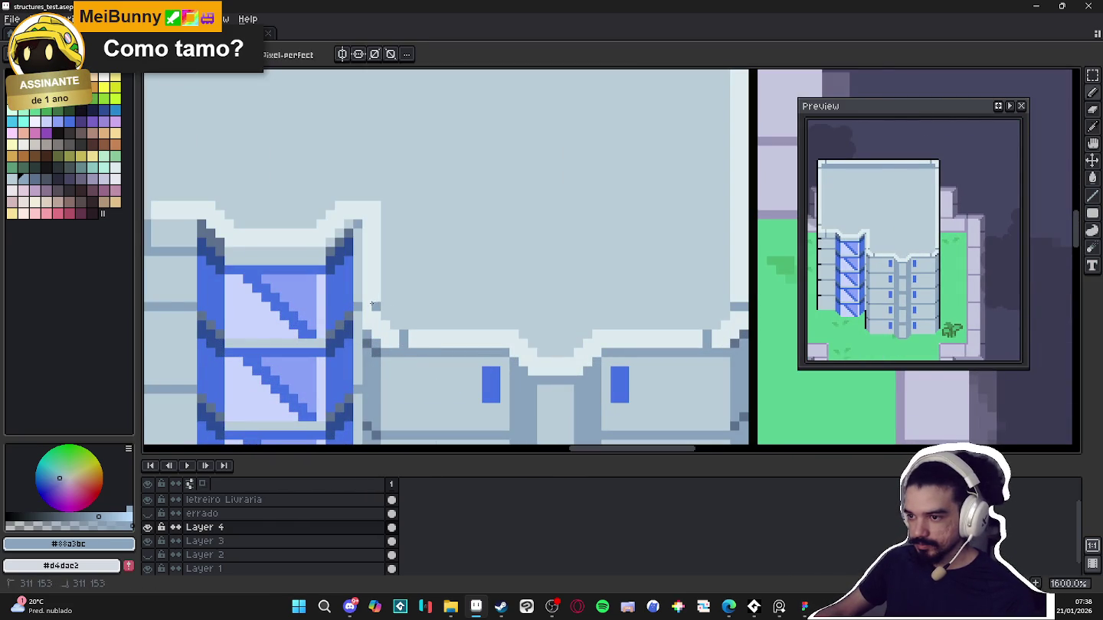
Zoom out to review the roof edge and reselect the Pencil
scroll(385, 314, "down", 3)
scroll(443, 320, "down", 3)
scroll(443, 320, "down", 1)
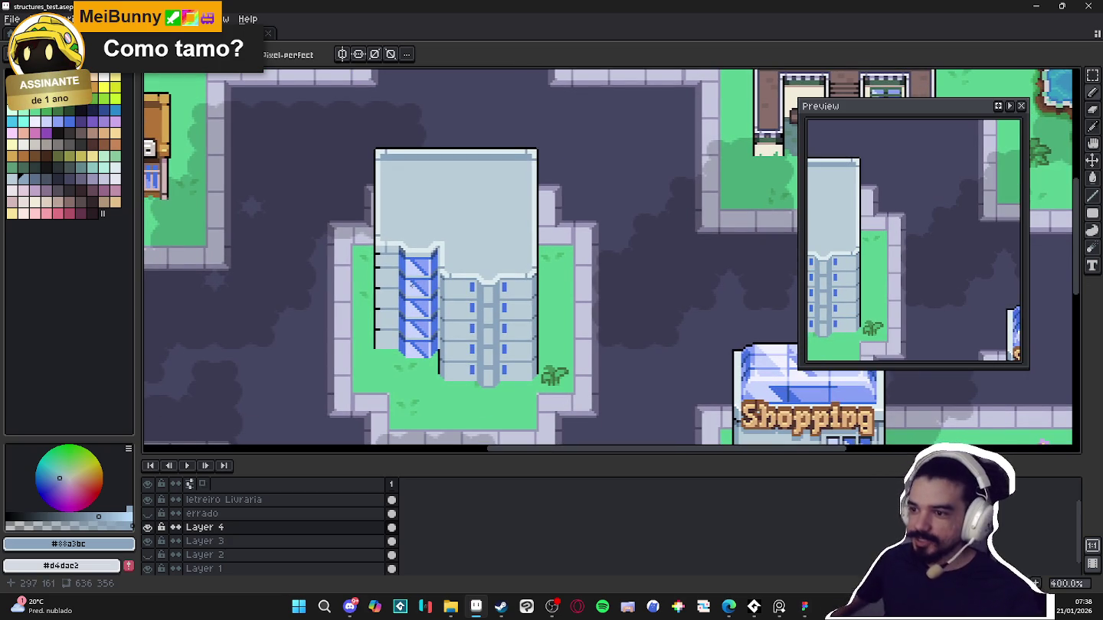
key("b")
scroll(383, 261, "up", 1)
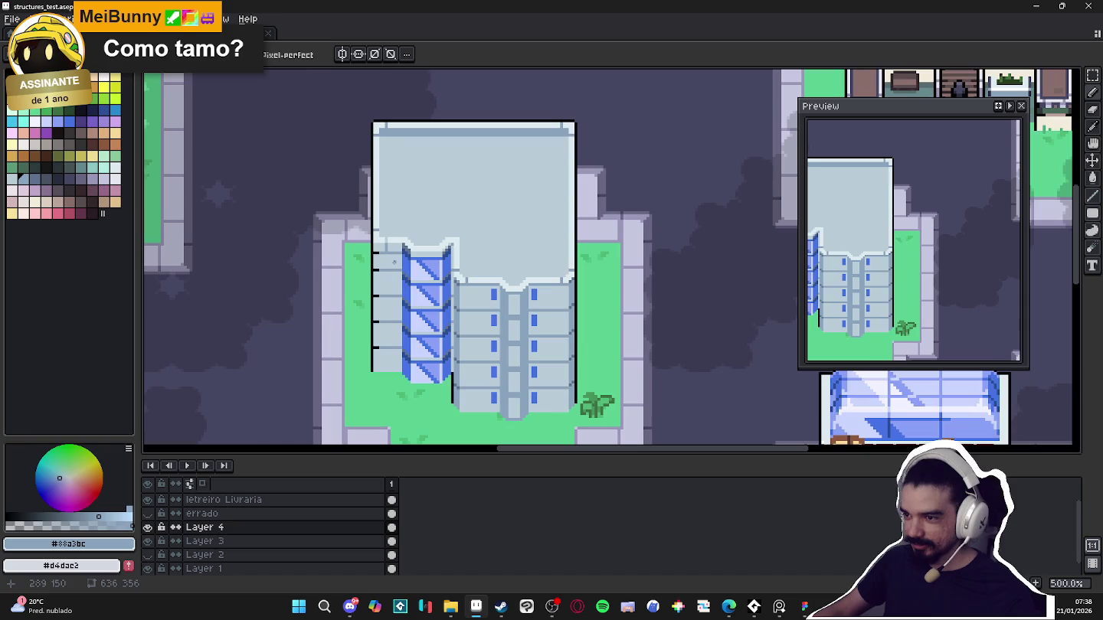
scroll(412, 141, "up", 6)
Pick the light blue glass colour #8aa1f6 and switch to the Paint Bucket
left_click(414, 143, "alt")
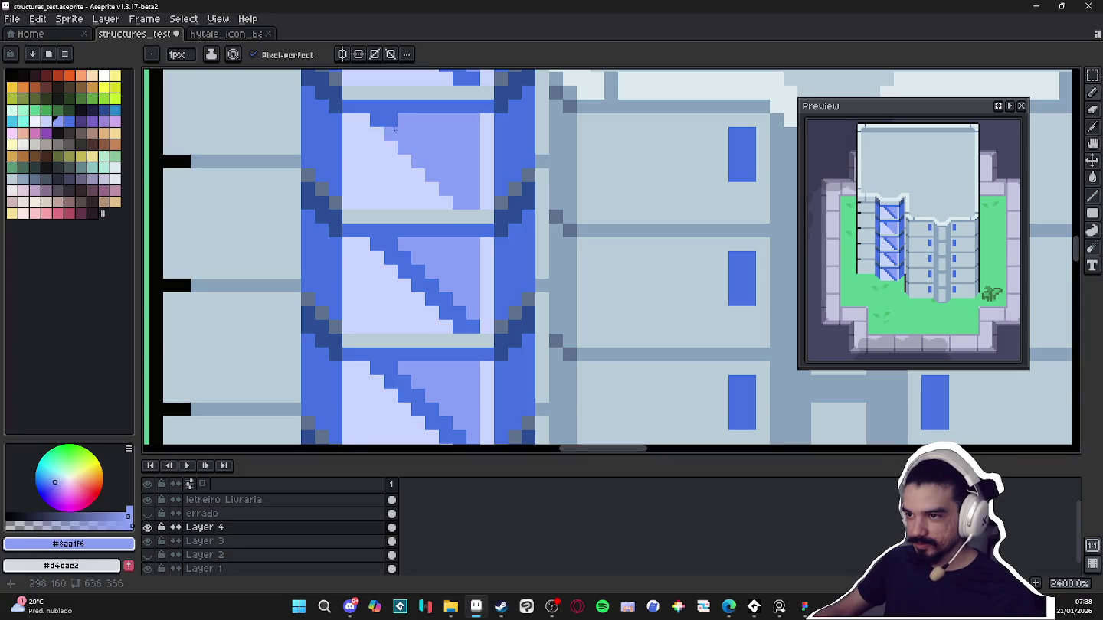
scroll(380, 120, "down", 4)
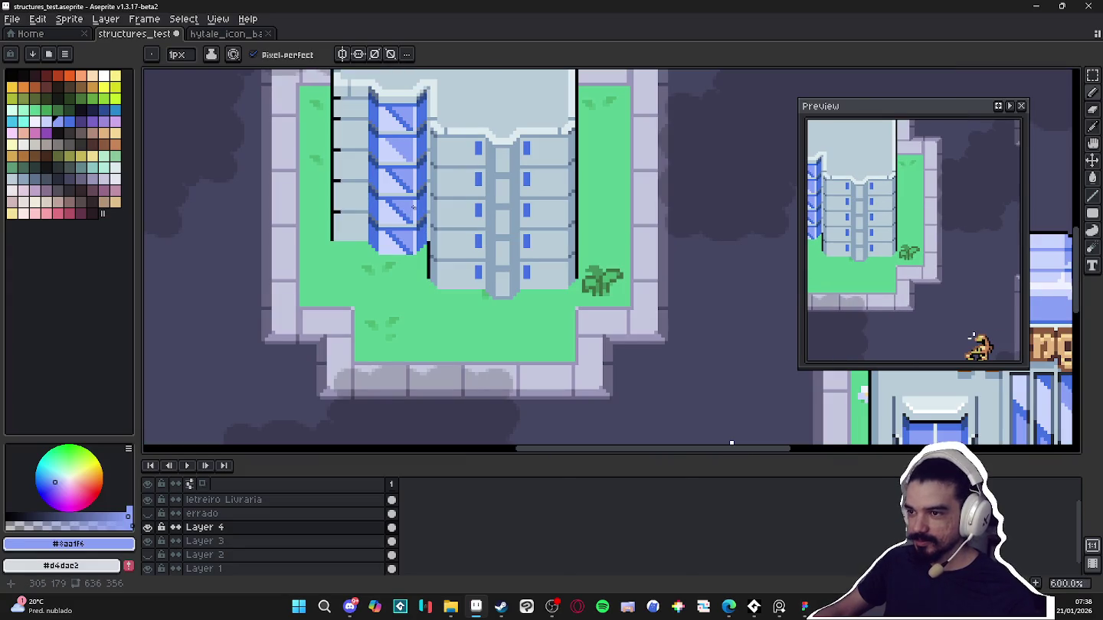
scroll(419, 196, "down", 1)
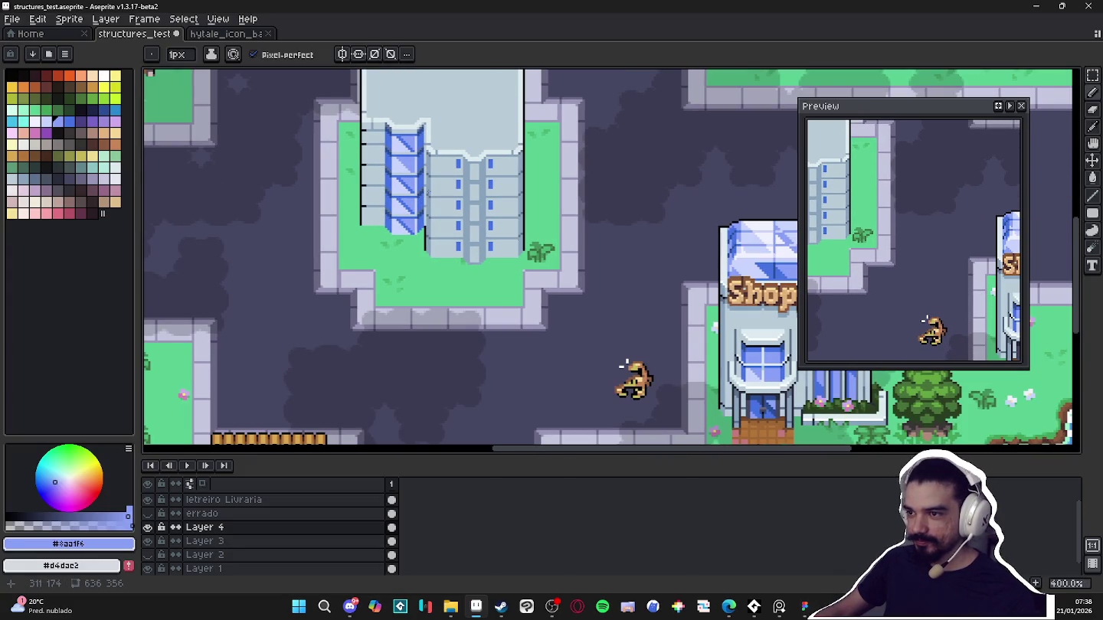
scroll(423, 184, "up", 4)
scroll(422, 184, "up", 2)
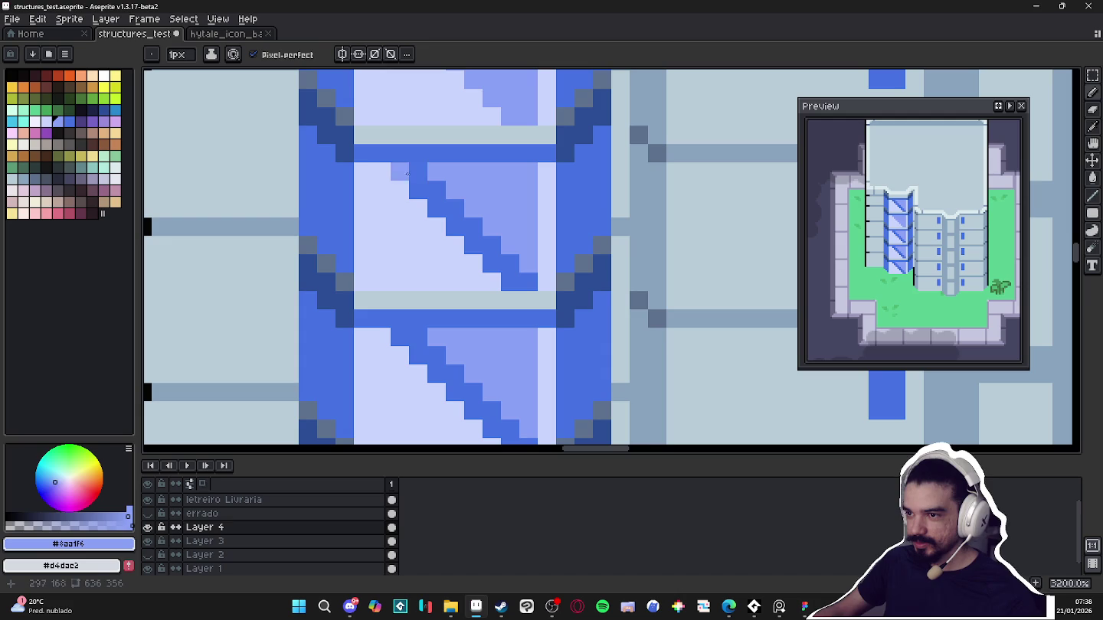
key("g")
scroll(423, 185, "down", 1)
scroll(445, 252, "up", 1)
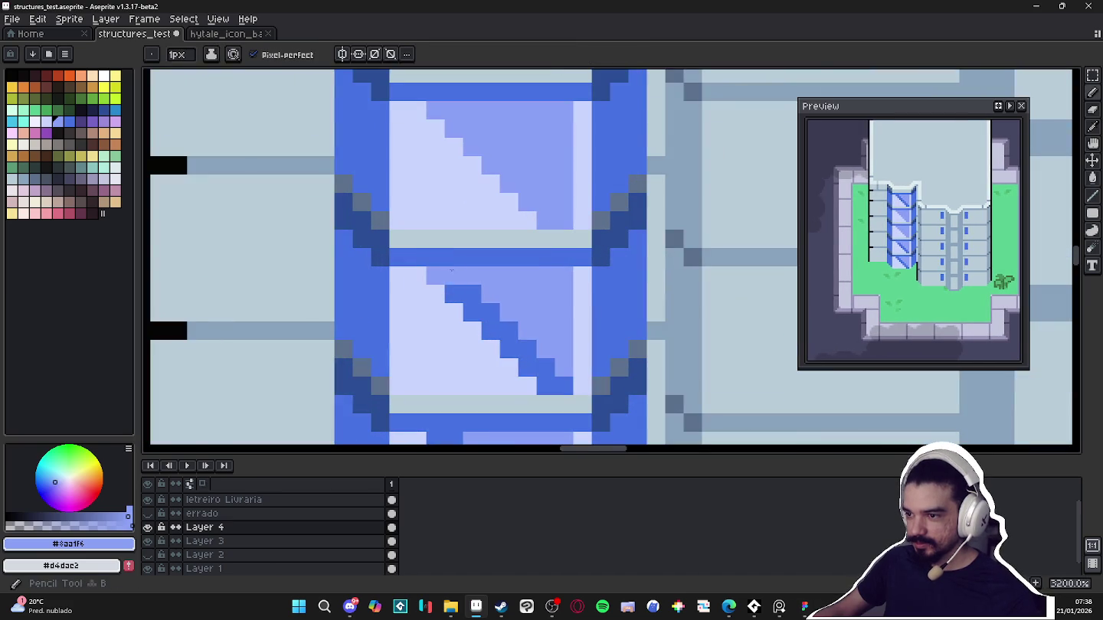
key("g")
scroll(464, 310, "down", 1)
scroll(465, 310, "down", 1)
scroll(467, 306, "up", 2)
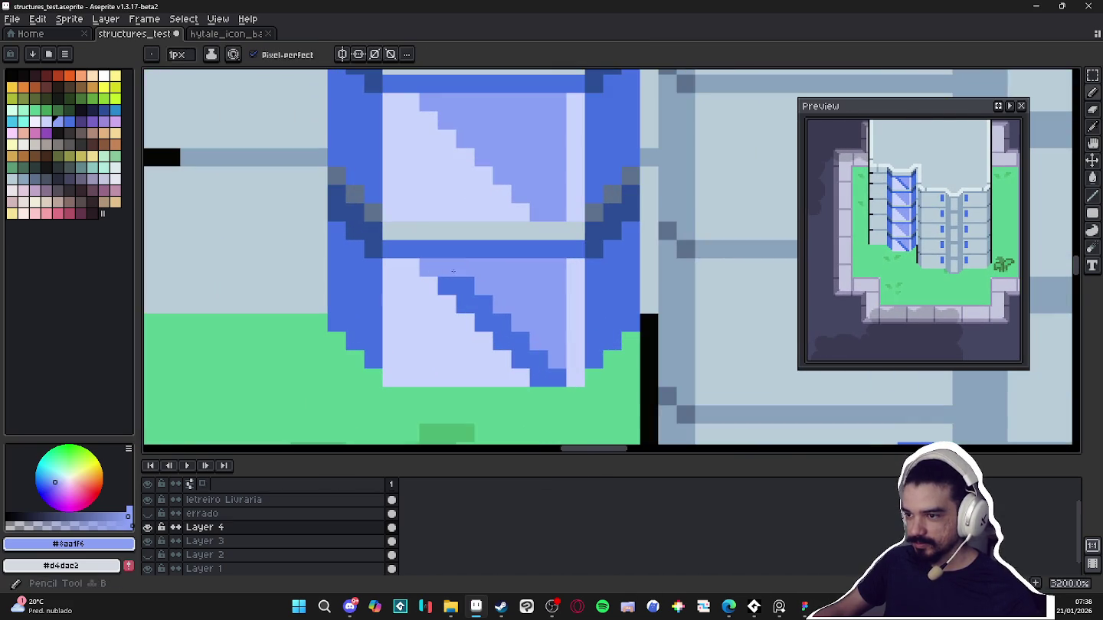
scroll(469, 304, "down", 5)
scroll(506, 192, "up", 3)
scroll(518, 160, "up", 4)
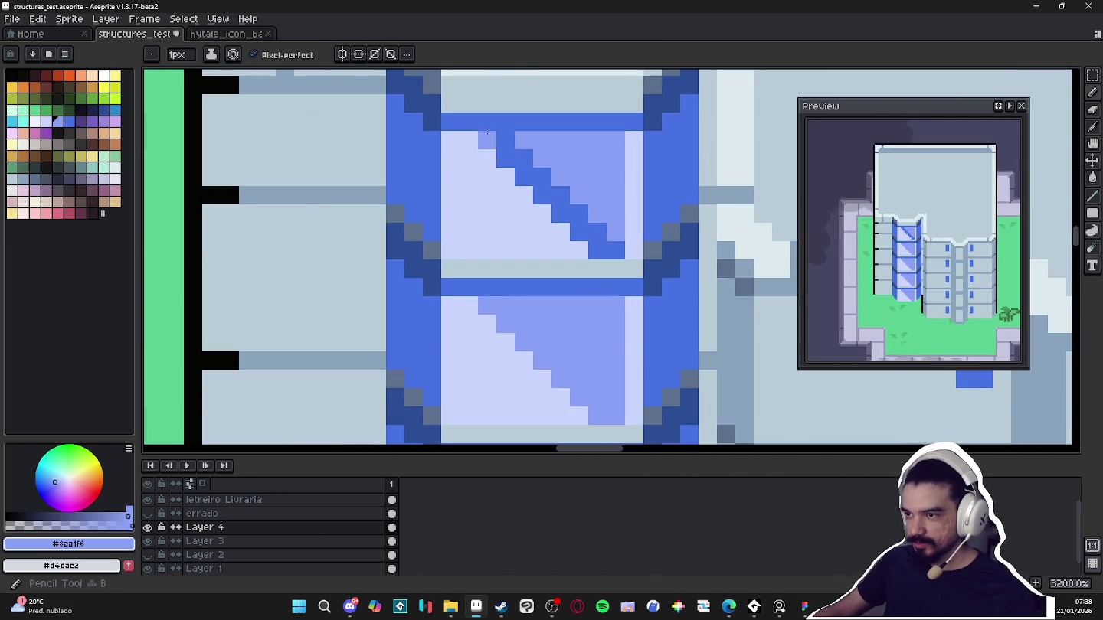
scroll(518, 159, "down", 4)
Sample the pale glass colour and paint a diagonal glare stripe in a pane
key("b")
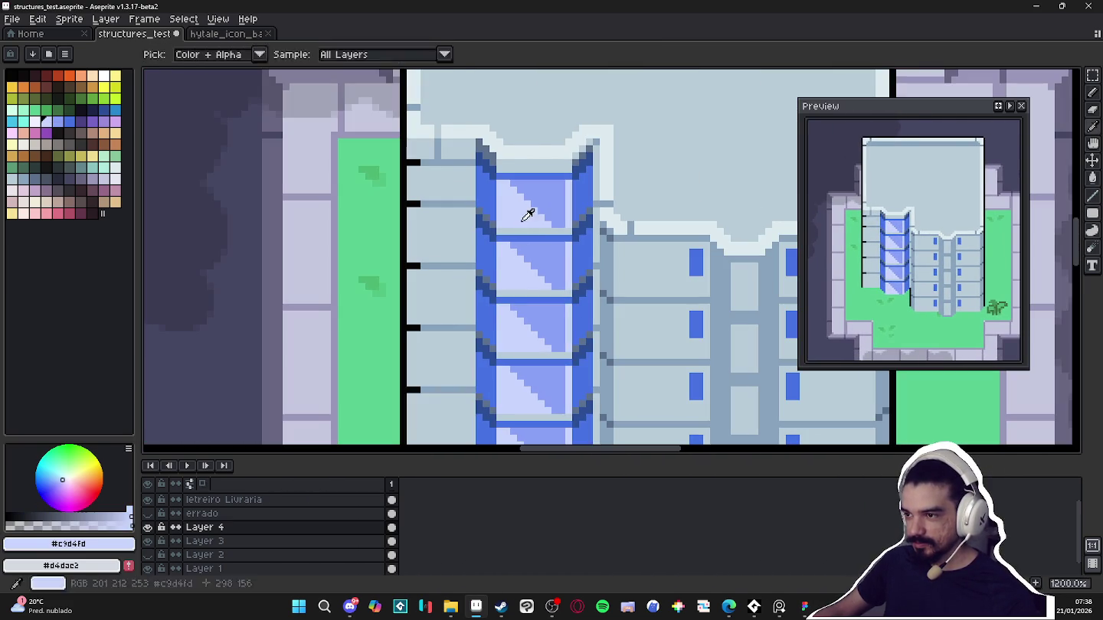
left_click(524, 210, "alt")
scroll(543, 200, "down", 2)
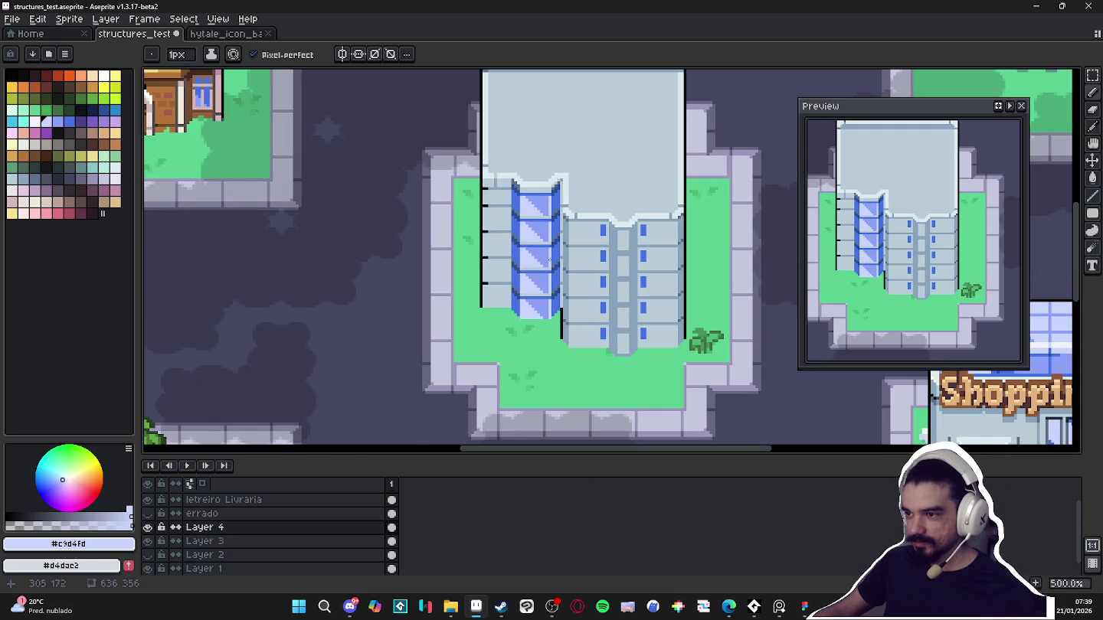
scroll(546, 265, "up", 1)
scroll(540, 253, "up", 1)
scroll(533, 242, "up", 2)
scroll(525, 230, "up", 1)
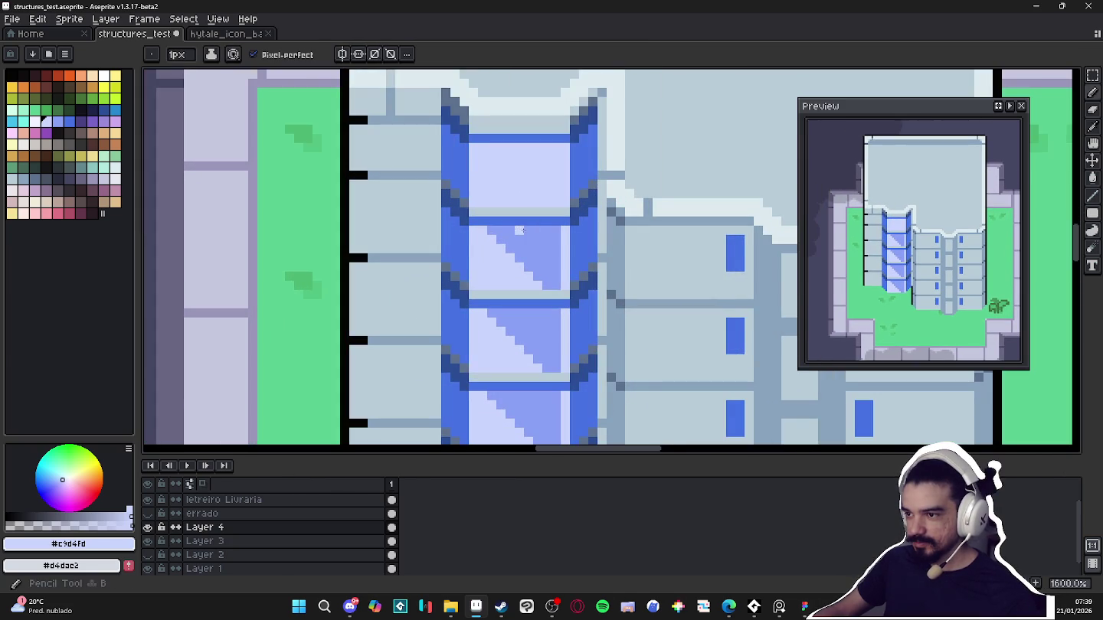
left_click_drag(525, 231, 563, 272)
Fill part of the window pane with the pale glass colour
key("g")
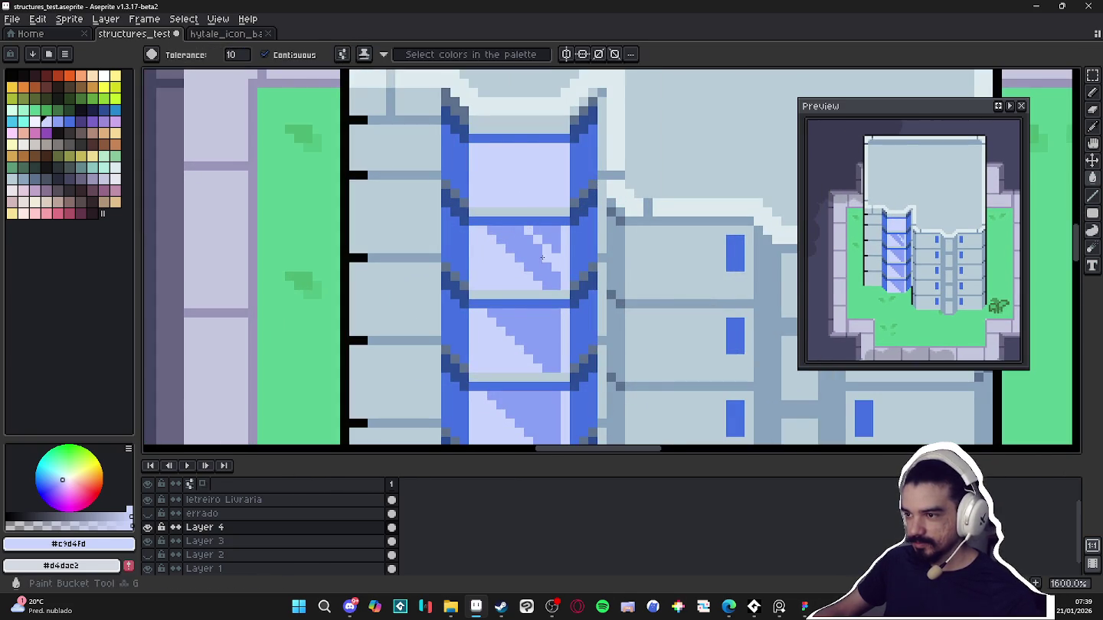
left_click(543, 258)
scroll(541, 265, "down", 2)
scroll(536, 272, "down", 1)
scroll(532, 280, "down", 2)
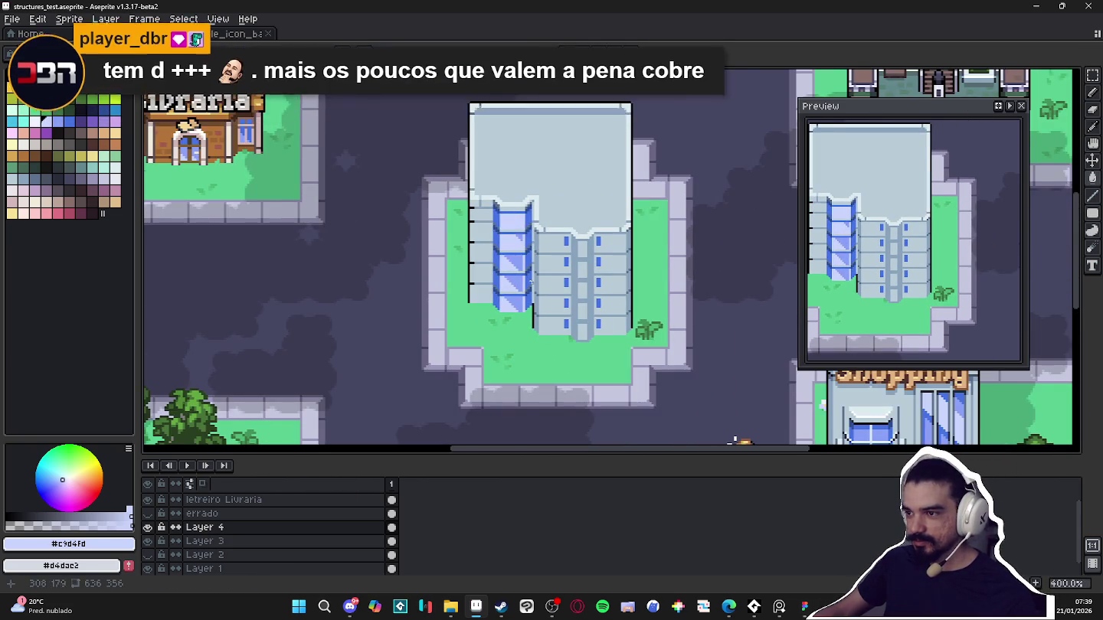
scroll(531, 283, "down", 1)
scroll(507, 253, "up", 6)
With the Pencil, choose deep navy #2b4c95 and paint a line beside the glass column
key("b")
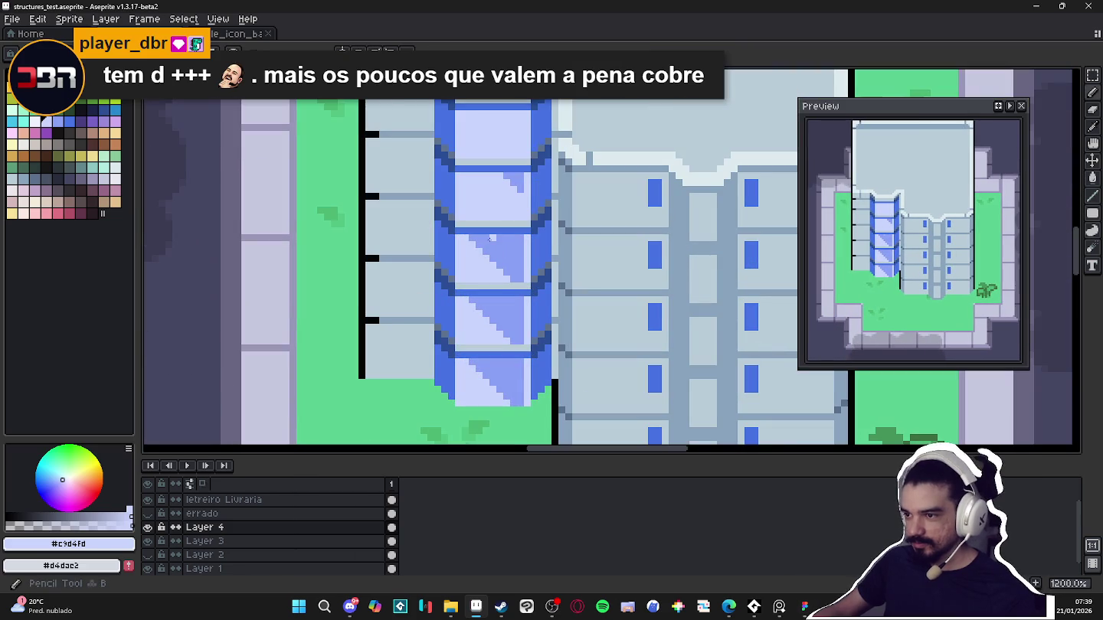
scroll(530, 284, "down", 4)
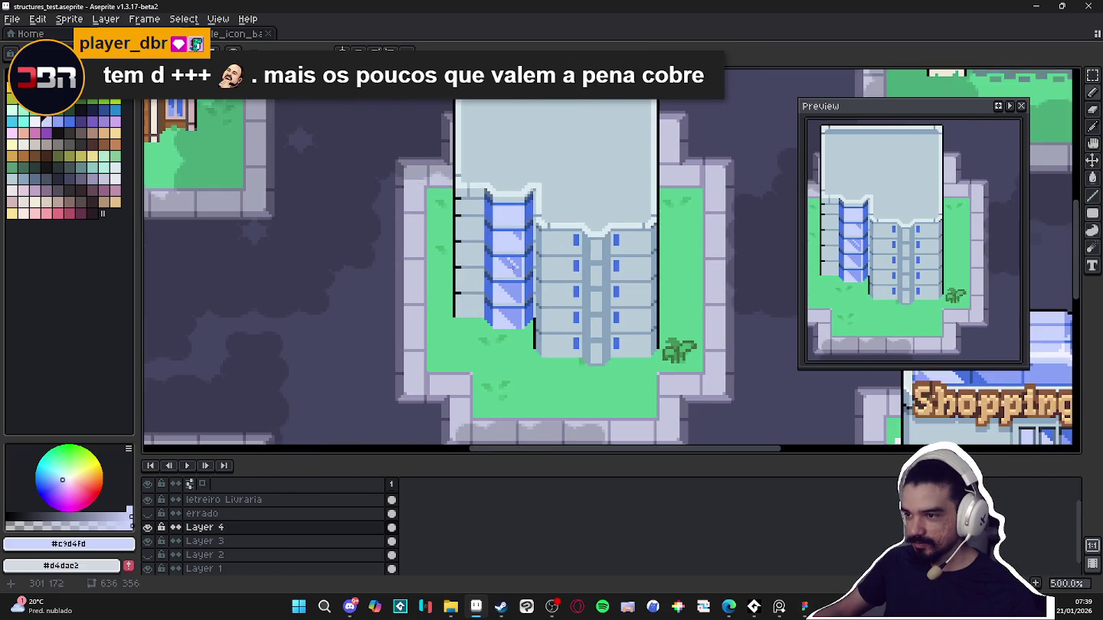
scroll(516, 275, "up", 3)
scroll(516, 272, "down", 3)
scroll(516, 265, "up", 2)
scroll(516, 261, "up", 1)
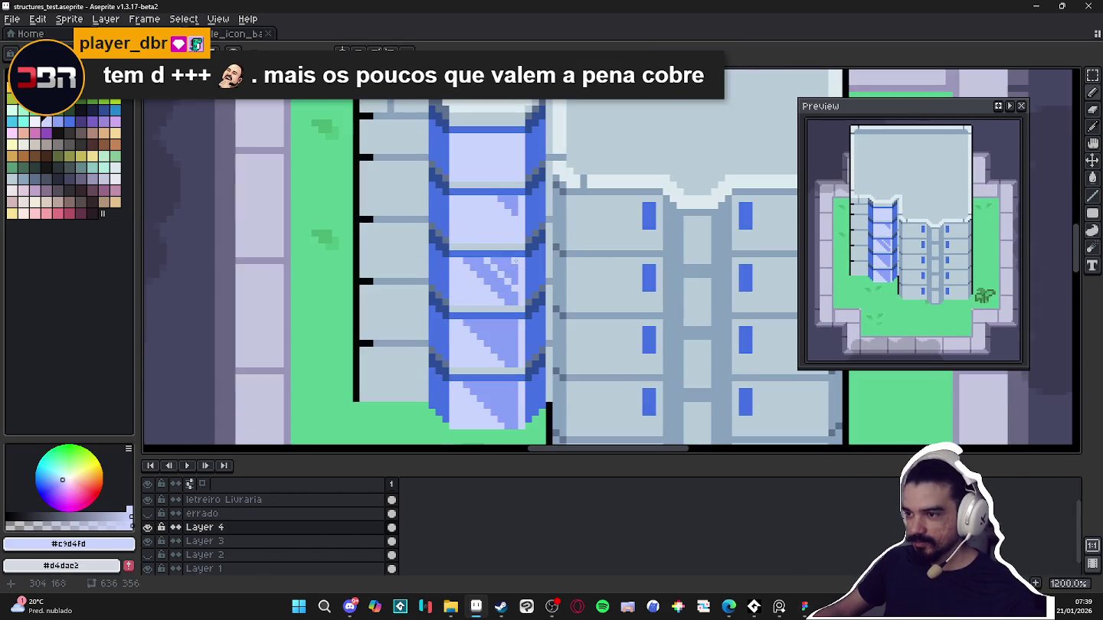
scroll(514, 276, "down", 3)
scroll(528, 314, "down", 1)
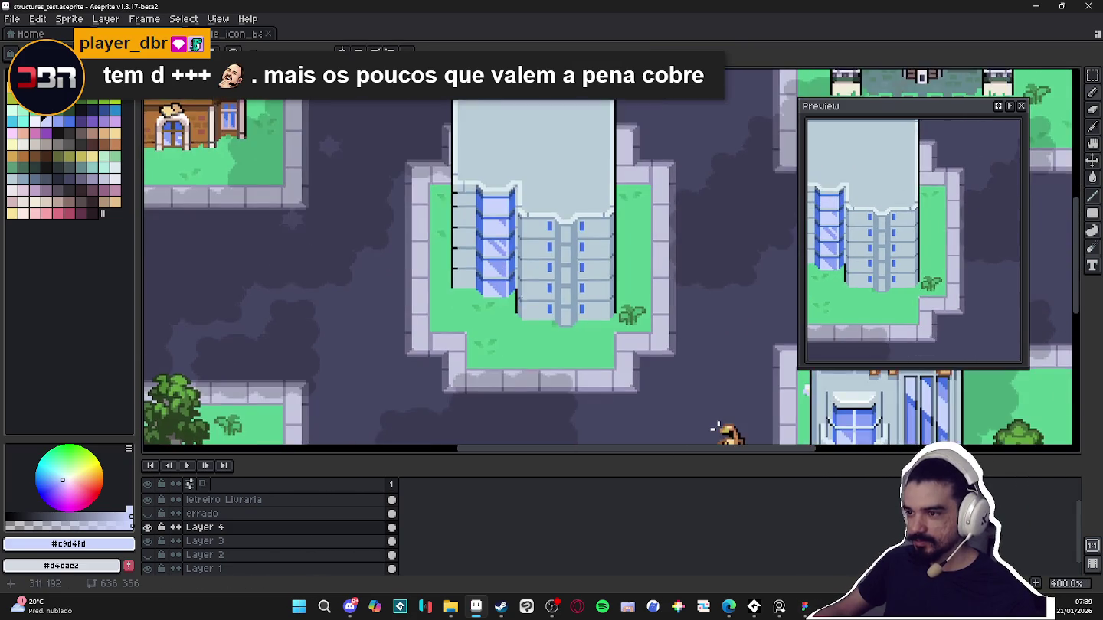
scroll(520, 299, "down", 1)
scroll(531, 291, "up", 1)
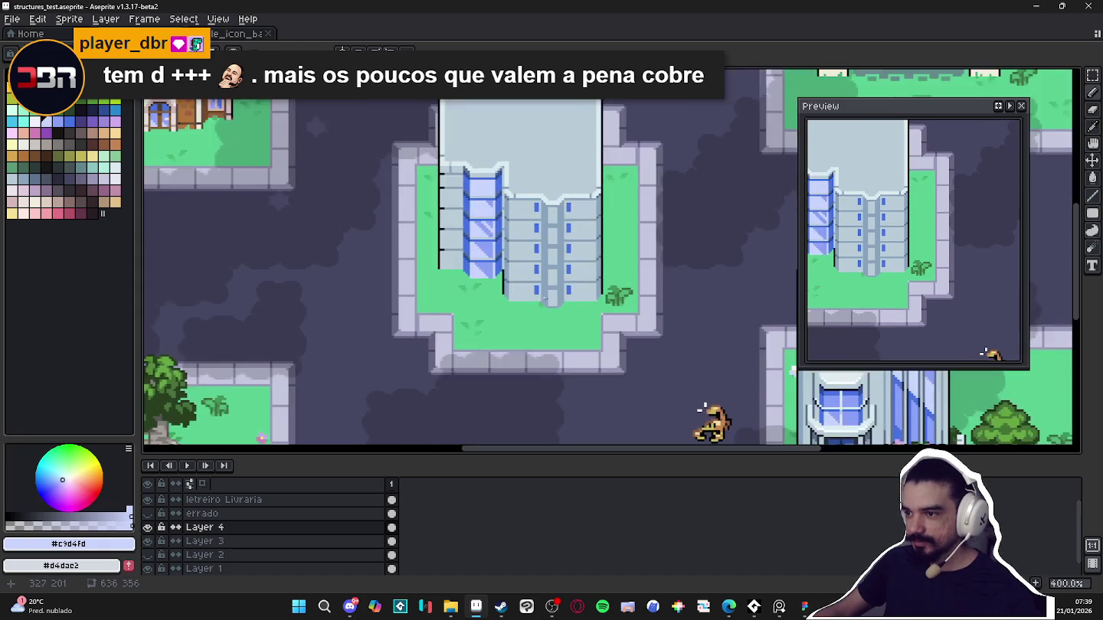
scroll(531, 291, "down", 1)
scroll(522, 266, "up", 1)
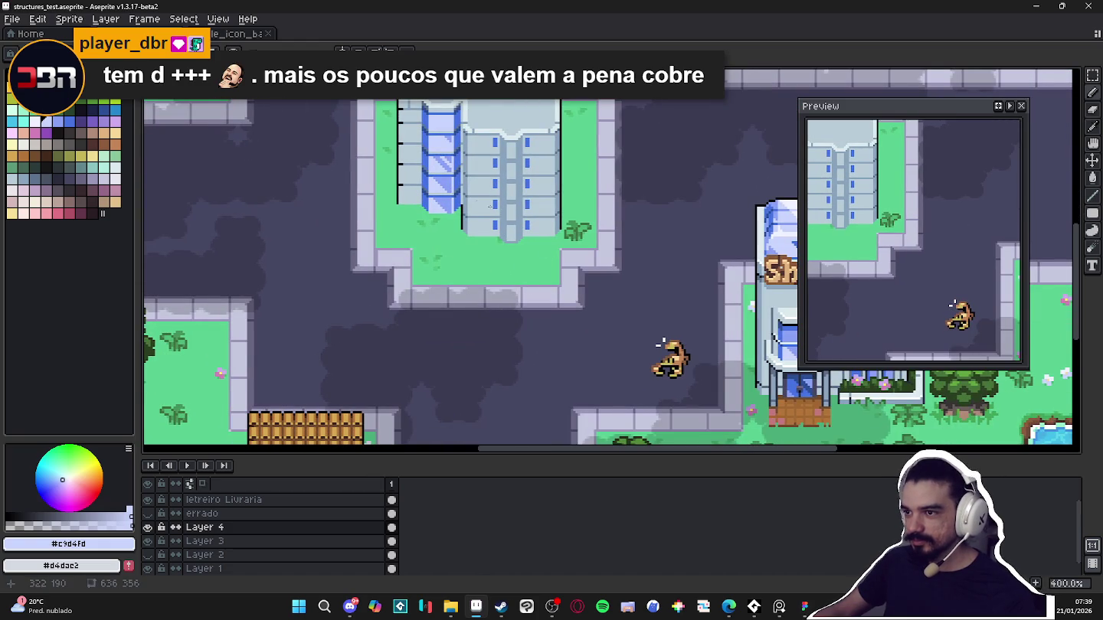
scroll(493, 207, "up", 1)
scroll(493, 207, "up", 5)
left_click(457, 122, "alt")
left_click_drag(458, 129, 457, 194)
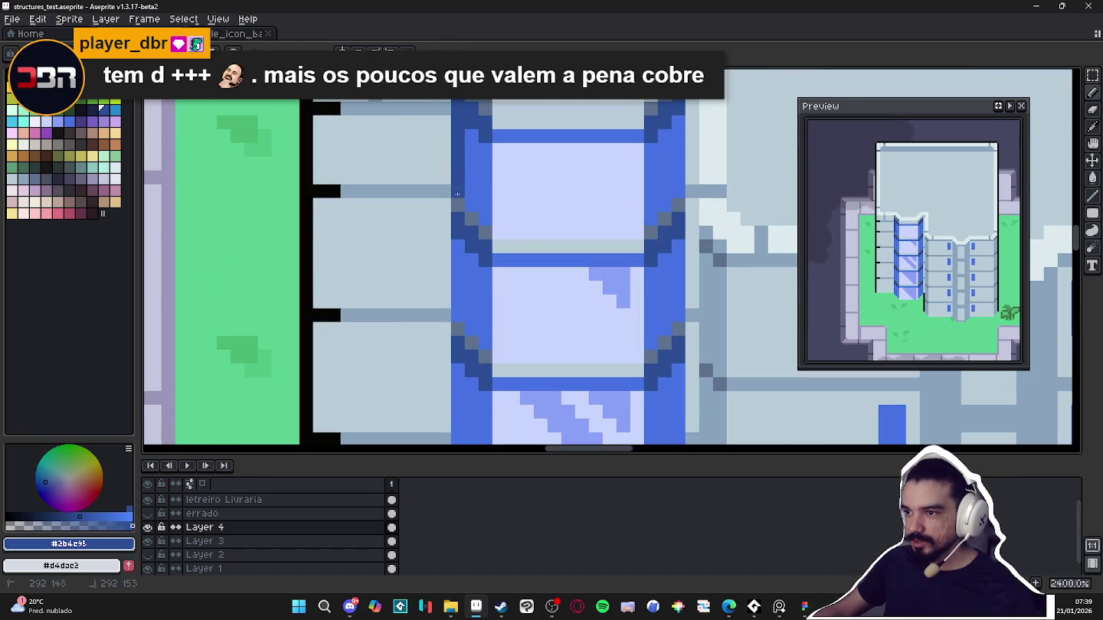
Undo the stray line, then shade the glass column's edge and stepped bottom in dark blue #2b4c95
key("ctrl+z")
scroll(467, 215, "down", 2)
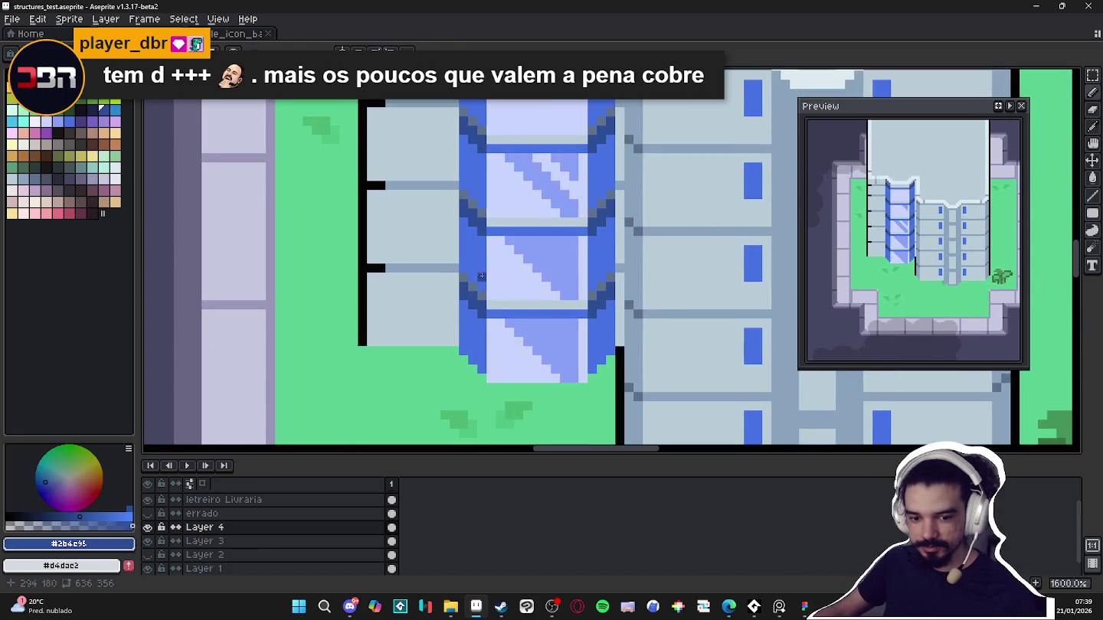
scroll(480, 264, "down", 2)
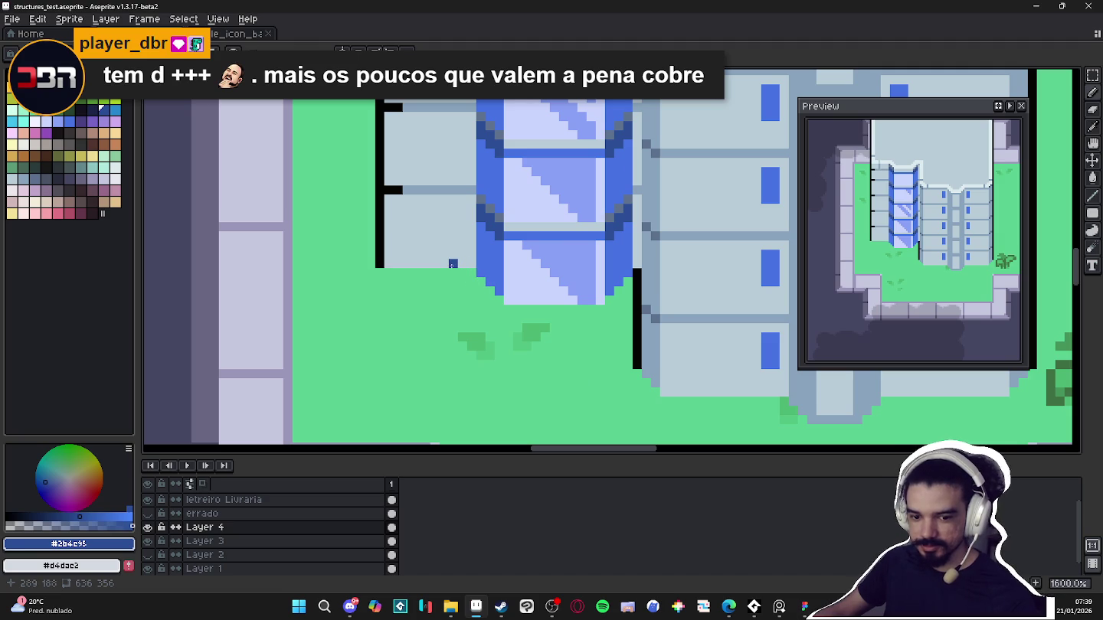
scroll(453, 264, "up", 4)
scroll(563, 175, "up", 3)
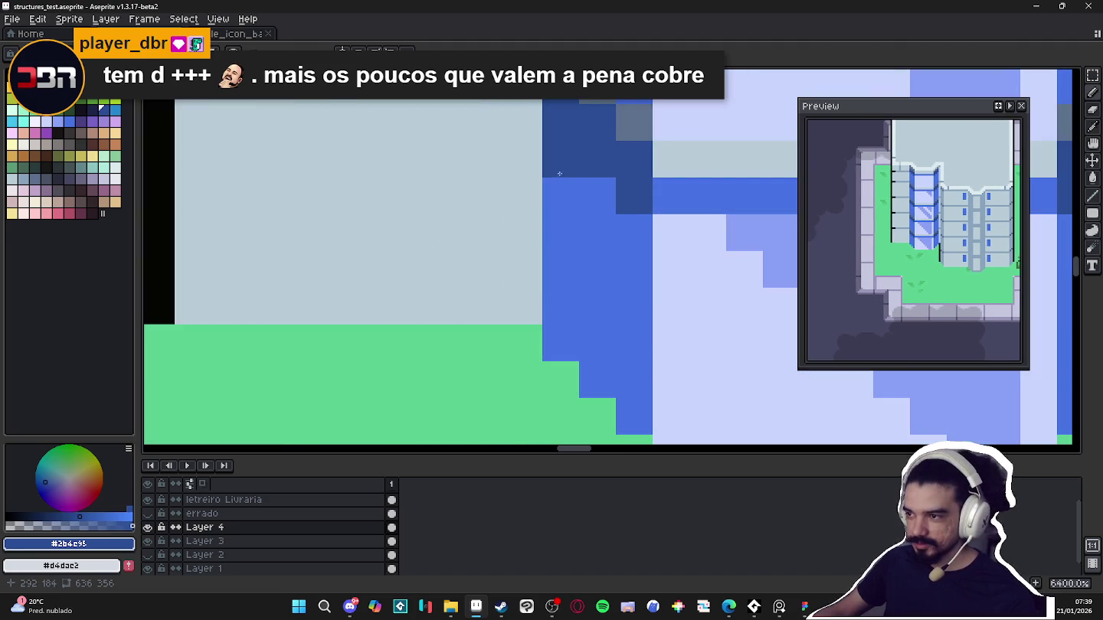
left_click_drag(562, 176, 561, 344)
left_click_drag(635, 417, 577, 295)
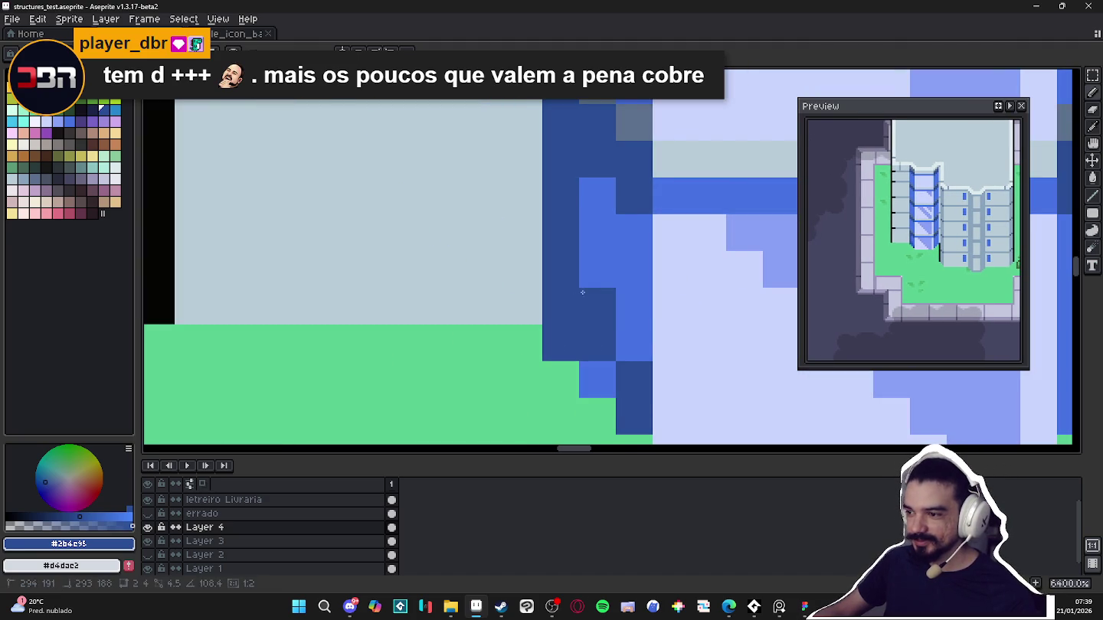
left_click_drag(634, 379, 598, 307)
left_click(634, 341)
Darken pixels along the glass column's right edge and touch up the remaining edge pixels
scroll(636, 345, "down", 5)
scroll(640, 346, "up", 2)
scroll(642, 347, "up", 1)
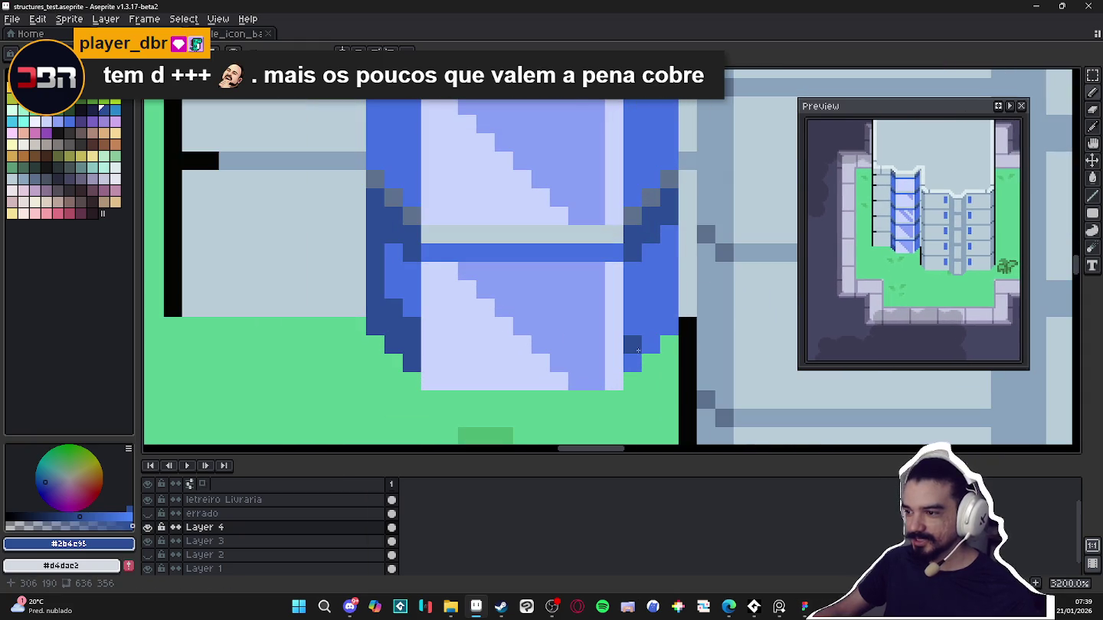
left_click(670, 327)
left_click(633, 328)
left_click(660, 298)
scroll(664, 292, "down", 3)
scroll(666, 287, "up", 2)
left_click_drag(665, 286, 667, 259)
scroll(652, 322, "down", 4)
scroll(640, 334, "up", 1)
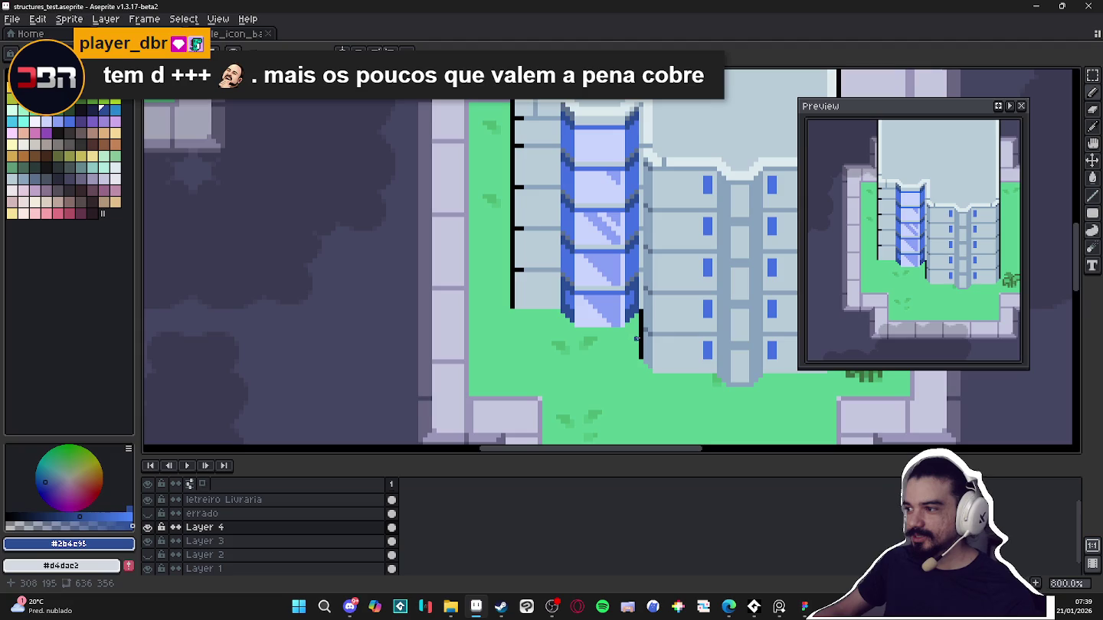
scroll(628, 307, "up", 3)
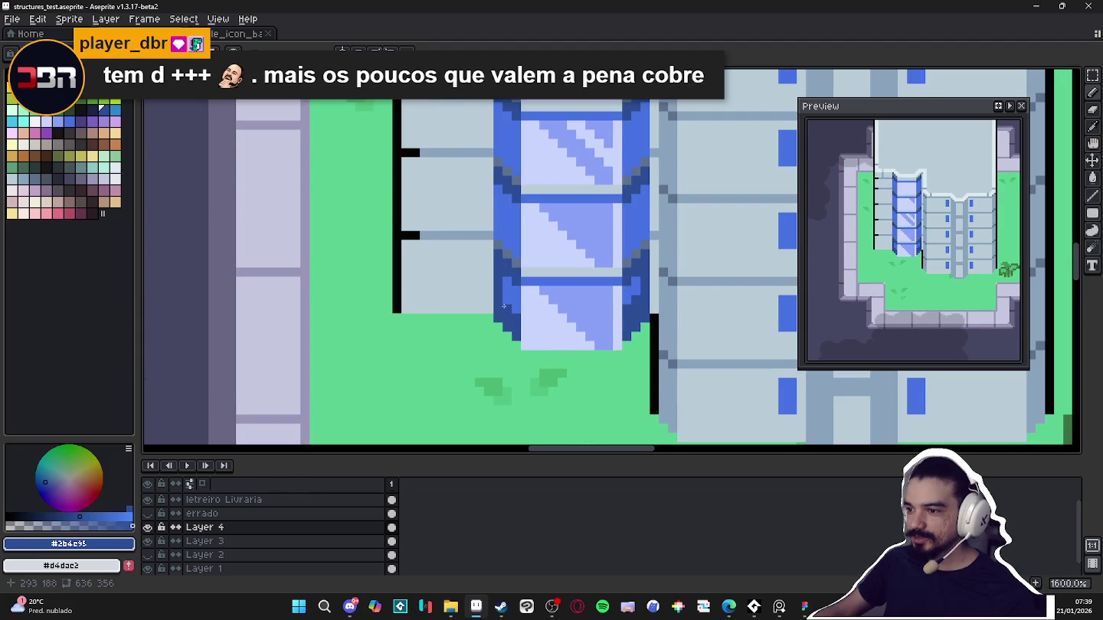
scroll(513, 303, "down", 2)
scroll(539, 291, "up", 2)
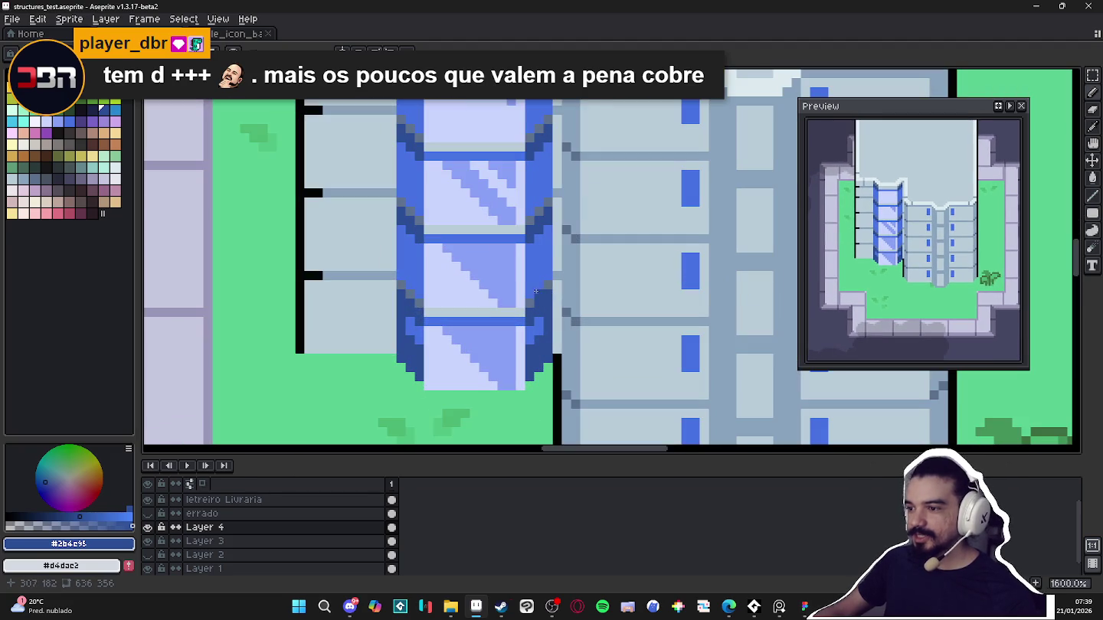
left_click_drag(529, 285, 546, 266)
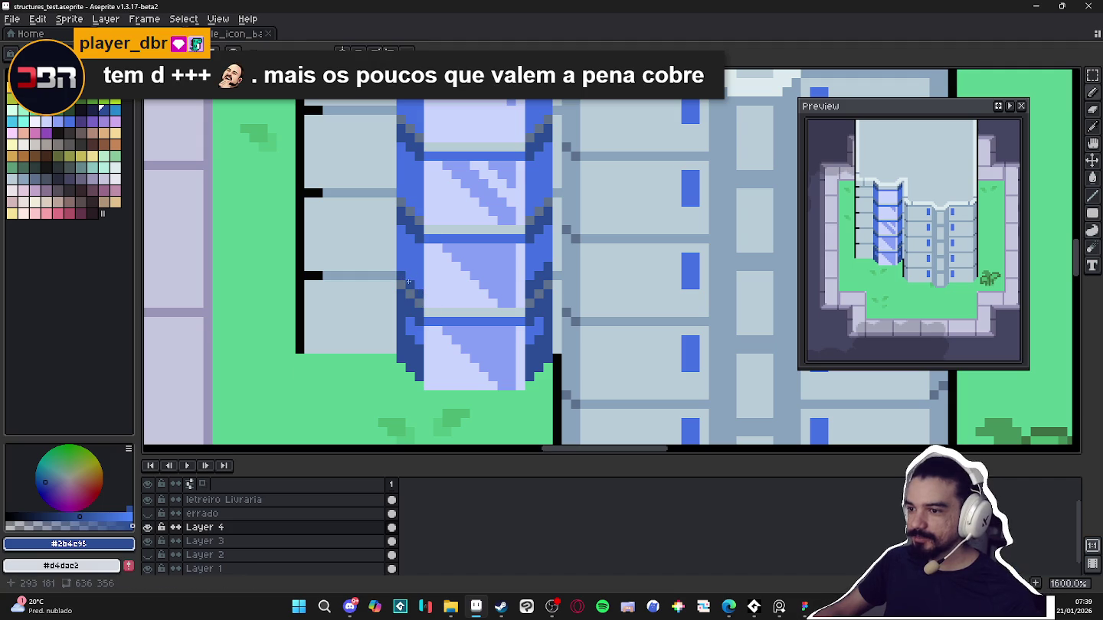
scroll(402, 267, "down", 4)
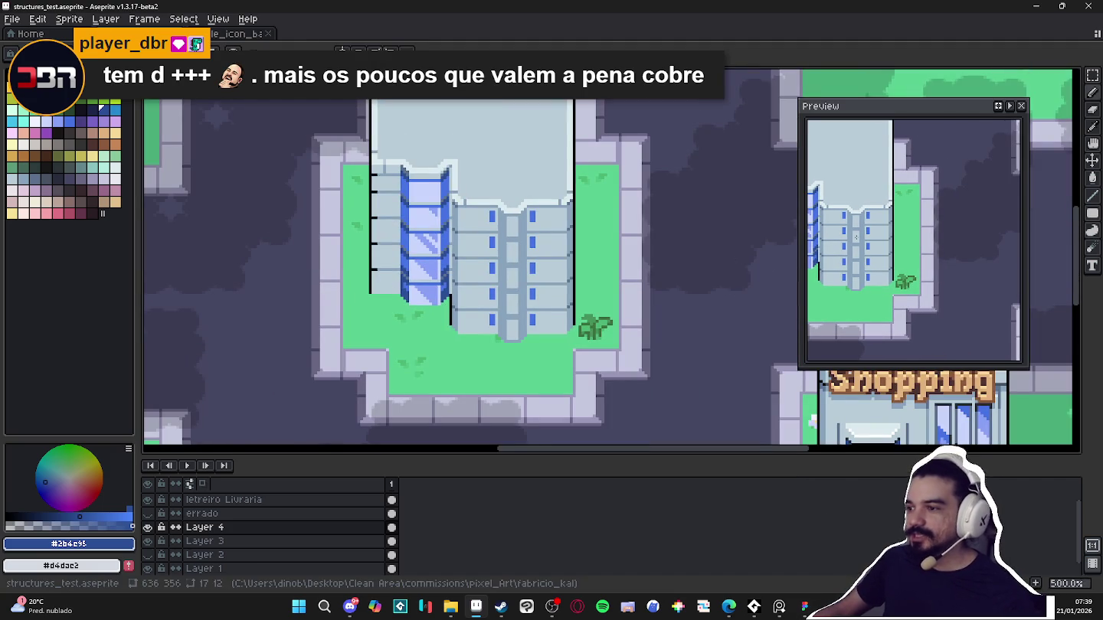
Paint a darker vertical strip down the tower and sample the shadow gray-blue at 1-pixel brush
scroll(457, 234, "down", 1)
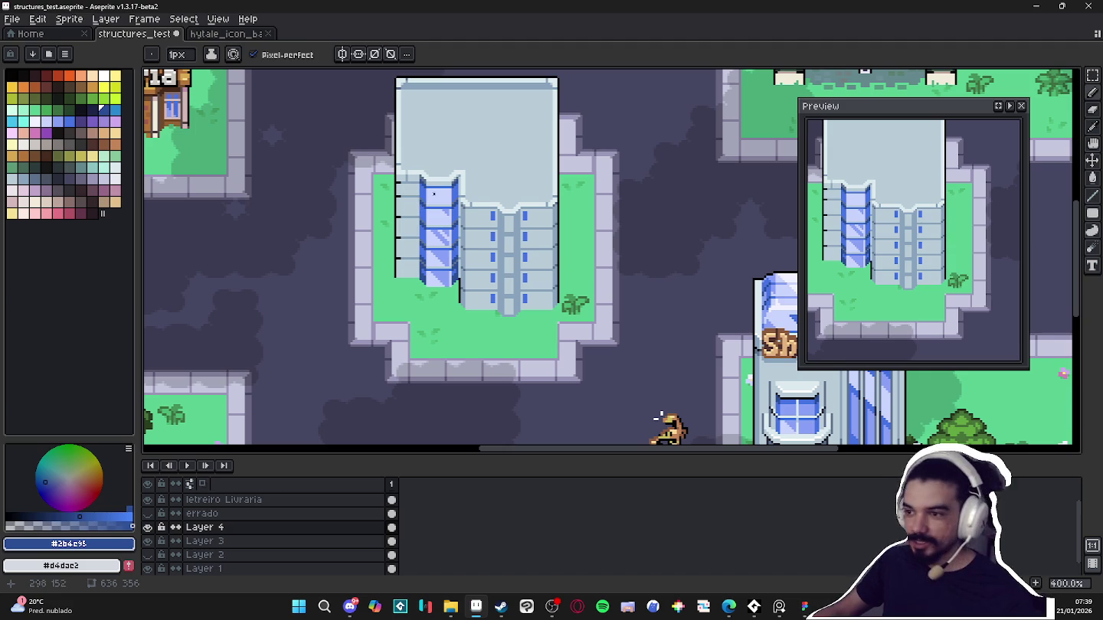
scroll(425, 201, "up", 5)
key("v")
key("b")
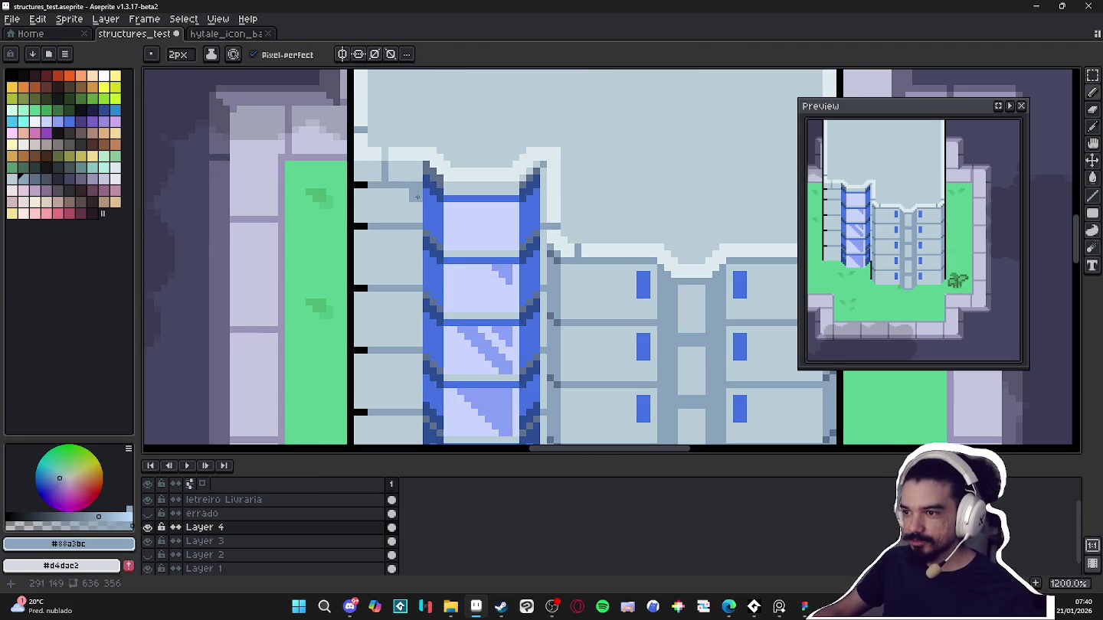
scroll(408, 241, "down", 5)
left_click_drag(427, 298, 430, 76)
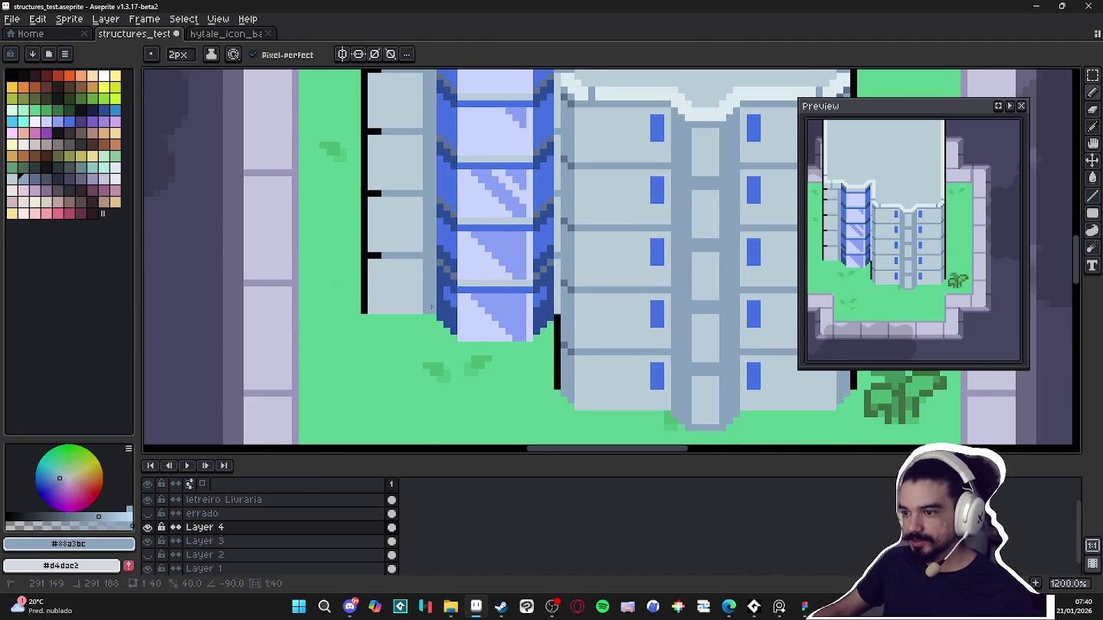
left_click(573, 272, "alt")
key("minus")
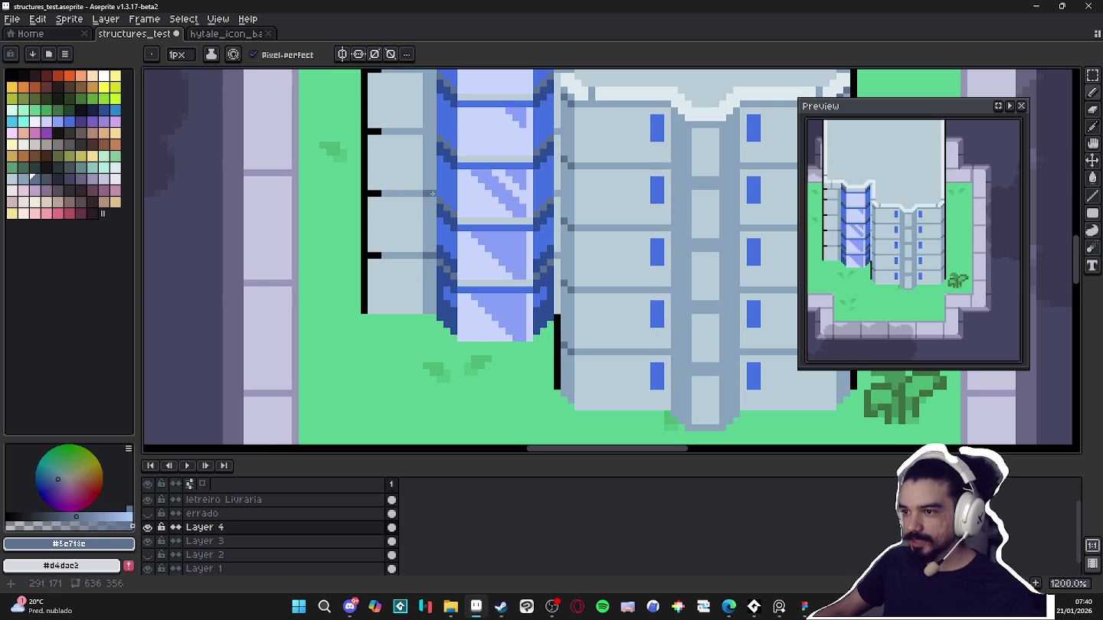
Sample the dark gray-blue and draw a line down the tower's right edge
scroll(432, 194, "up", 2)
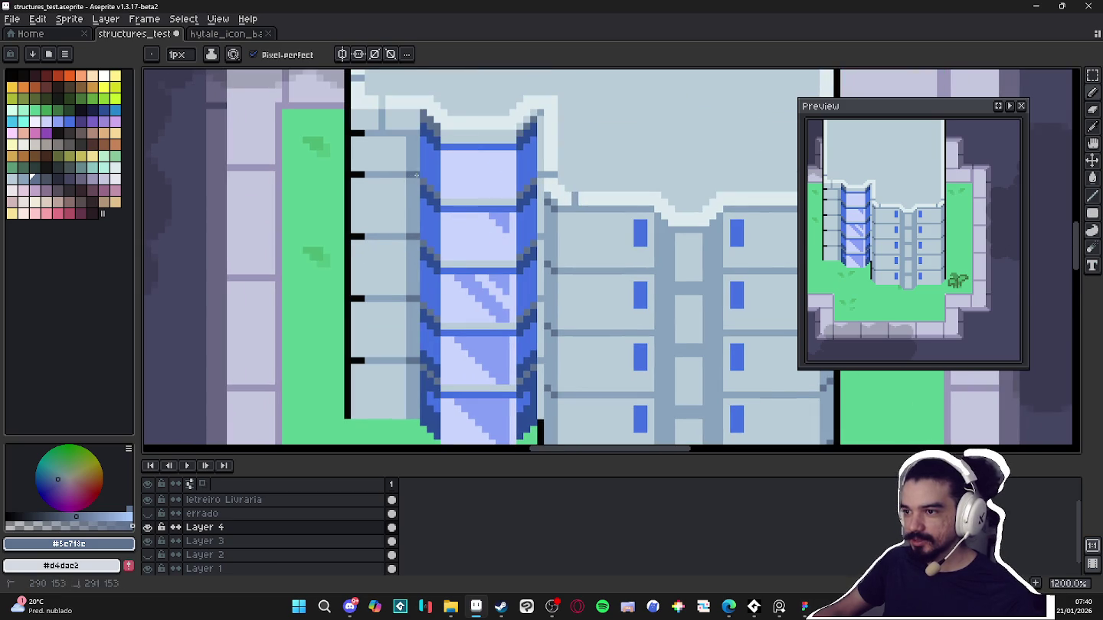
scroll(403, 134, "down", 6)
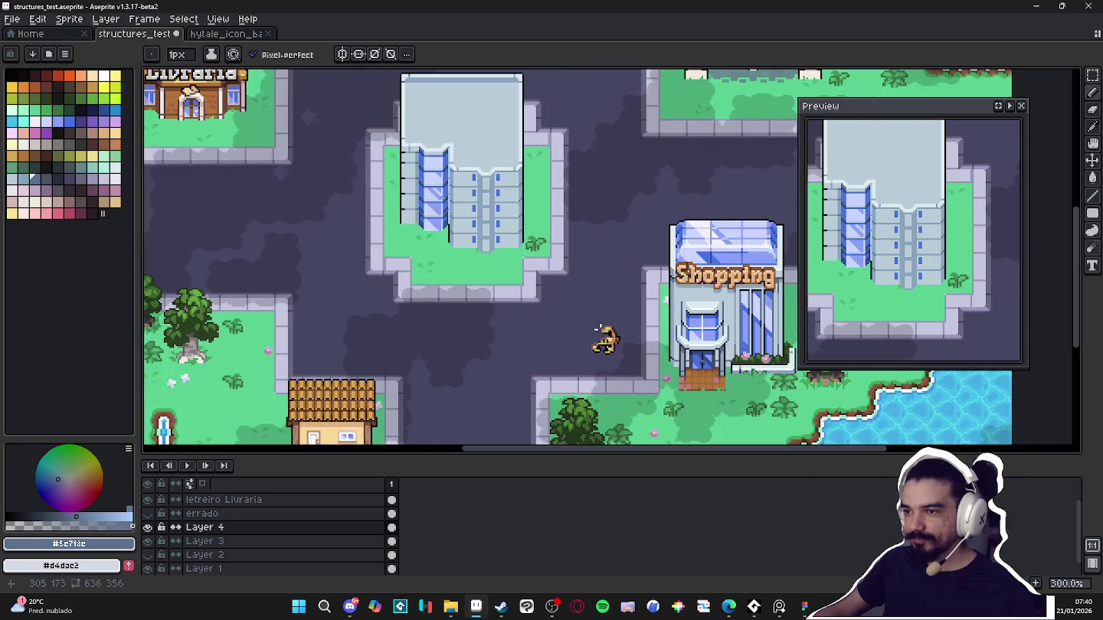
scroll(584, 327, "up", 3)
scroll(433, 256, "down", 1)
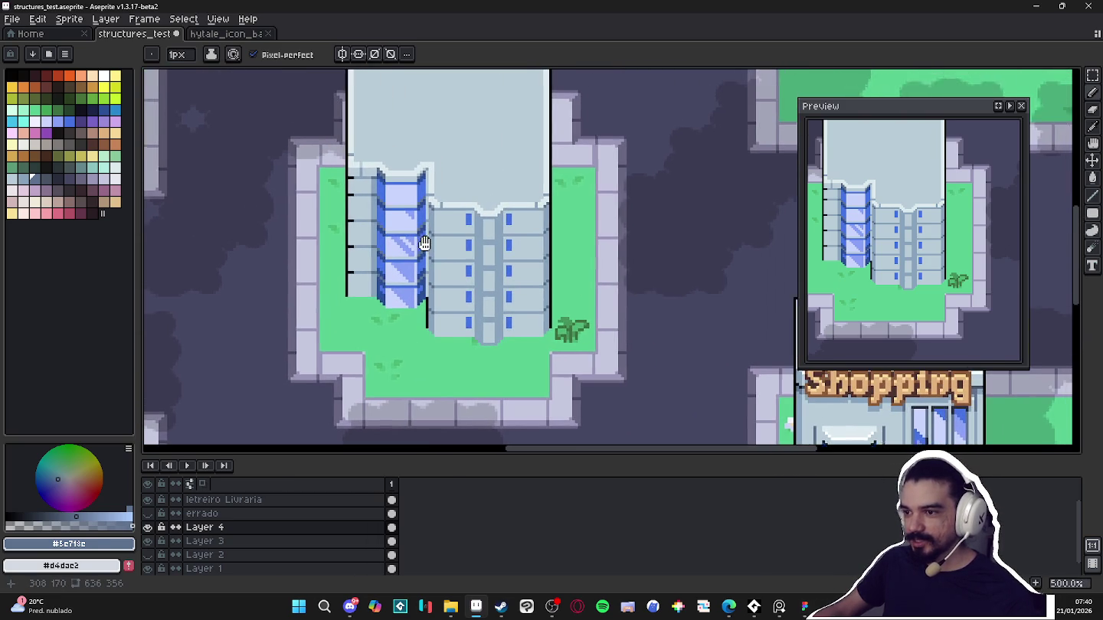
scroll(424, 266, "up", 2)
scroll(429, 264, "up", 2)
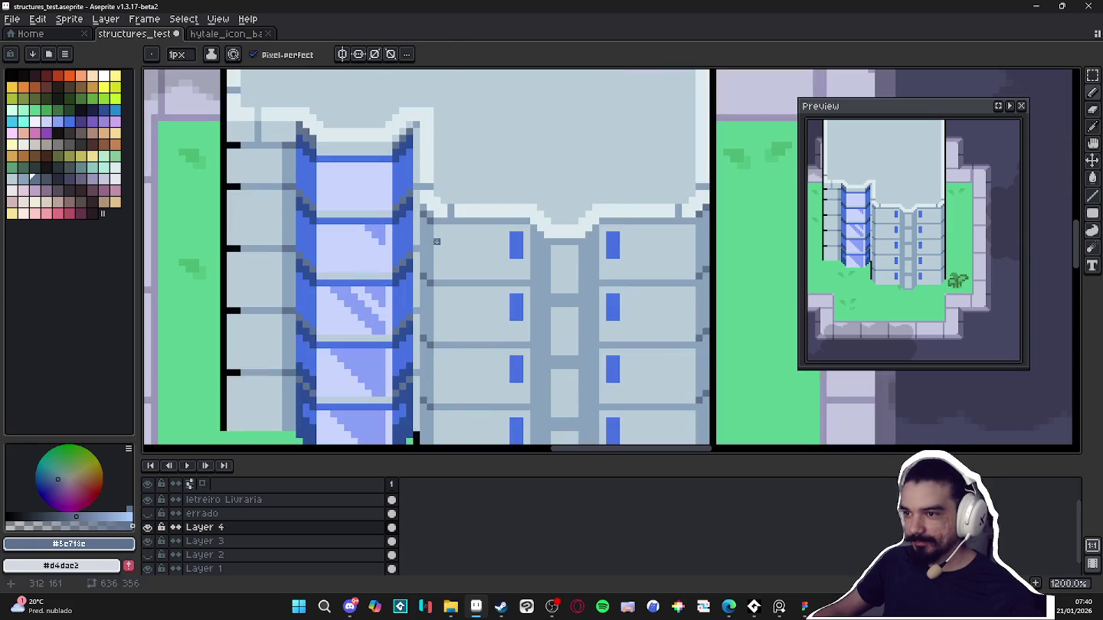
left_click(428, 266, "alt")
left_click(428, 264, "alt")
left_click(416, 428)
left_click(416, 142, "shift")
Pan and zoom to re-centre the view on the whole tower
scroll(459, 242, "down", 2)
scroll(459, 242, "down", 3)
left_click_drag(459, 242, 438, 252)
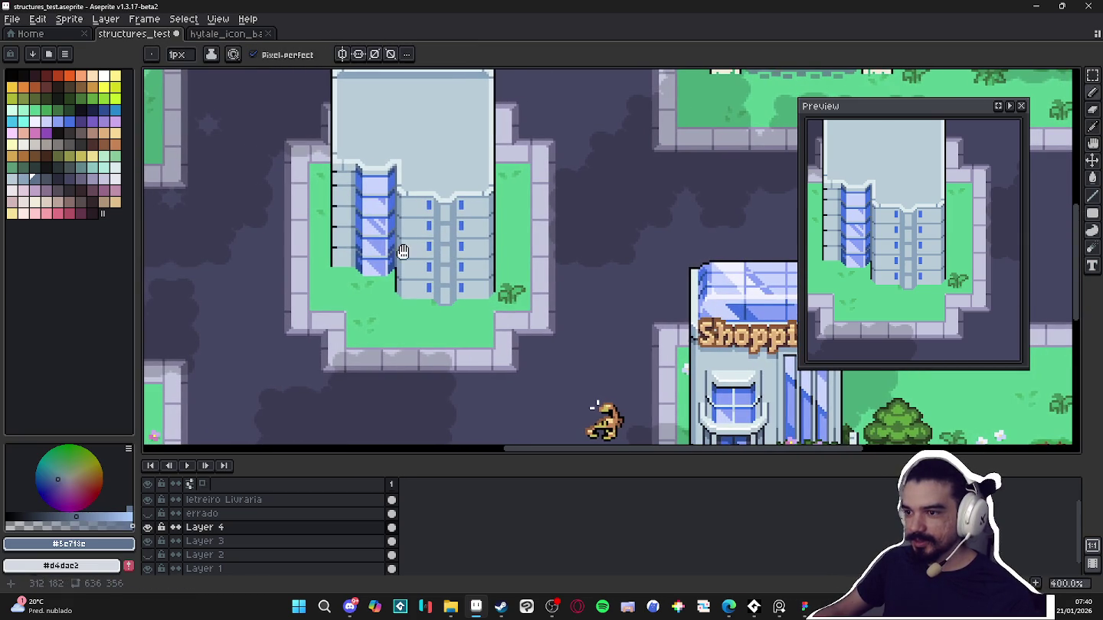
left_click_drag(321, 235, 328, 242)
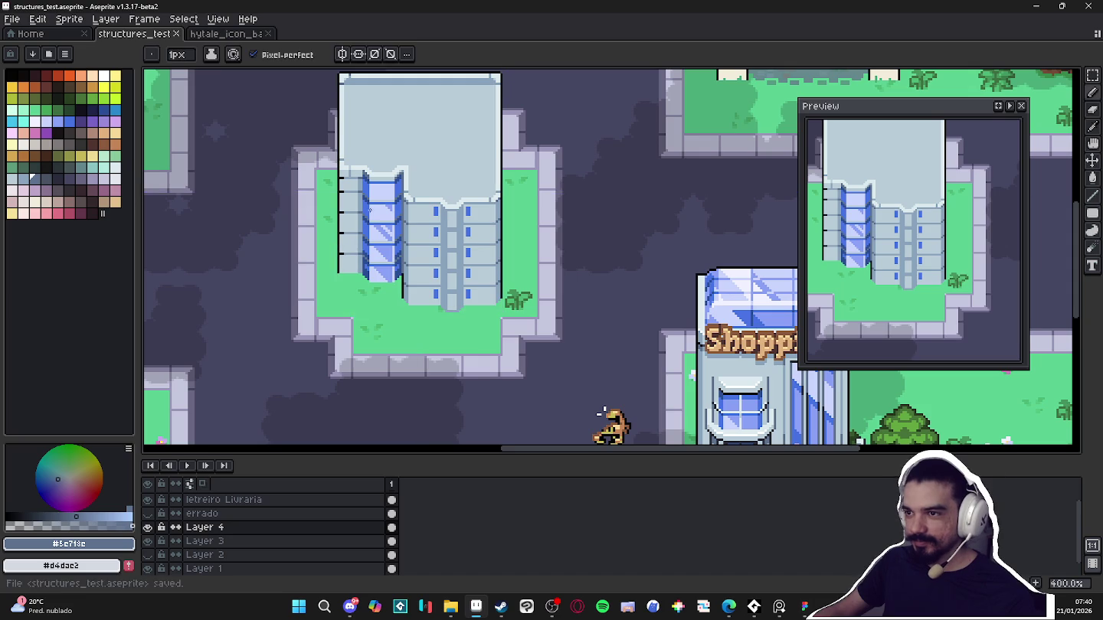
left_click_drag(376, 210, 383, 217)
scroll(480, 236, "down", 1)
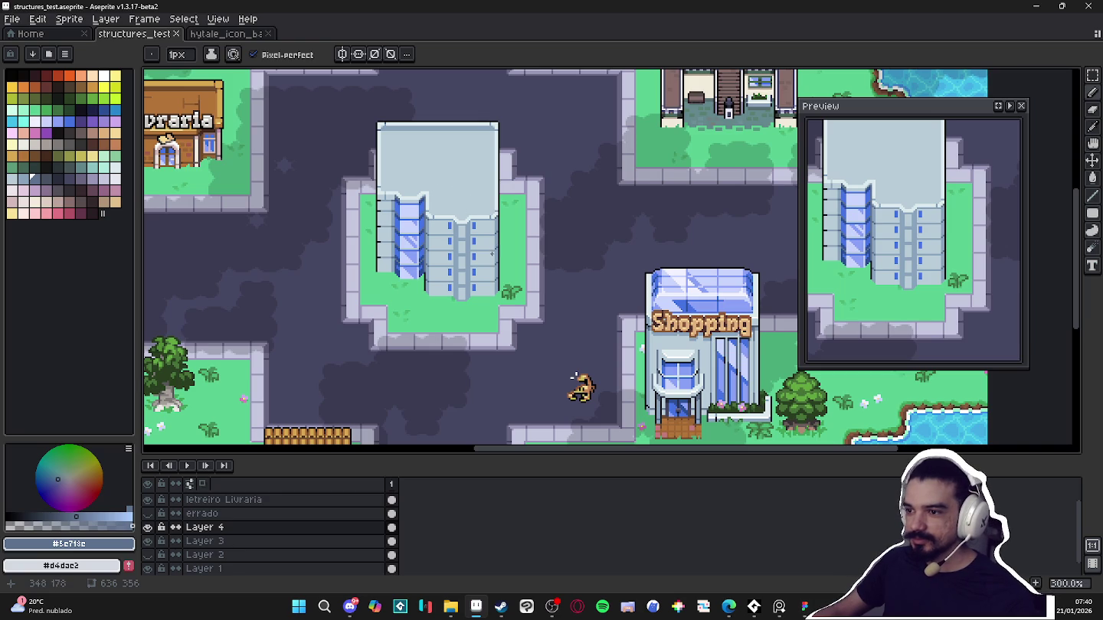
scroll(436, 219, "up", 5)
scroll(459, 223, "up", 2)
scroll(482, 223, "down", 5)
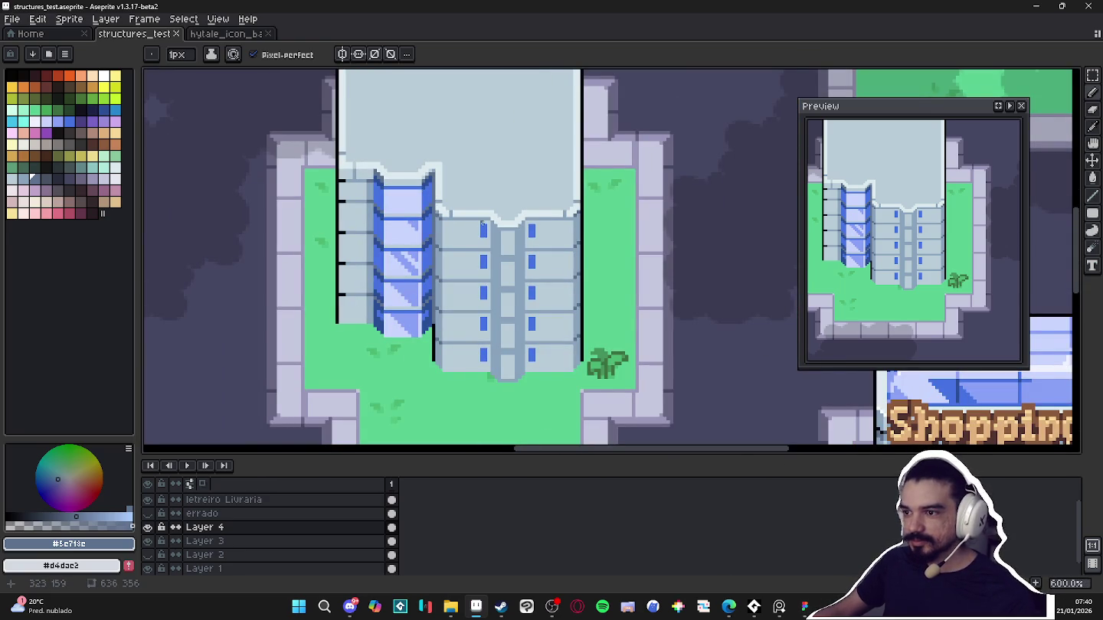
scroll(454, 221, "up", 3)
Draw a pale line above the top windows and paint over both upper blue windows with a 2px brush
left_click(420, 229, "alt")
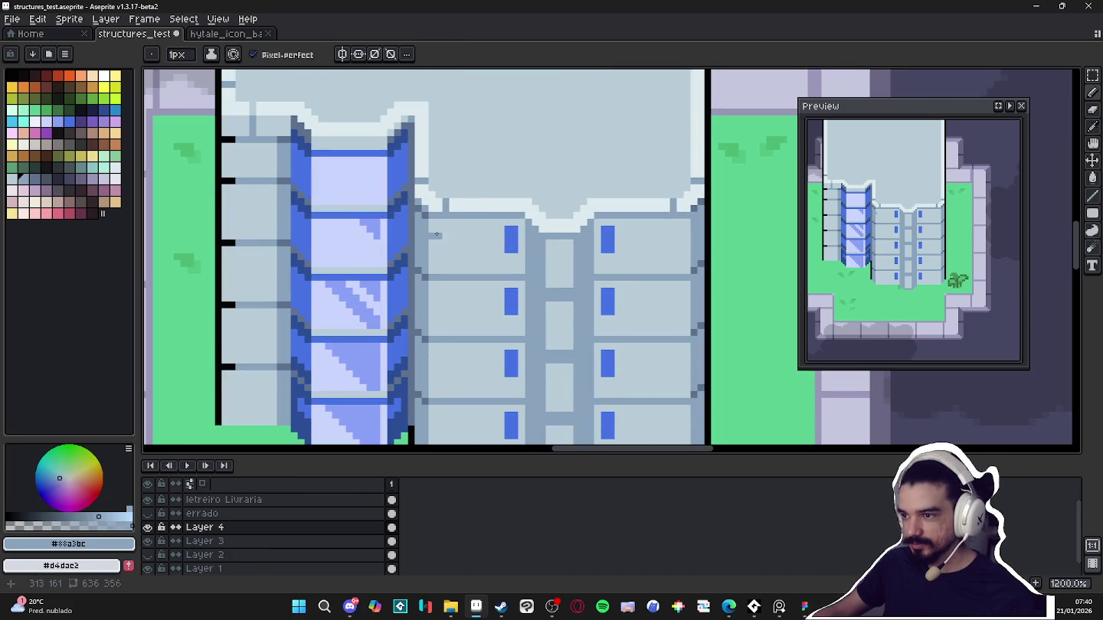
left_click_drag(432, 236, 502, 228)
left_click(502, 229, "alt")
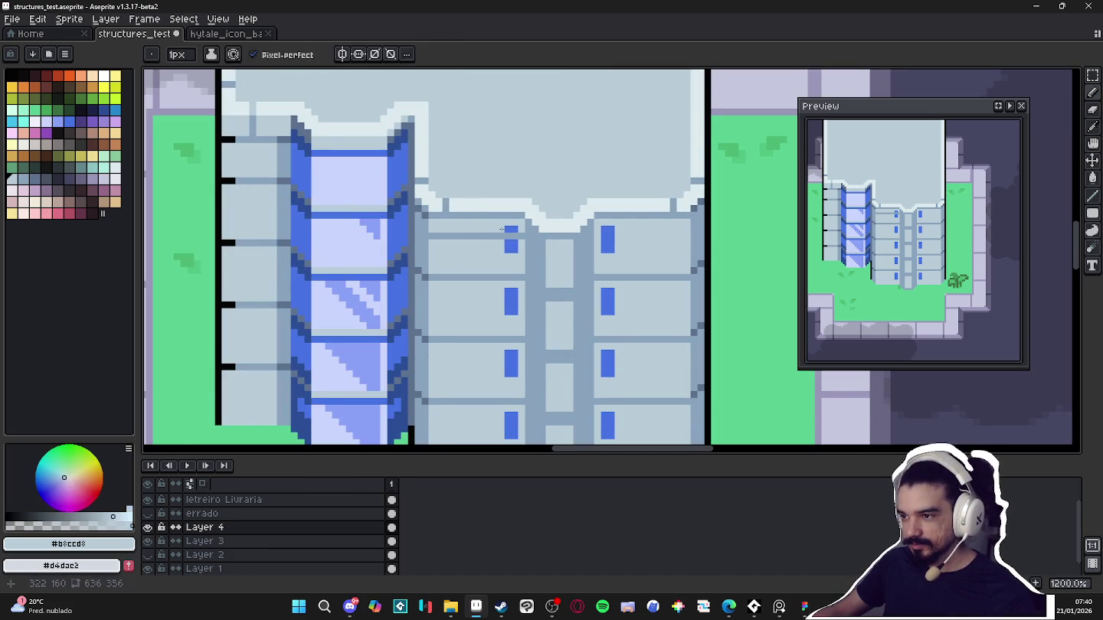
key("plus")
left_click(511, 246)
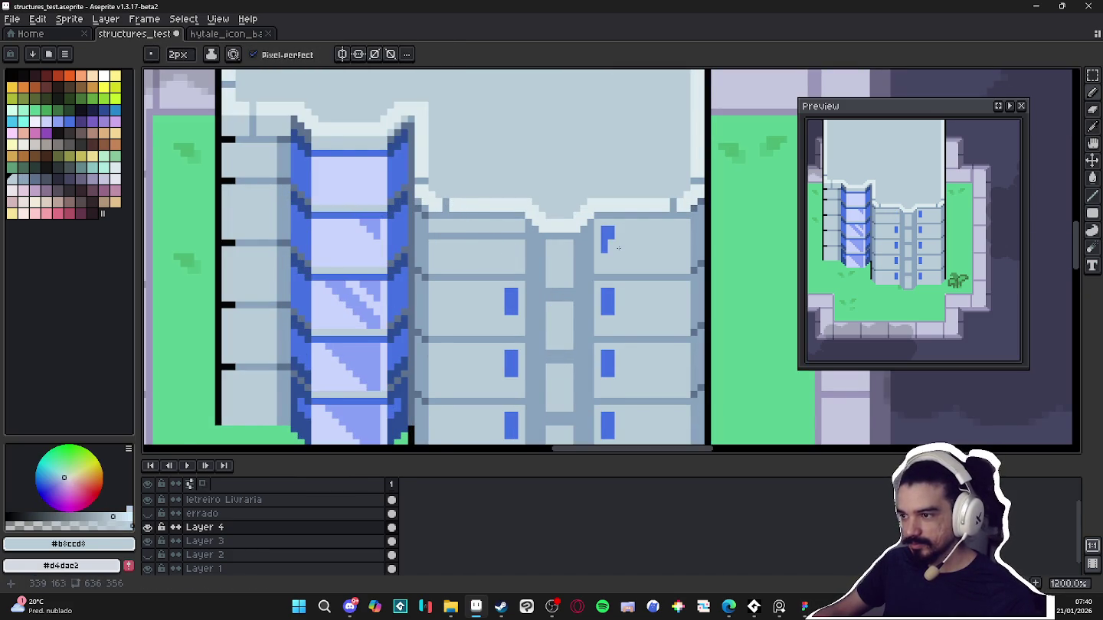
left_click(608, 233)
Add dark #5e718c shading pixels at the roof step corner, then resample the wall gray-blue
key("alt")
left_click(527, 239, "alt")
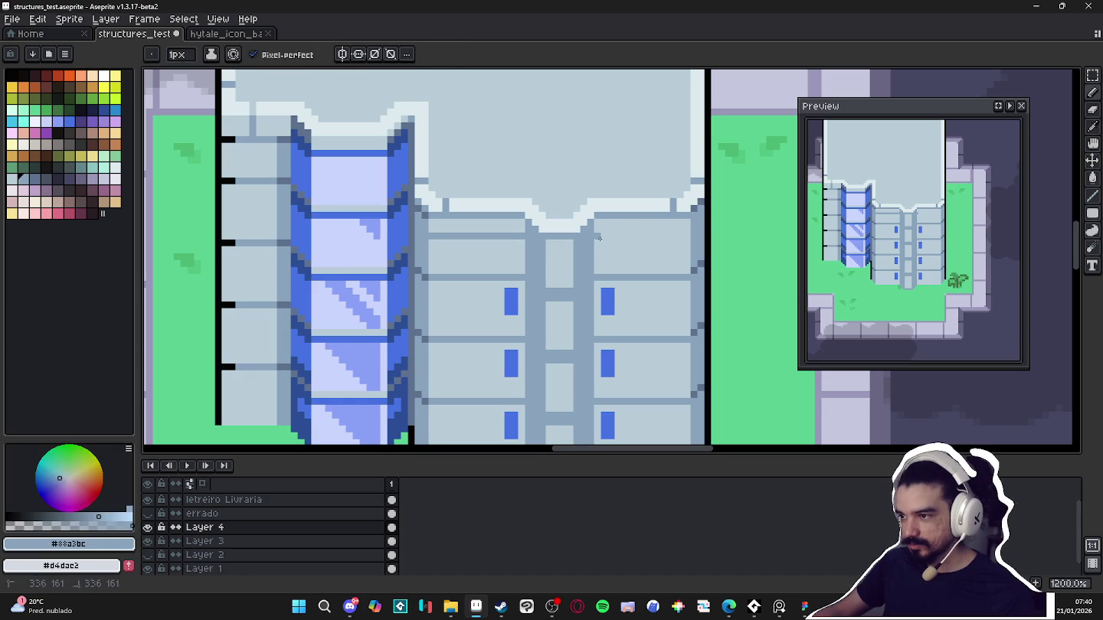
left_click(698, 207, "alt")
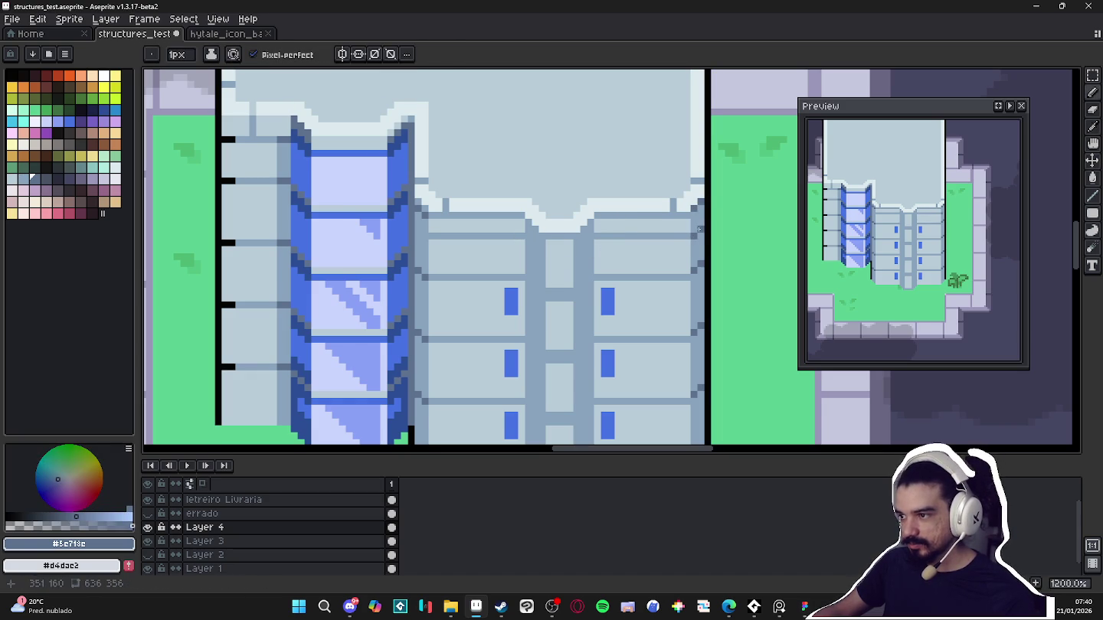
left_click(584, 241)
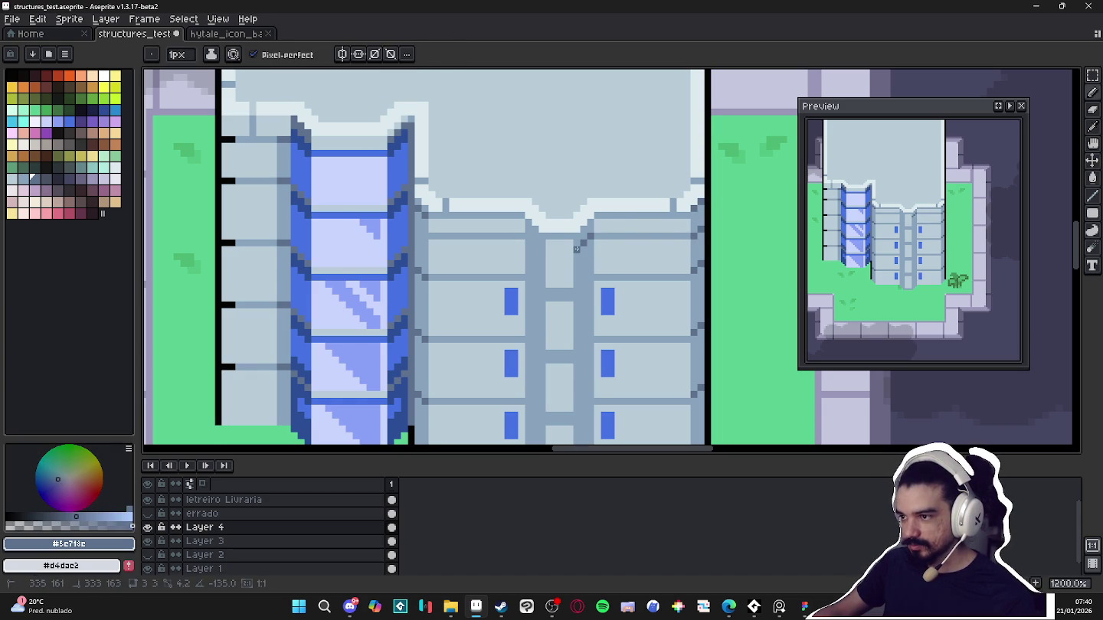
left_click_drag(541, 250, 529, 240)
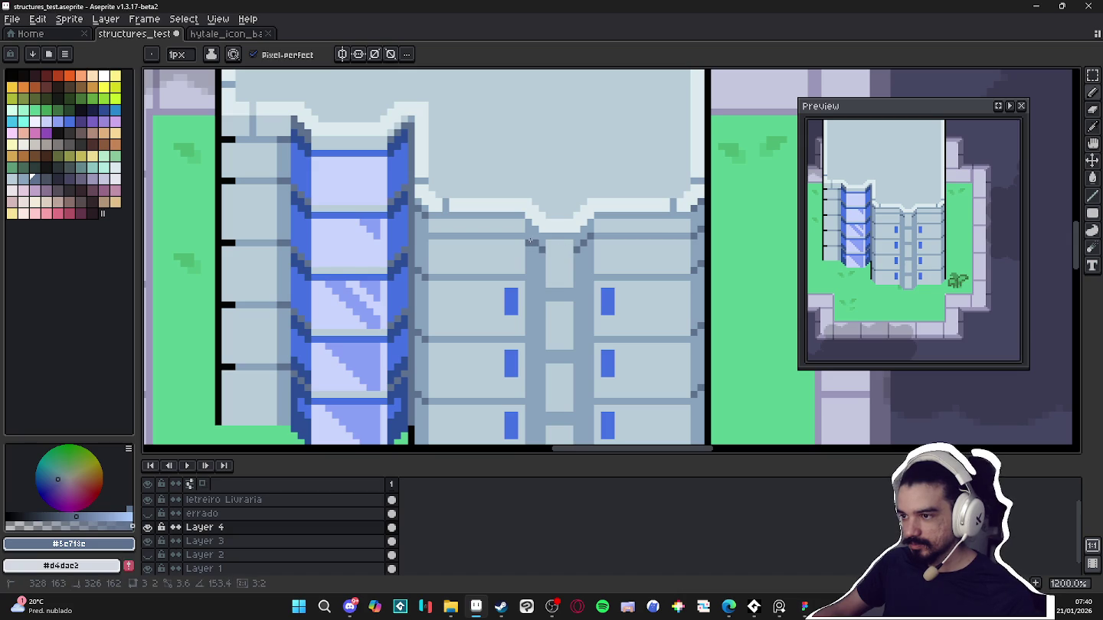
left_click(557, 249, "alt")
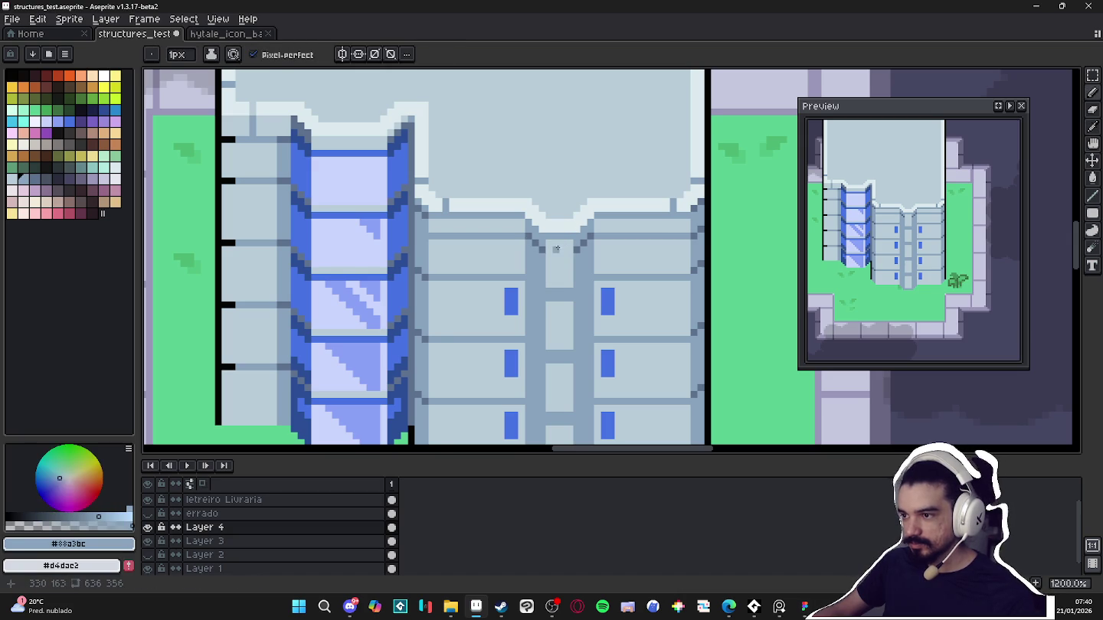
scroll(552, 249, "down", 4)
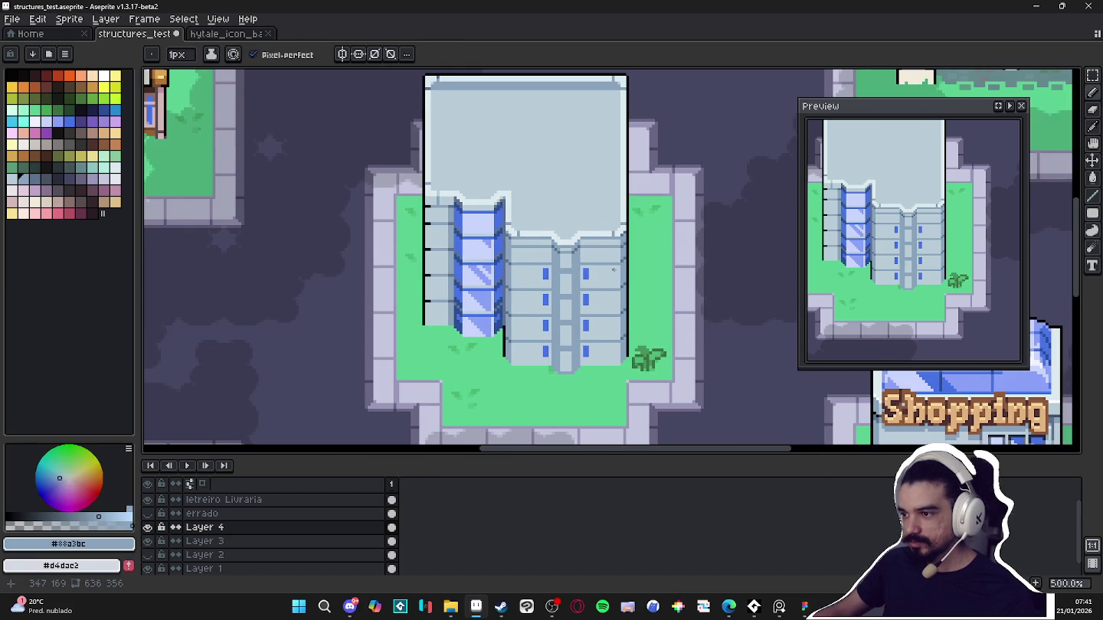
scroll(613, 269, "down", 1)
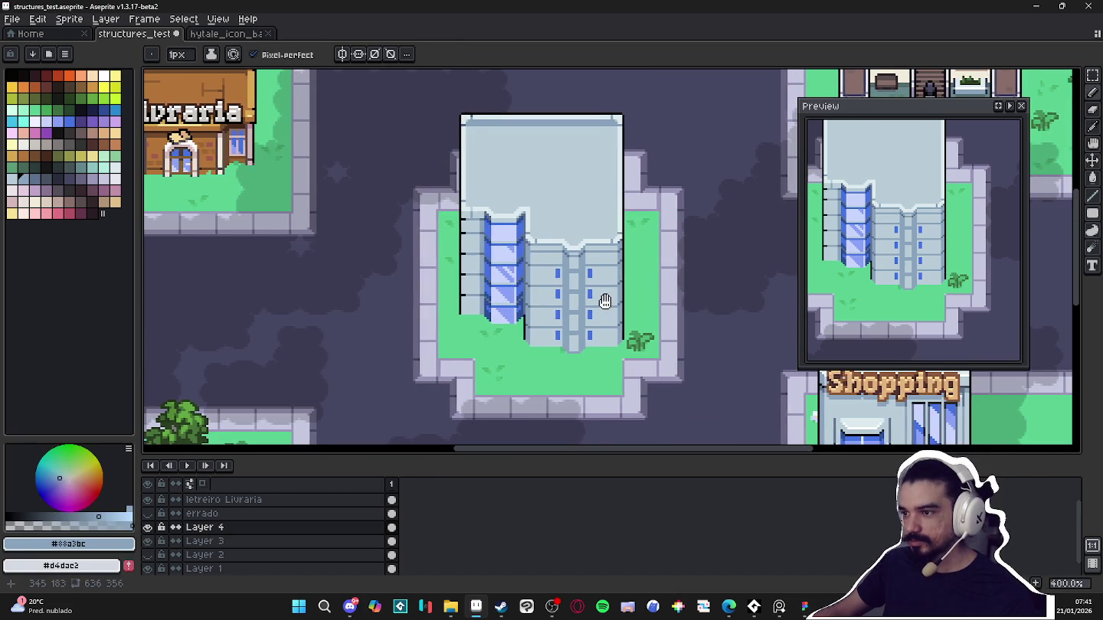
scroll(575, 314, "down", 1)
scroll(539, 337, "up", 3)
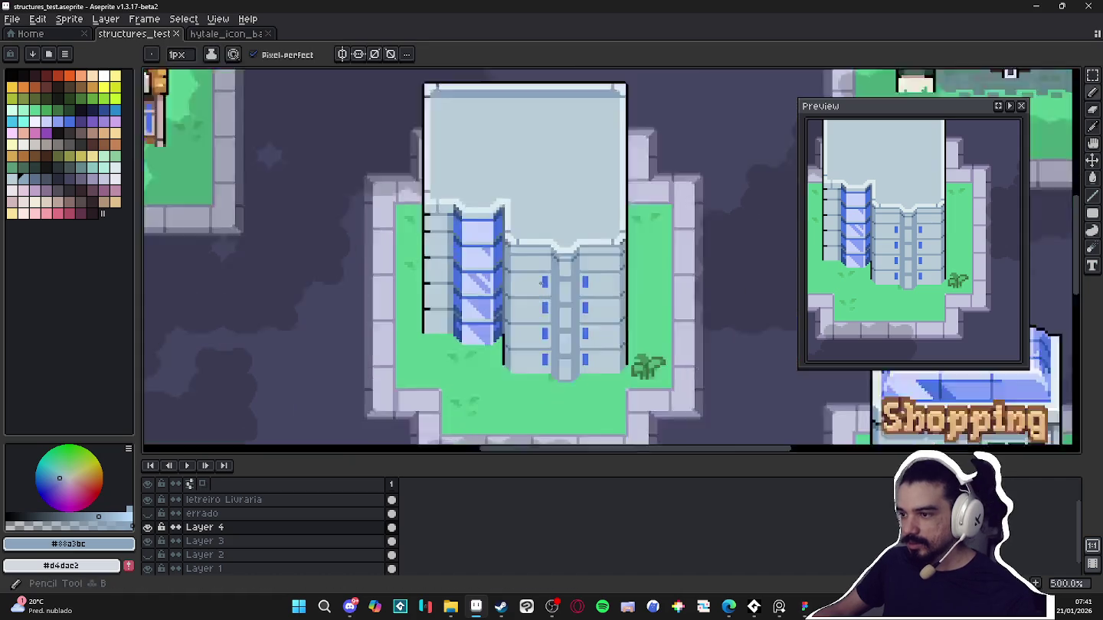
scroll(529, 287, "down", 2)
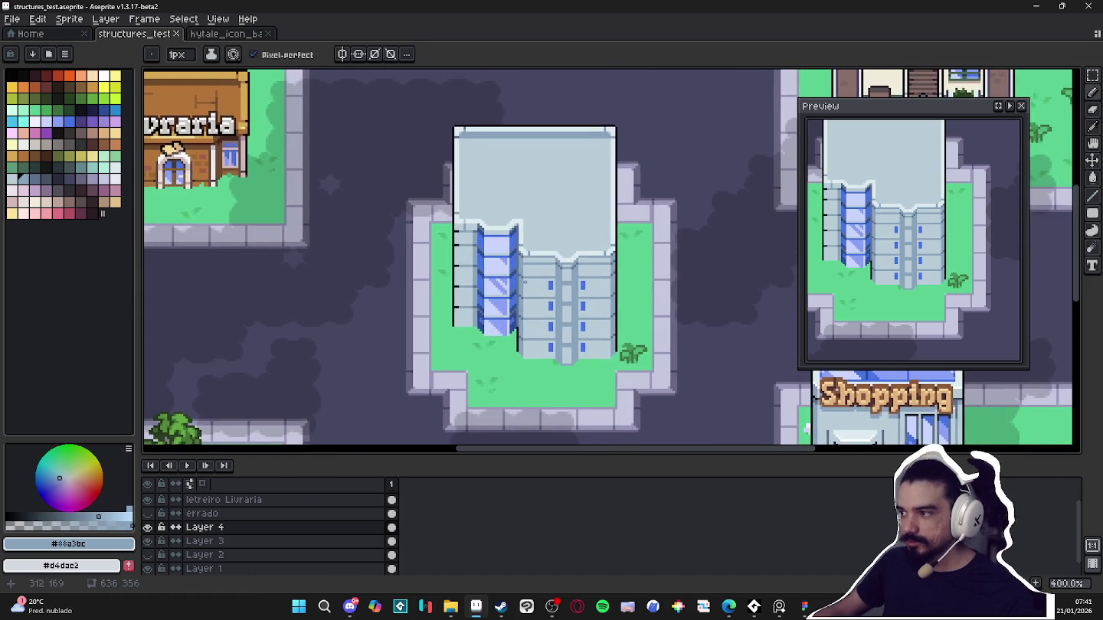
scroll(524, 282, "down", 1)
scroll(528, 278, "down", 1)
scroll(537, 274, "up", 2)
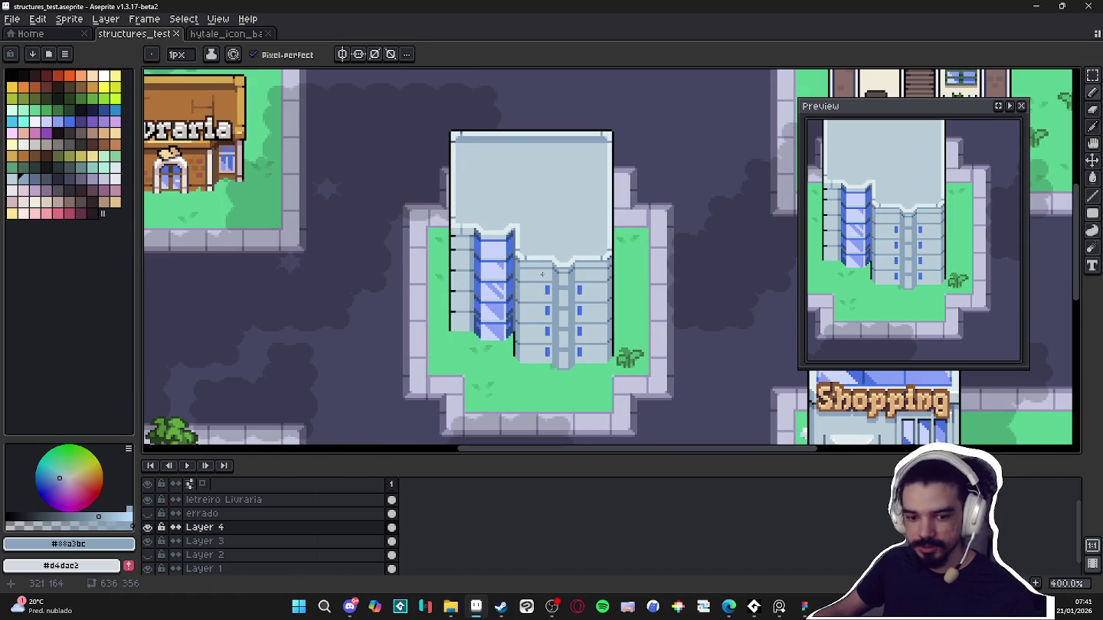
Save the map file with Ctrl+S
scroll(542, 274, "up", 2)
scroll(521, 292, "down", 1)
key("ctrl+s")
scroll(495, 284, "down", 2)
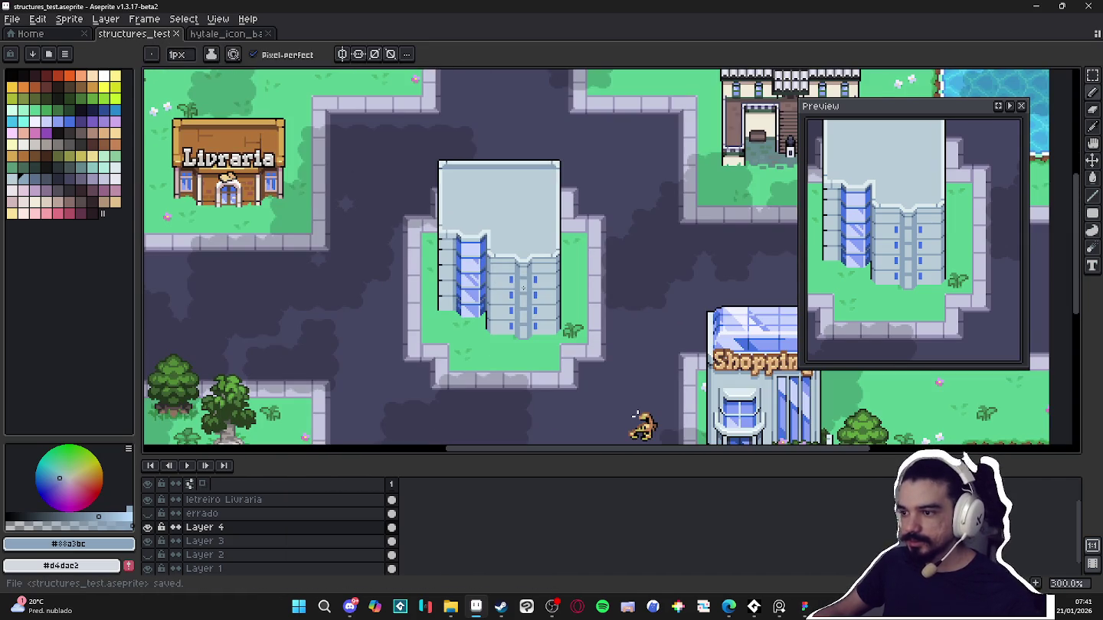
Pan over the map and sample the window blue #4572e3
left_click_drag(543, 291, 532, 241)
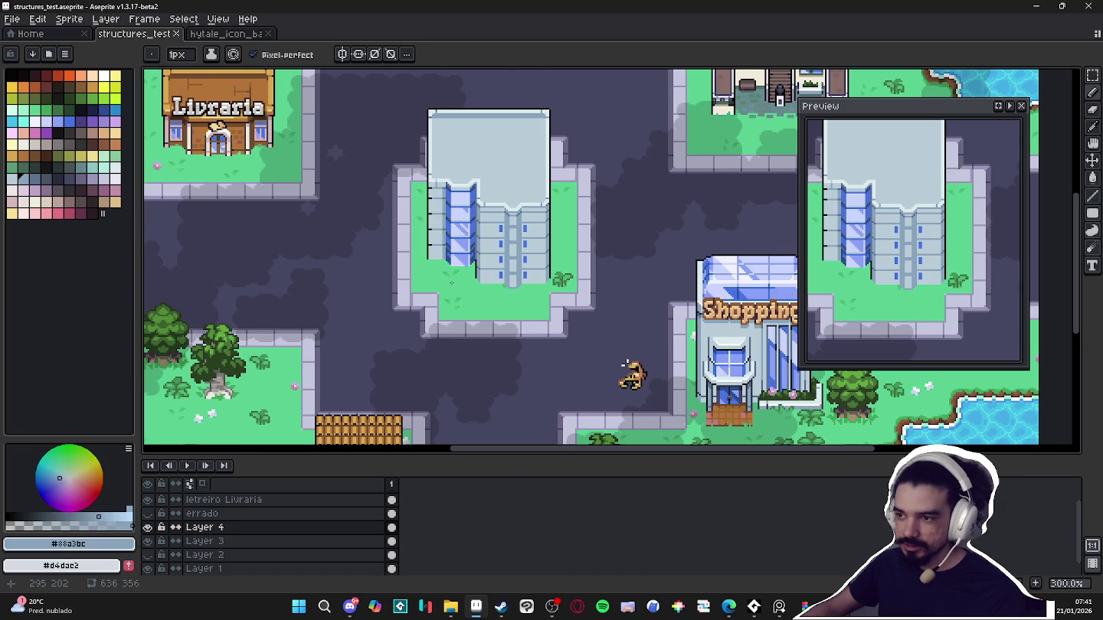
scroll(452, 283, "down", 1)
scroll(475, 283, "up", 1)
scroll(512, 286, "up", 1)
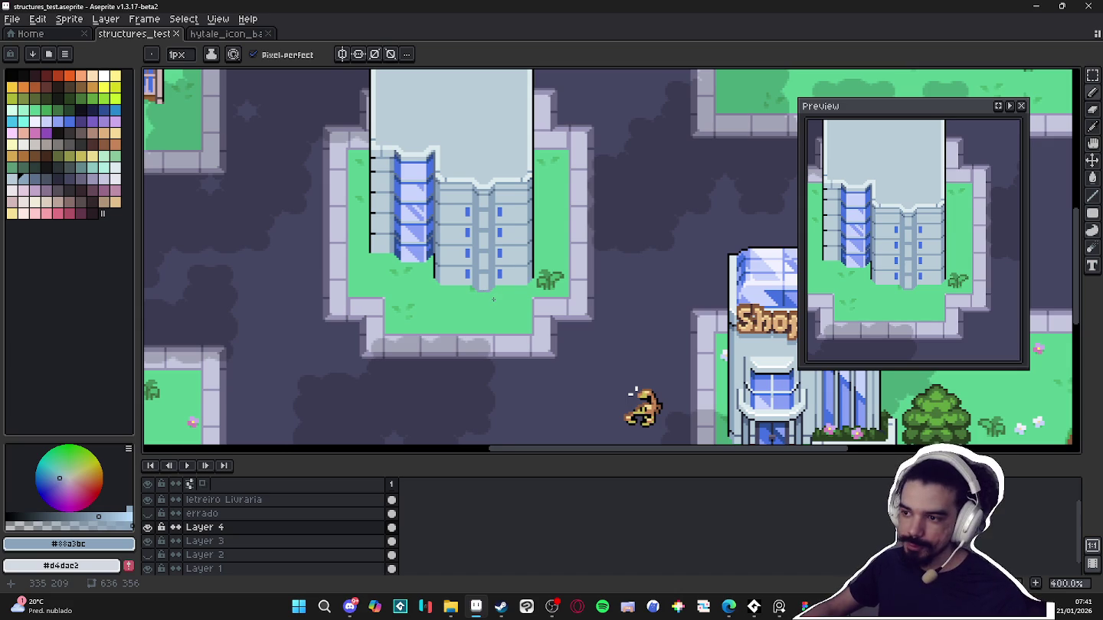
scroll(481, 288, "up", 3)
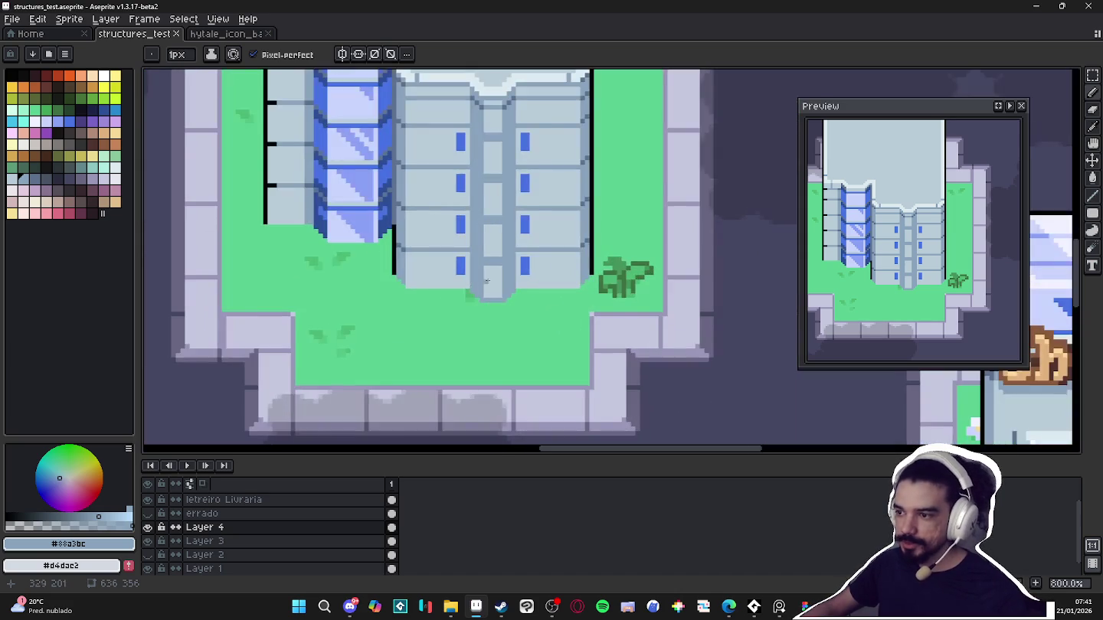
scroll(496, 276, "up", 2)
scroll(501, 278, "down", 5)
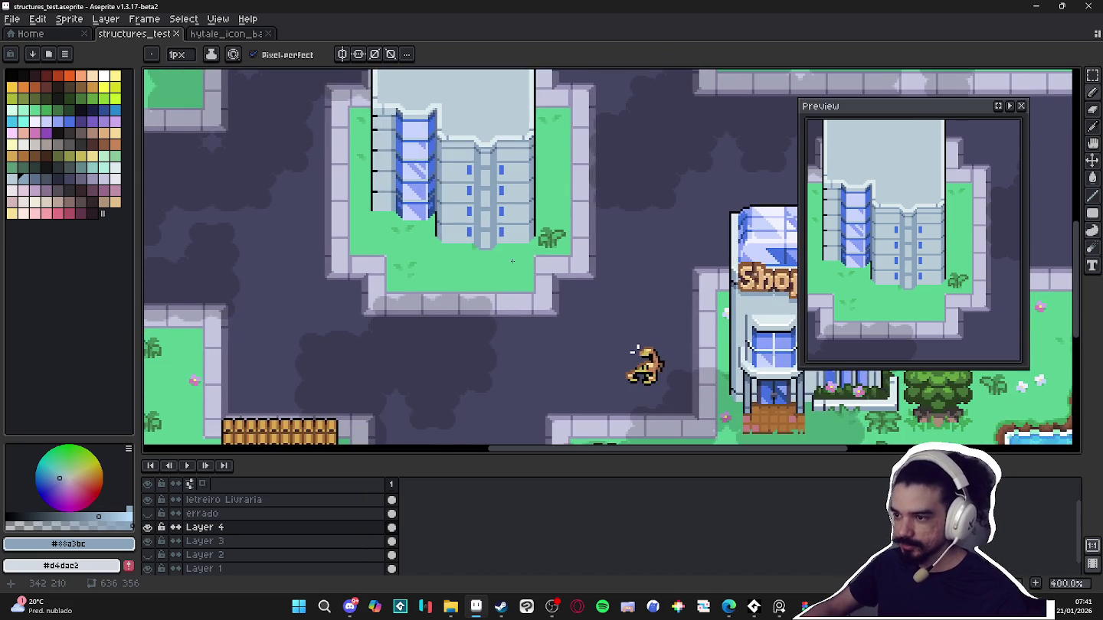
scroll(636, 350, "down", 2)
scroll(442, 198, "up", 2)
left_click(452, 186, "alt")
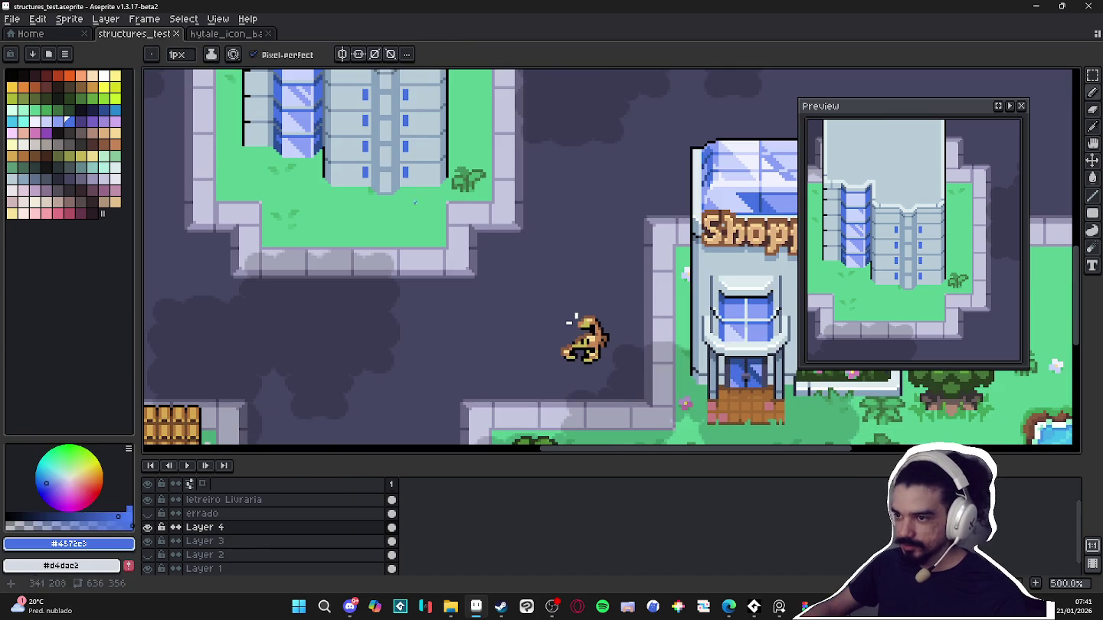
Paint a blue door on the tower's centre column with a 2px brush
scroll(441, 198, "up", 5)
key("plus")
mouse_move(427, 202)
left_mouse_down()
mouse_move(418, 171)
mouse_move(418, 202)
left_mouse_up()
key("minus")
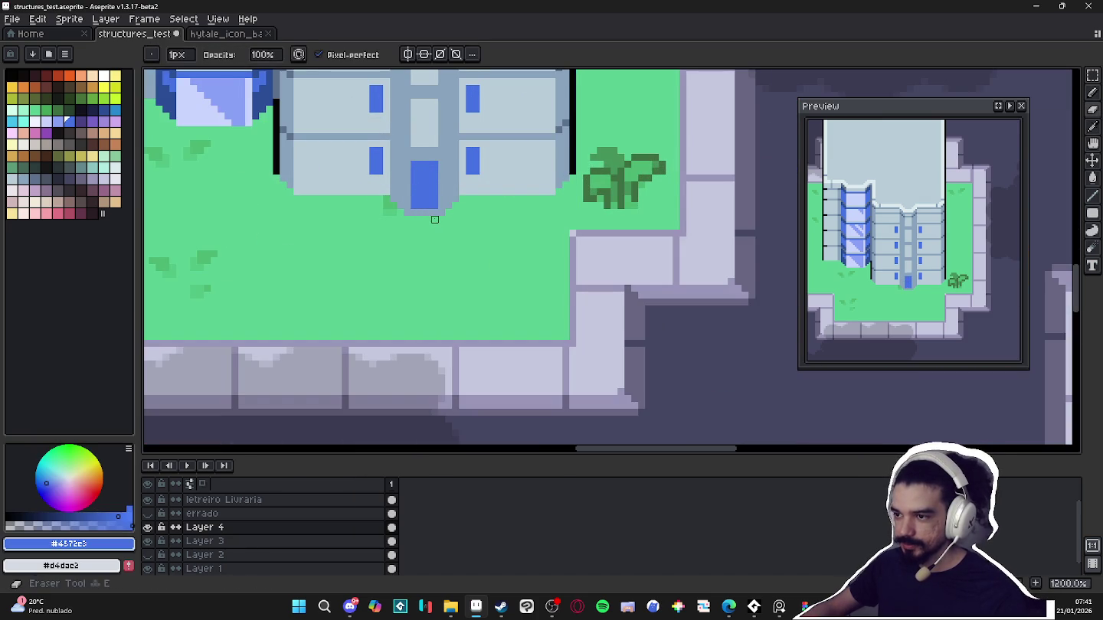
Fill the wall beside the door and the upper blue block with the light grey wall colour
scroll(434, 213, "down", 5)
key("alt")
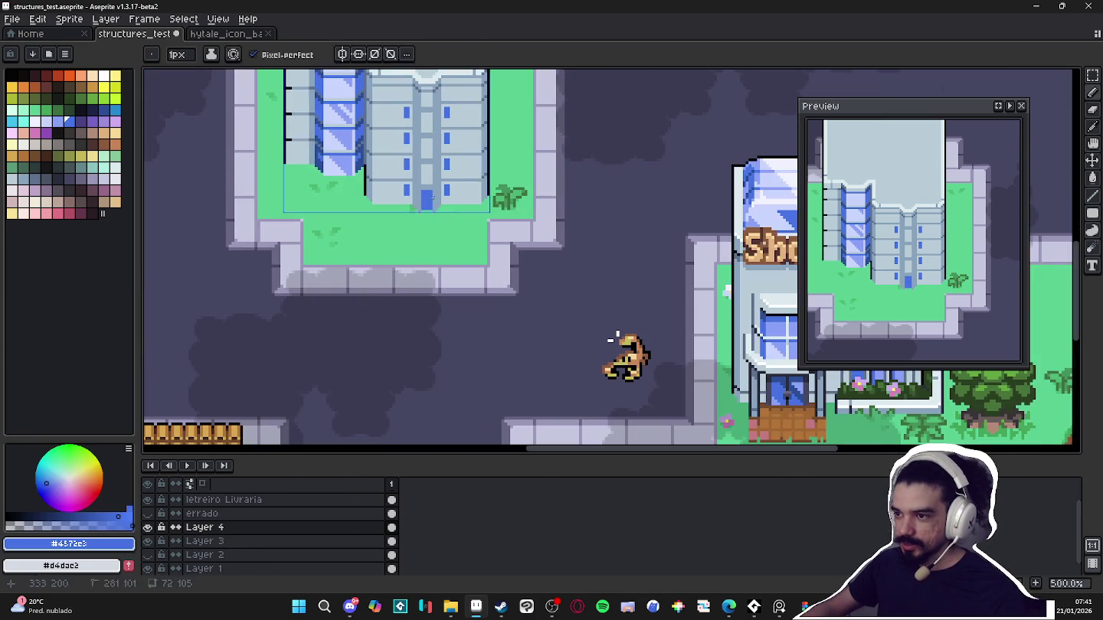
scroll(428, 158, "up", 6)
left_click(427, 159)
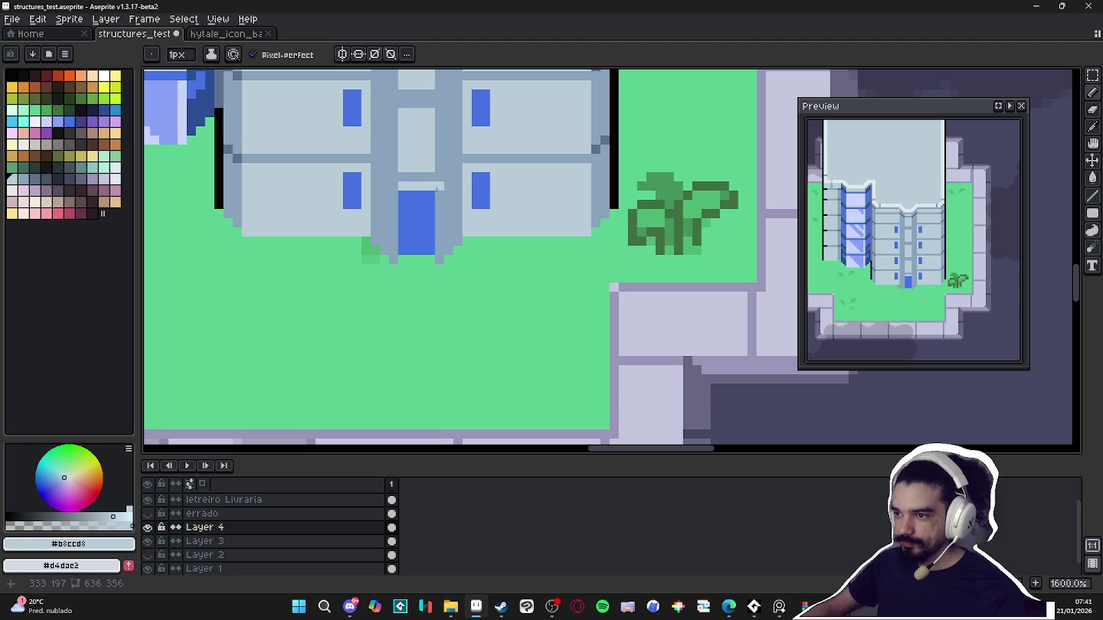
left_click_drag(445, 249, 440, 261)
scroll(394, 194, "down", 1)
scroll(426, 268, "down", 5)
scroll(427, 274, "up", 5)
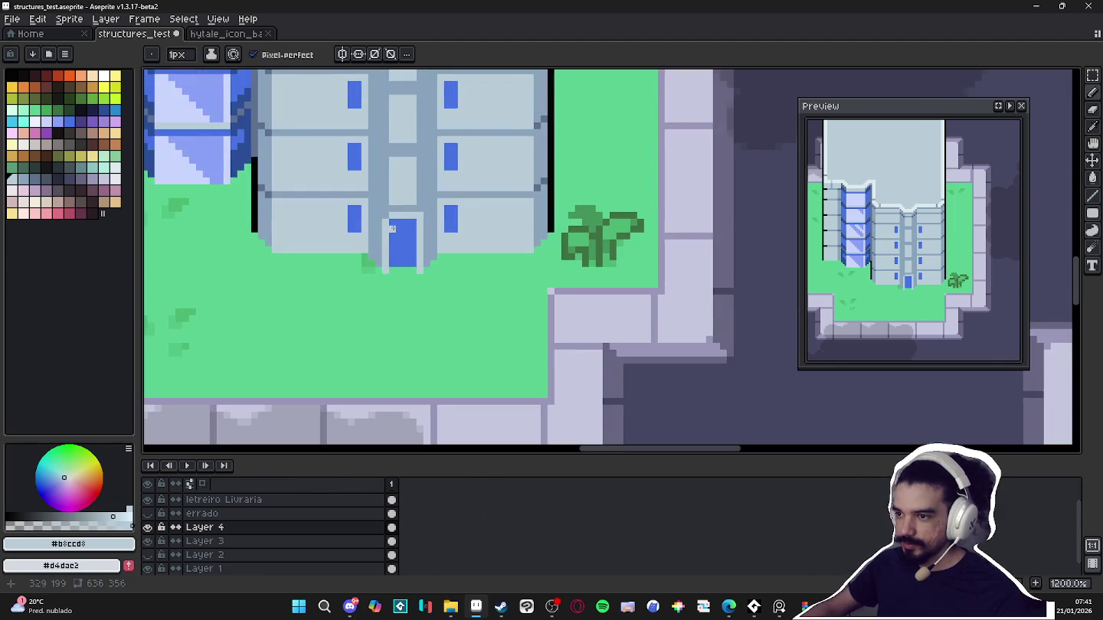
scroll(424, 220, "down", 2)
scroll(423, 222, "down", 3)
scroll(421, 238, "up", 2)
scroll(421, 239, "up", 3)
left_click(445, 262, "alt")
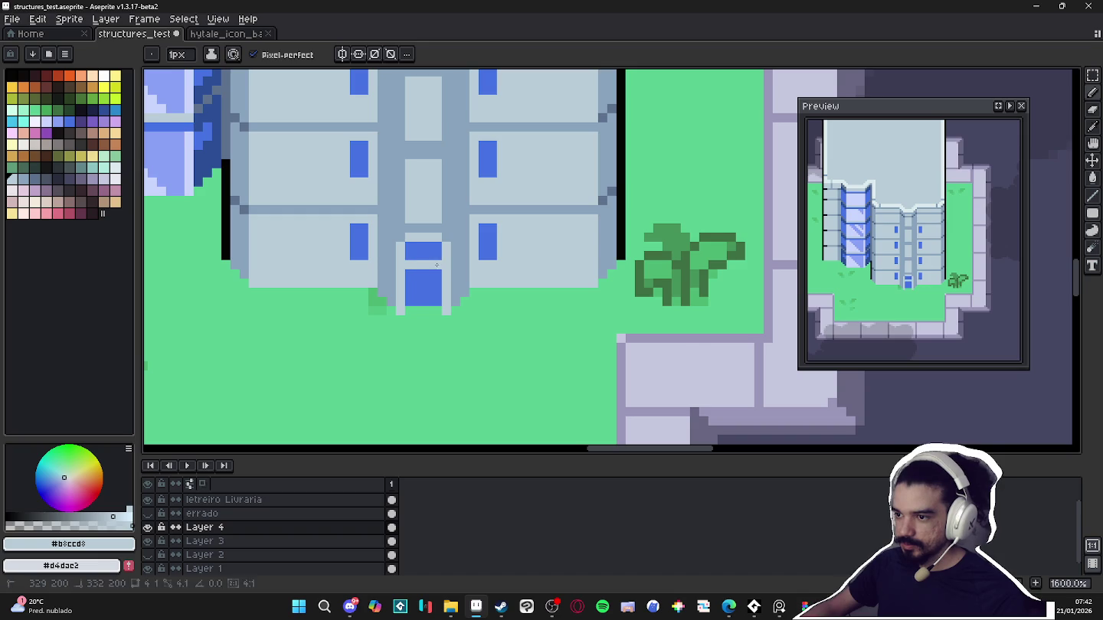
key("b")
left_click_drag(436, 253, 423, 257)
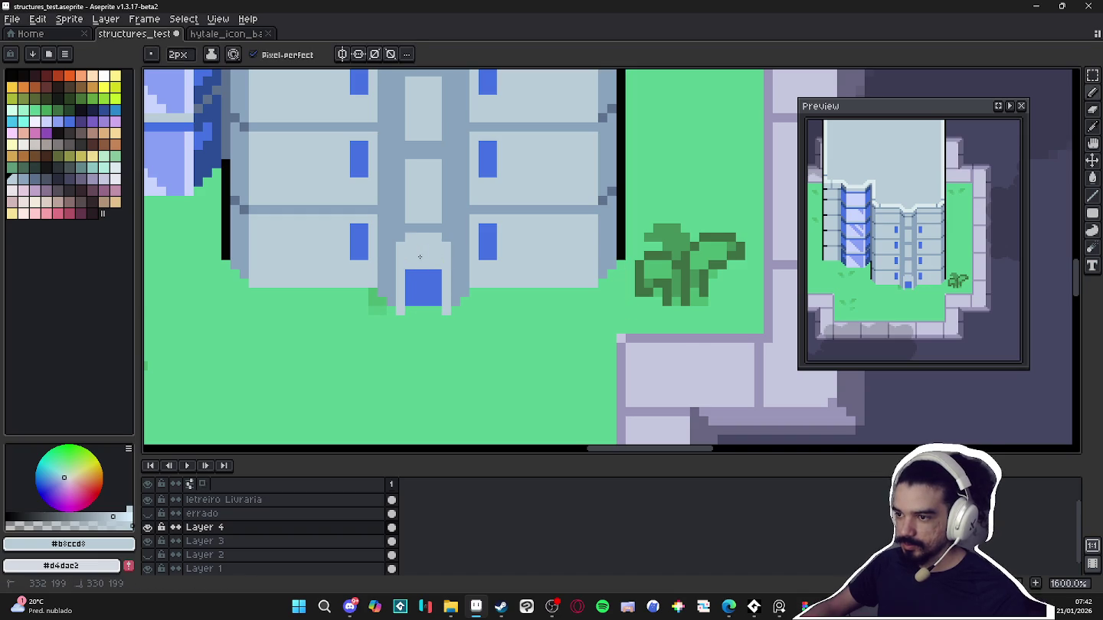
Sample black from the building outline and draw a black post beside the door
scroll(424, 259, "down", 6)
scroll(459, 291, "up", 2)
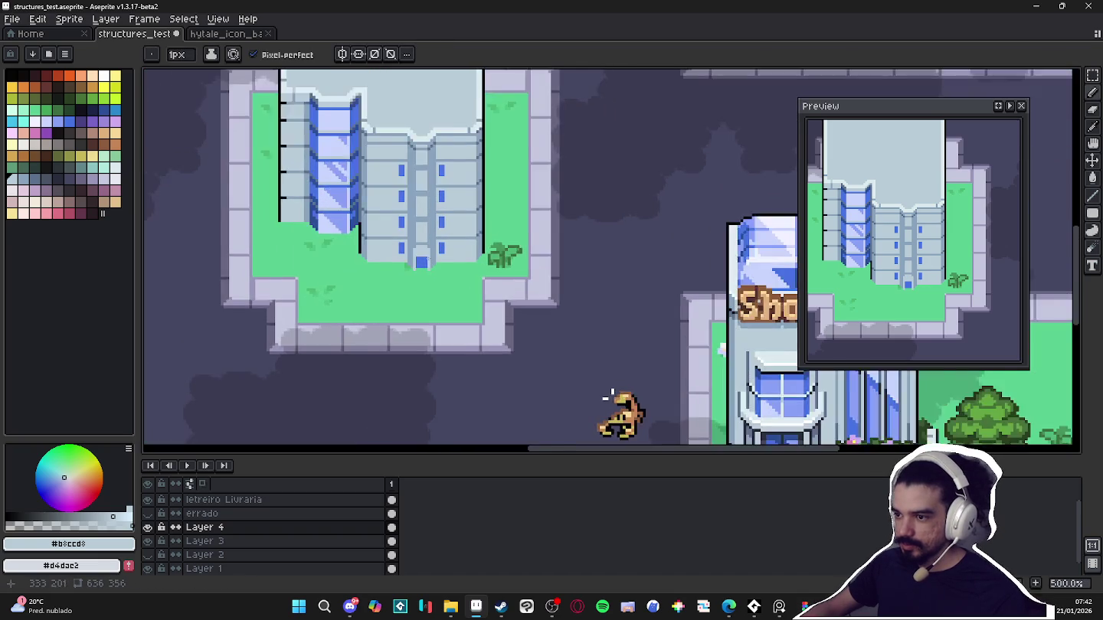
scroll(502, 245, "up", 1)
key("alt")
left_click(502, 245)
scroll(414, 275, "up", 1)
mouse_move(407, 279)
left_mouse_down()
mouse_move(407, 215)
mouse_move(342, 280)
left_mouse_up()
Add a black pixel to the door frame, then take up the medium grey-blue #88a3bc
left_click(351, 216)
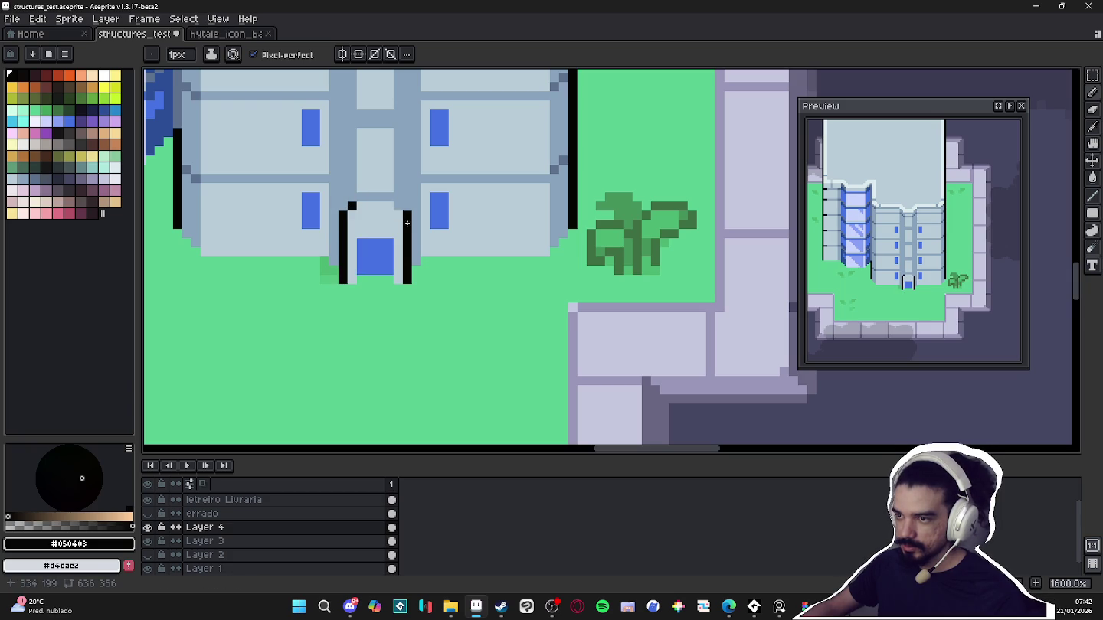
left_click(188, 170, "alt")
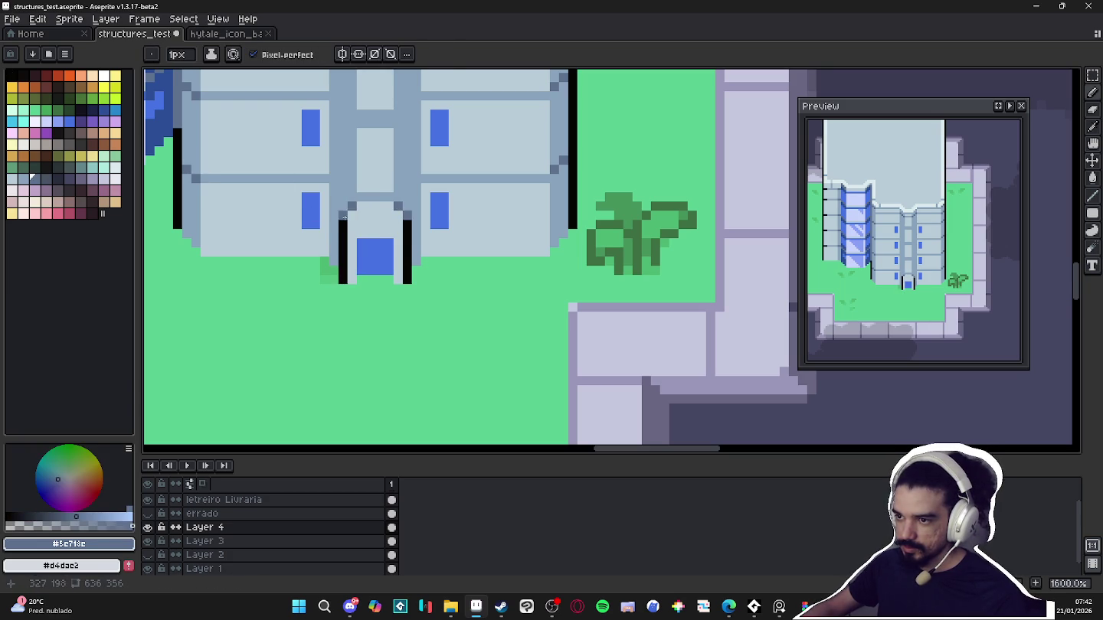
scroll(345, 218, "down", 2)
scroll(349, 241, "up", 4)
left_click(349, 240, "alt")
scroll(361, 228, "down", 2)
scroll(383, 245, "down", 3)
scroll(409, 265, "down", 1)
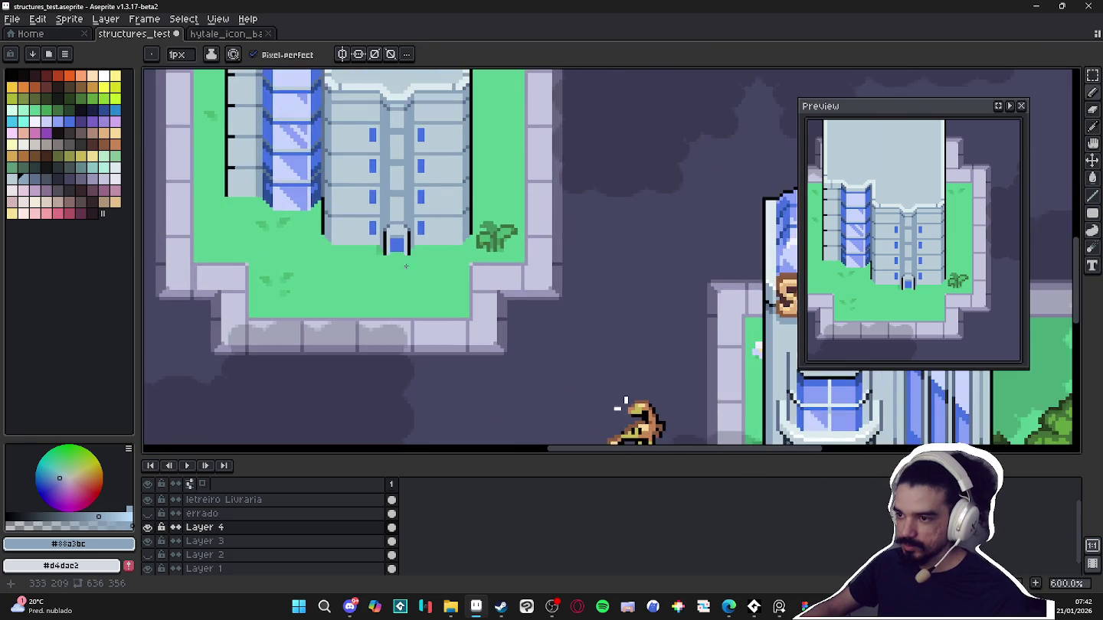
scroll(407, 265, "up", 3)
scroll(400, 220, "up", 3)
scroll(411, 221, "down", 6)
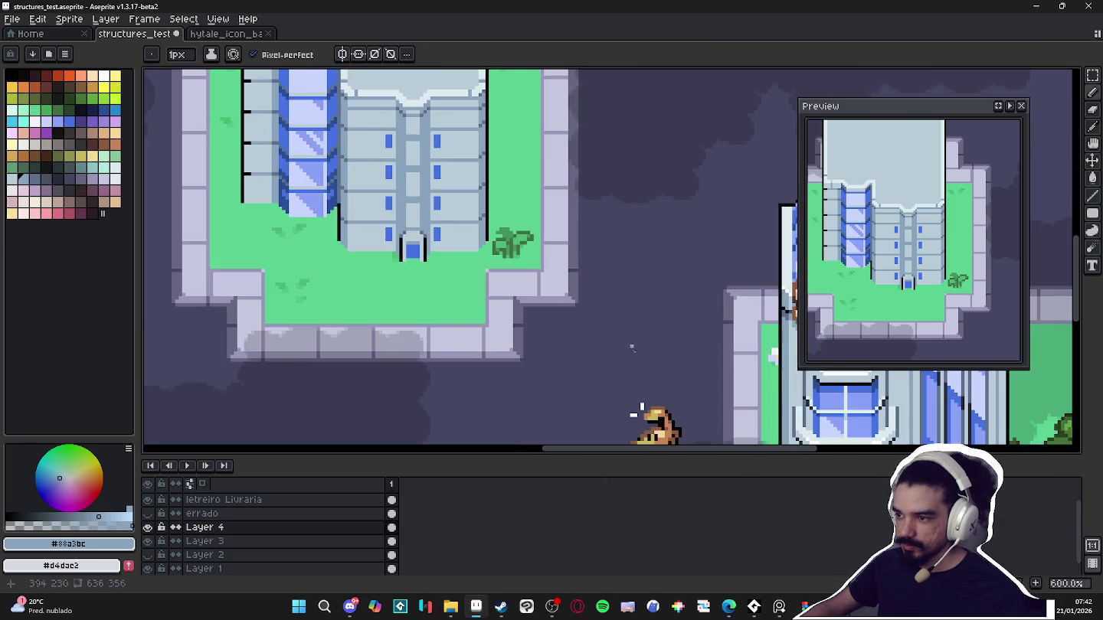
scroll(364, 249, "up", 4)
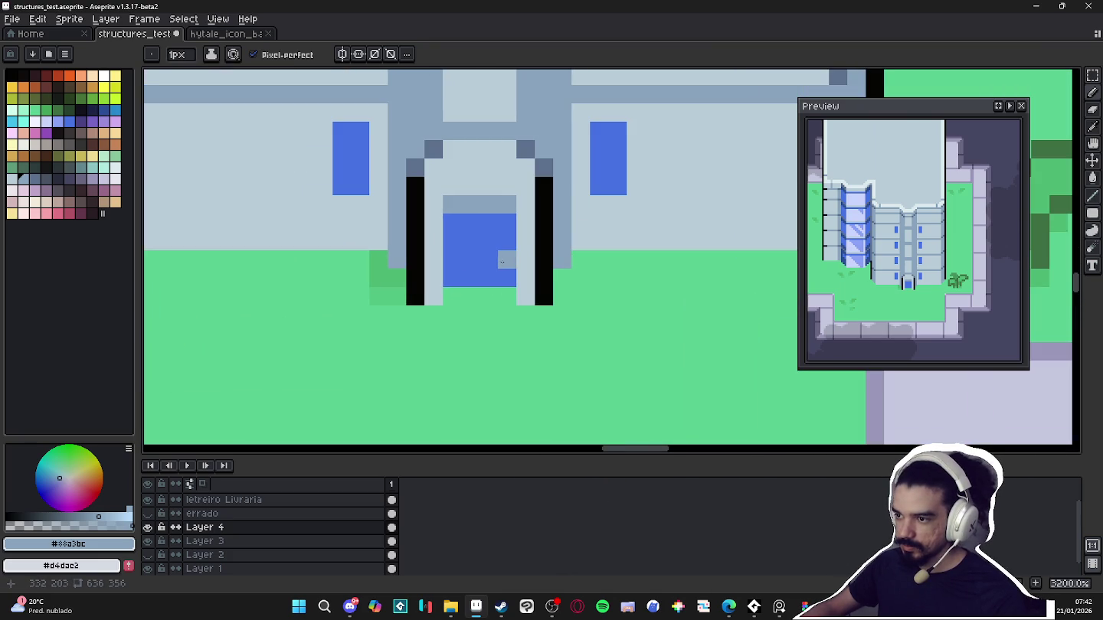
scroll(491, 288, "down", 3)
scroll(490, 288, "down", 4)
scroll(564, 301, "down", 2)
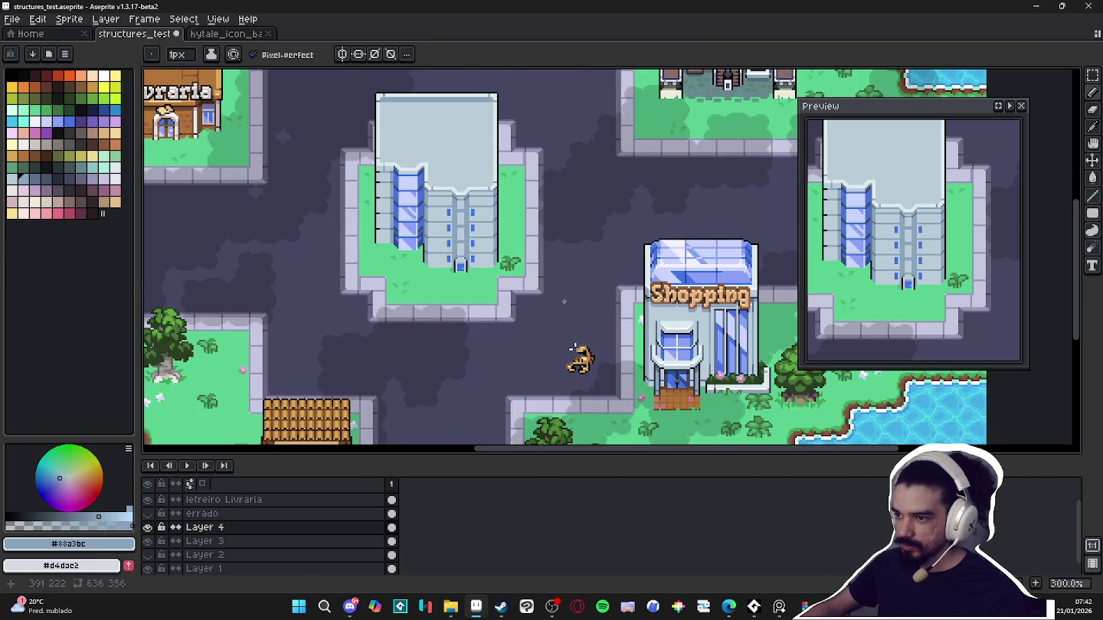
scroll(573, 349, "up", 3)
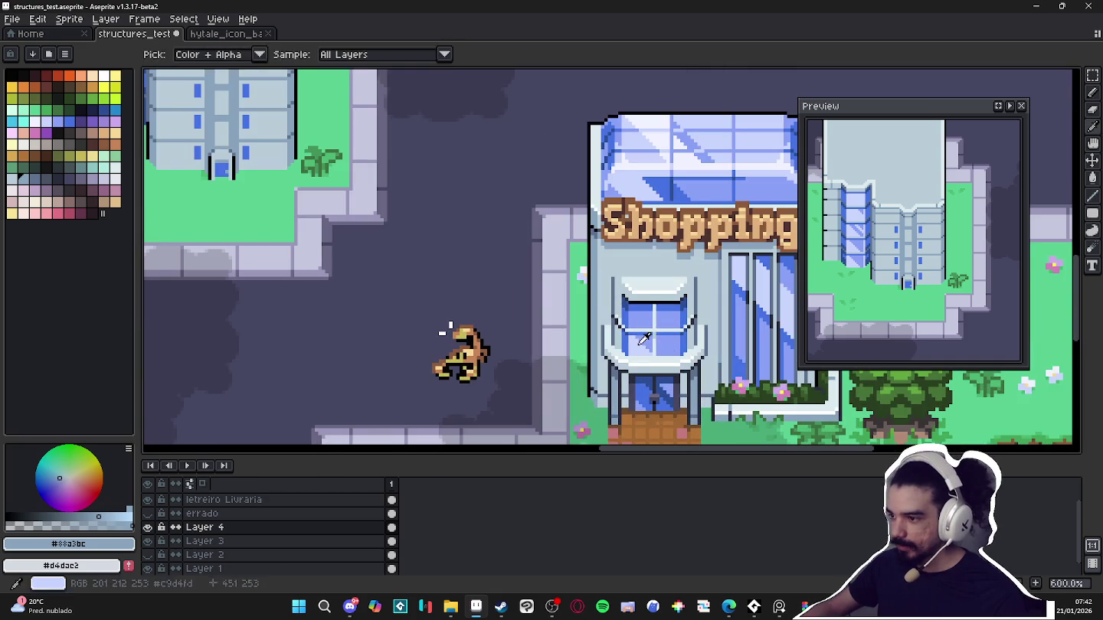
Add a diagonal light-blue highlight across the tower door and along its bottom
left_click_drag(442, 322, 592, 408)
scroll(516, 243, "up", 2)
scroll(516, 244, "up", 2)
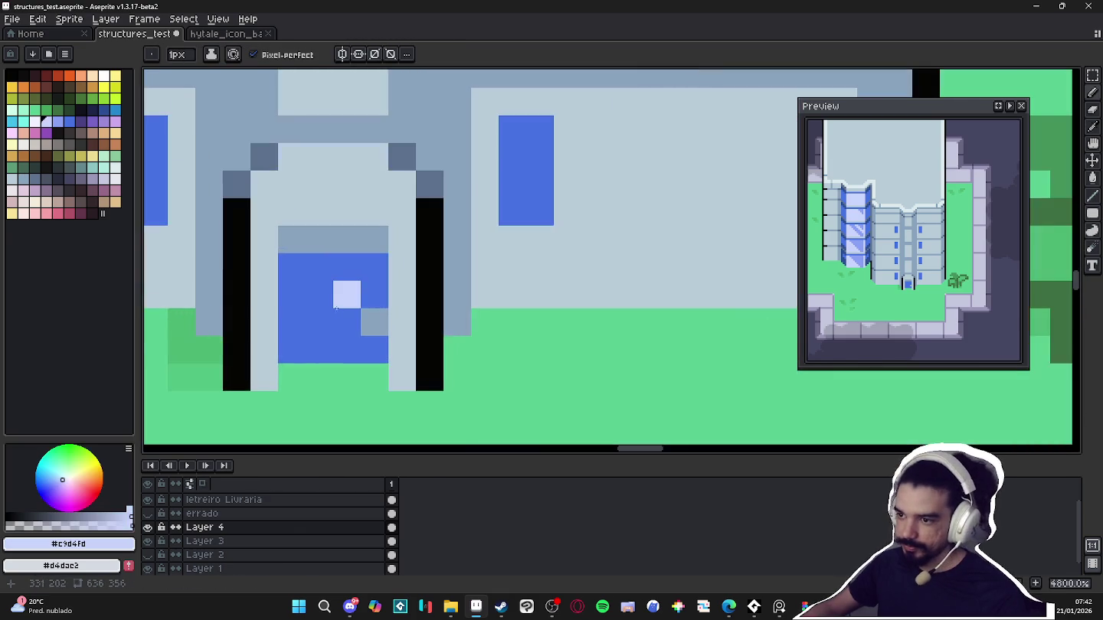
scroll(517, 243, "down", 3)
scroll(516, 244, "down", 2)
scroll(304, 203, "up", 2)
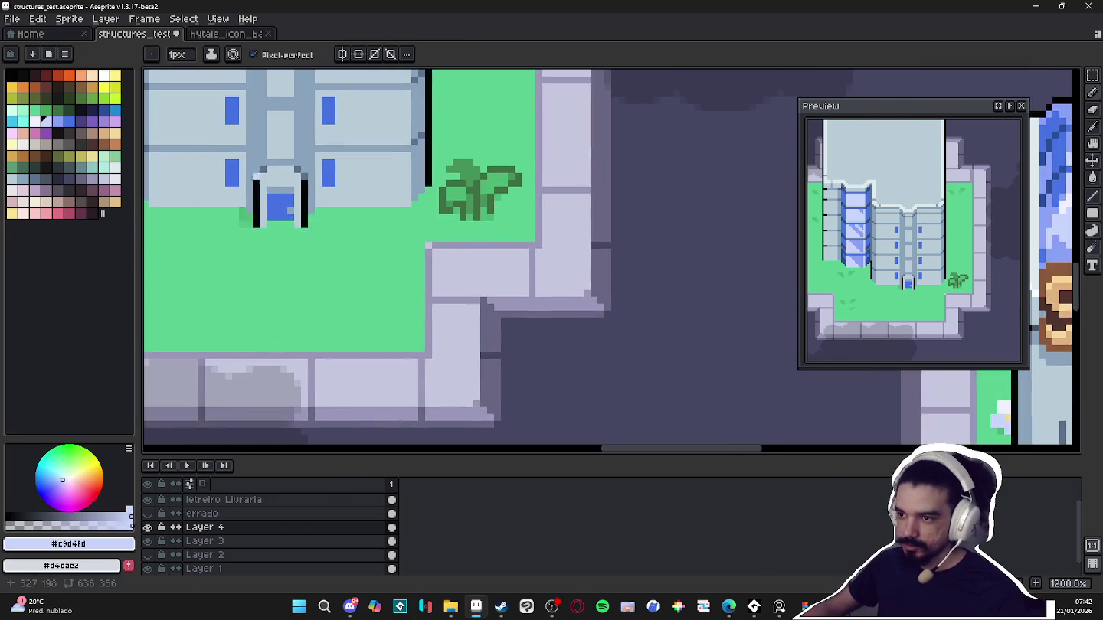
scroll(296, 223, "up", 1)
left_click(299, 223, "alt")
left_click(57, 121)
left_click(284, 224)
left_click(298, 238)
left_click(309, 252)
left_click_drag(309, 252, 288, 245)
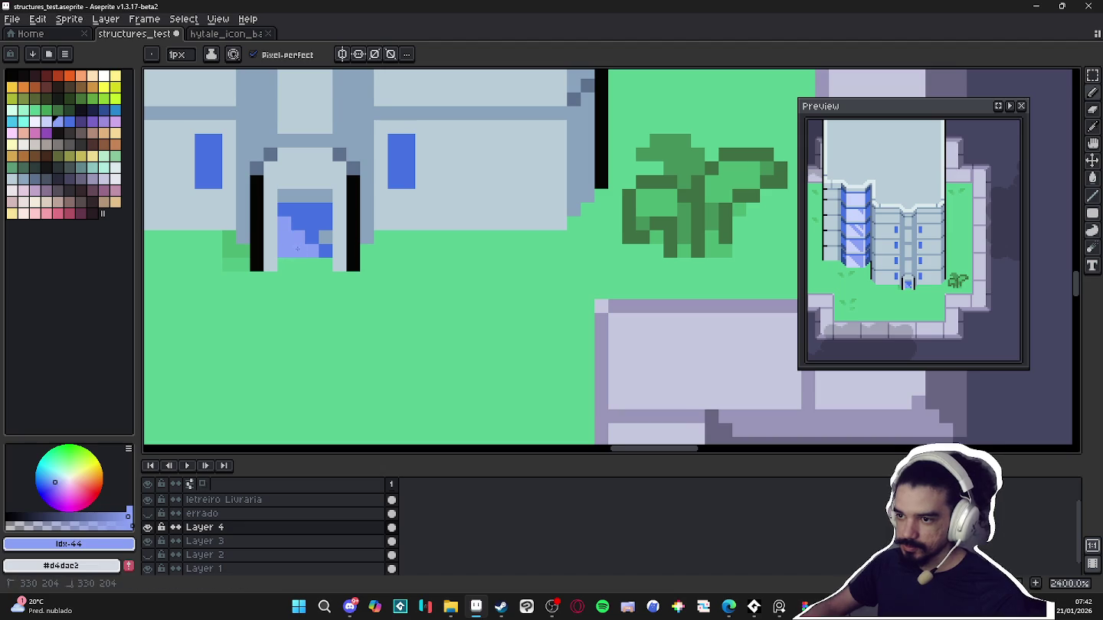
Eyedrop the door and wall colours, ending on the door's plain #4572e3 blue
scroll(293, 249, "down", 3)
scroll(383, 291, "up", 3)
scroll(397, 305, "down", 3)
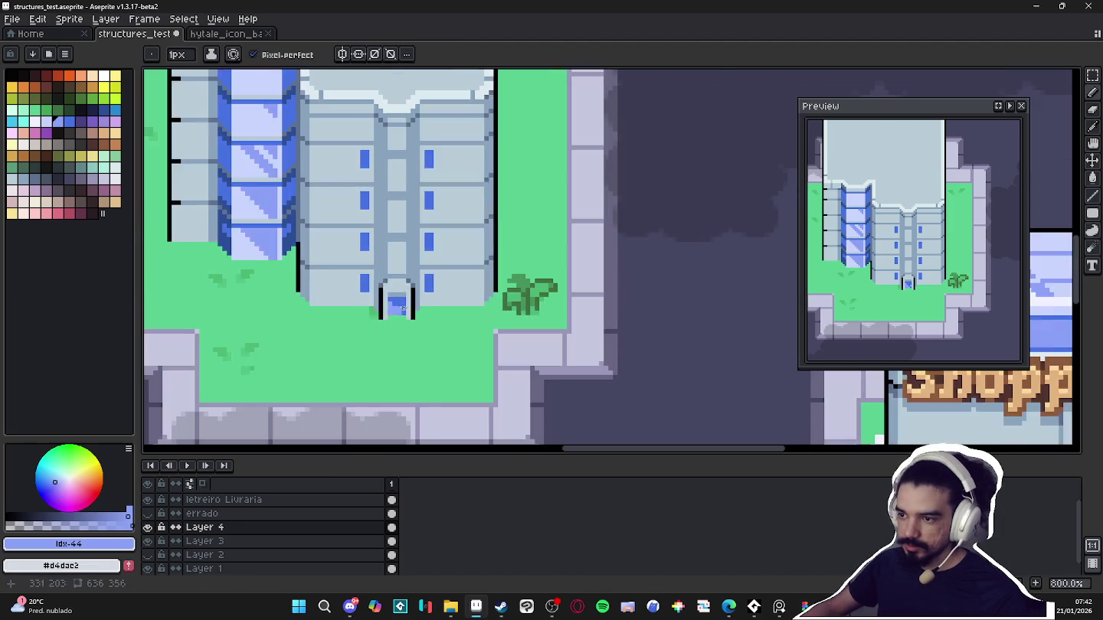
scroll(398, 305, "up", 3)
left_click(361, 309, "alt")
scroll(390, 338, "down", 3)
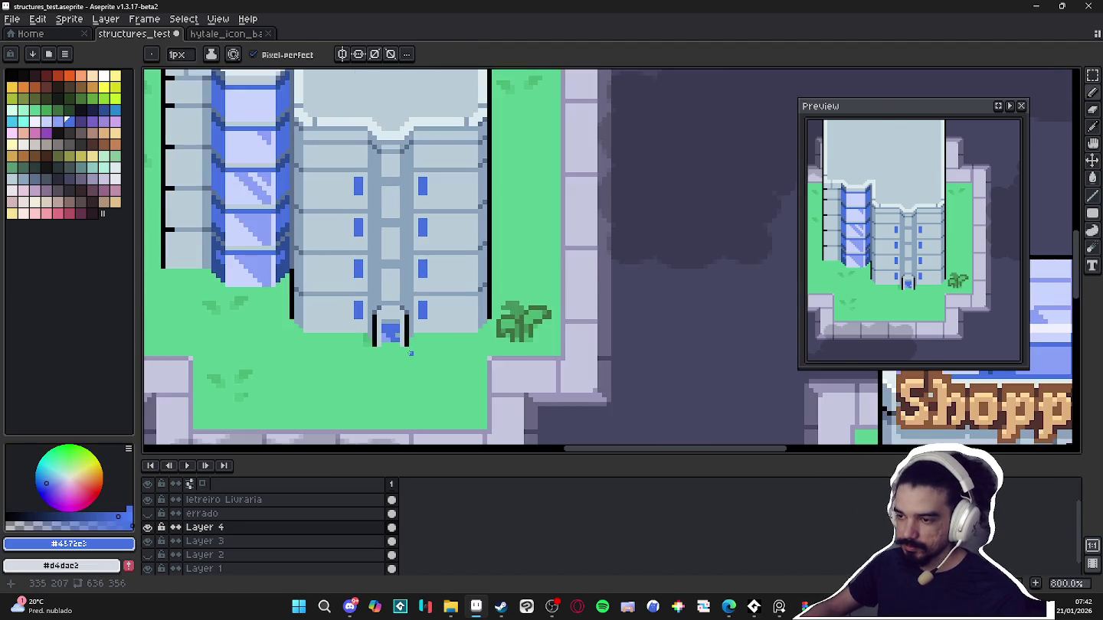
scroll(396, 347, "up", 4)
scroll(377, 327, "down", 4)
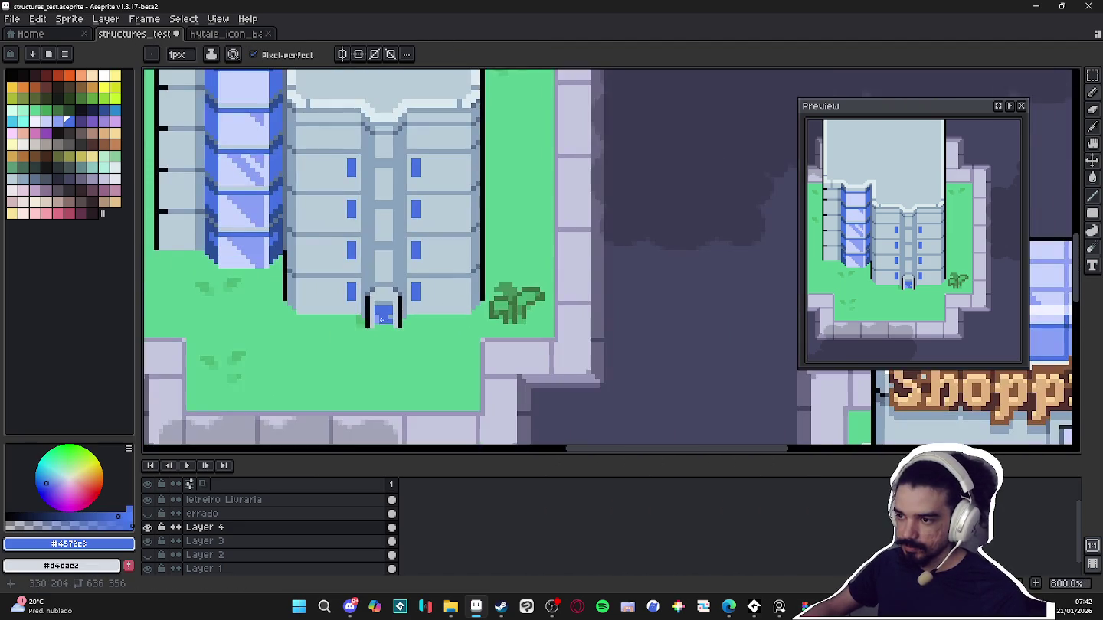
scroll(376, 305, "up", 3)
left_click(362, 284, "alt")
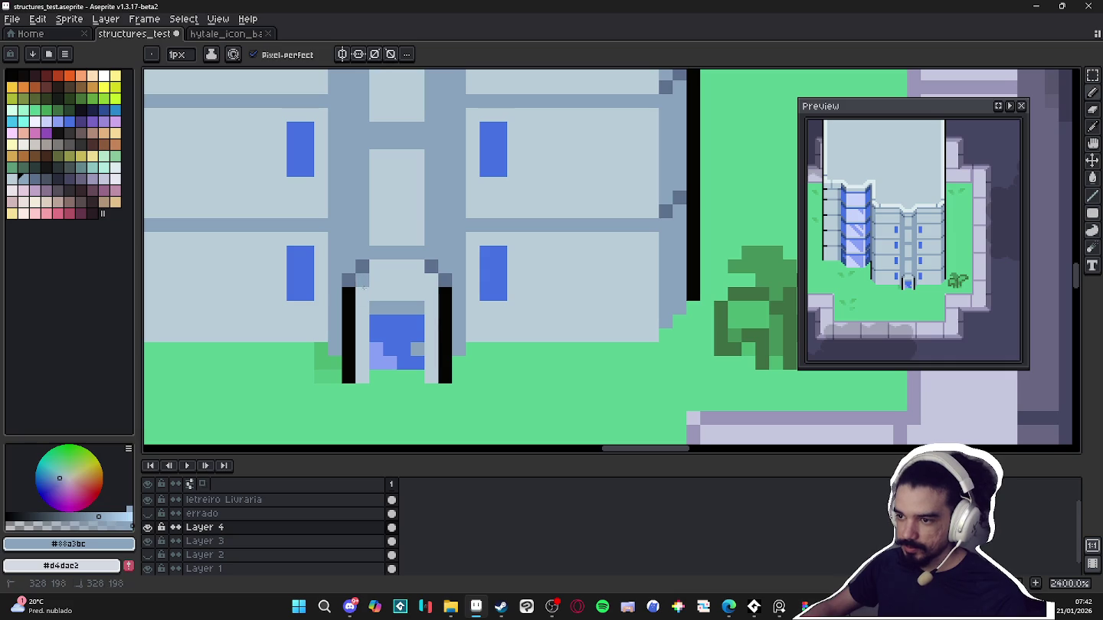
scroll(434, 282, "down", 5)
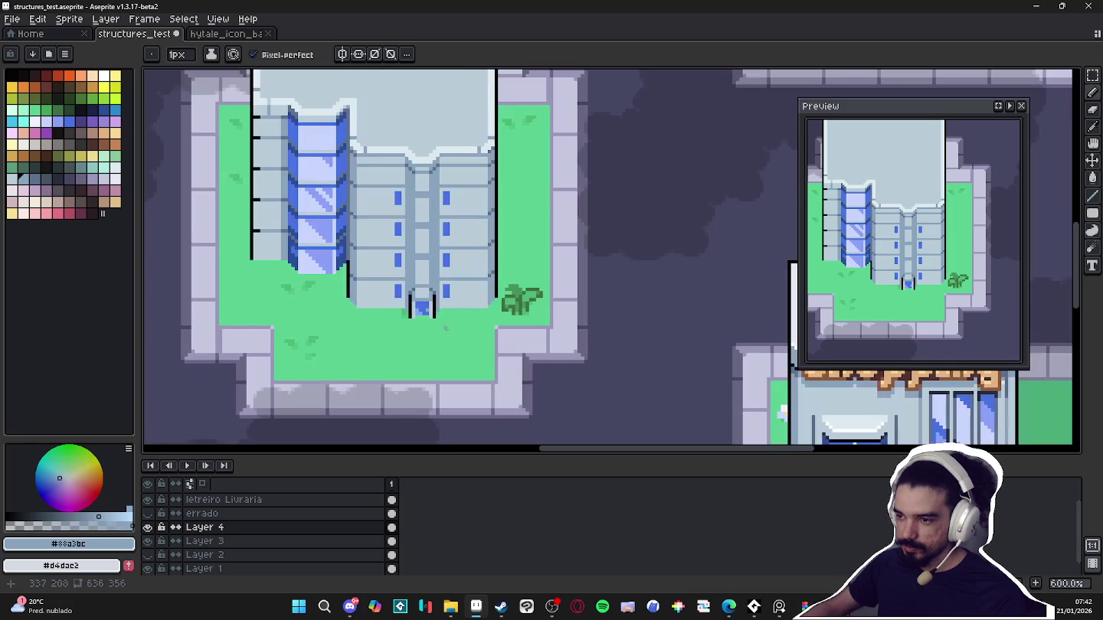
scroll(433, 313, "up", 4)
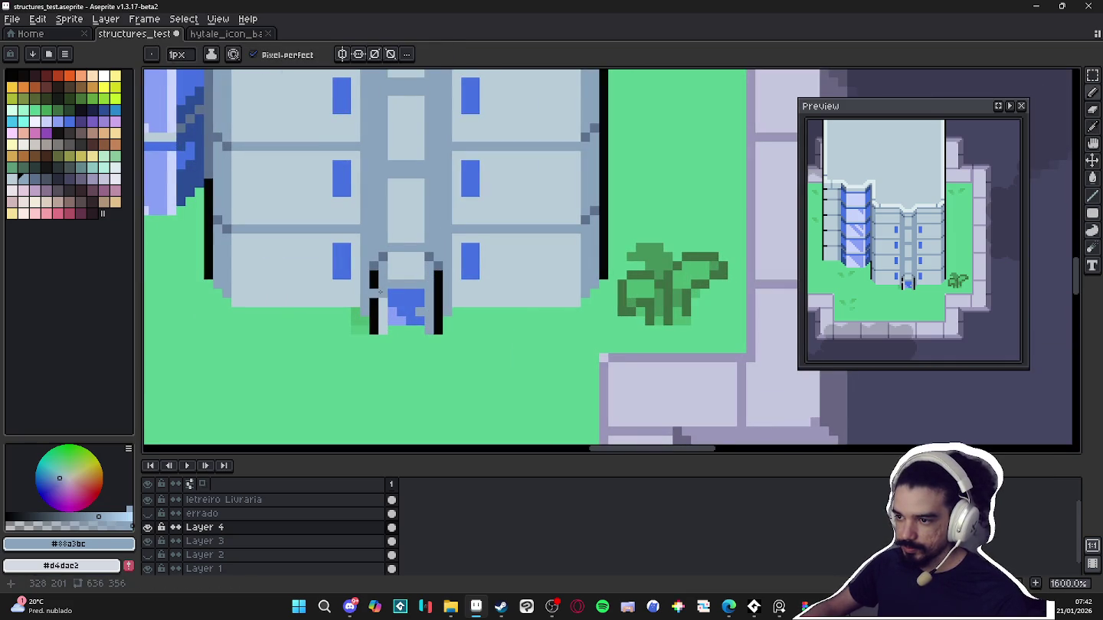
scroll(383, 331, "down", 4)
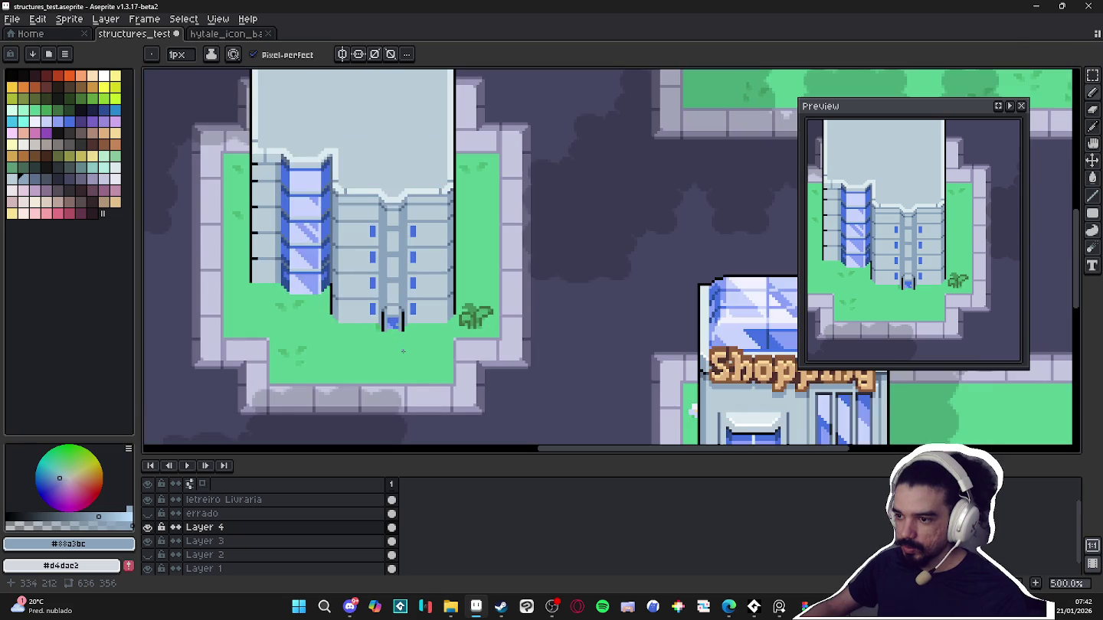
scroll(399, 338, "up", 4)
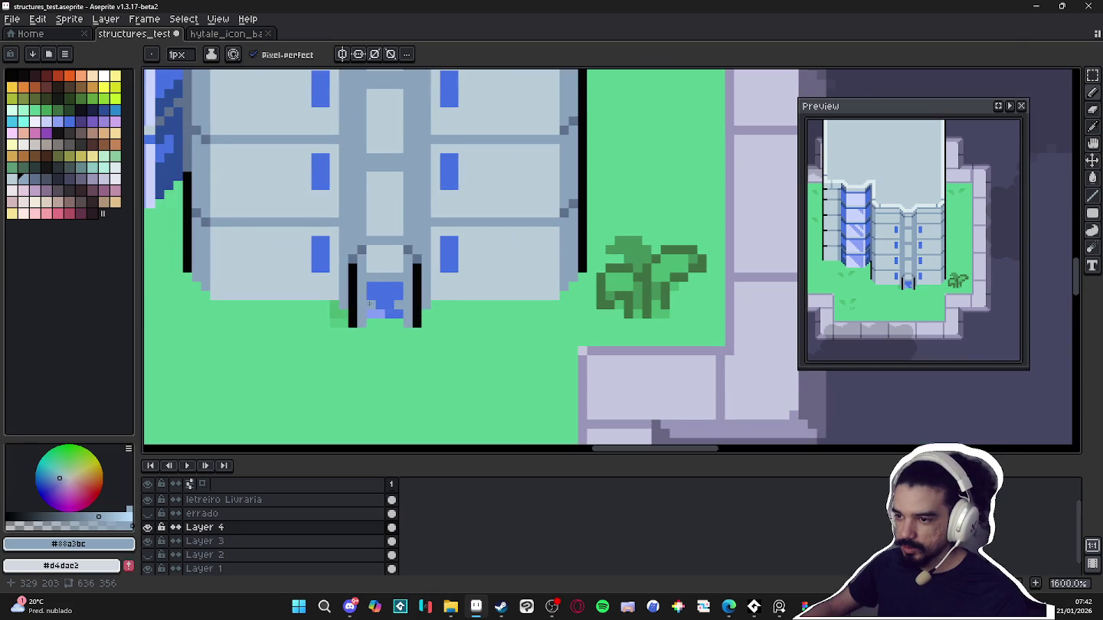
left_click(379, 299, "alt")
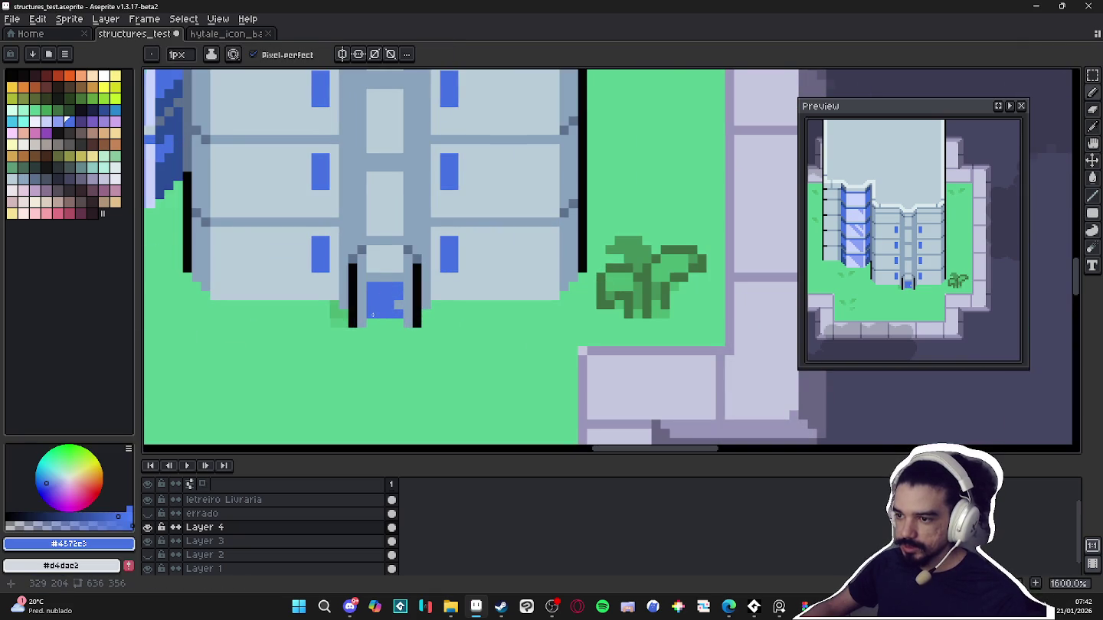
Save the map file
scroll(372, 314, "down", 5)
scroll(382, 329, "down", 1)
key("ctrl+s")
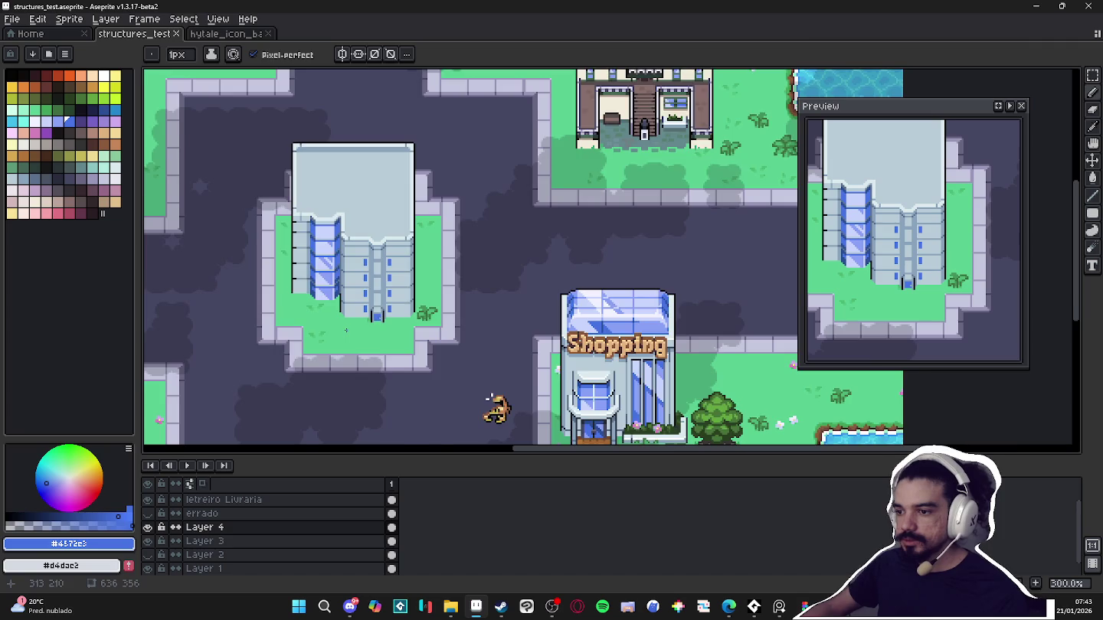
Repaint the tops of the left and right door posts in dark grey-blue
scroll(346, 330, "down", 1)
scroll(371, 321, "up", 4)
scroll(587, 374, "down", 1)
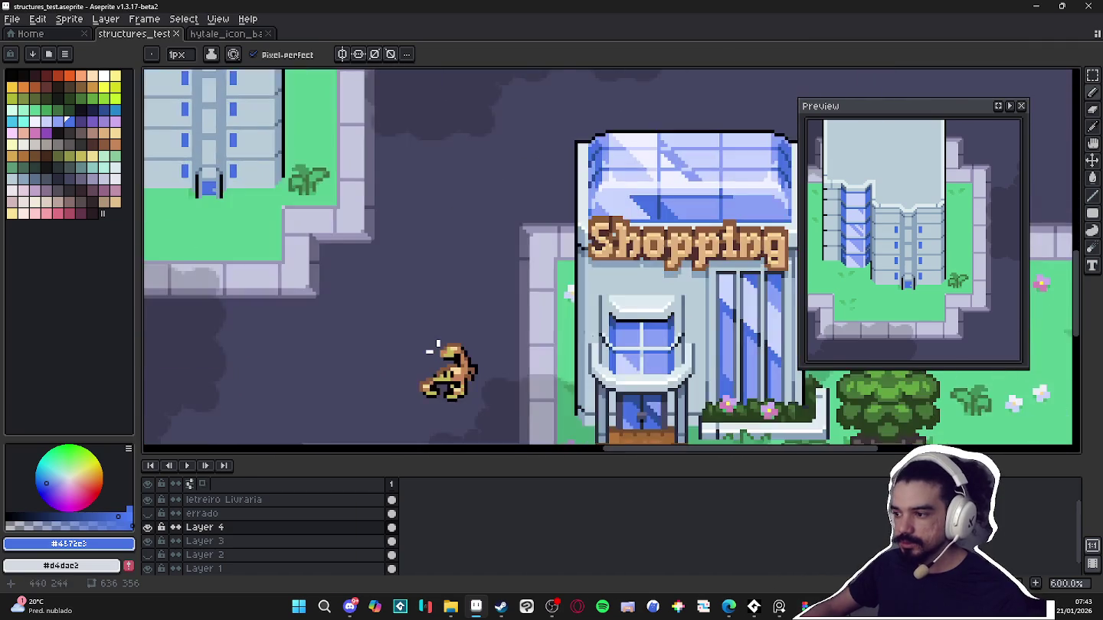
scroll(543, 331, "up", 4)
left_click(543, 331, "alt")
scroll(543, 330, "down", 4)
scroll(419, 227, "up", 2)
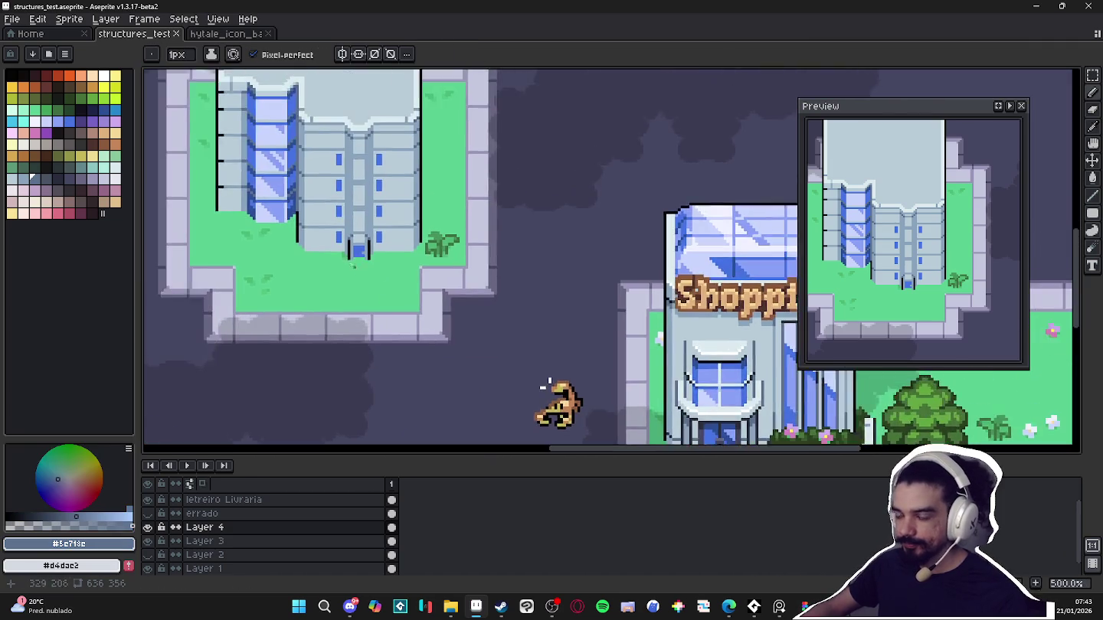
scroll(419, 228, "up", 3)
left_click_drag(419, 228, 420, 216)
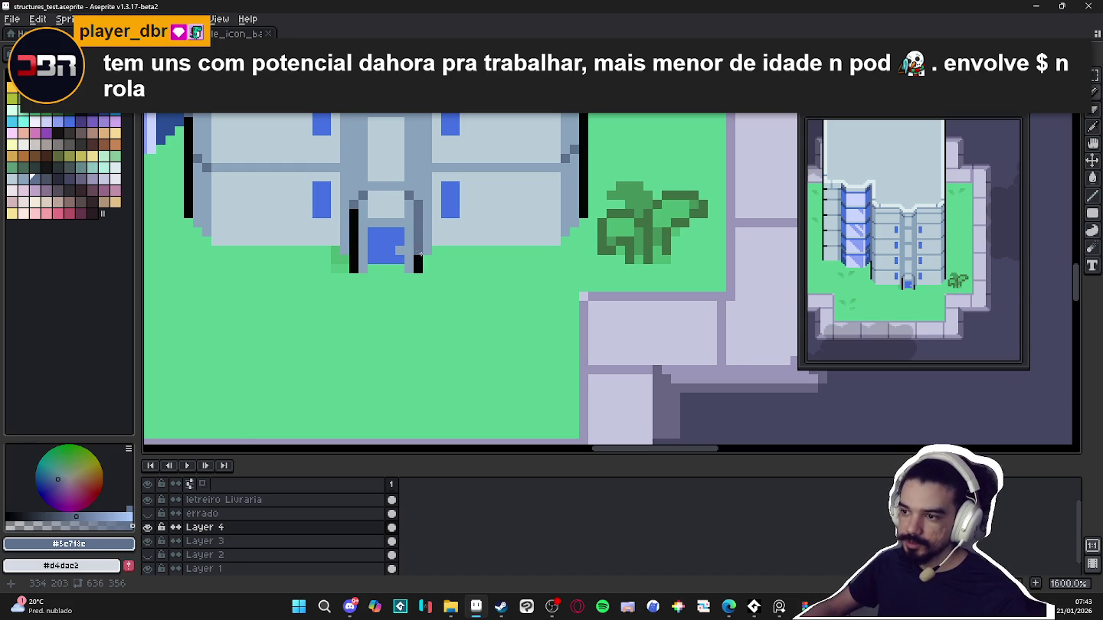
left_click_drag(356, 244, 353, 207)
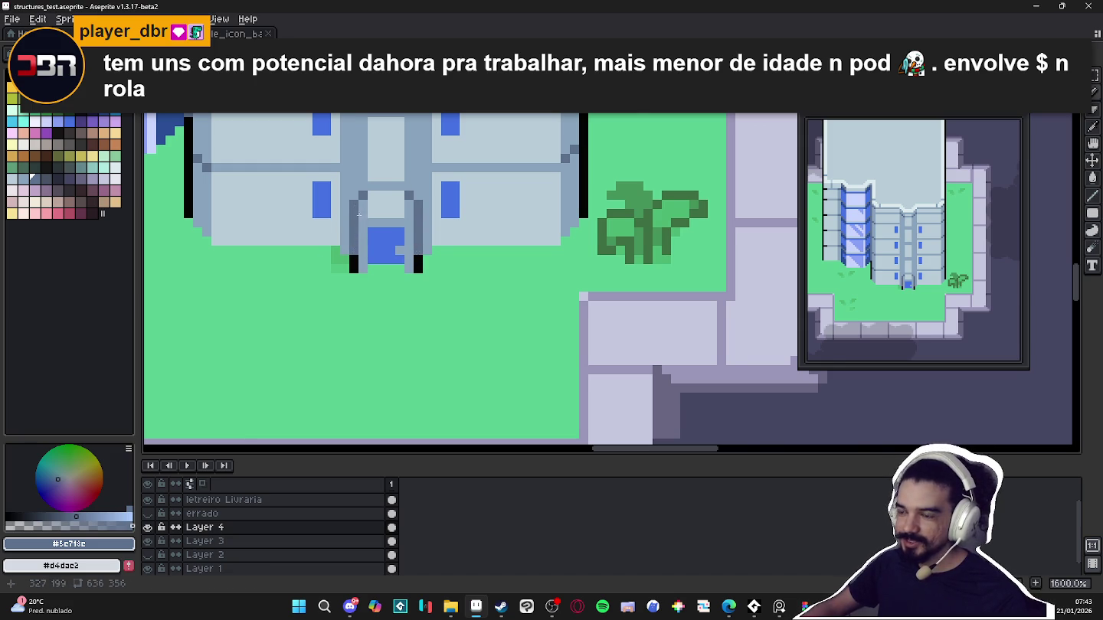
Sample black from the door frame and save the map file
scroll(397, 242, "down", 3)
scroll(397, 242, "up", 2)
left_click(376, 229, "alt")
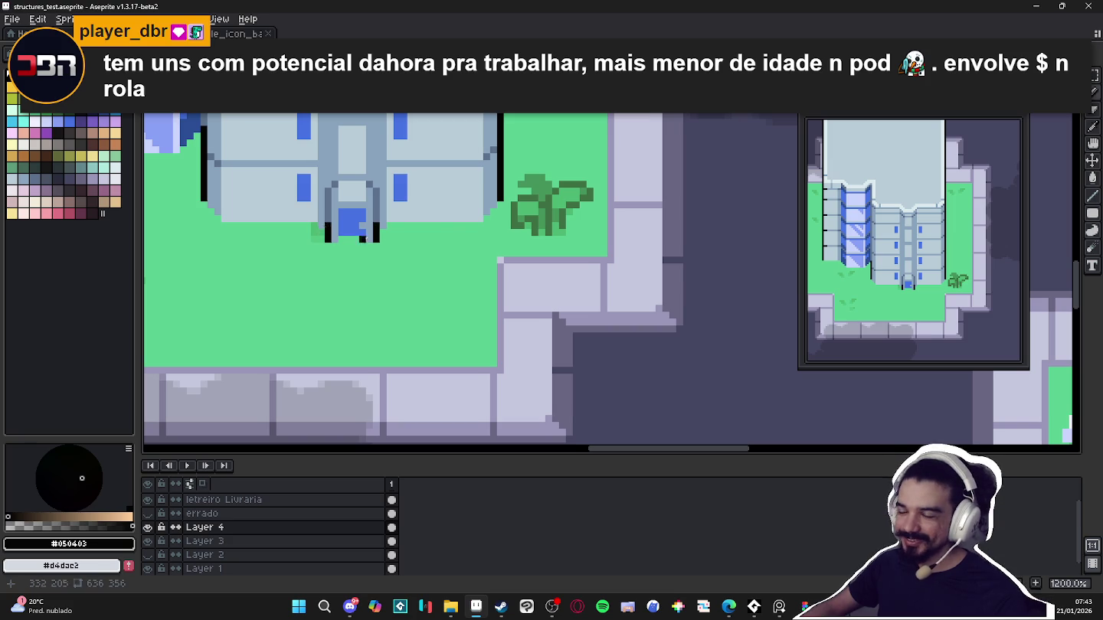
scroll(410, 268, "down", 3)
key("ctrl+s")
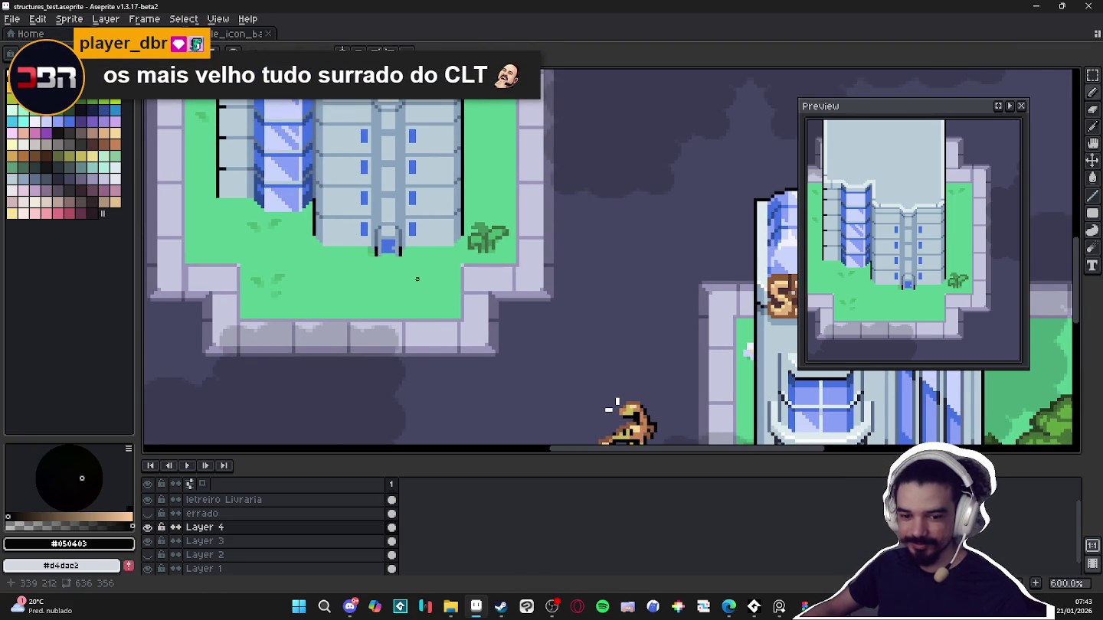
Extend the black outline up the gray tower's left side, then save again
scroll(452, 326, "down", 2)
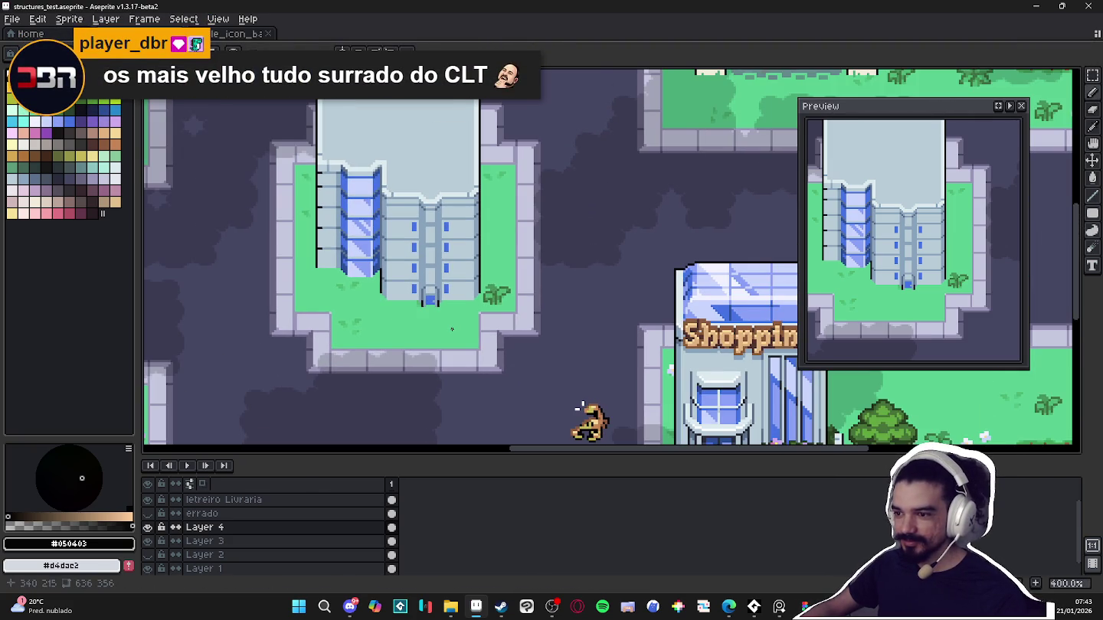
scroll(442, 324, "up", 4)
scroll(441, 322, "up", 2)
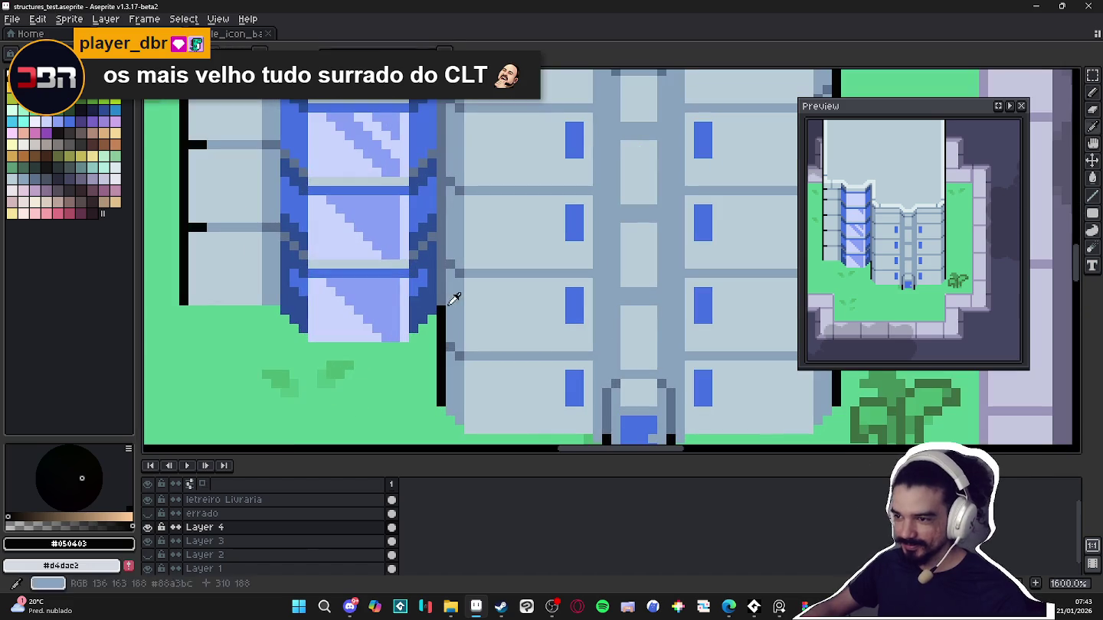
left_click_drag(441, 320, 443, 277)
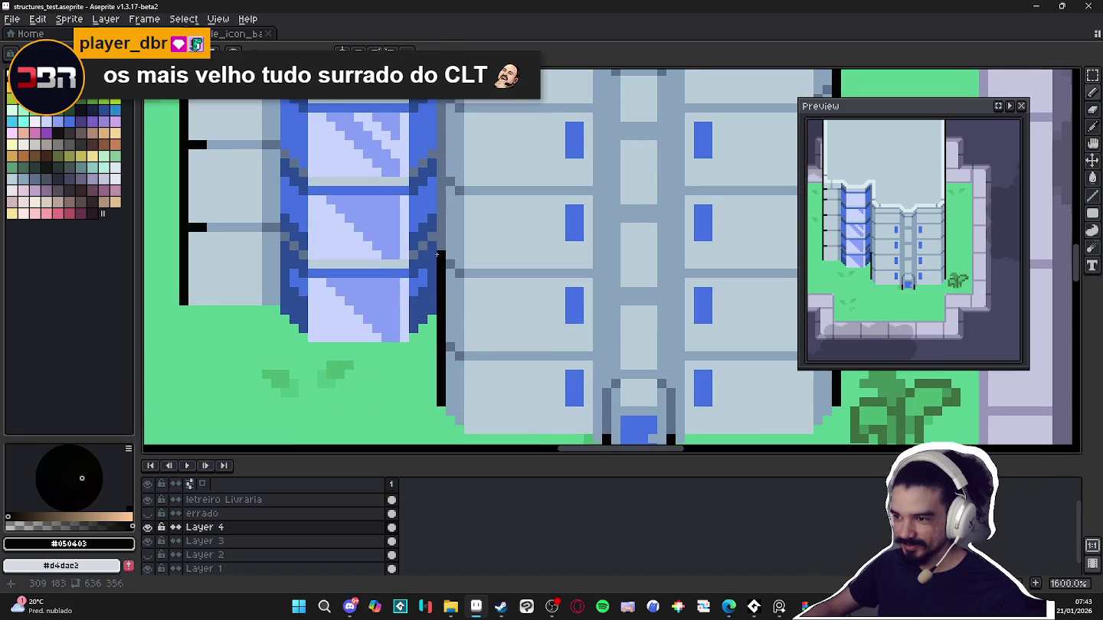
left_click(440, 244)
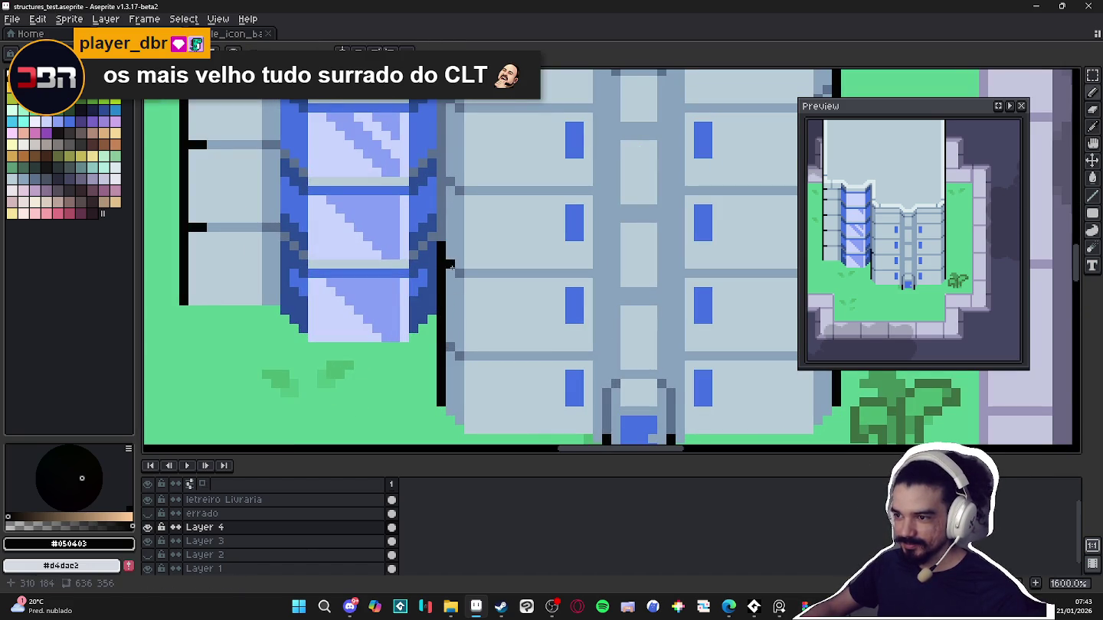
scroll(452, 266, "down", 2)
scroll(458, 339, "down", 2)
scroll(450, 325, "down", 2)
scroll(475, 314, "up", 1)
scroll(480, 307, "up", 1)
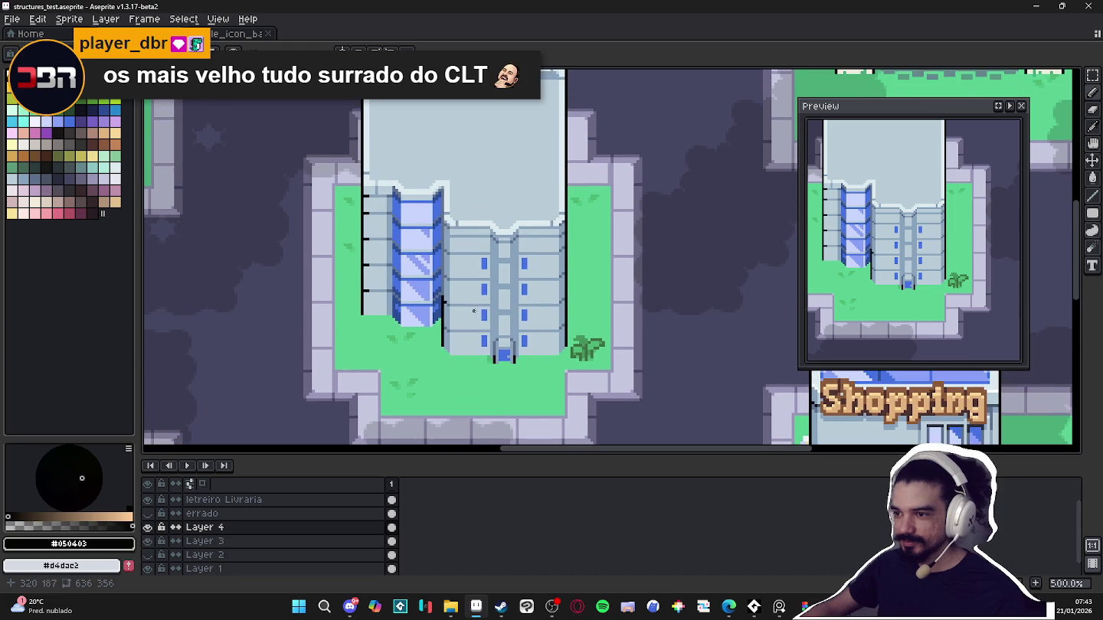
scroll(349, 360, "down", 1)
key("ctrl+s")
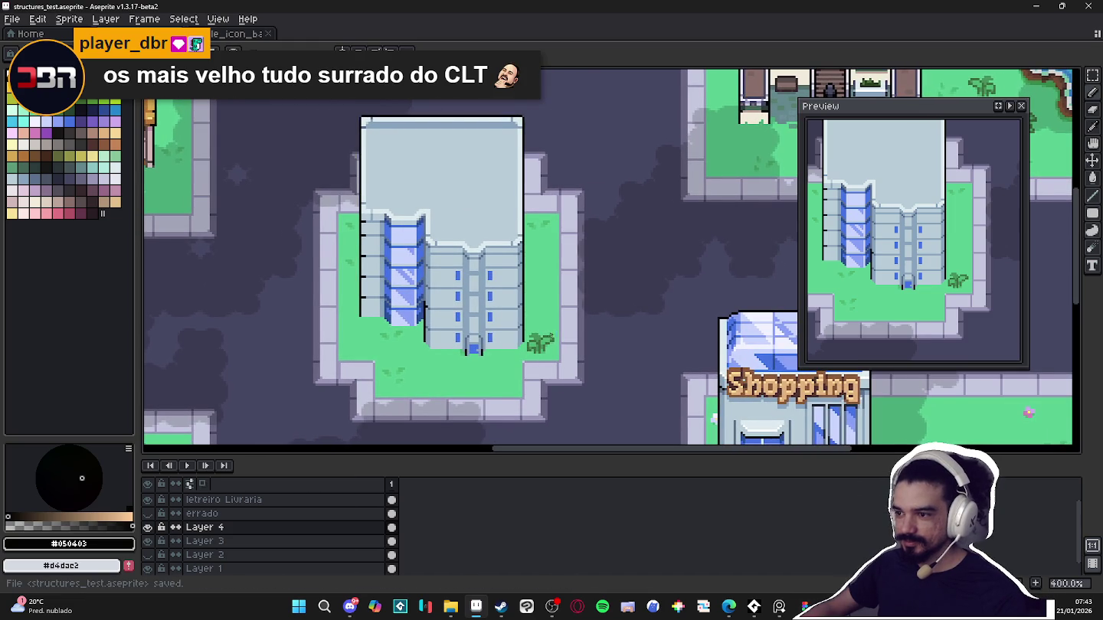
Draw dark blue-gray #5e718c pixels where the roof meets the central column
left_click_drag(614, 349, 583, 307)
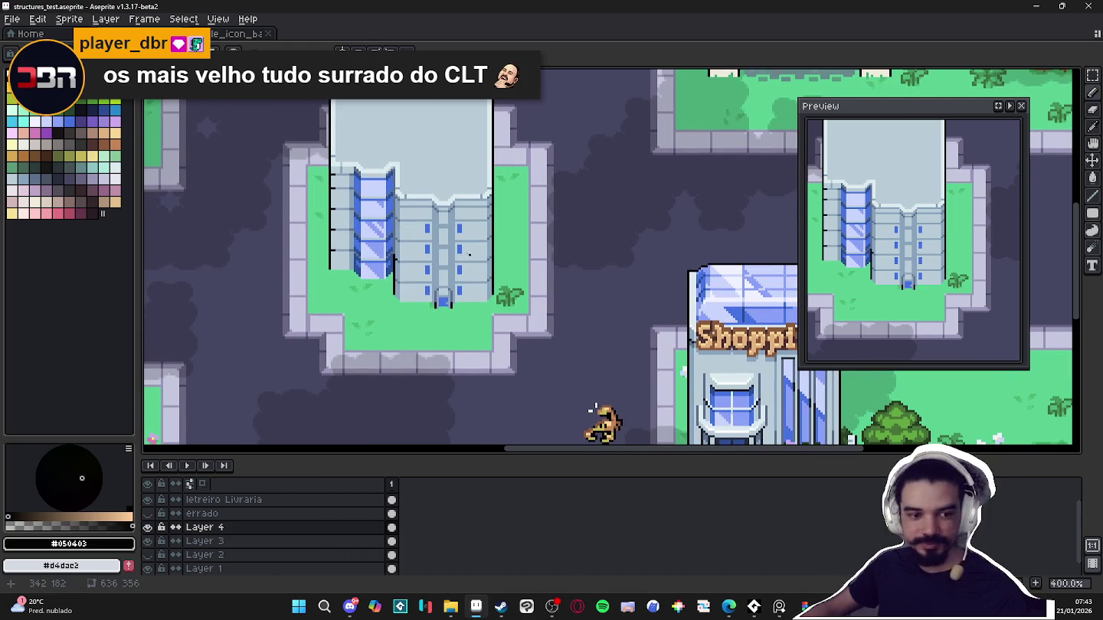
scroll(439, 218, "up", 5)
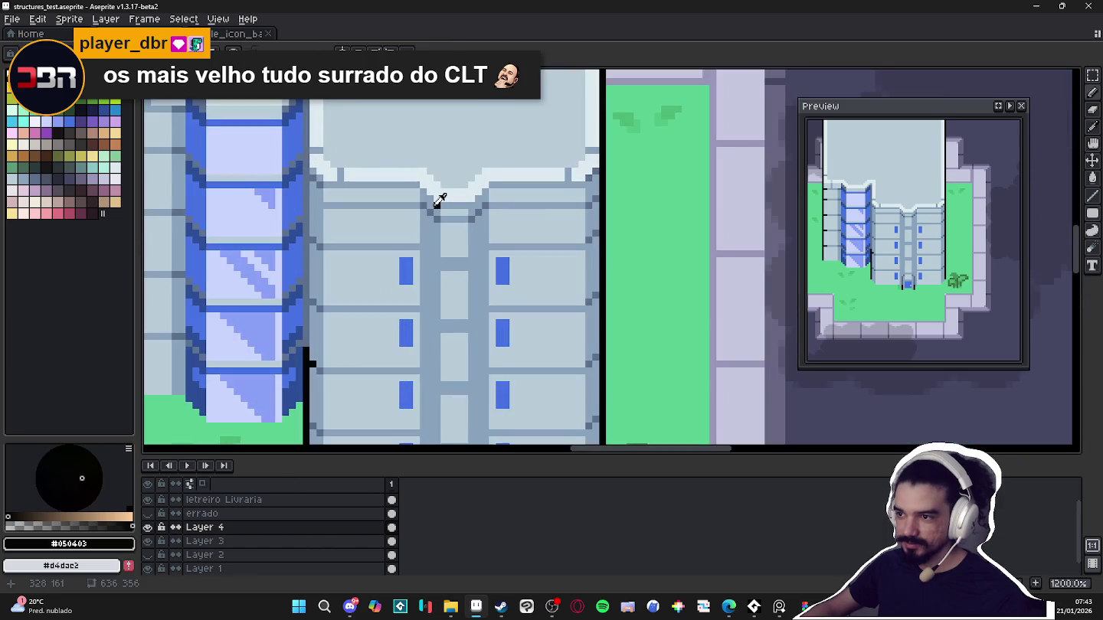
left_click(420, 252, "alt")
mouse_move(423, 253)
left_mouse_down()
mouse_move(443, 266)
mouse_move(483, 252)
left_mouse_up()
scroll(483, 249, "up", 2)
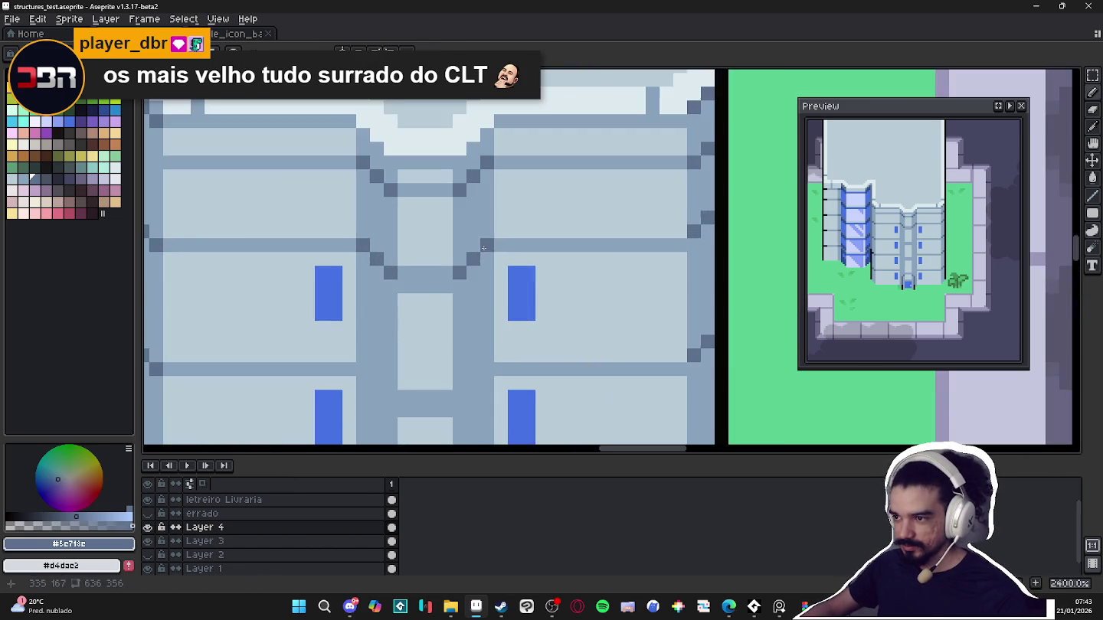
Magic-wand select the dark diagonal pixels on both sides of the central column
key("w")
left_click(485, 246)
scroll(486, 246, "up", 4)
left_click(468, 257, "shift")
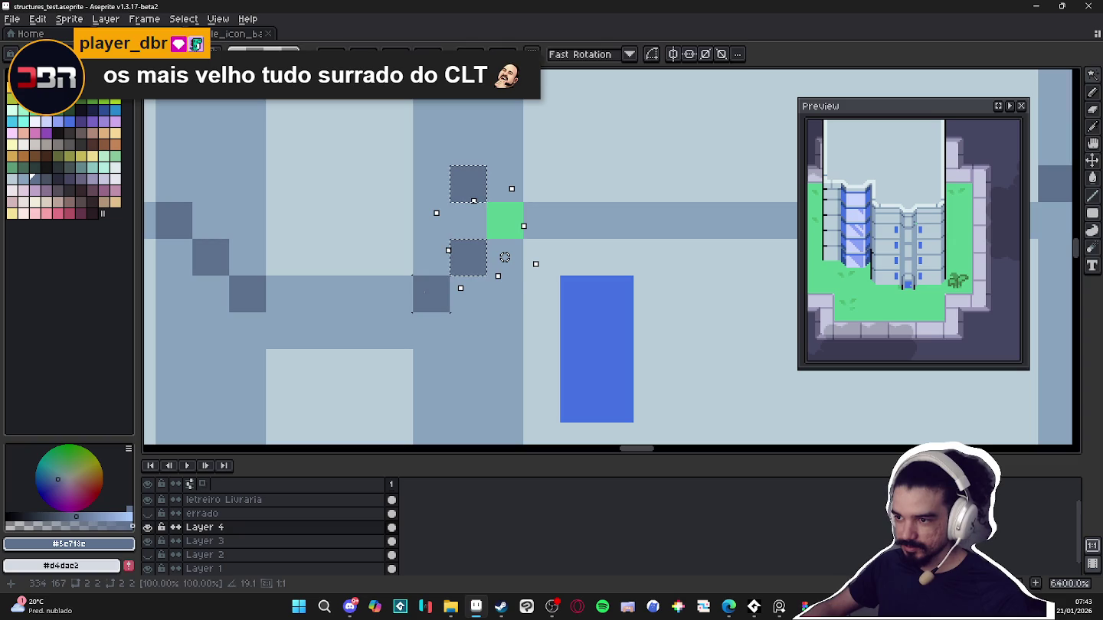
left_click(430, 294, "shift")
scroll(430, 293, "left", 2)
left_click(385, 293, "shift")
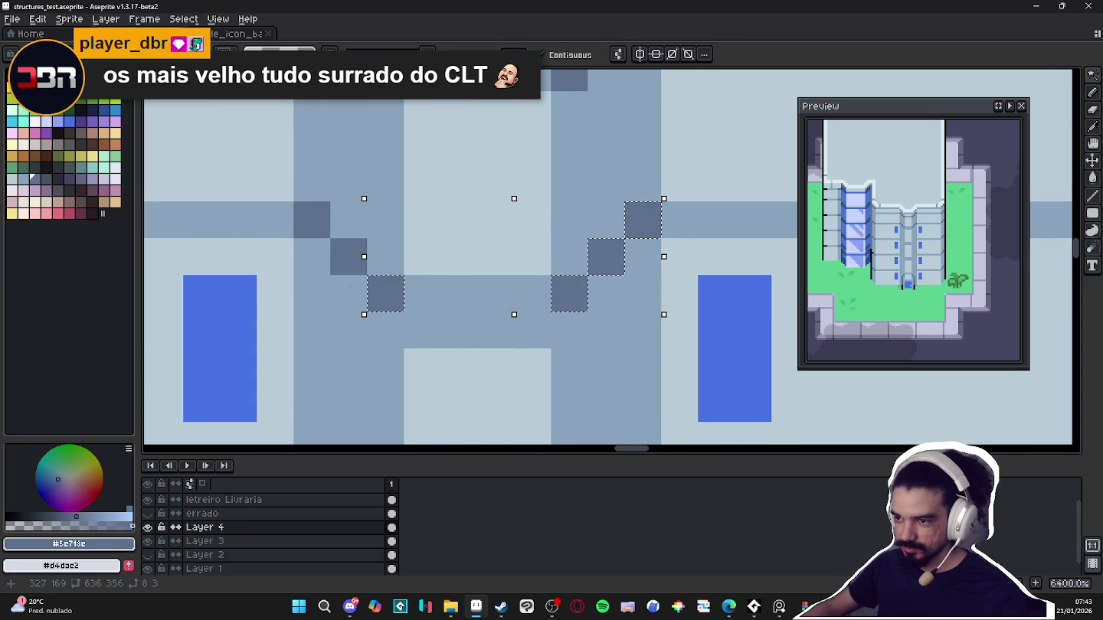
left_click(347, 256, "shift")
left_click(312, 221, "shift")
Draw a short dark horizontal line across the tower's central column
scroll(337, 243, "down", 6)
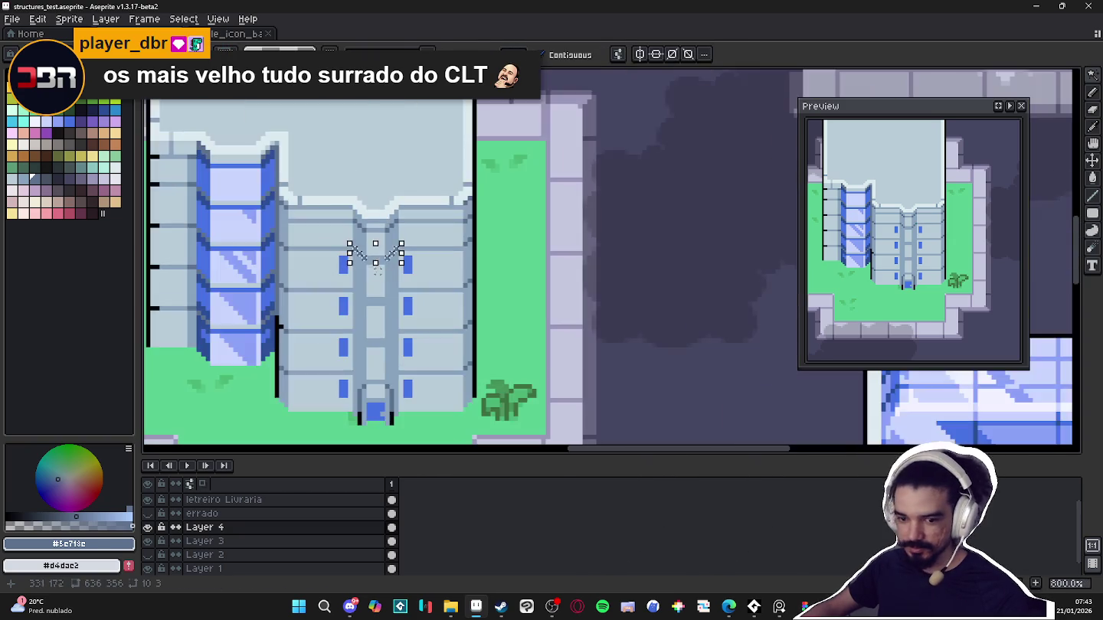
scroll(380, 285, "up", 2)
scroll(381, 285, "up", 1)
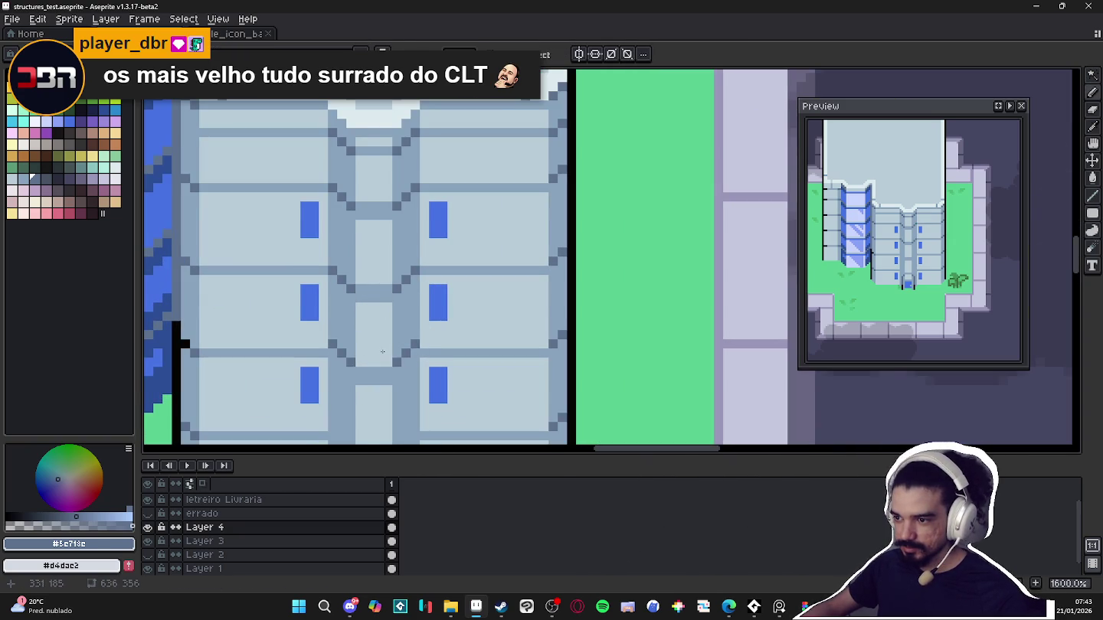
scroll(468, 309, "down", 3)
scroll(390, 316, "up", 2)
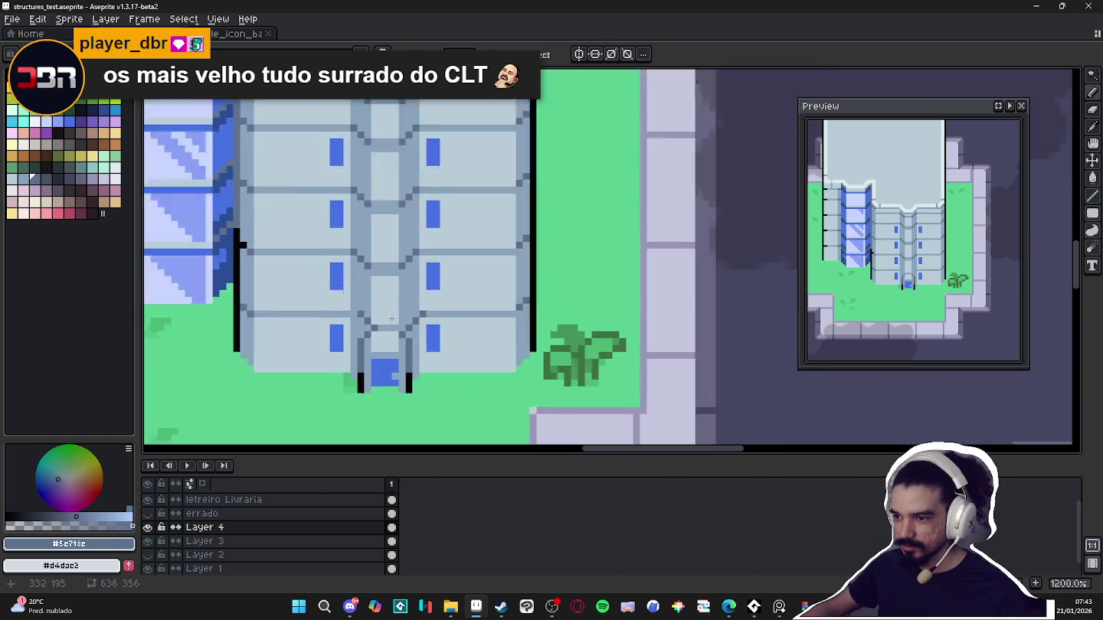
scroll(390, 319, "up", 1)
scroll(391, 319, "down", 3)
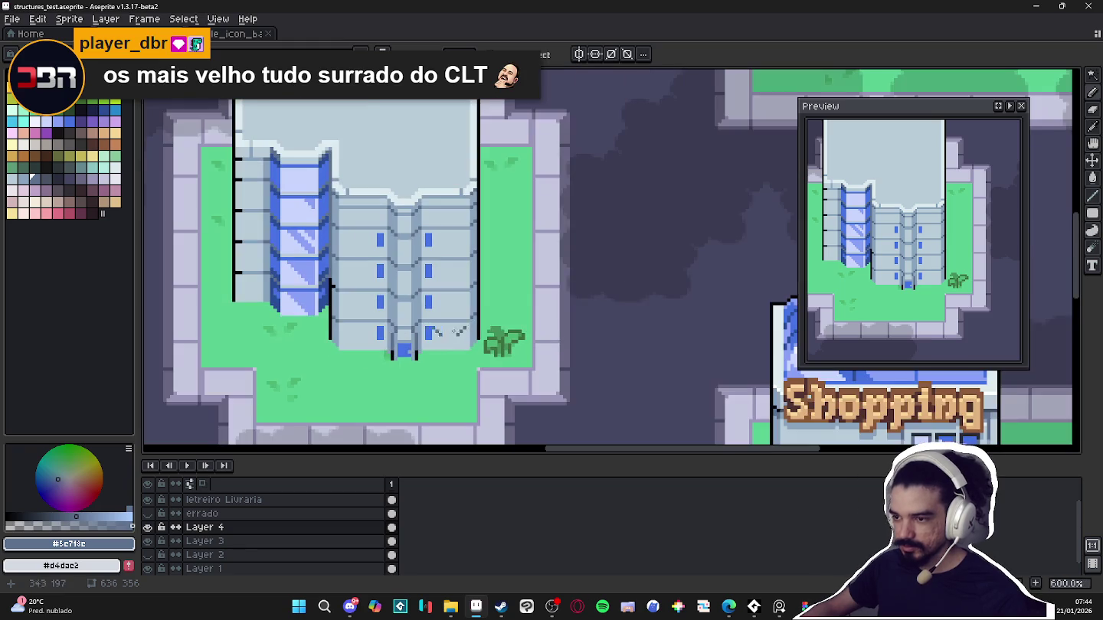
scroll(513, 228, "down", 1)
scroll(514, 228, "up", 1)
scroll(460, 292, "up", 1)
scroll(398, 326, "up", 2)
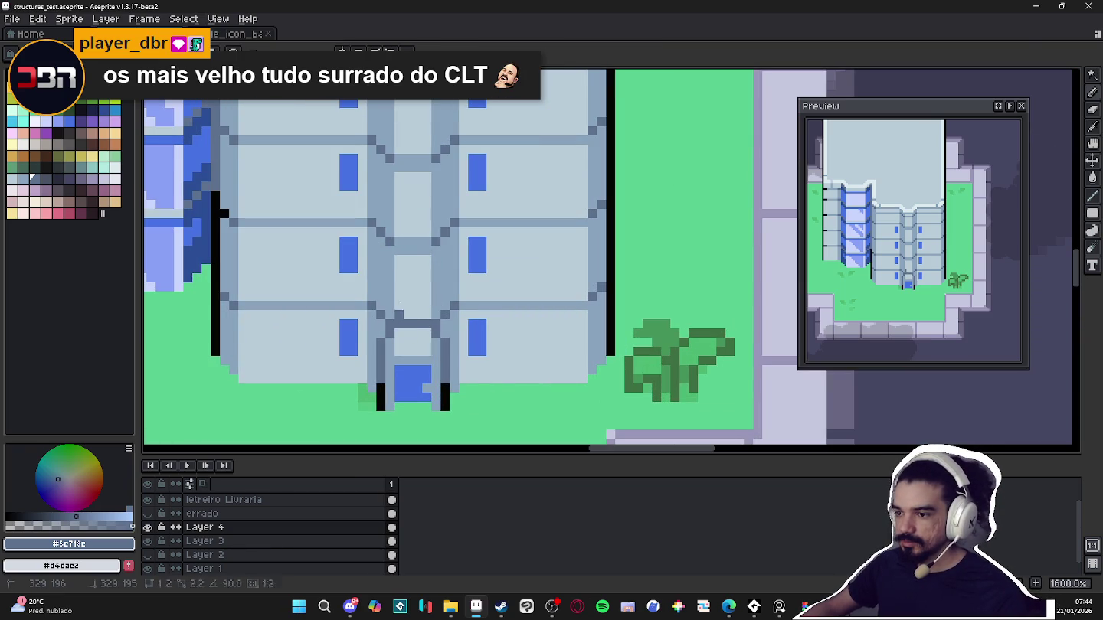
left_click_drag(396, 241, 431, 241)
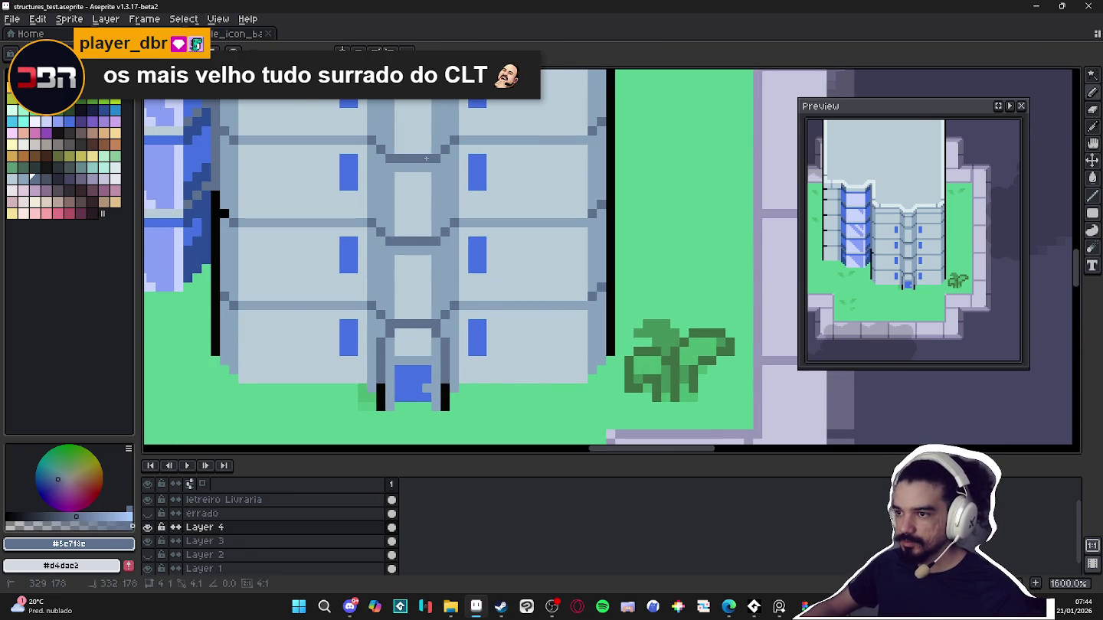
scroll(438, 146, "up", 1)
scroll(451, 183, "down", 4)
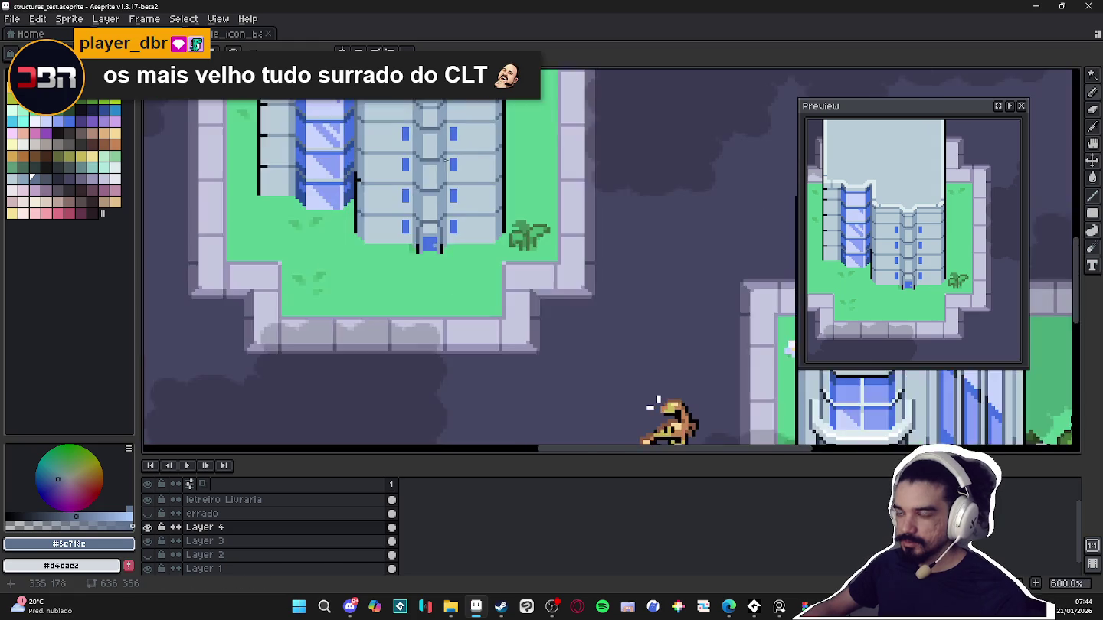
scroll(459, 196, "down", 1)
scroll(465, 207, "down", 1)
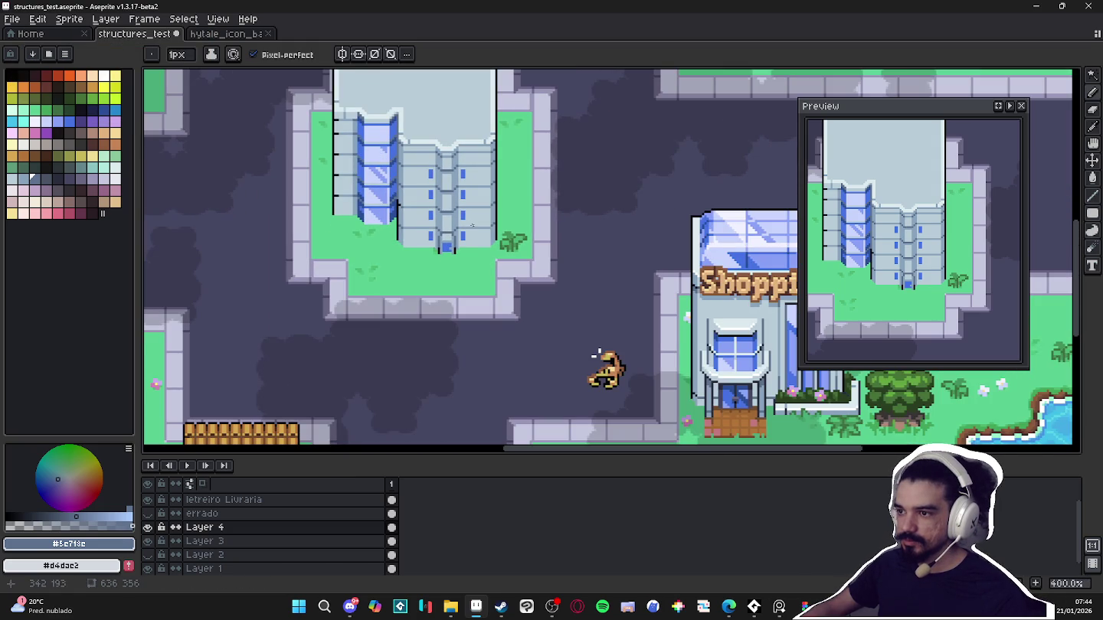
key("ctrl+z")
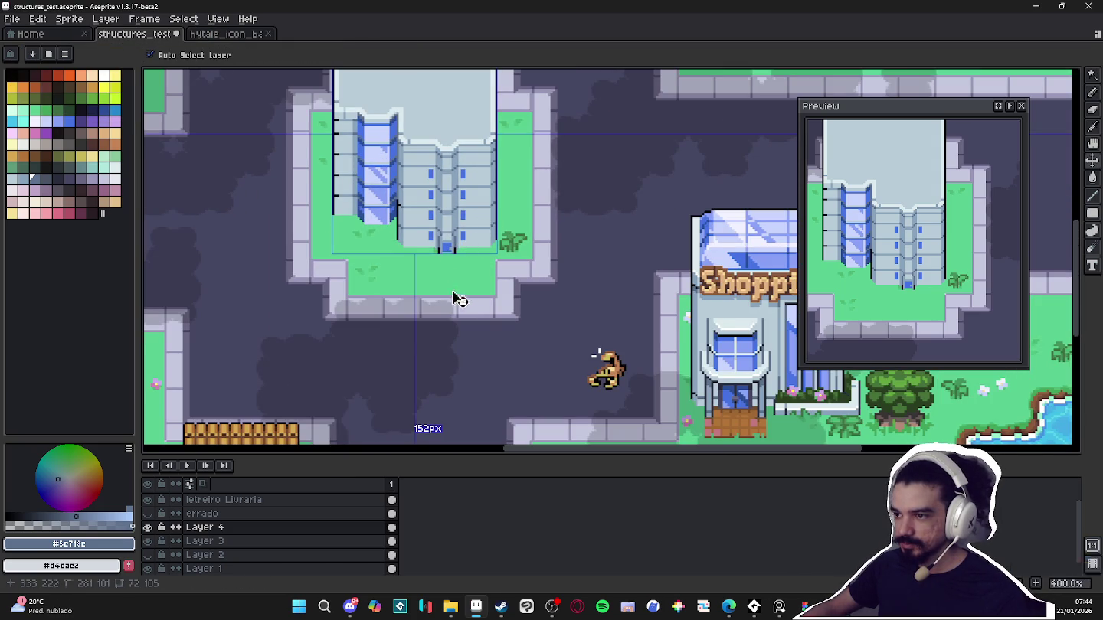
scroll(449, 225, "up", 6)
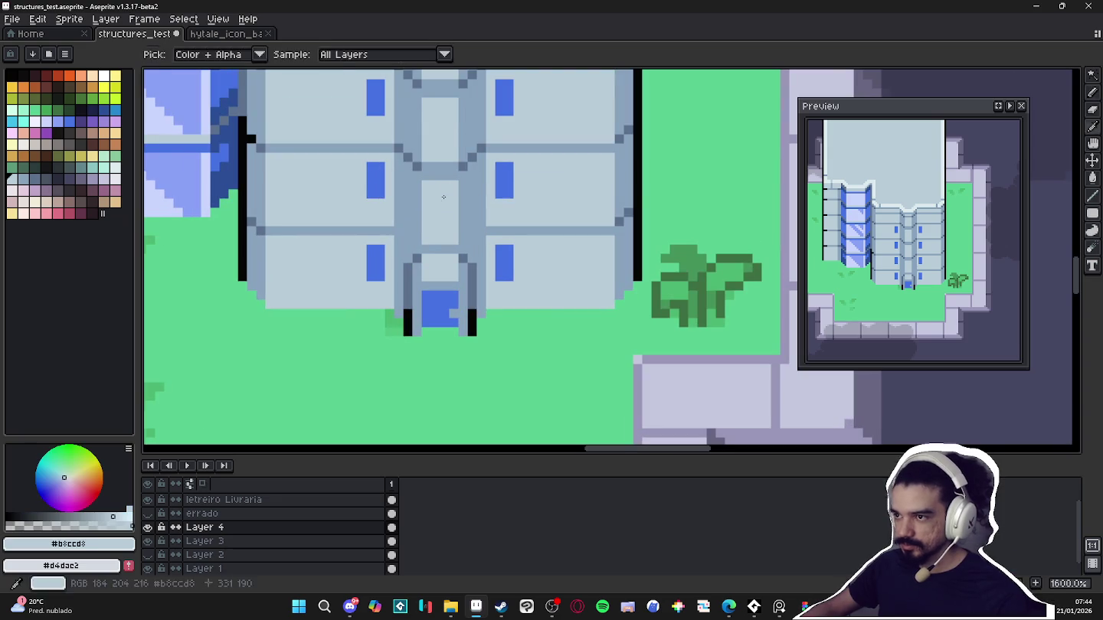
scroll(448, 190, "down", 4)
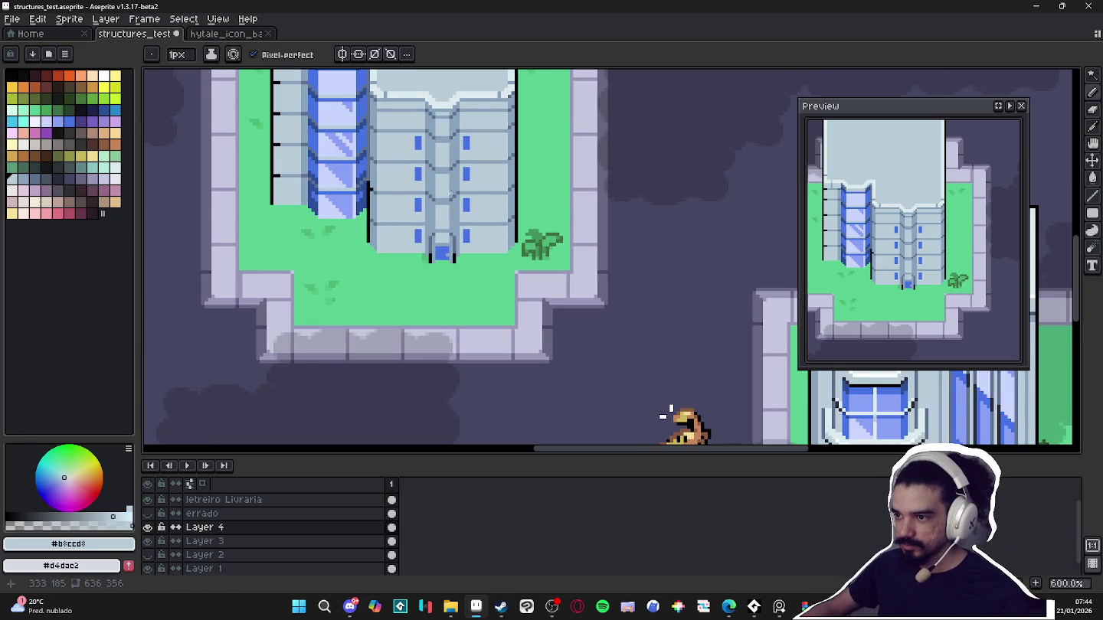
scroll(452, 190, "up", 3)
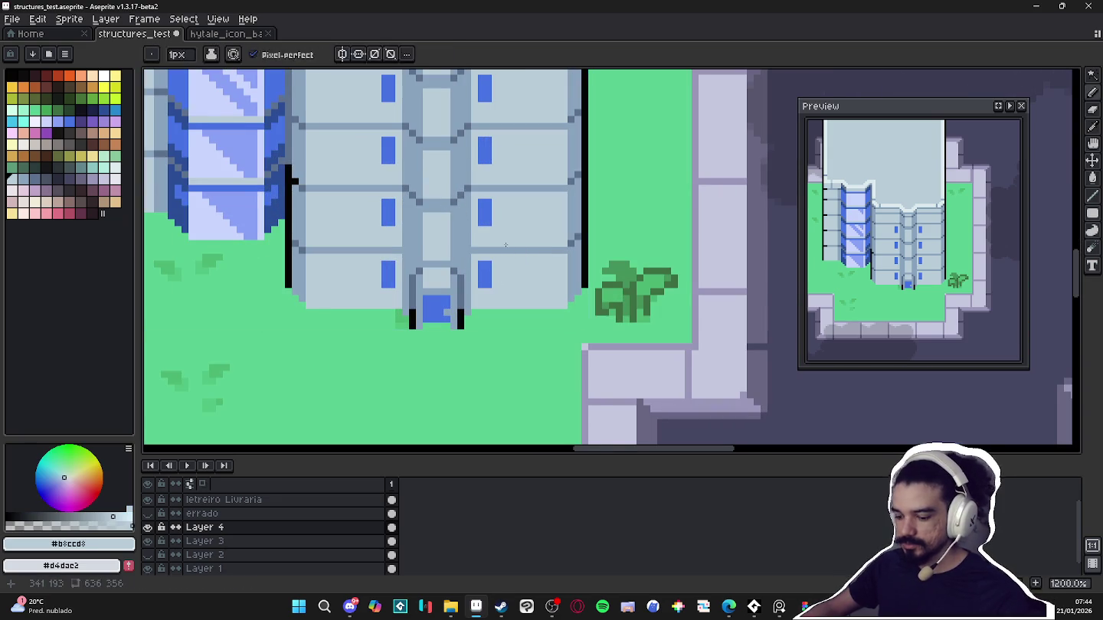
key("ctrl+y")
scroll(467, 253, "down", 6)
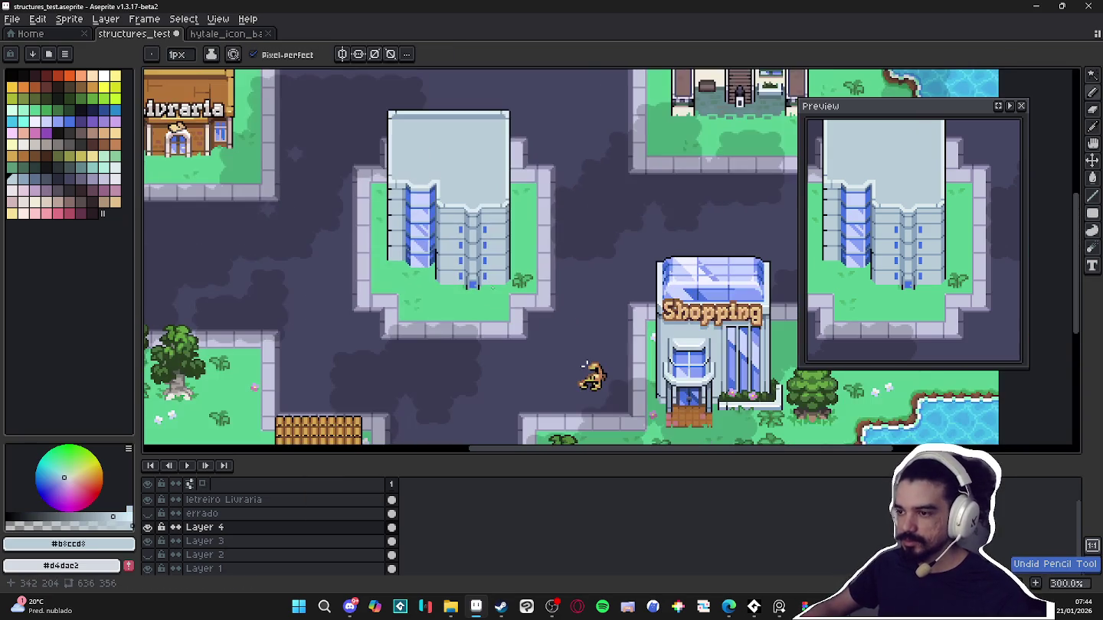
scroll(465, 250, "up", 1)
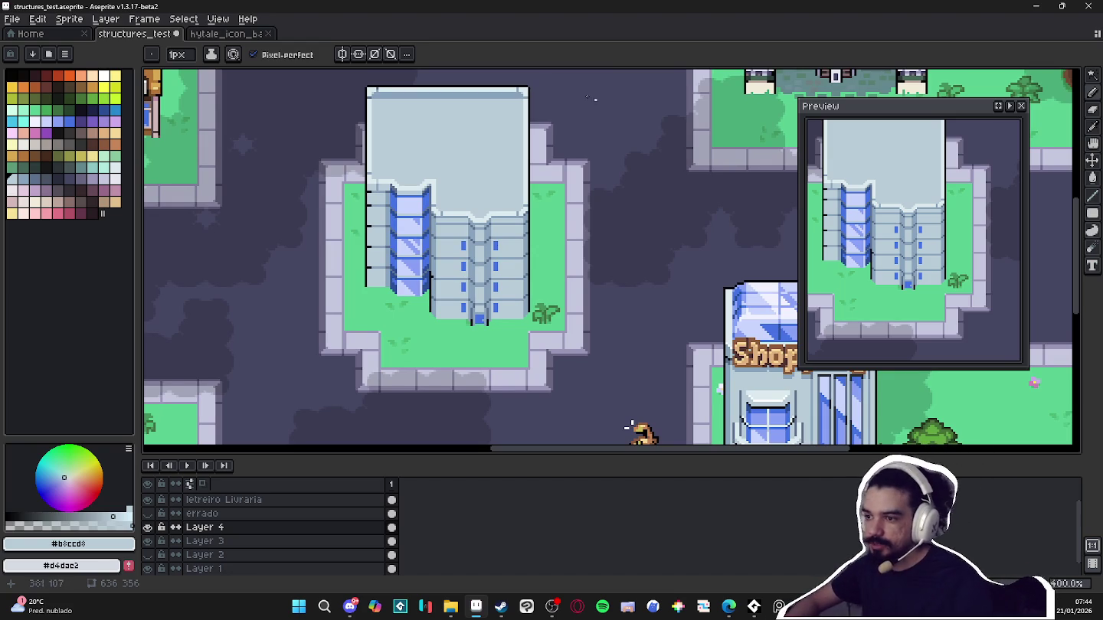
scroll(509, 204, "down", 2)
scroll(422, 212, "up", 1)
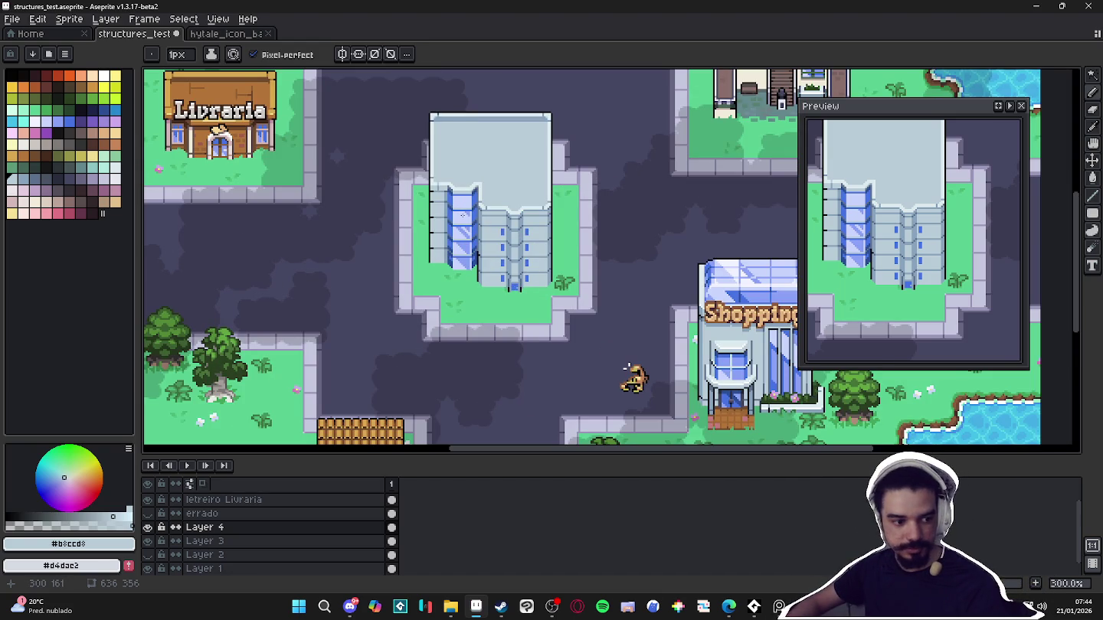
scroll(453, 284, "up", 3)
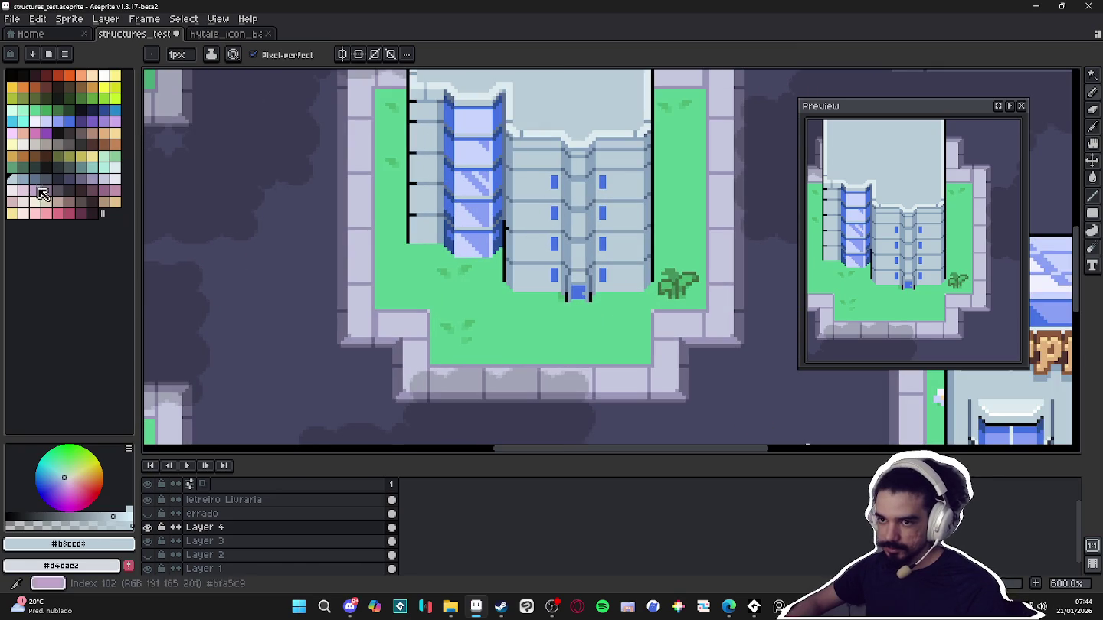
left_click(49, 181)
Add a new layer above Layer 4 and draw a rectangle outline on it
key("u")
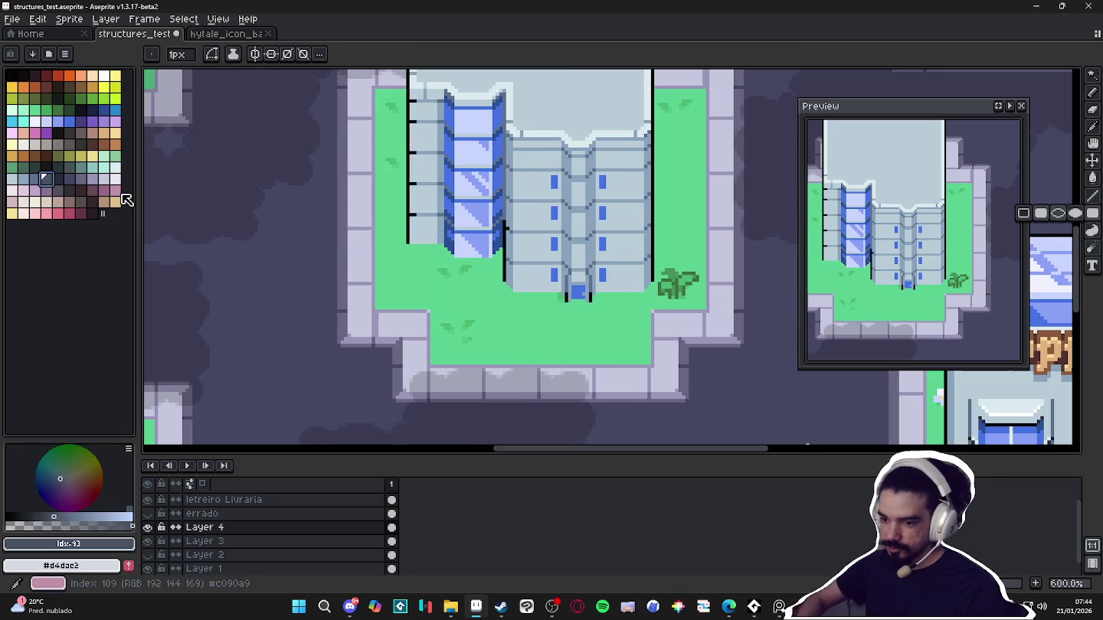
key("shift+n")
mouse_move(421, 224)
left_mouse_down()
mouse_move(476, 310)
mouse_move(460, 289)
left_mouse_up()
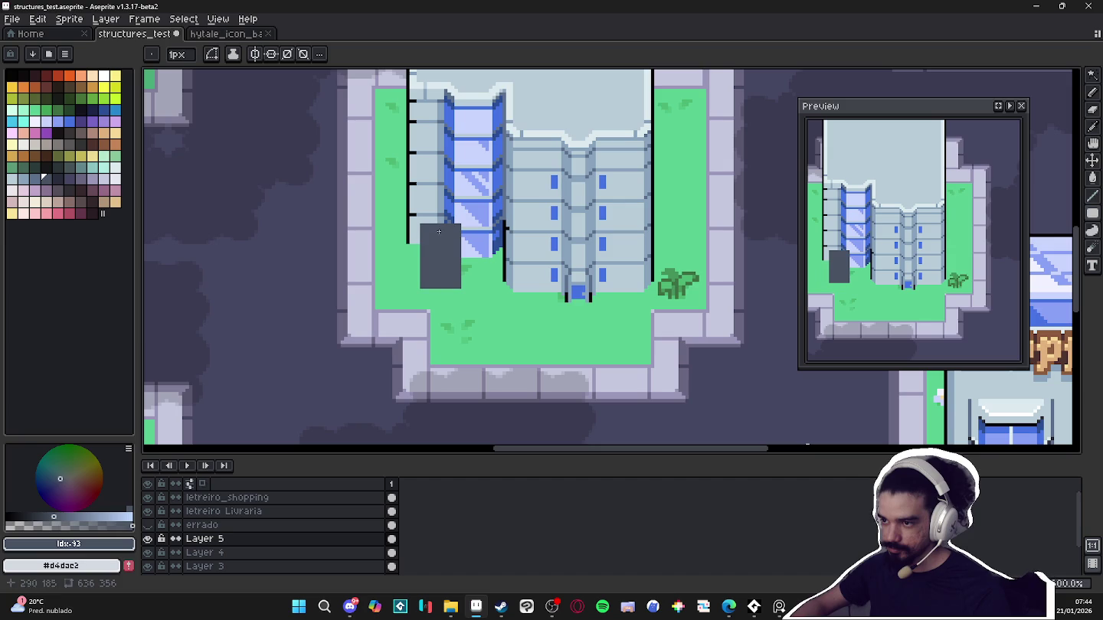
left_click(34, 179)
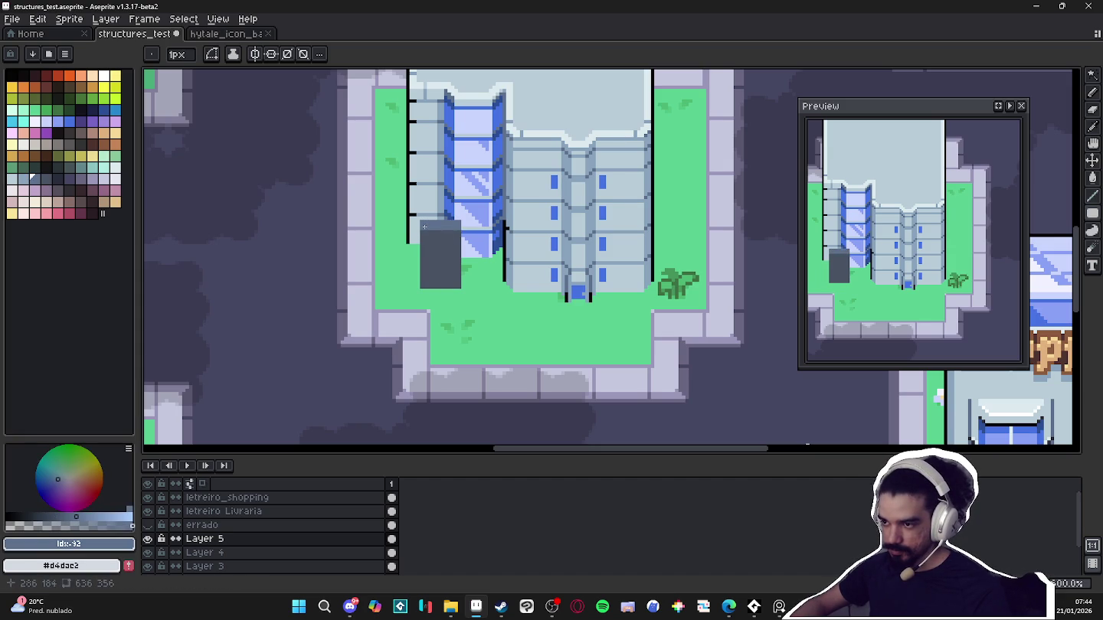
Select the grey block, move it slightly down-right, and commit the new position
key("m")
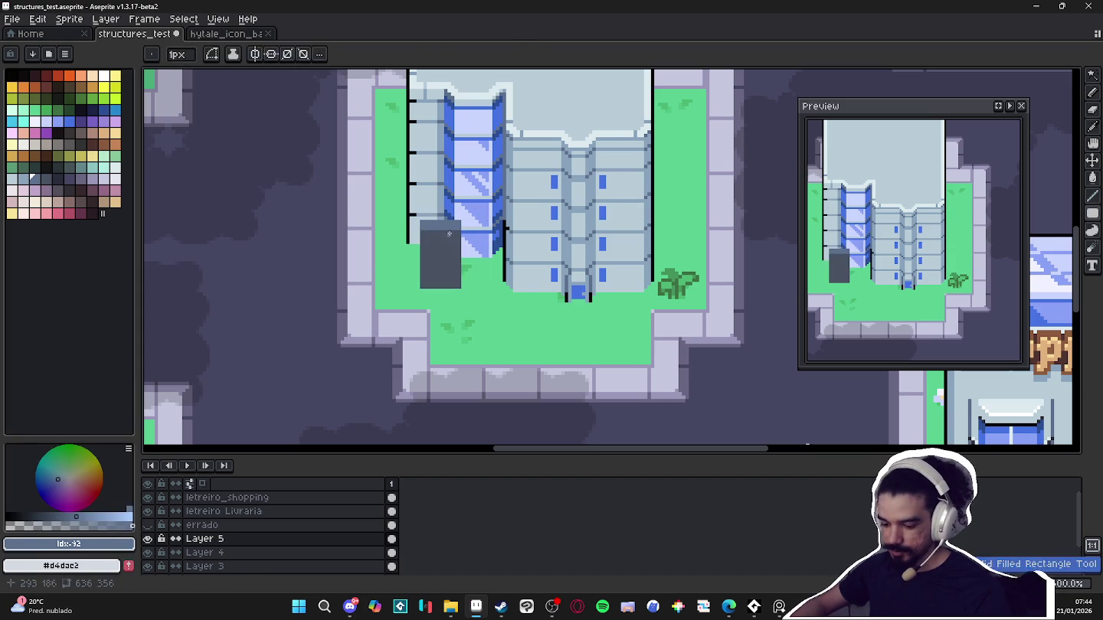
mouse_move(401, 200)
left_mouse_down()
mouse_move(480, 271)
mouse_move(453, 253)
left_mouse_up()
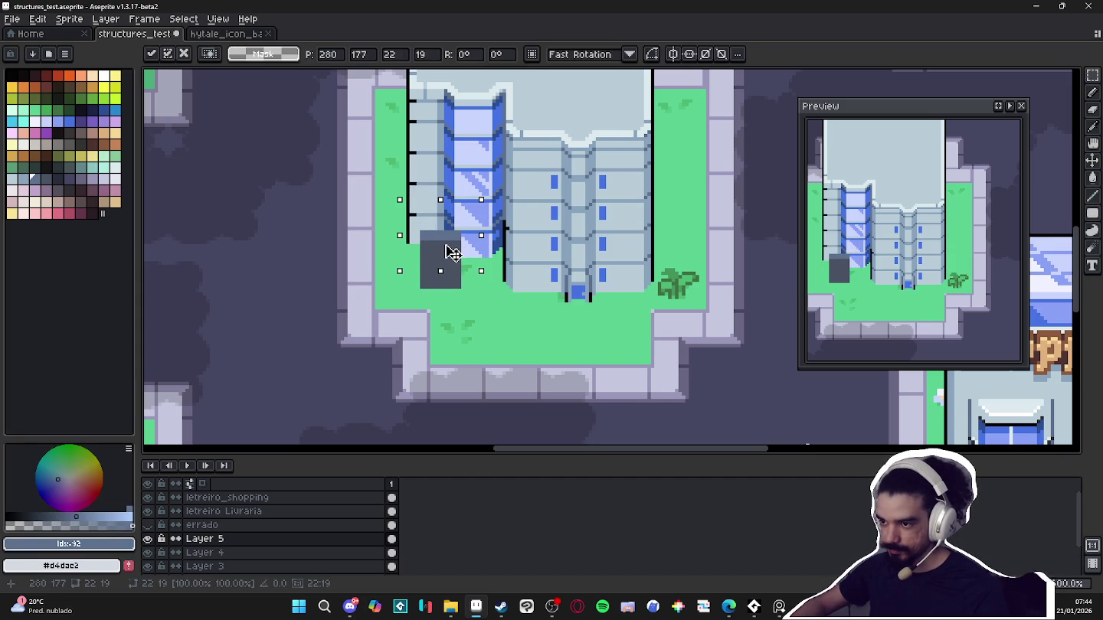
mouse_move(394, 218)
left_mouse_down()
mouse_move(476, 297)
mouse_move(634, 305)
mouse_move(475, 288)
mouse_move(636, 299)
mouse_move(426, 273)
mouse_move(452, 280)
left_mouse_up()
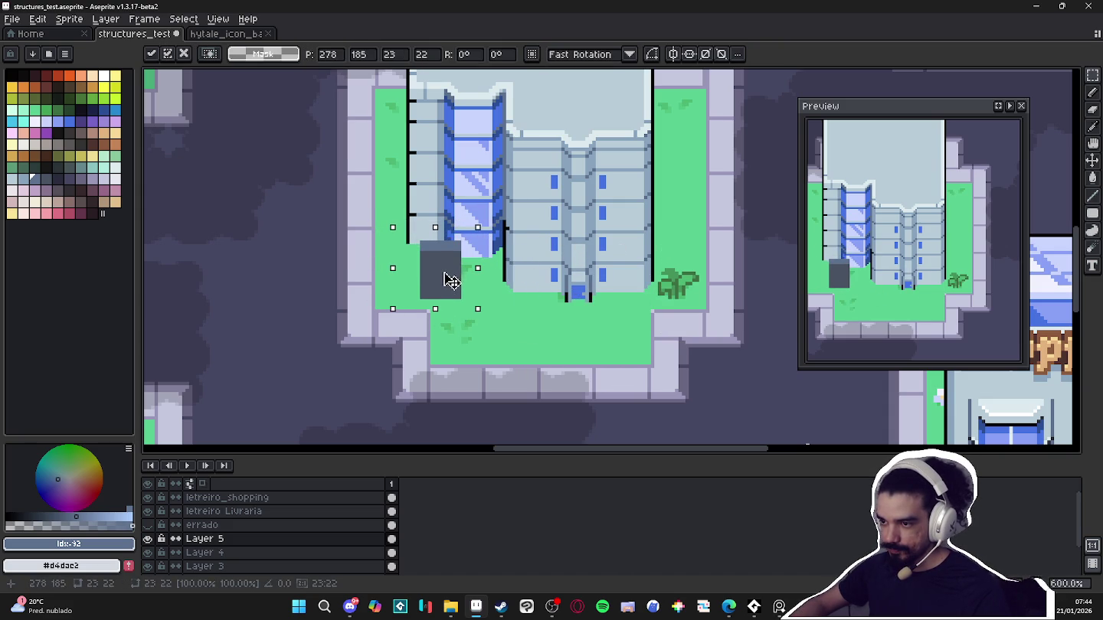
key("Return")
scroll(513, 261, "down", 2)
scroll(514, 258, "up", 3)
Outline the grey block's top, left and right edges in black
key("b")
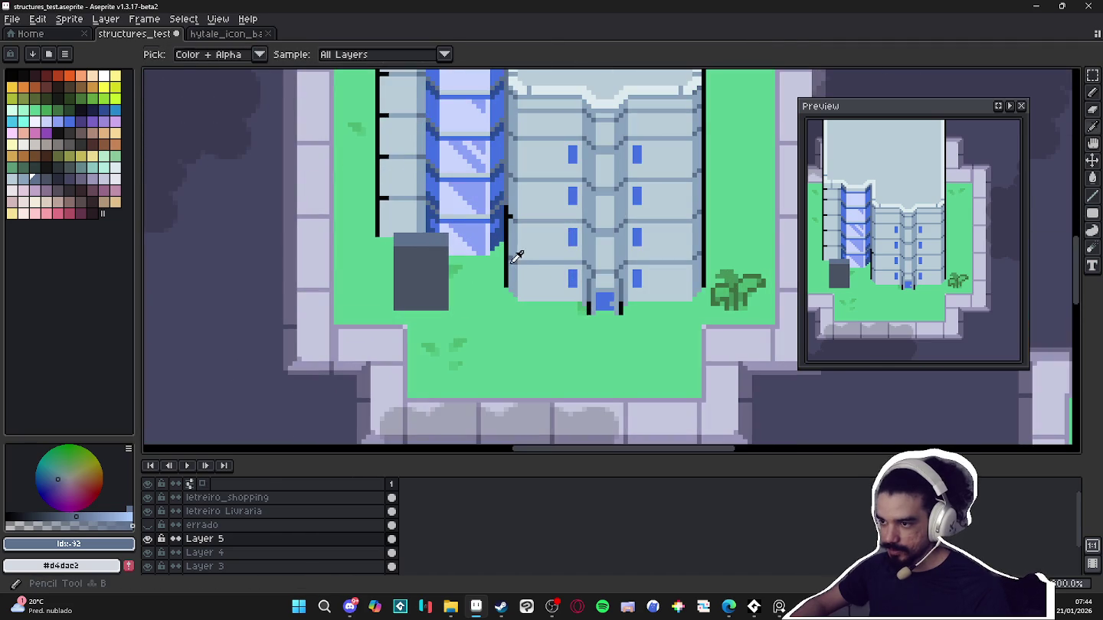
left_click(506, 257, "alt")
left_click(450, 231, "shift")
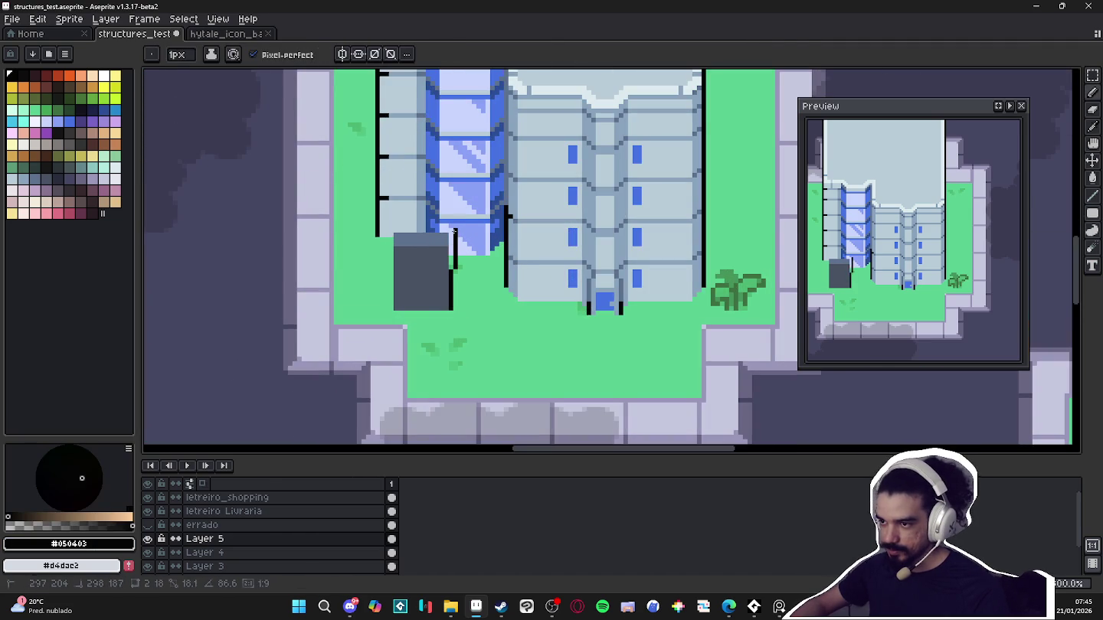
left_click(390, 232, "shift")
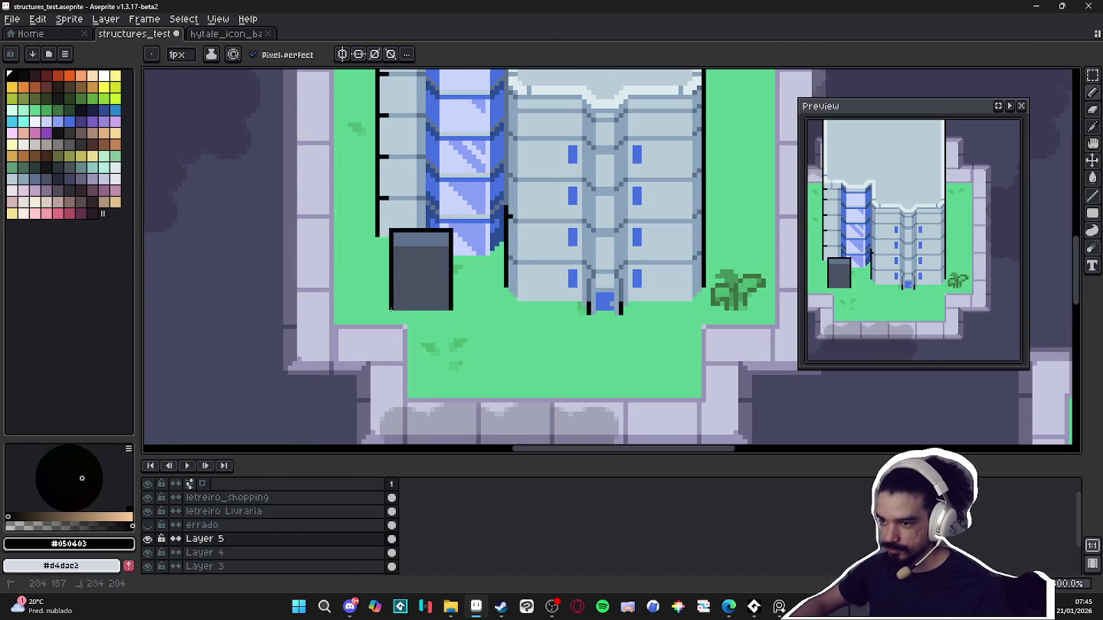
Pick the light blue-grey from the block's top for its band
scroll(412, 255, "down", 1)
scroll(415, 248, "up", 2)
left_click(419, 234, "alt")
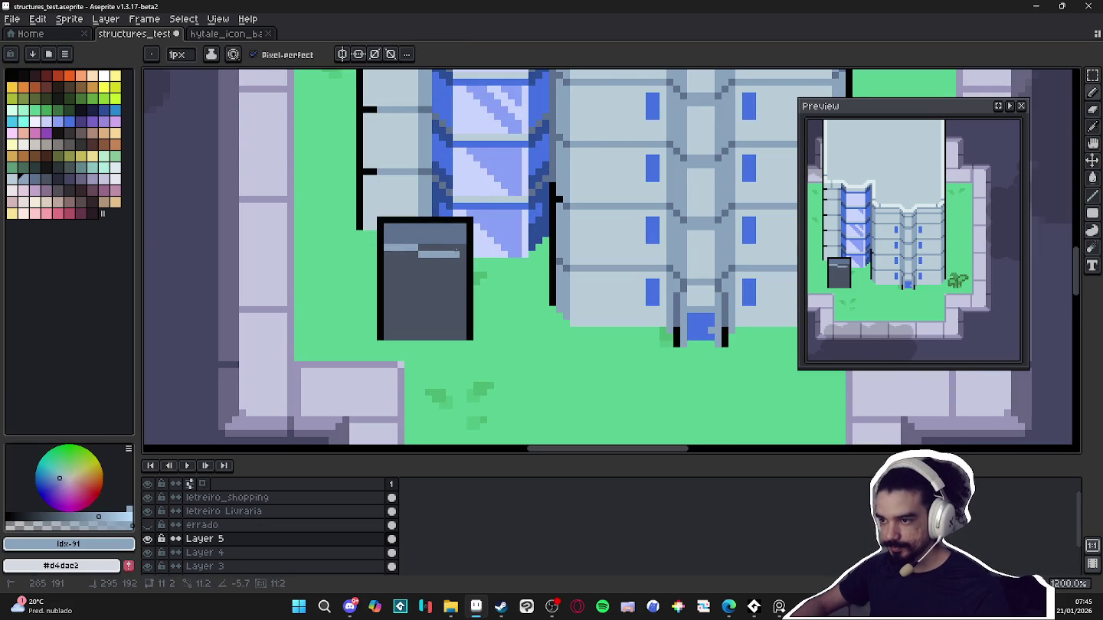
scroll(429, 253, "down", 2)
scroll(429, 253, "up", 4)
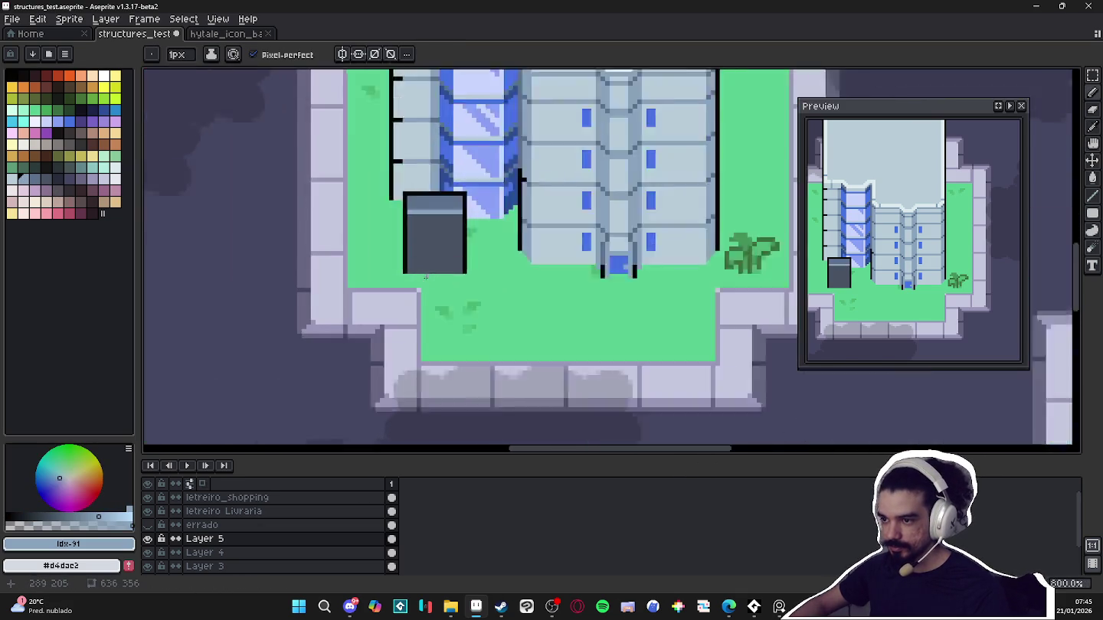
scroll(436, 245, "up", 5)
left_click_drag(467, 204, 475, 285)
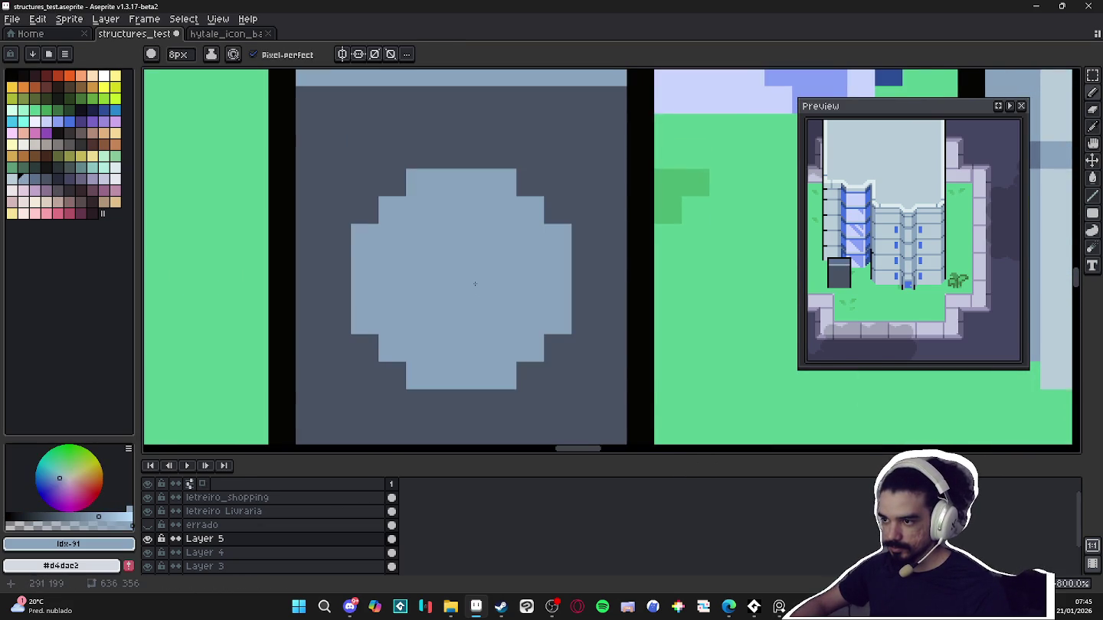
Pick the circle's light blue and enable vertical symmetry centred on the block
scroll(475, 284, "down", 1)
key("plus")
key("plus")
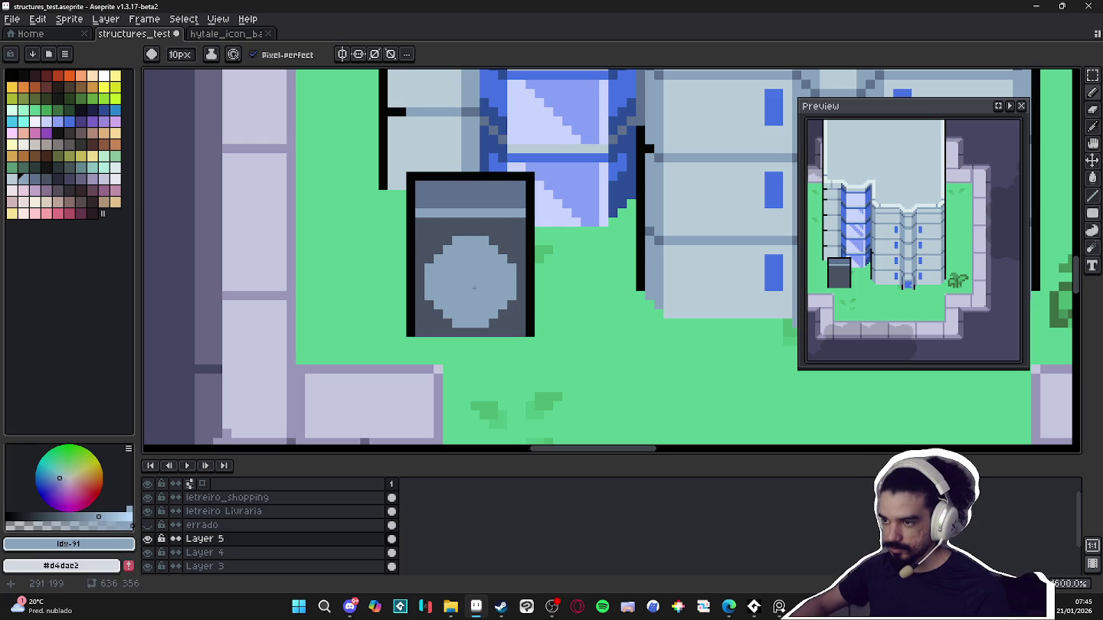
left_click(472, 289, "alt")
key("minus")
key("minus")
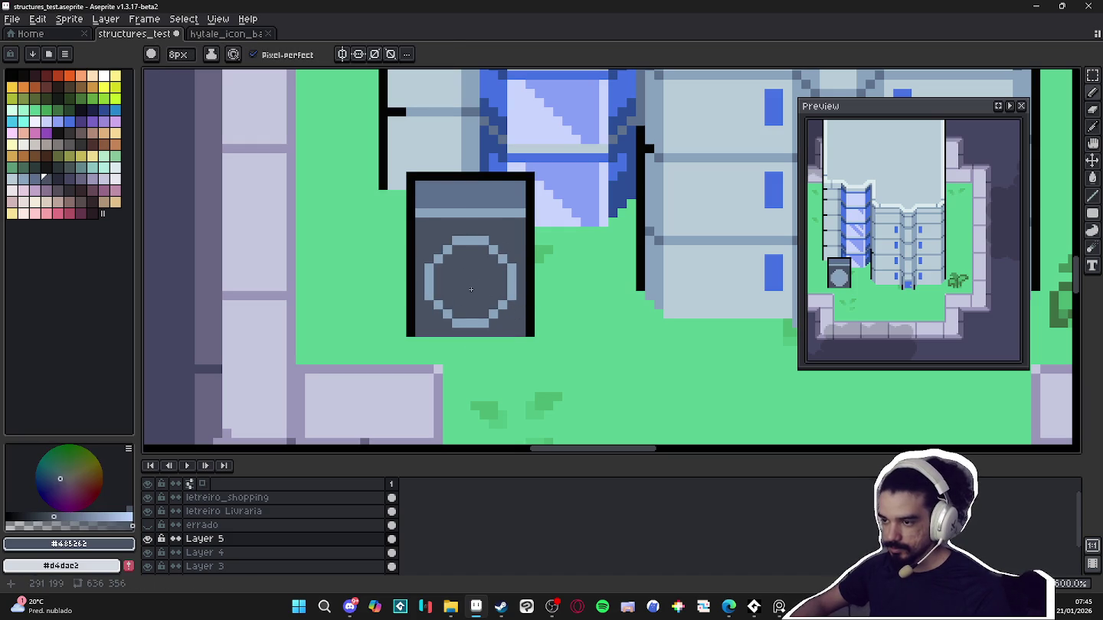
left_click(514, 278, "alt")
left_click(343, 54)
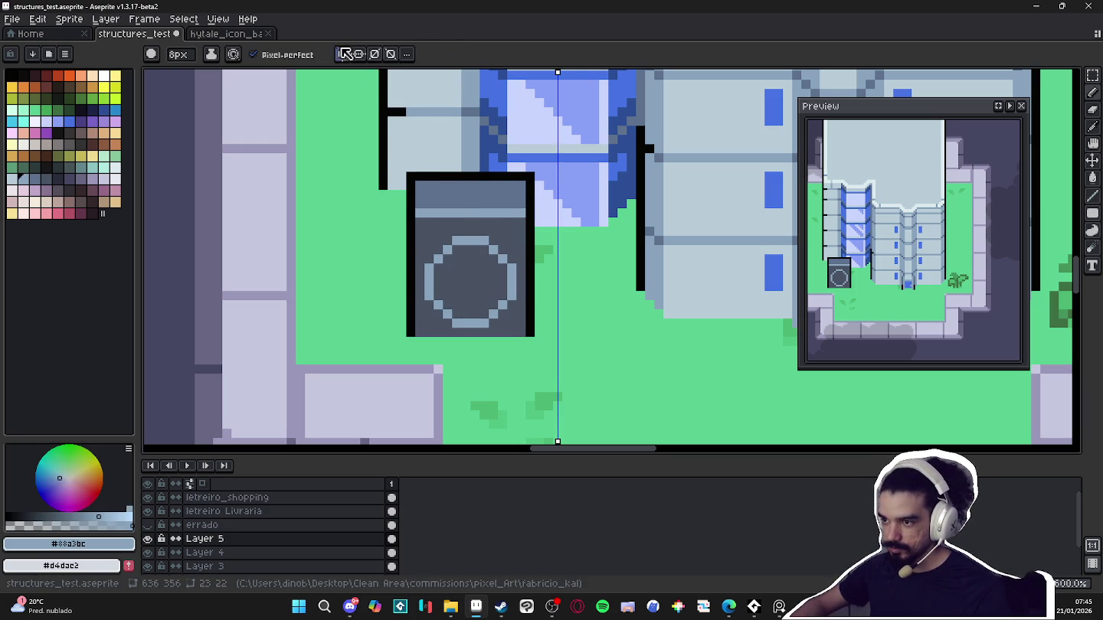
left_click_drag(558, 72, 471, 72)
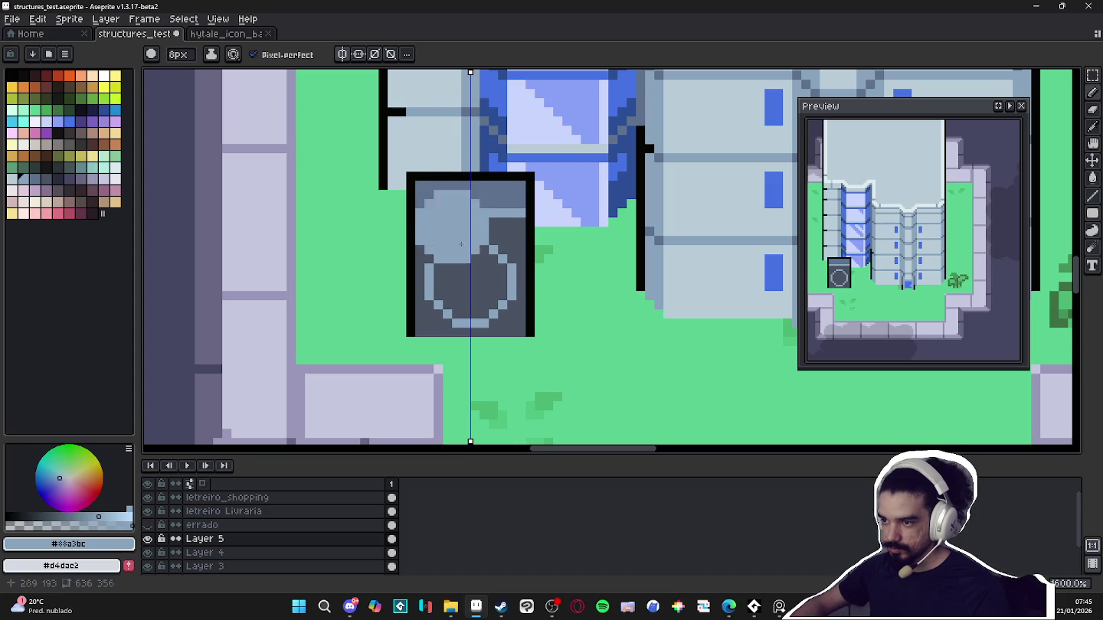
Draw a mirrored 1-pixel H inside the circle, undoing strays and thickening the crossbar
key("minus")
key("minus")
key("minus")
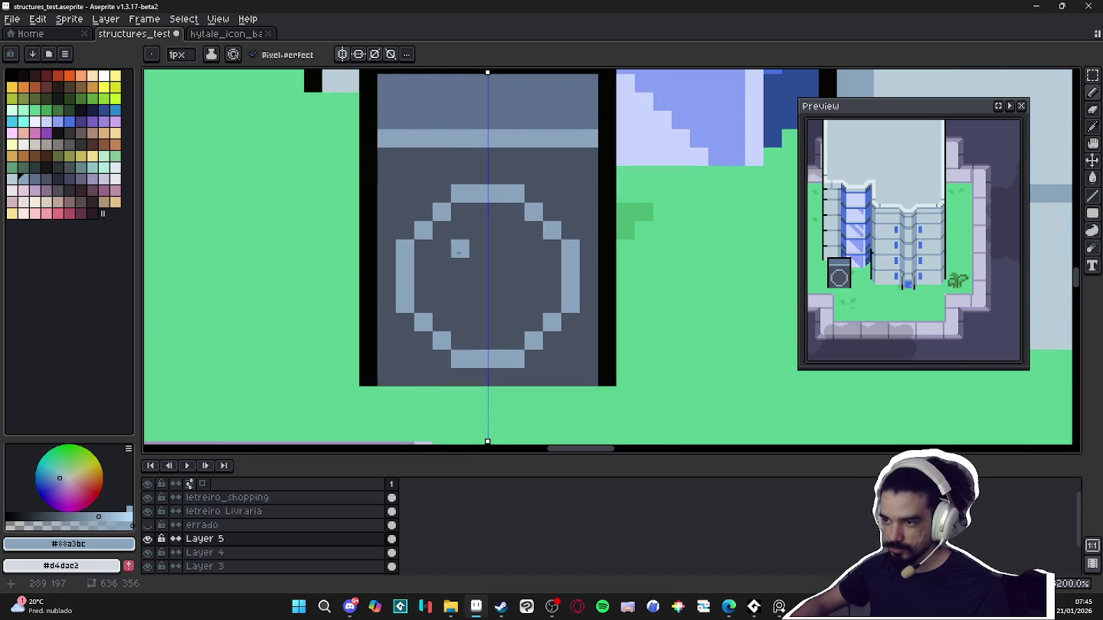
left_click_drag(460, 249, 460, 305)
left_click(478, 285)
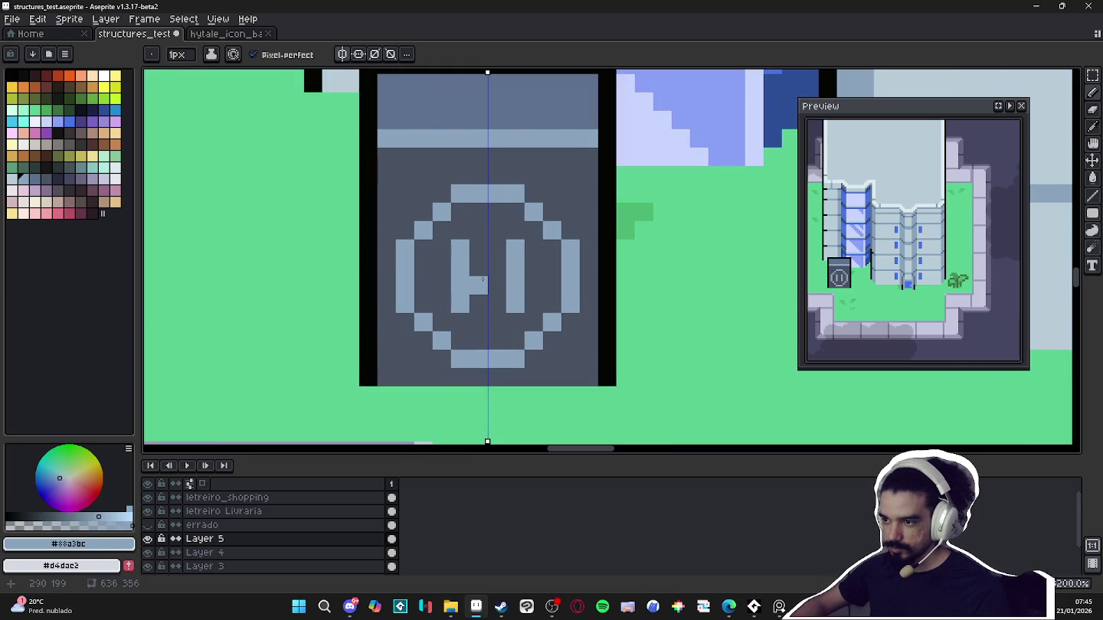
left_click(516, 322)
scroll(504, 282, "up", 1)
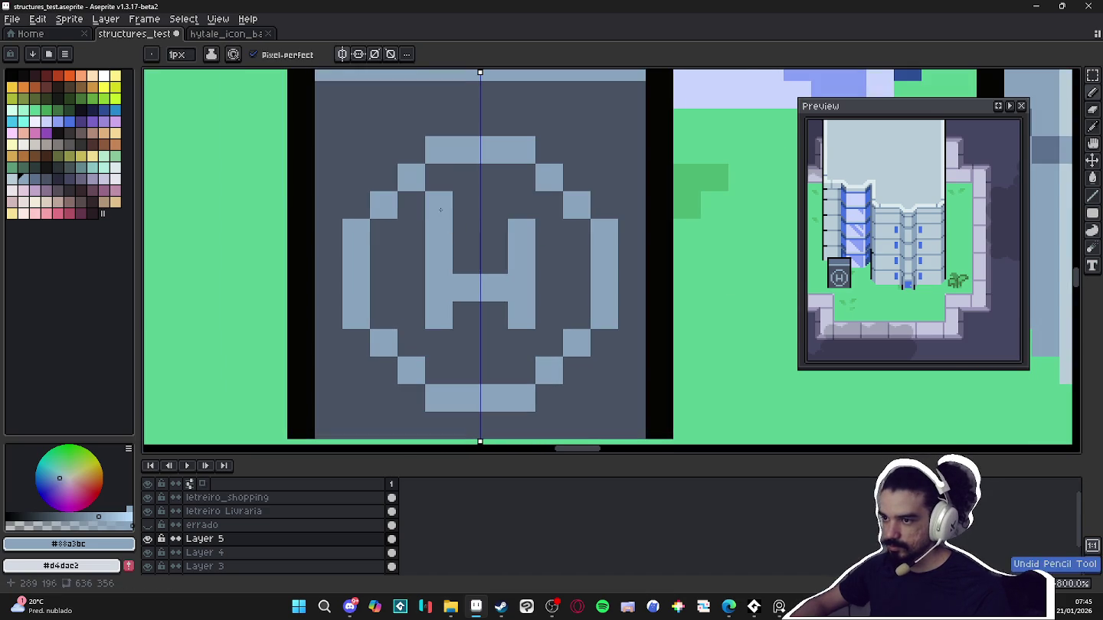
left_click(439, 205)
left_click(439, 343)
key("ctrl+z")
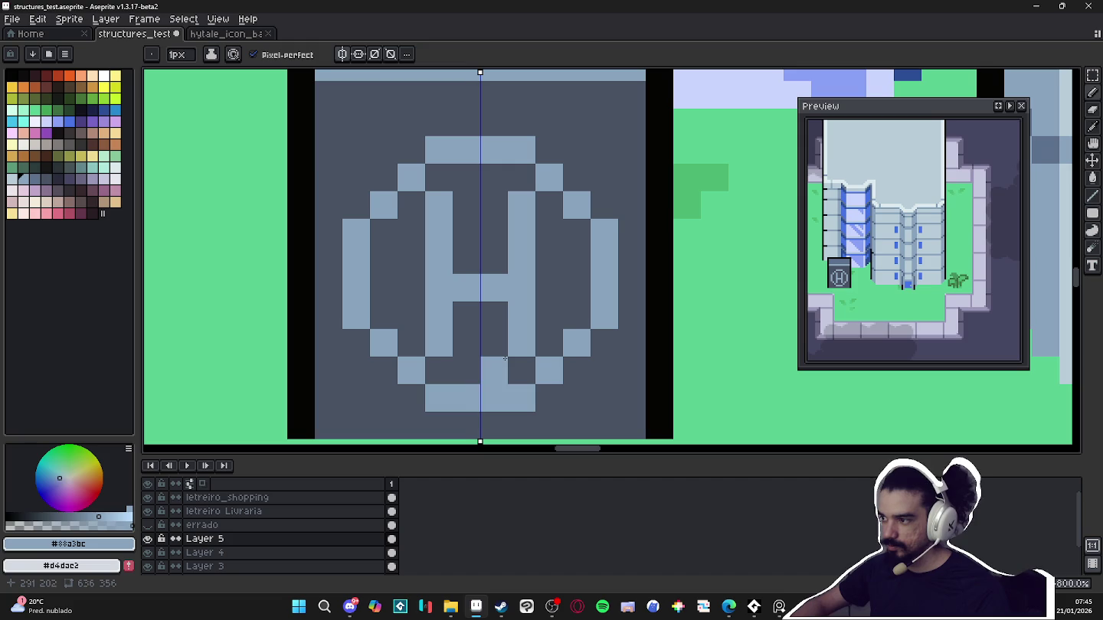
left_click(494, 259)
Darken stray light pixels on the circle's lower edge with the sign's dark grey
scroll(505, 279, "down", 2)
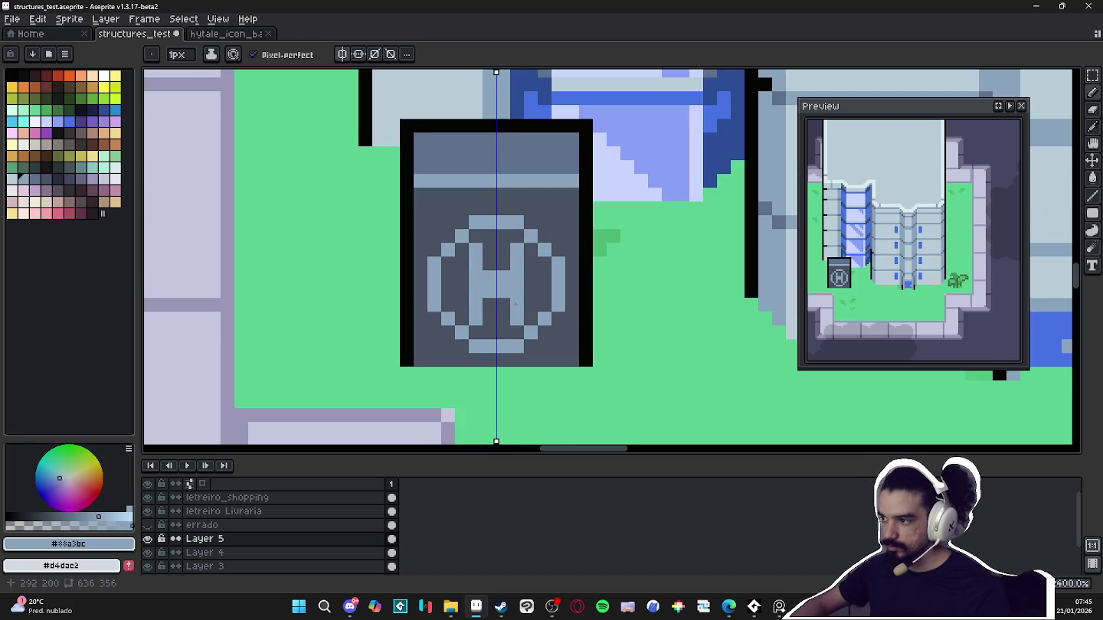
scroll(509, 292, "down", 1)
scroll(517, 307, "down", 1)
scroll(525, 314, "up", 1)
scroll(524, 314, "down", 2)
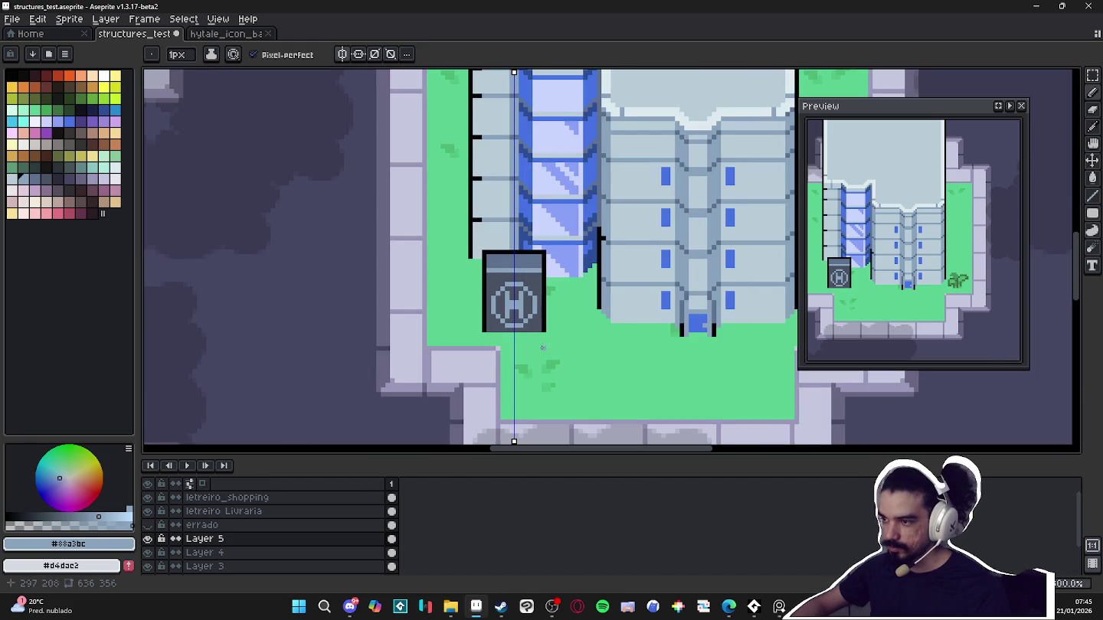
scroll(541, 349, "up", 1)
scroll(548, 337, "up", 1)
left_click(562, 328, "alt")
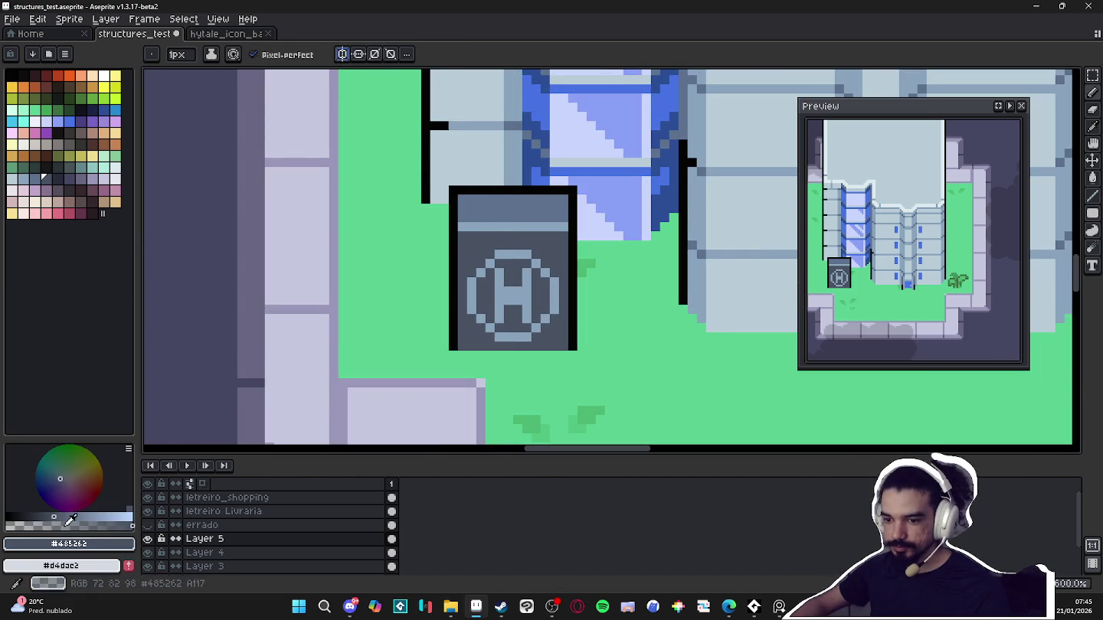
left_click_drag(542, 322, 500, 339)
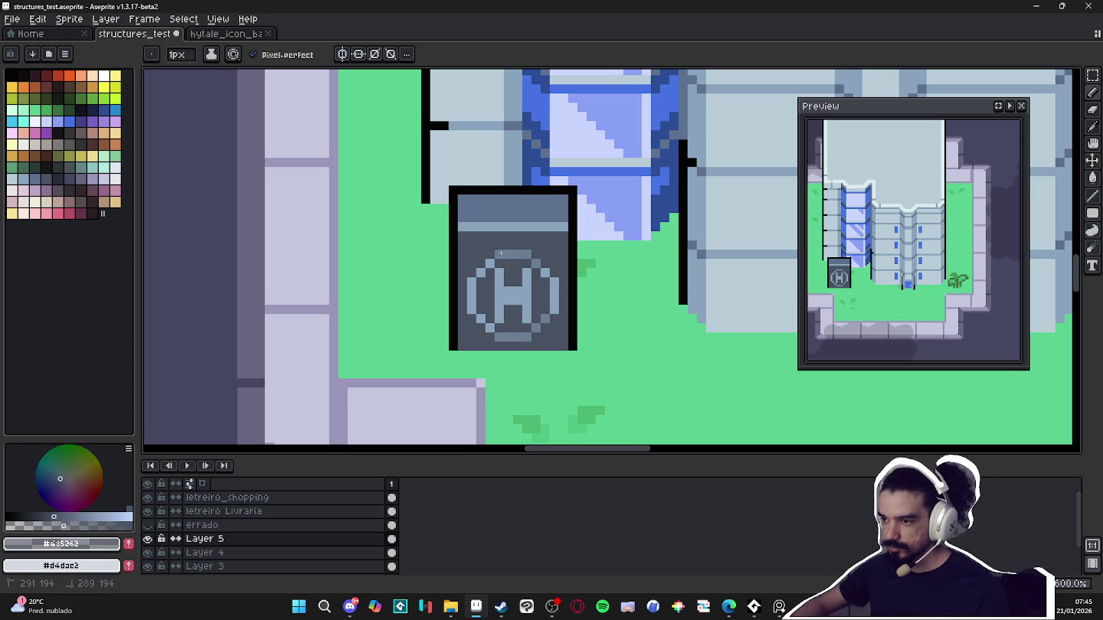
scroll(536, 276, "down", 4)
scroll(540, 283, "down", 1)
Select the sign's top 20x5 strip and nudge it down one pixel
left_click_drag(579, 334, 556, 335)
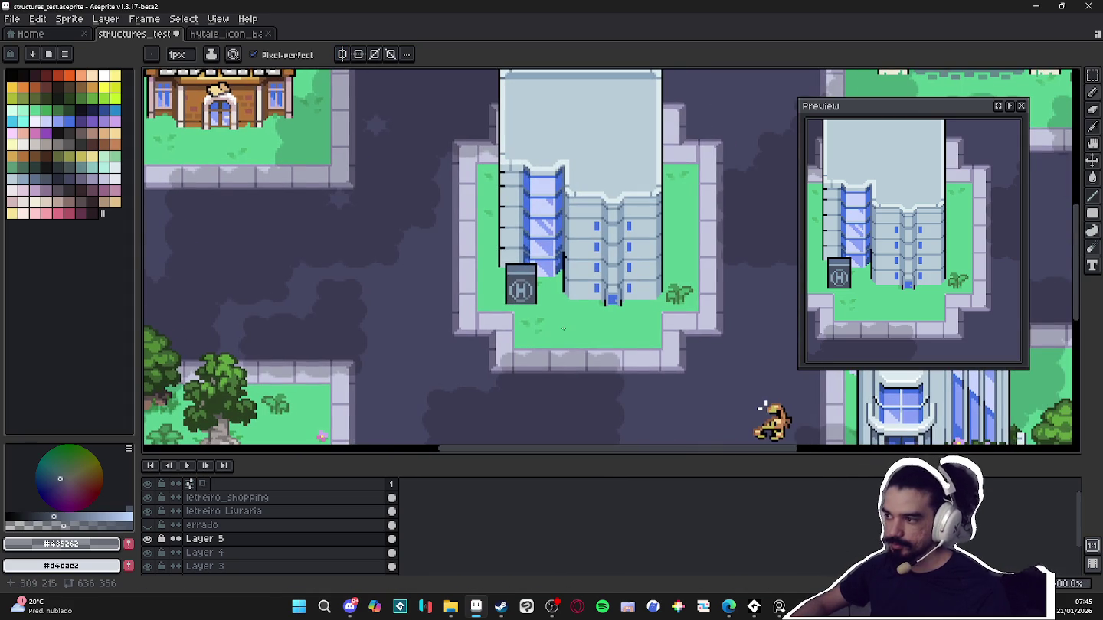
scroll(529, 276, "up", 1)
scroll(529, 276, "up", 1)
key("m")
left_click_drag(487, 248, 572, 266)
scroll(537, 268, "up", 1)
scroll(536, 275, "up", 1)
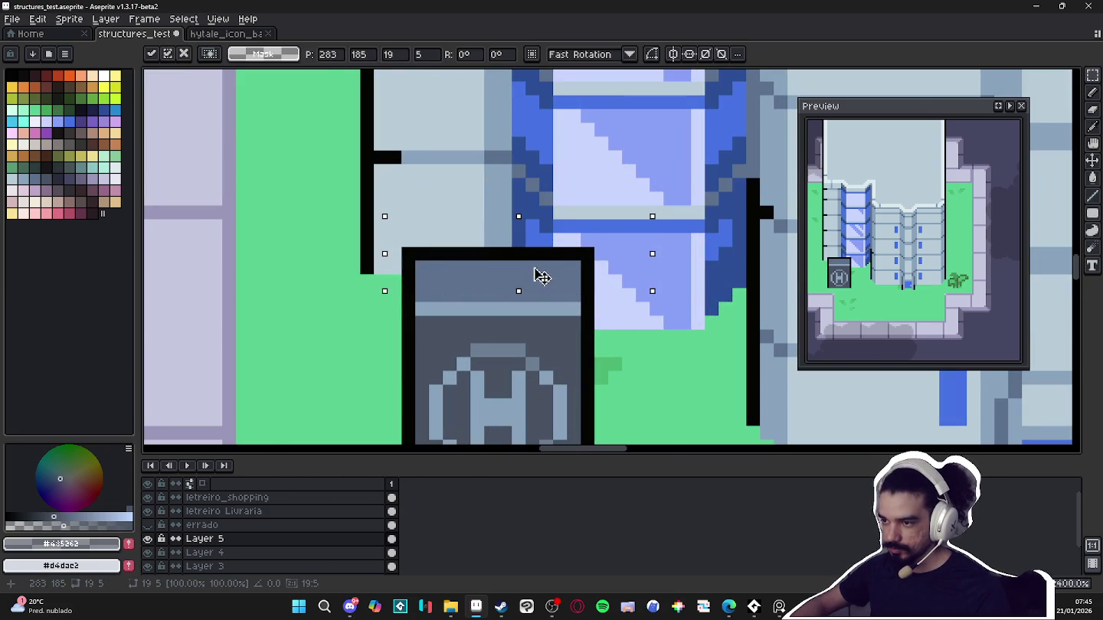
mouse_move(380, 226)
left_mouse_down()
mouse_move(638, 306)
mouse_move(586, 290)
left_mouse_up()
key("Right")
key("Right")
key("Left")
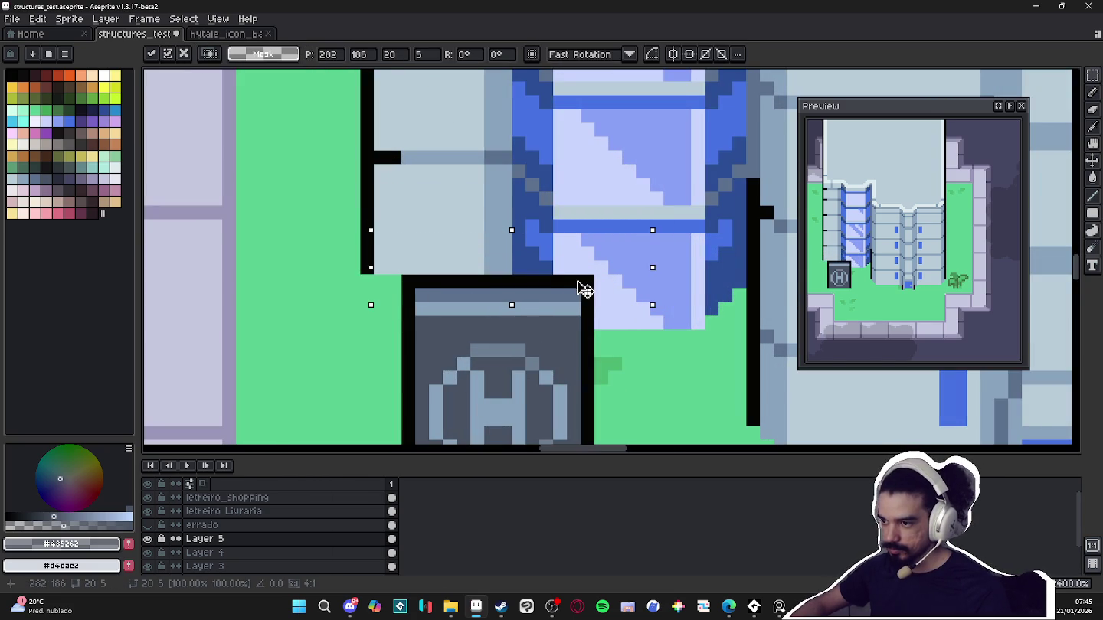
Return to the Pencil and zoom out to frame the map around the building
key("b")
scroll(578, 283, "down", 3)
scroll(575, 282, "down", 2)
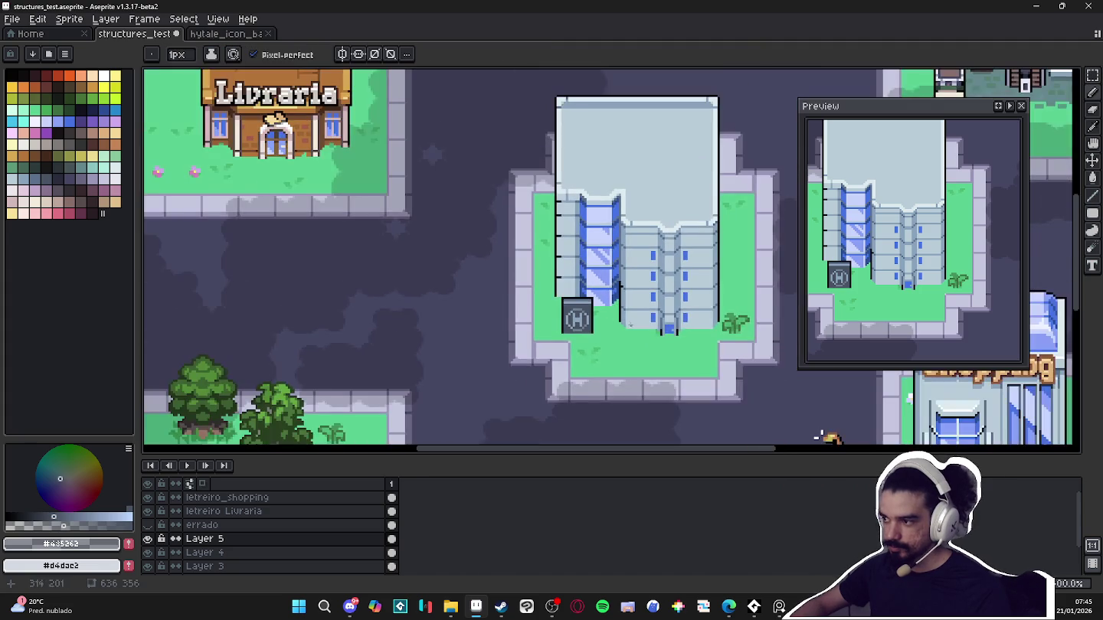
scroll(581, 331, "down", 1)
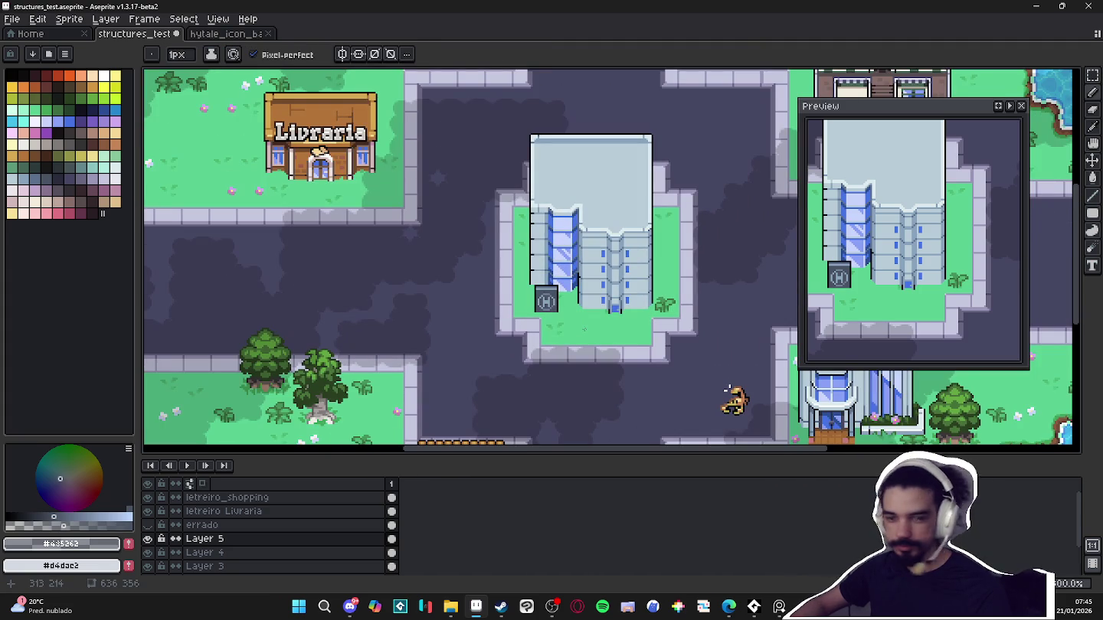
scroll(589, 346, "right", 2)
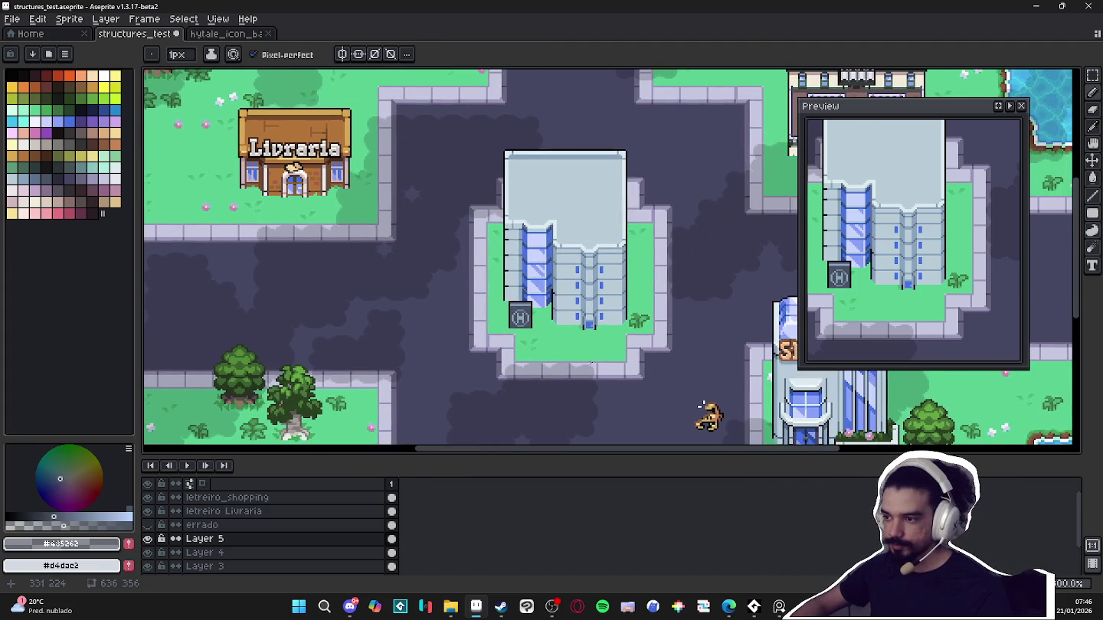
left_click_drag(602, 355, 583, 337)
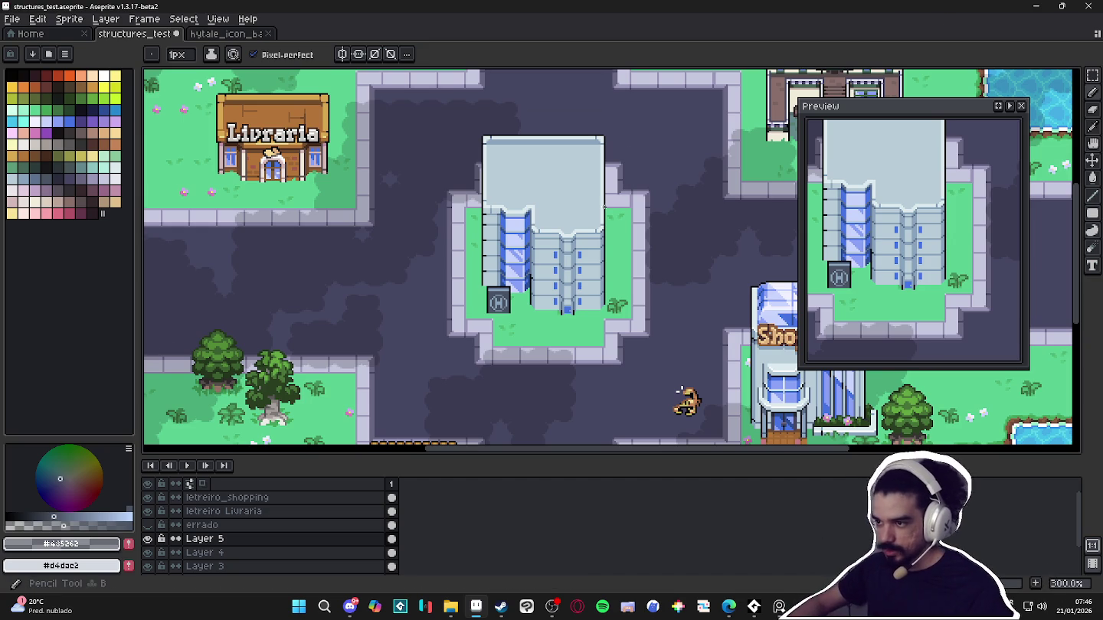
Draw mirrored stepped #88a3bc lines above the central notch using vertical symmetry
scroll(604, 206, "up", 5)
left_click(377, 286, "alt")
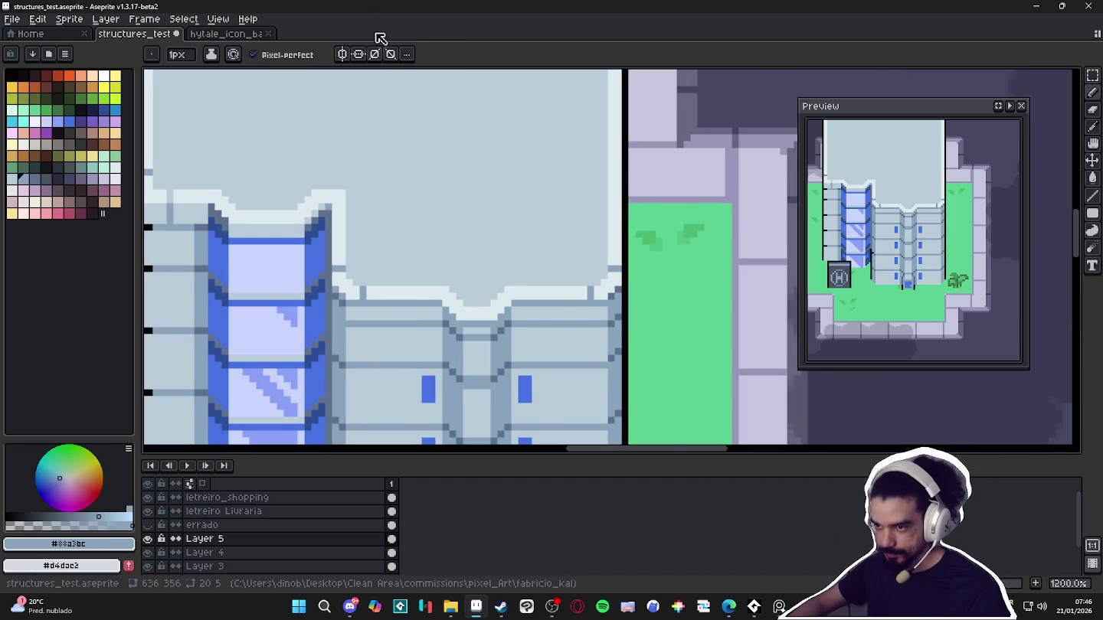
left_click(341, 54)
scroll(404, 184, "down", 4)
scroll(356, 102, "up", 2)
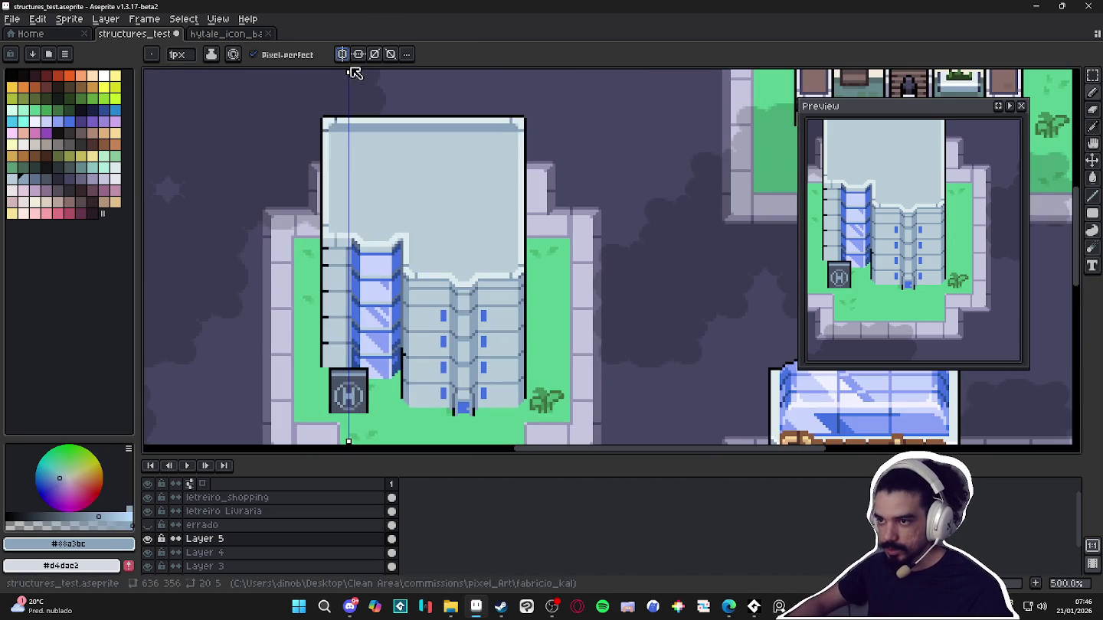
left_click_drag(345, 69, 465, 69)
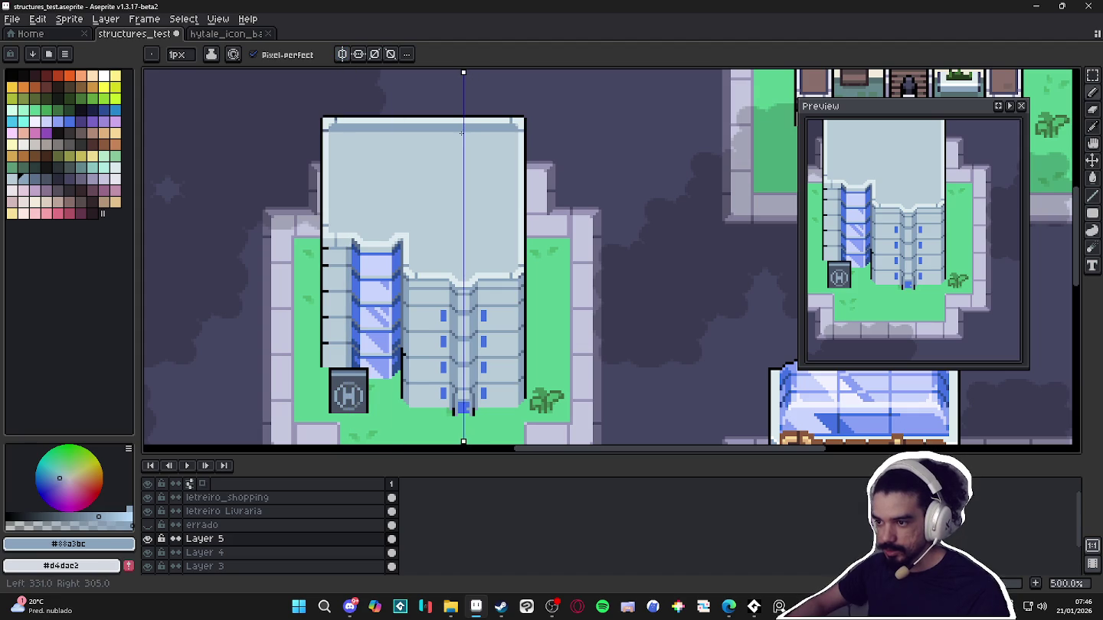
scroll(457, 321, "up", 5)
mouse_move(468, 195)
left_mouse_down()
mouse_move(437, 160)
mouse_move(319, 150)
left_mouse_up()
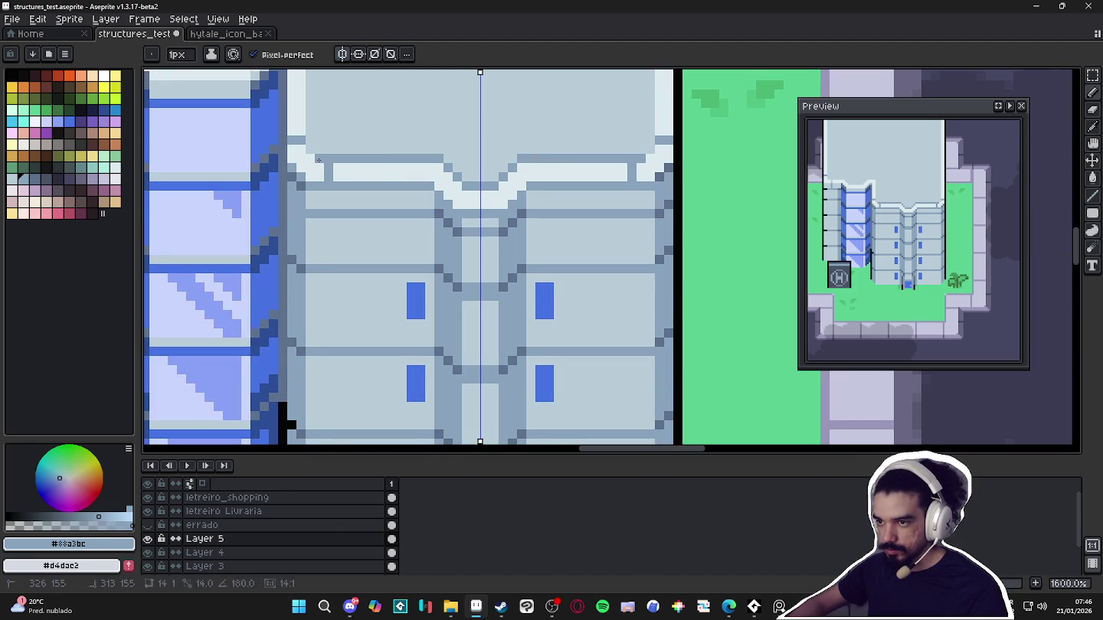
scroll(351, 162, "down", 6)
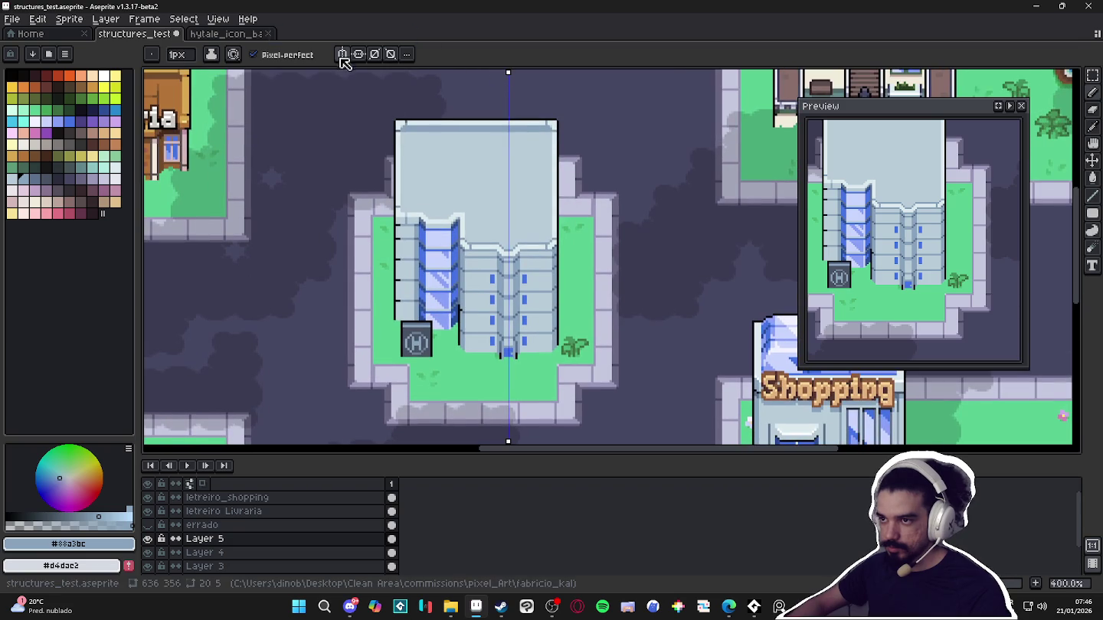
left_click(343, 53)
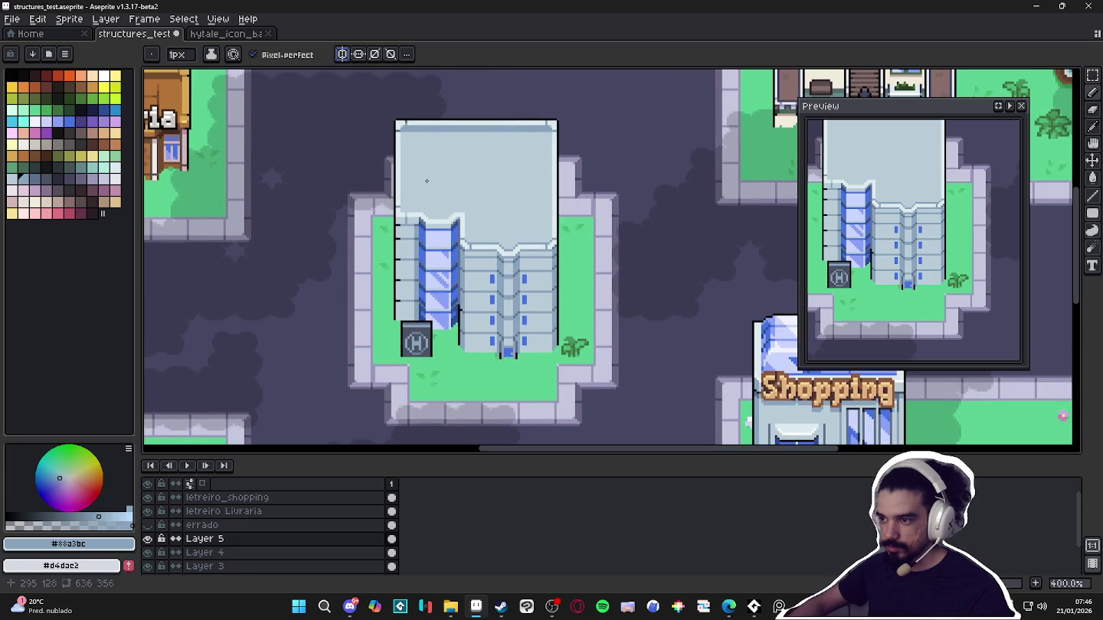
Draw an inner outline along the roof's left edge plus a short horizontal line
scroll(427, 193, "up", 2)
scroll(576, 289, "down", 3)
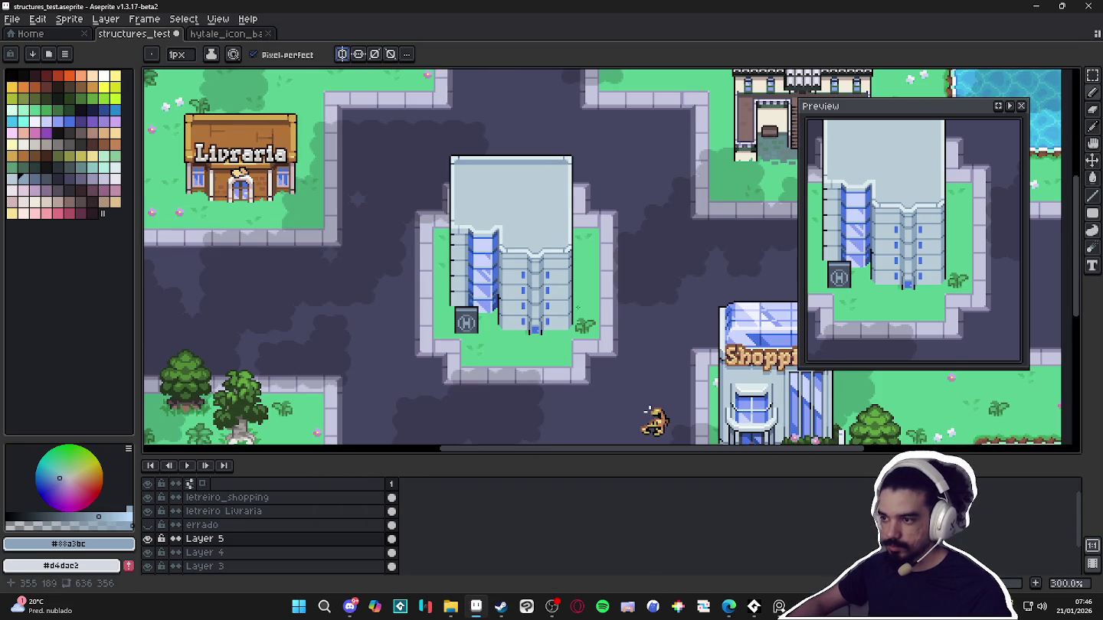
scroll(542, 306, "up", 4)
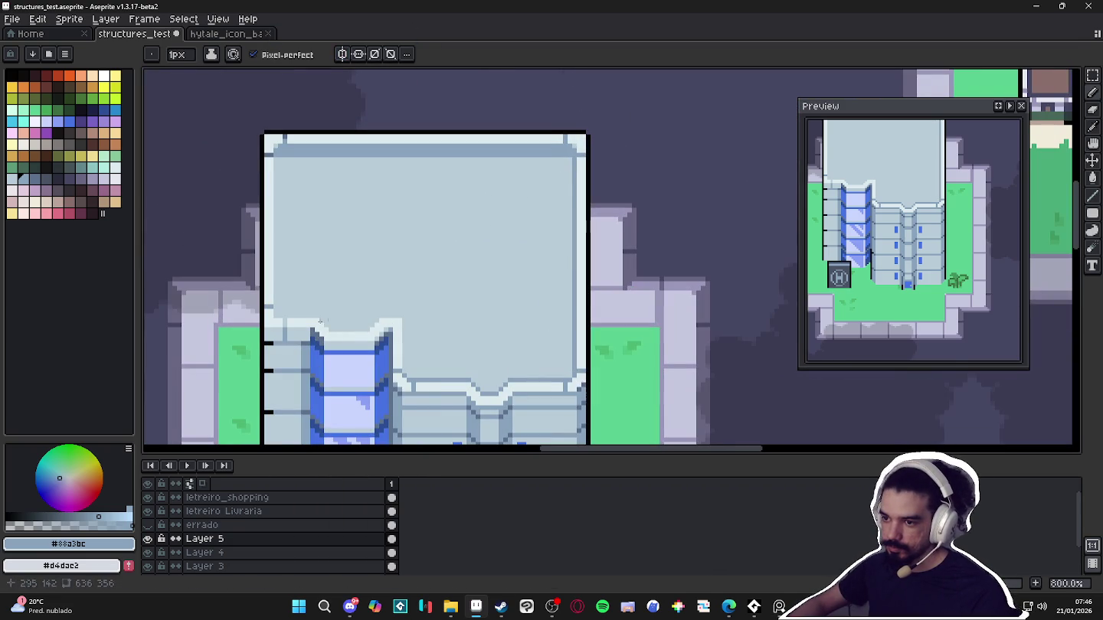
left_click_drag(278, 318, 278, 178)
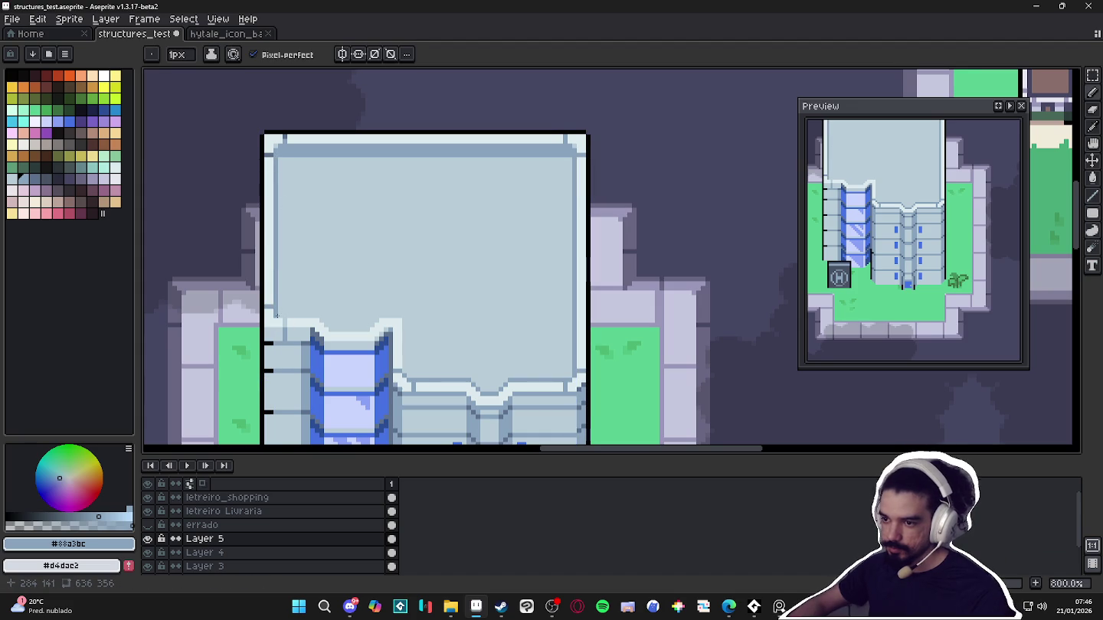
mouse_move(278, 315)
left_mouse_down()
mouse_move(367, 330)
mouse_move(404, 316)
mouse_move(406, 373)
left_mouse_up()
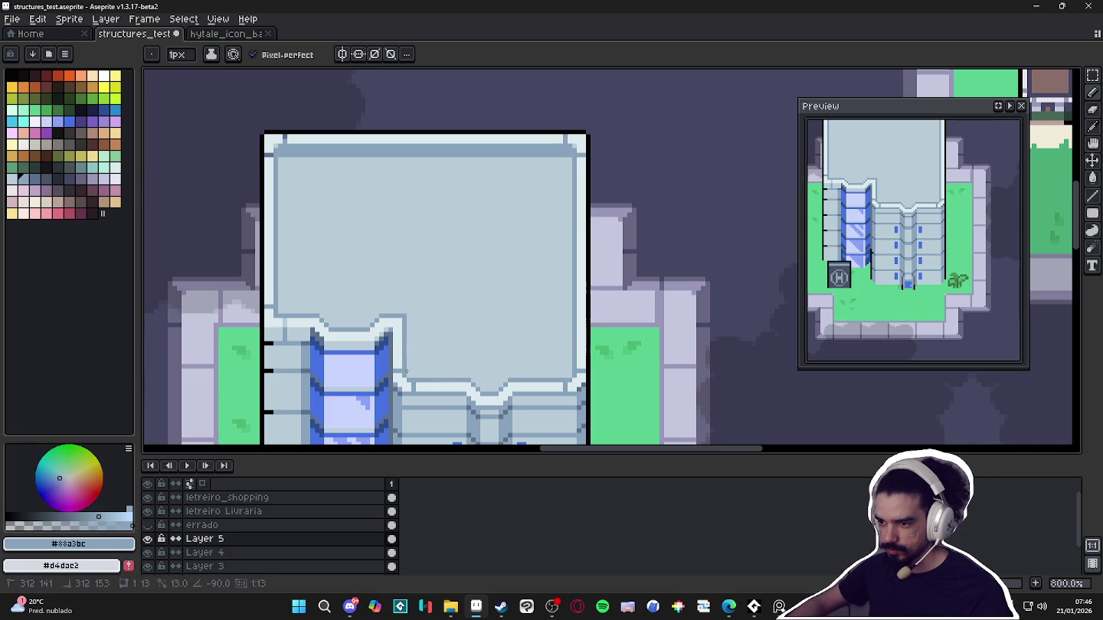
Pick the darker slate blue #5e718c from the roof and inspect the tower
scroll(406, 372, "down", 1)
scroll(406, 372, "down", 2)
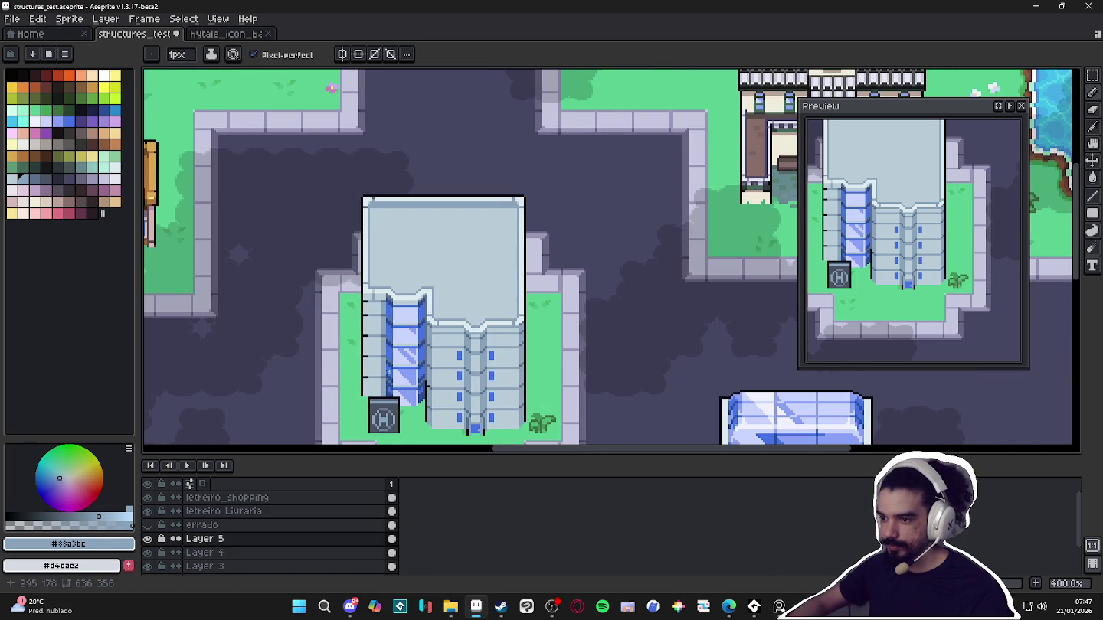
scroll(396, 373, "up", 4)
left_click(406, 348, "alt")
scroll(406, 349, "down", 3)
scroll(425, 231, "up", 4)
scroll(432, 266, "down", 2)
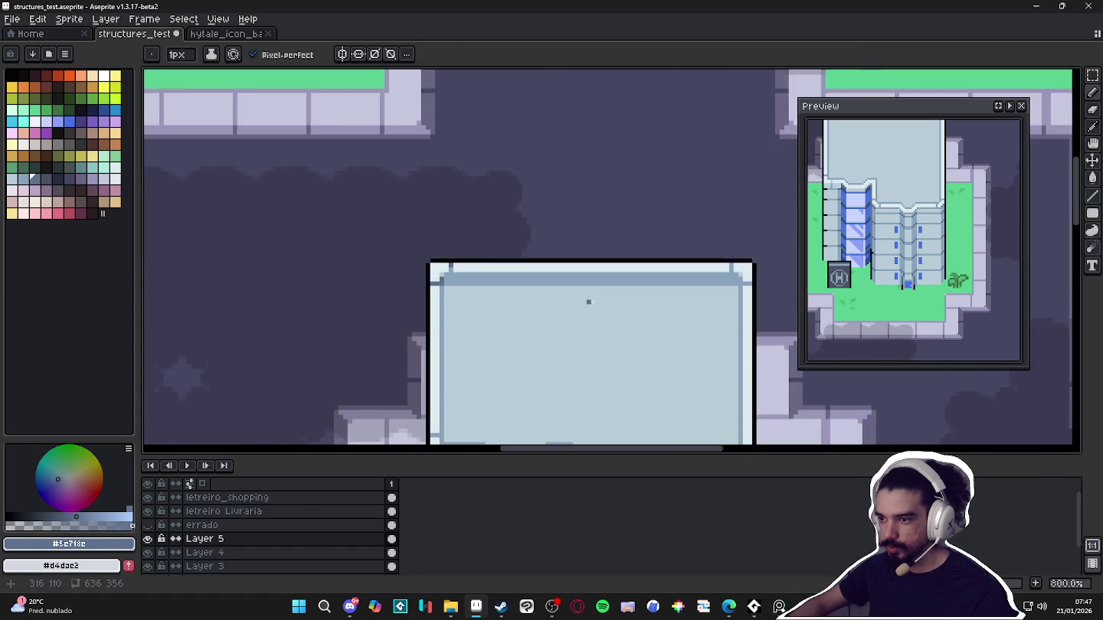
scroll(620, 337, "up", 2)
scroll(620, 337, "up", 1)
scroll(616, 333, "down", 5)
scroll(617, 333, "down", 1)
scroll(616, 333, "down", 1)
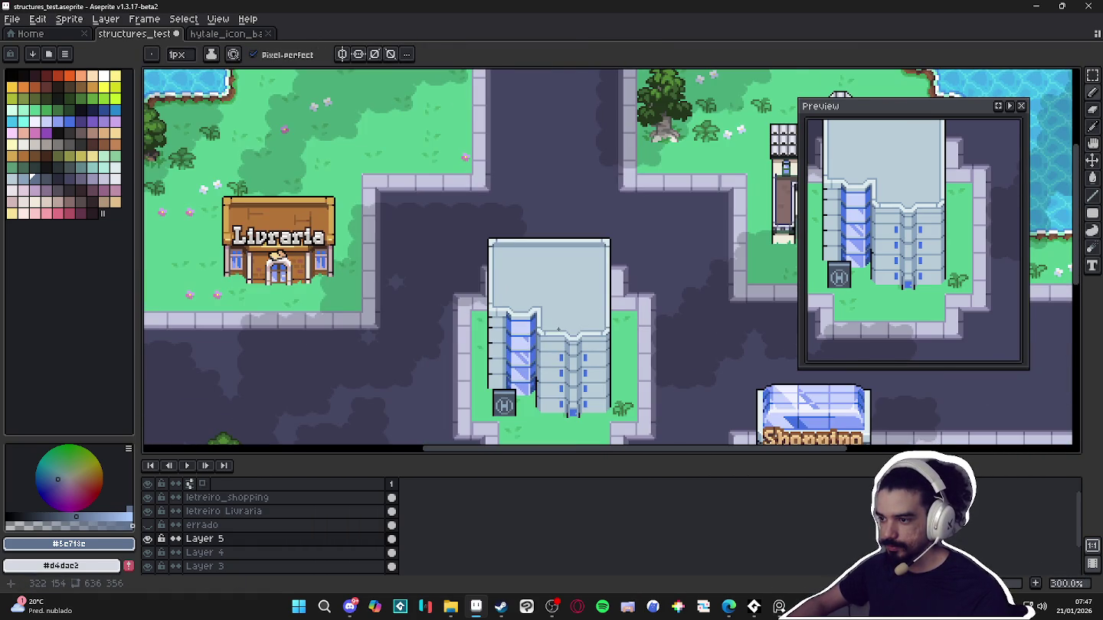
scroll(573, 230, "down", 1)
scroll(600, 261, "down", 4)
scroll(556, 303, "up", 1)
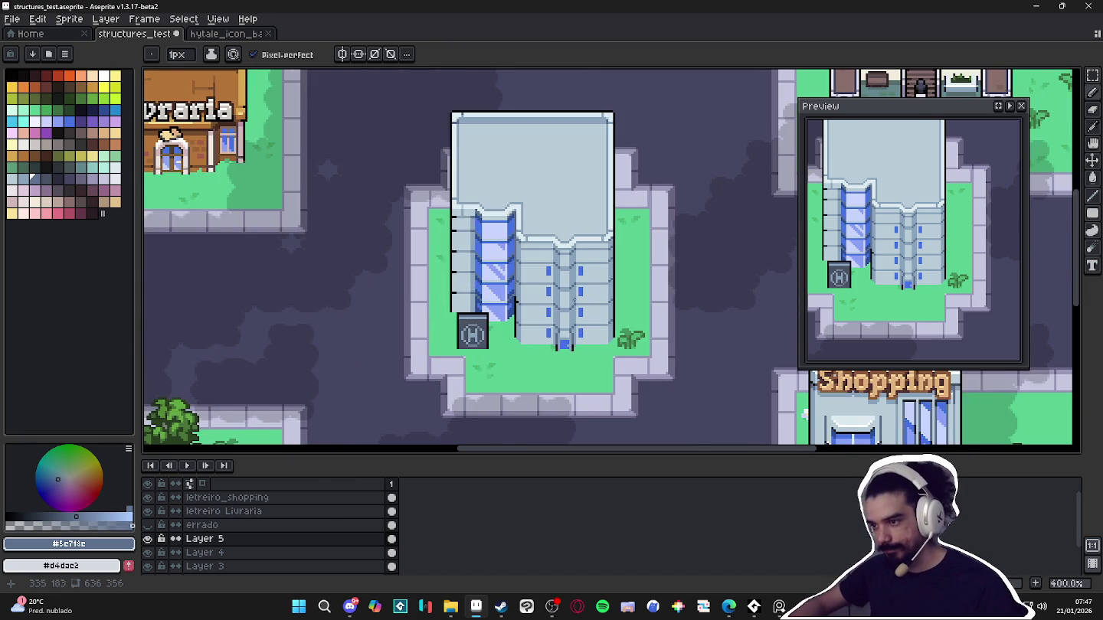
scroll(575, 300, "down", 1)
scroll(623, 278, "down", 1)
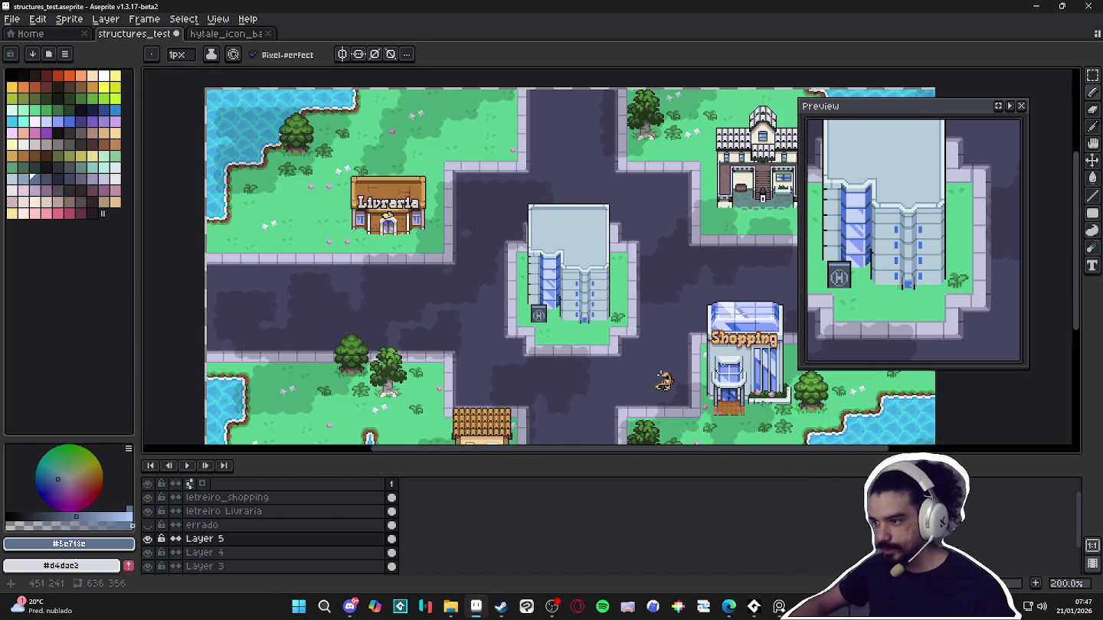
scroll(659, 376, "up", 2)
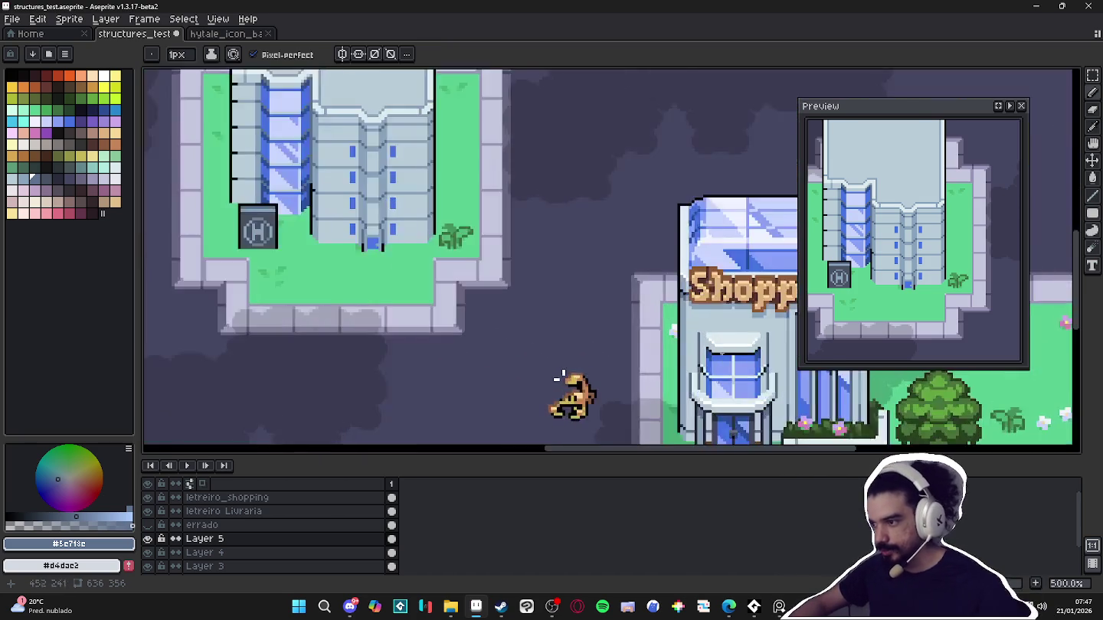
scroll(563, 379, "up", 3)
Pick white from the Shopping building and draw three highlight strokes along the roof ledge
left_click(724, 344, "alt")
scroll(582, 383, "down", 3)
scroll(586, 330, "up", 1)
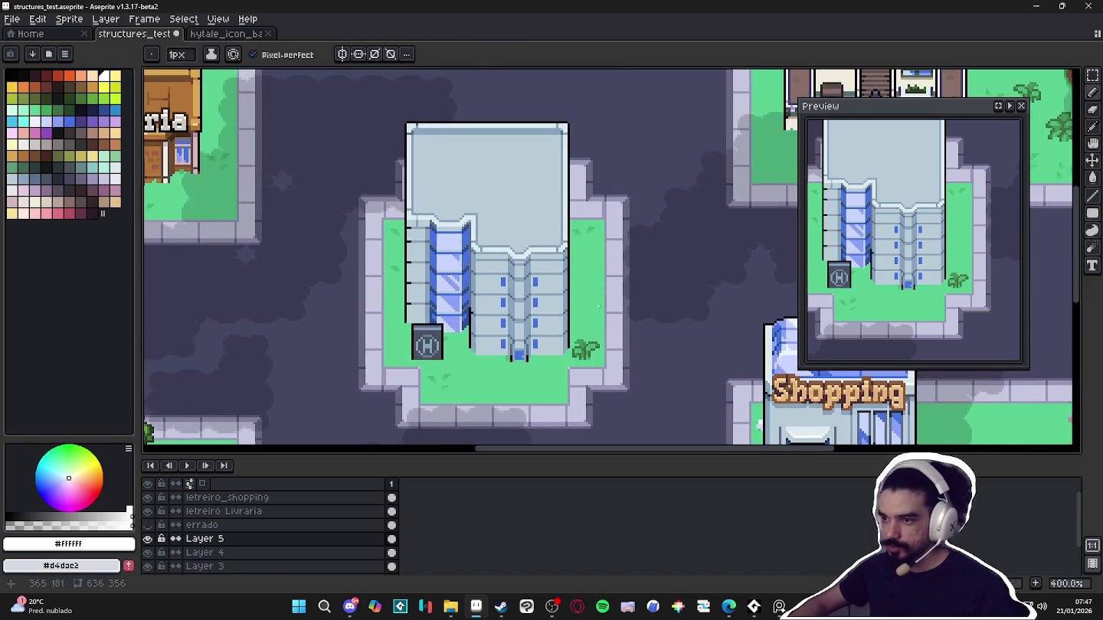
scroll(594, 307, "up", 2)
scroll(459, 245, "up", 2)
left_click_drag(429, 220, 494, 219)
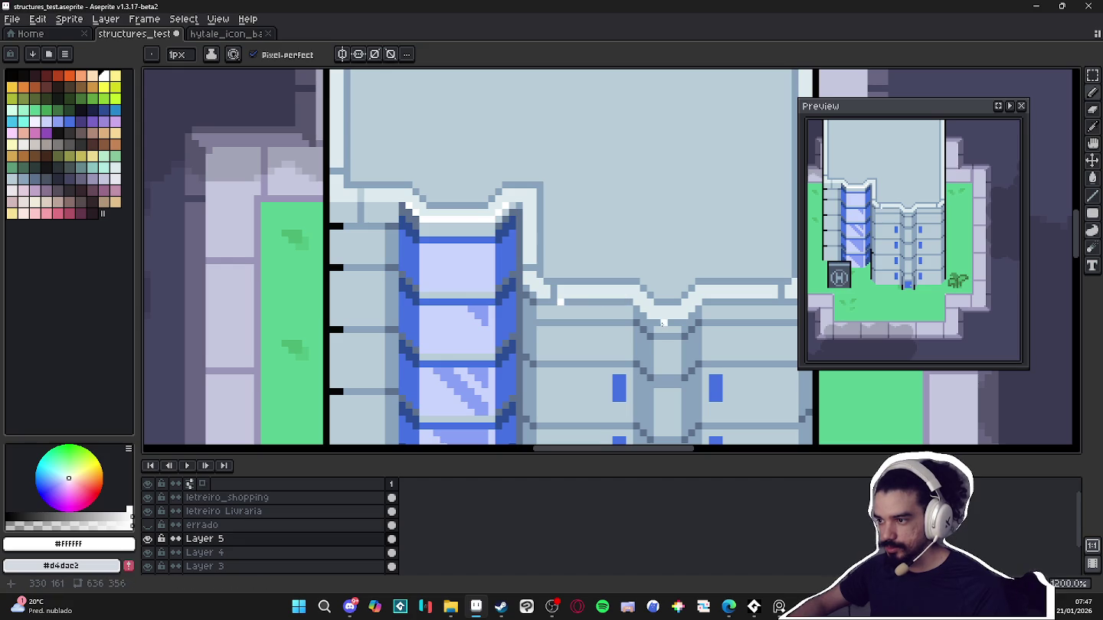
left_click_drag(657, 322, 681, 322)
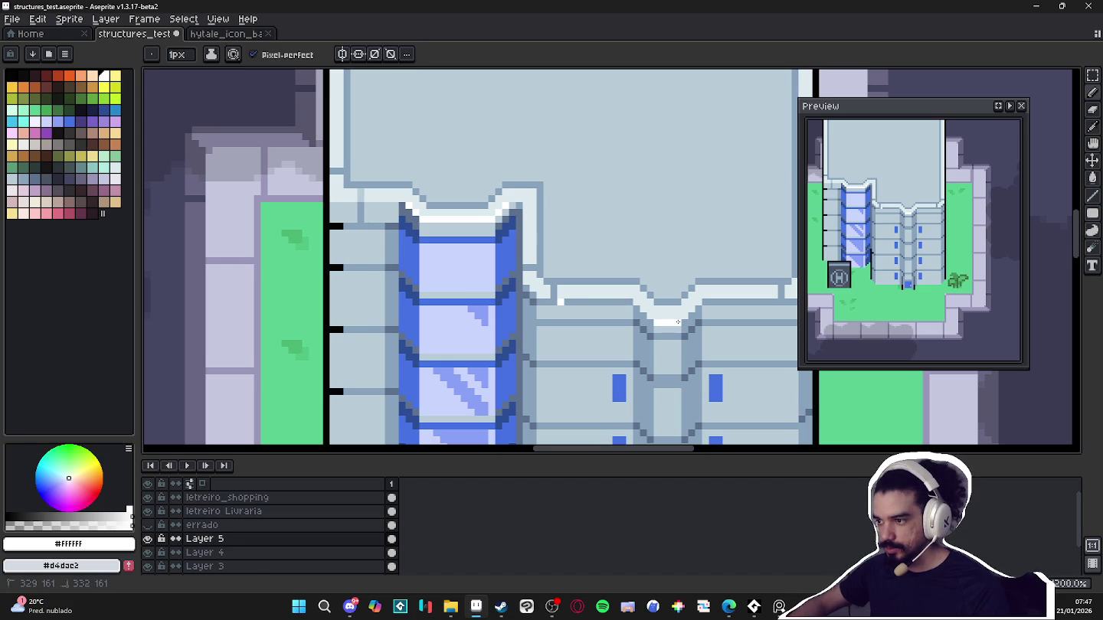
left_click_drag(623, 302, 561, 302)
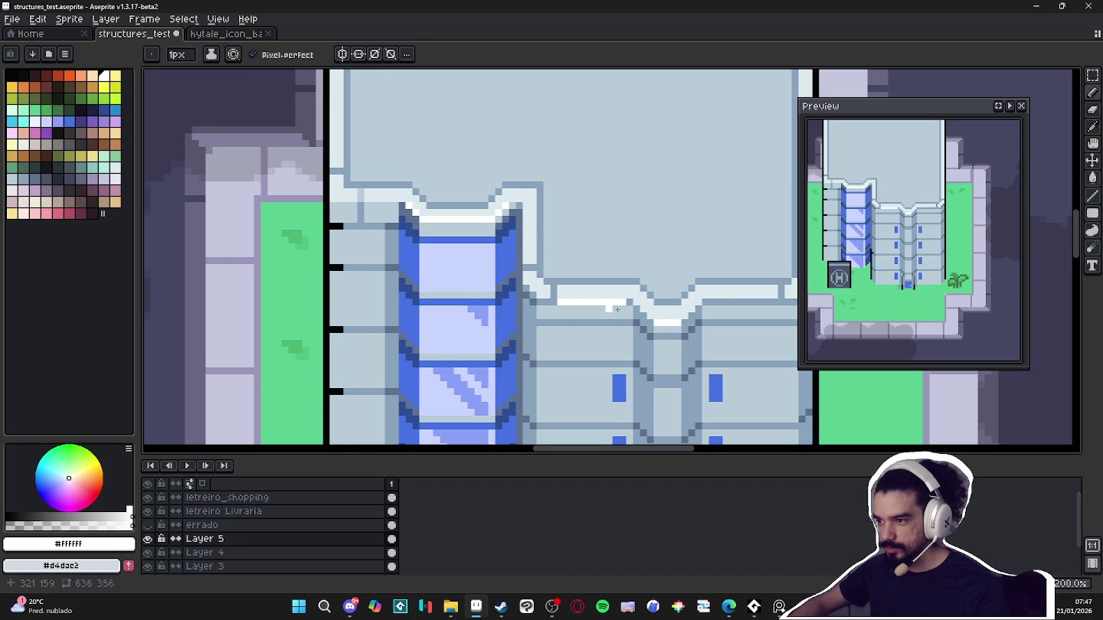
scroll(707, 303, "down", 2)
scroll(662, 319, "down", 1)
scroll(662, 320, "down", 1)
scroll(662, 319, "up", 3)
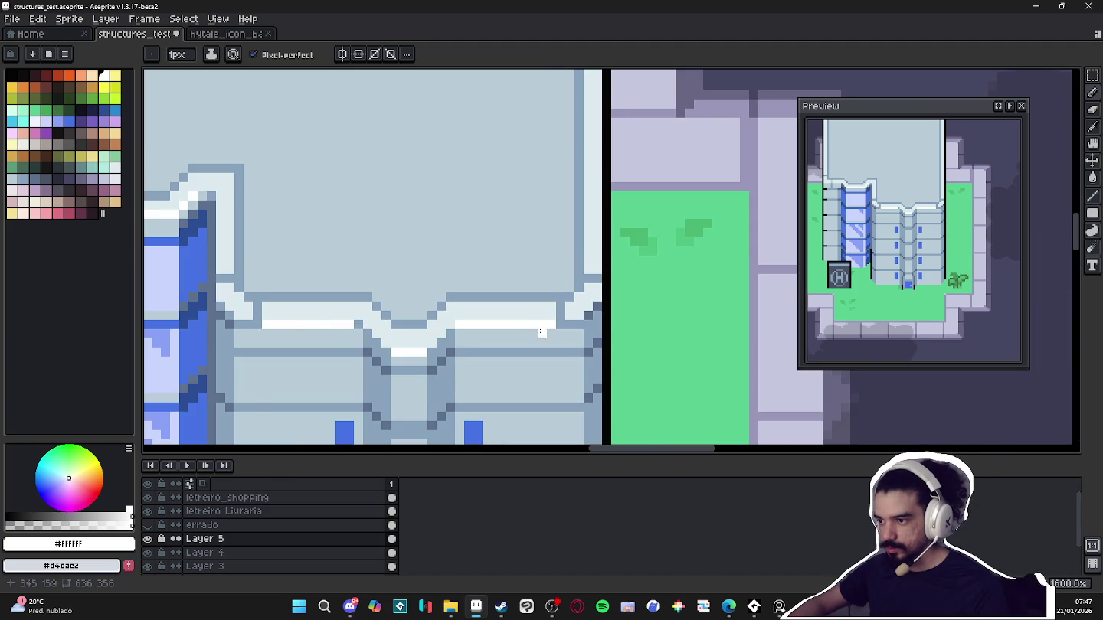
scroll(538, 344, "down", 2)
scroll(538, 344, "down", 3)
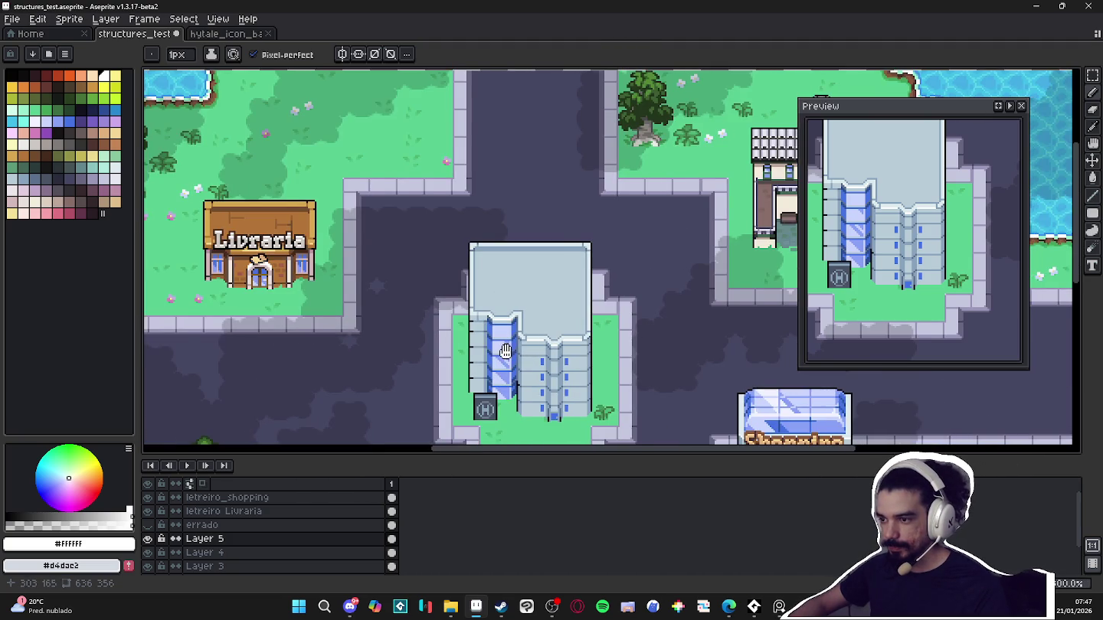
Zoom onto the roof corner and draw a long white line along the roof edge
scroll(483, 313, "up", 4)
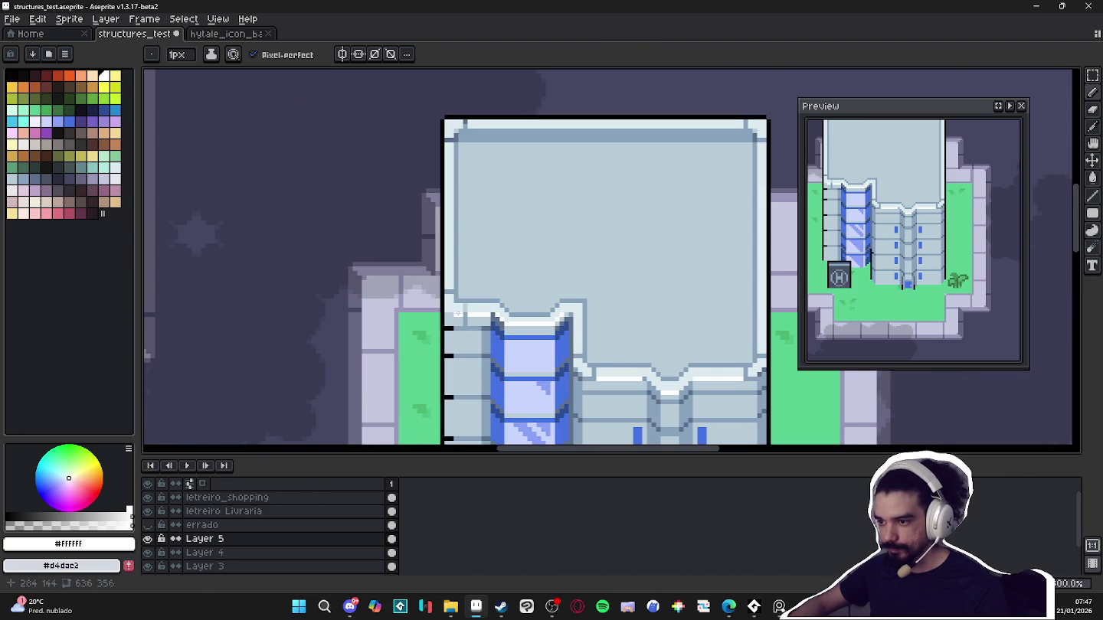
scroll(460, 314, "down", 1)
scroll(395, 101, "down", 1)
scroll(475, 192, "up", 2)
scroll(451, 272, "up", 2)
scroll(452, 244, "up", 1)
mouse_move(452, 245)
left_mouse_down()
mouse_move(181, 272)
mouse_move(728, 273)
left_mouse_up()
Zoom out and pan around the town to check the highlighted tower
scroll(728, 272, "down", 2)
scroll(567, 276, "up", 1)
scroll(619, 276, "down", 1)
mouse_move(655, 321)
left_mouse_down()
mouse_move(614, 279)
mouse_move(589, 209)
left_mouse_up()
scroll(613, 278, "down", 1)
scroll(603, 216, "up", 1)
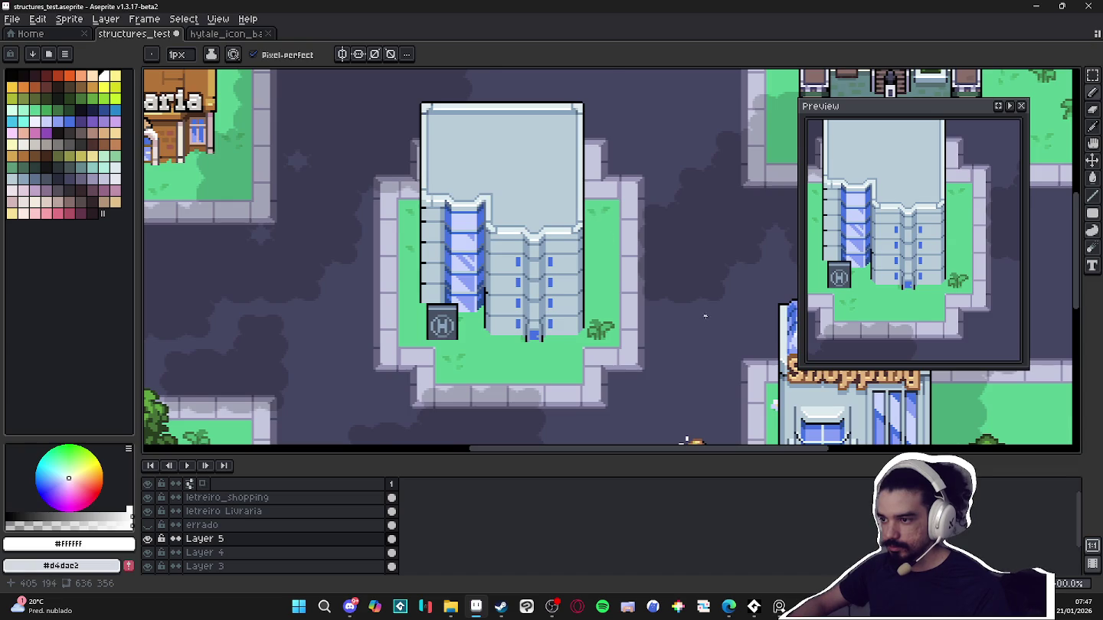
scroll(707, 316, "down", 1)
mouse_move(622, 264)
left_mouse_down()
mouse_move(603, 239)
mouse_move(563, 260)
left_mouse_up()
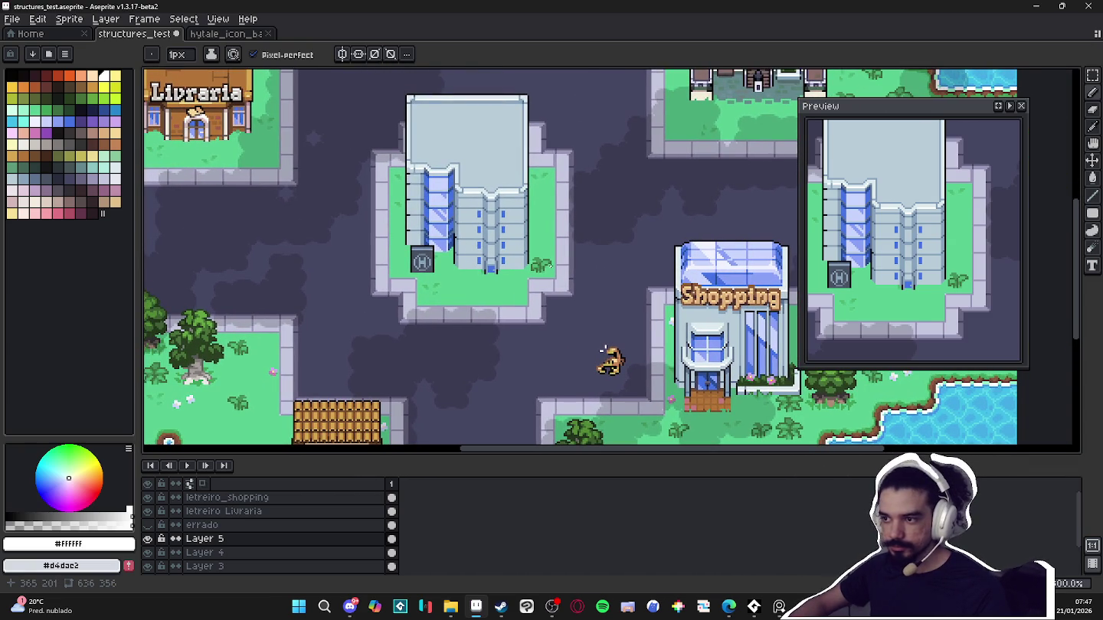
scroll(495, 273, "down", 1)
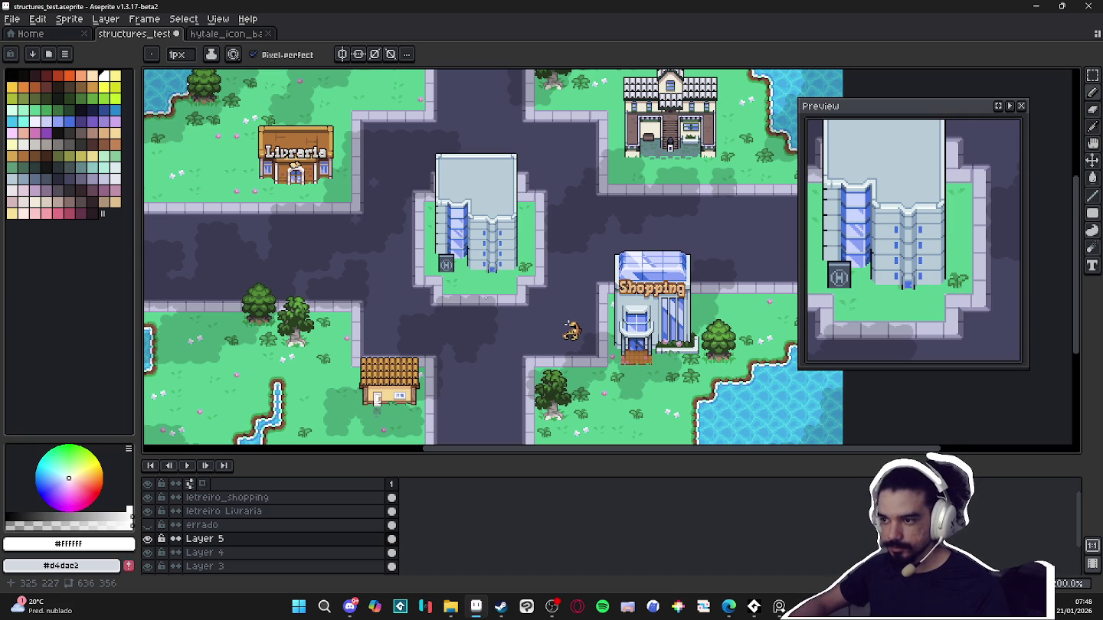
scroll(568, 323, "up", 1)
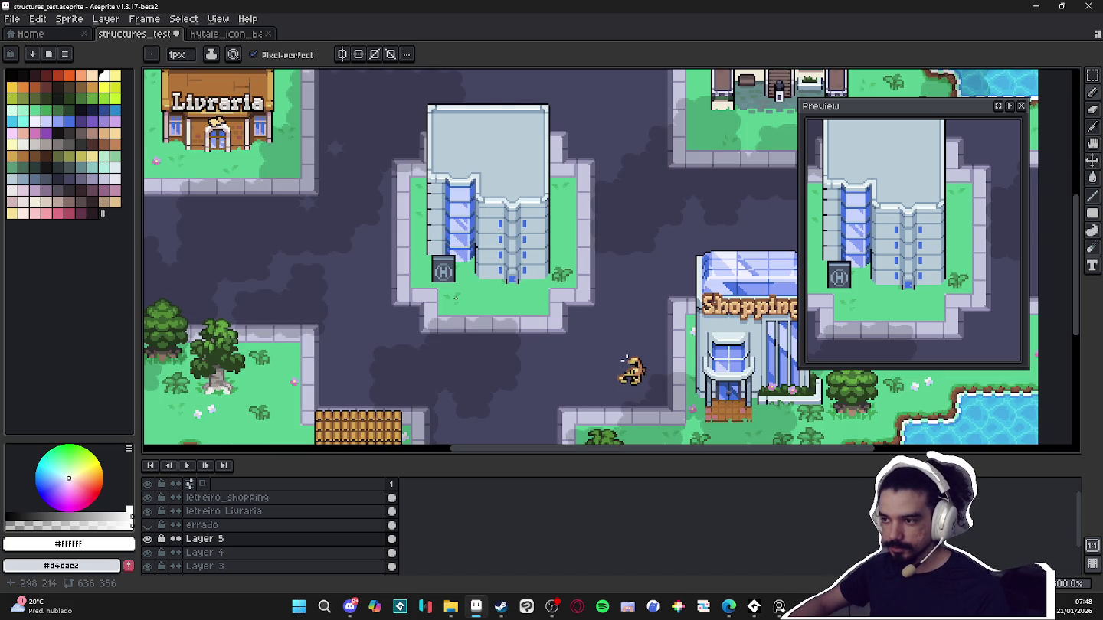
scroll(625, 359, "down", 1)
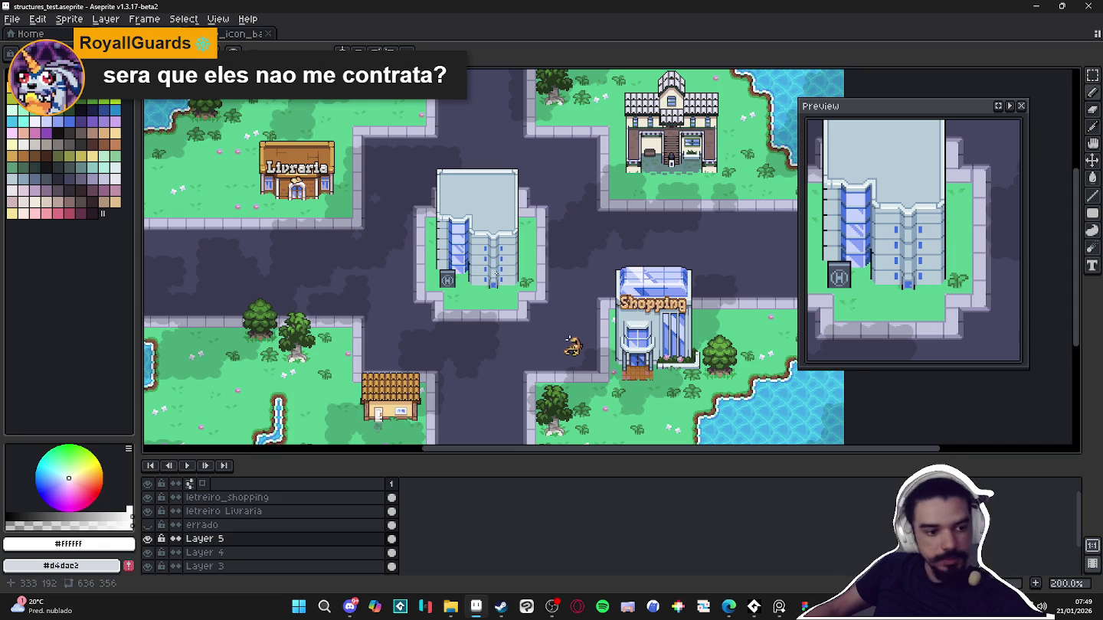
scroll(498, 258, "up", 3)
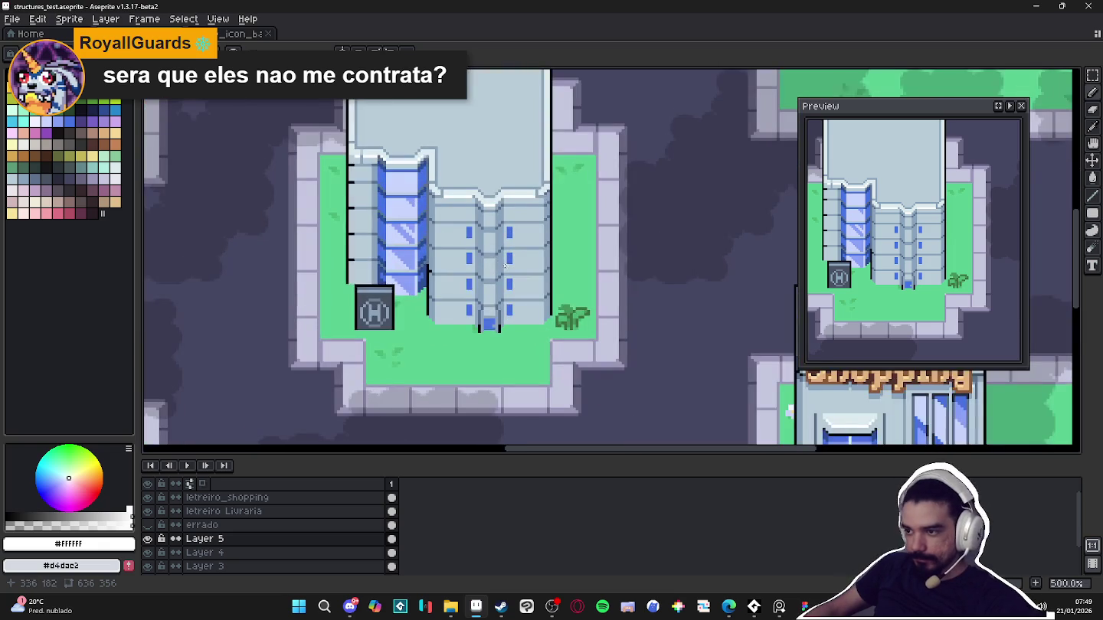
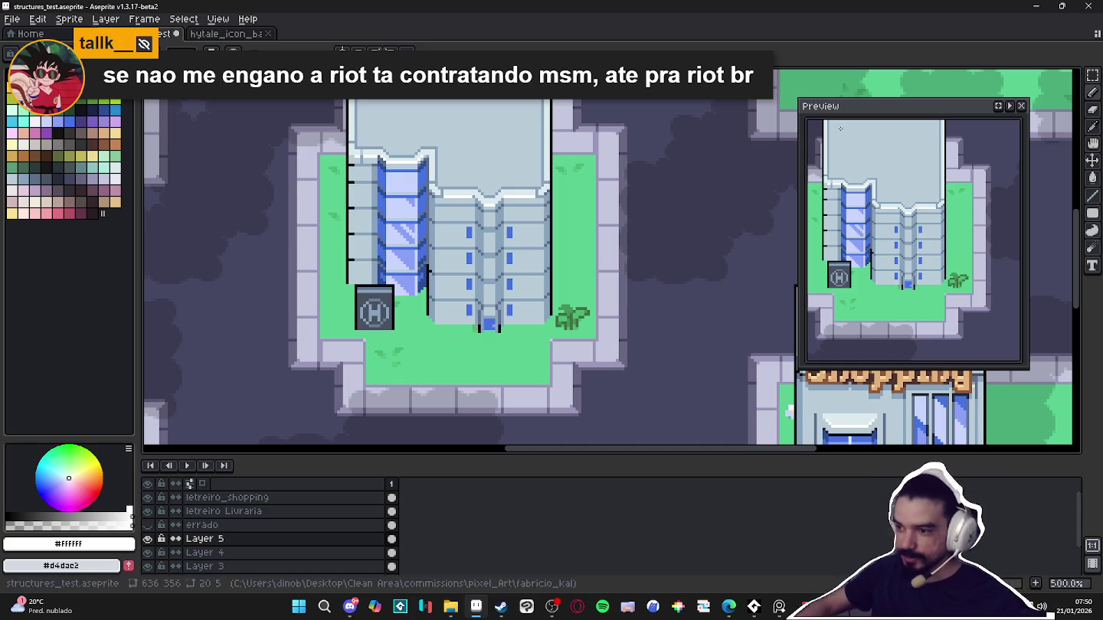
Toggle Layer 5's visibility to compare its part of the building
scroll(431, 358, "down", 1)
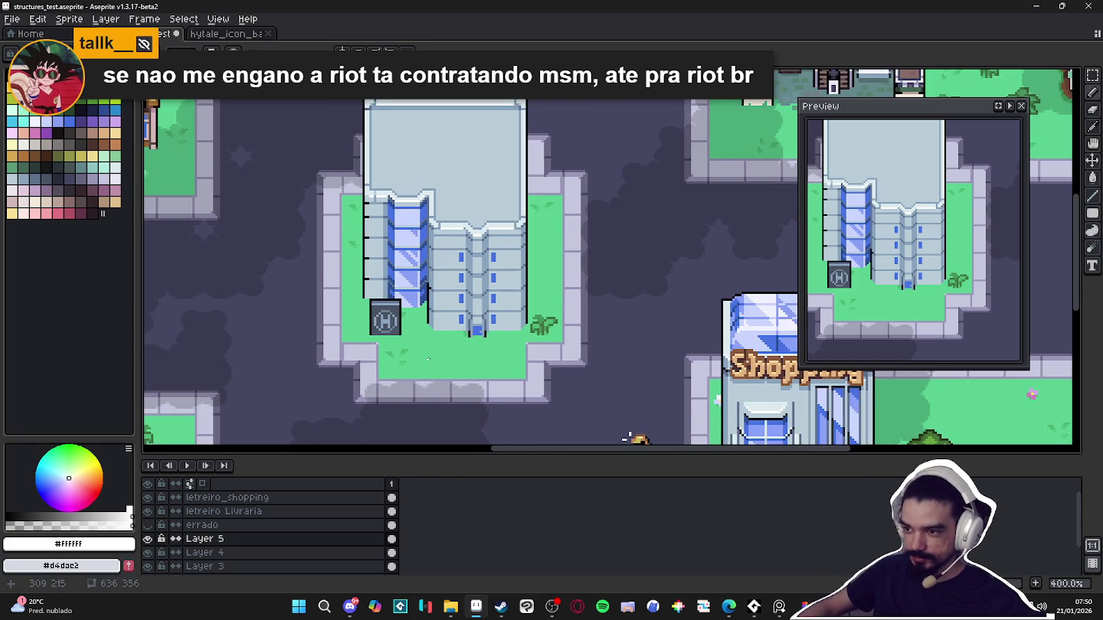
scroll(580, 419, "down", 1)
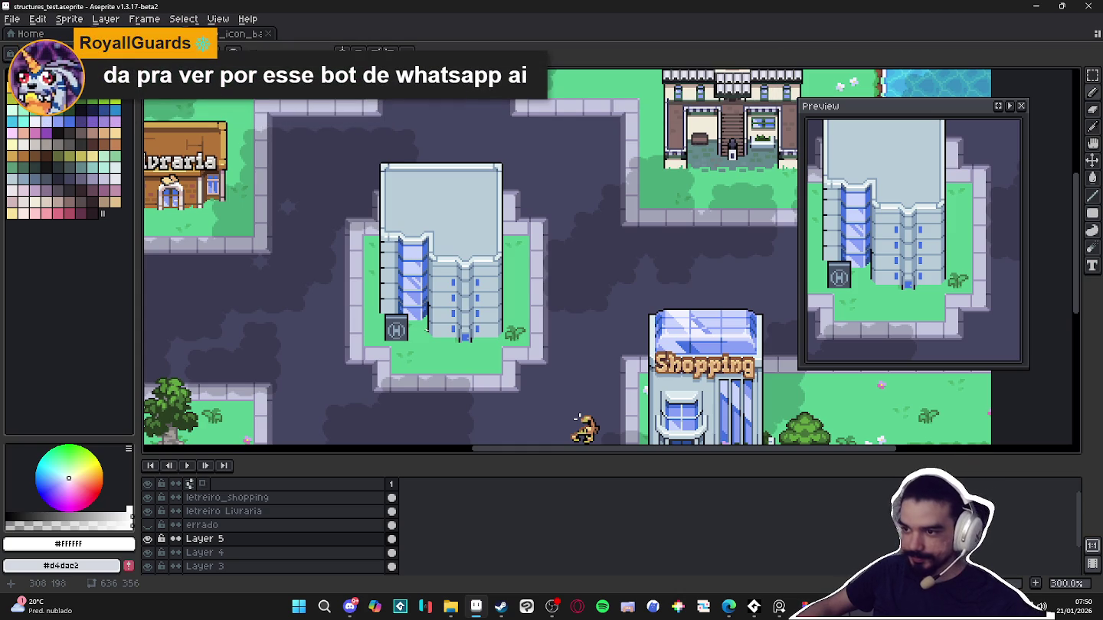
scroll(579, 418, "down", 1)
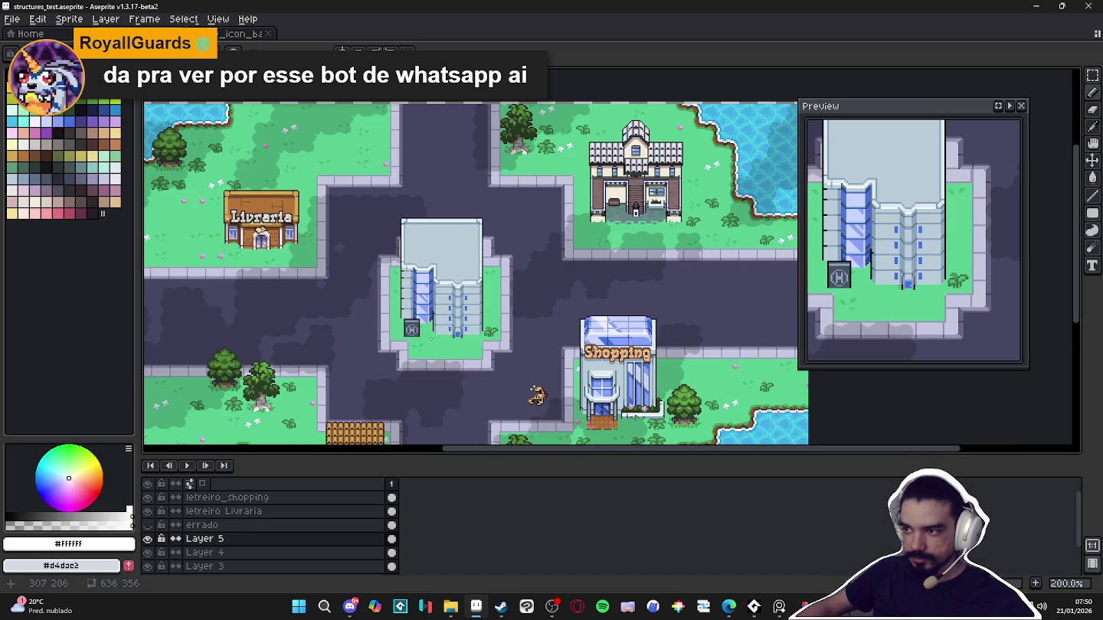
left_click_drag(544, 416, 615, 391)
left_click(150, 540)
left_click(150, 539)
left_click(149, 539)
left_click(148, 539)
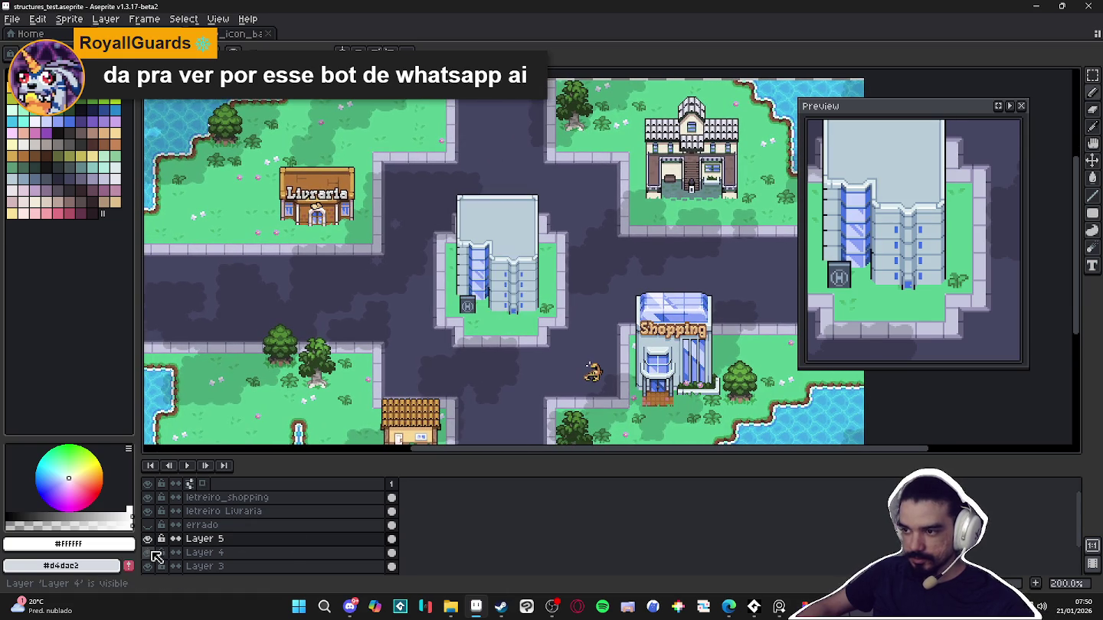
Merge Layer 5 down into Layer 4, check the building, and save structures_test.aseprite
right_click(222, 546)
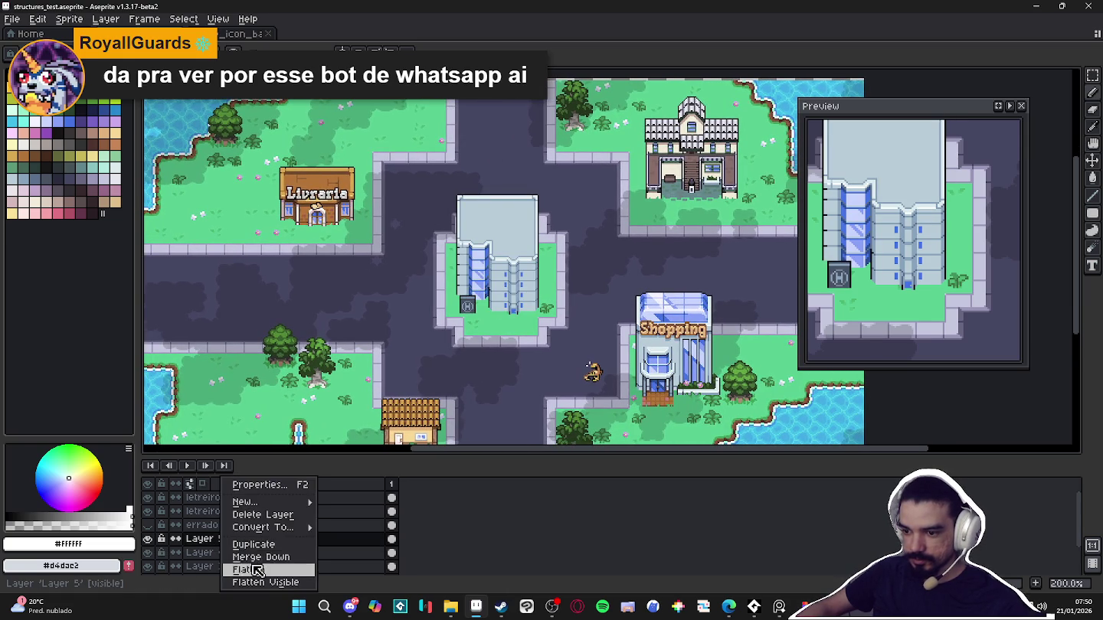
left_click(257, 557)
left_click(148, 540)
left_click(149, 540)
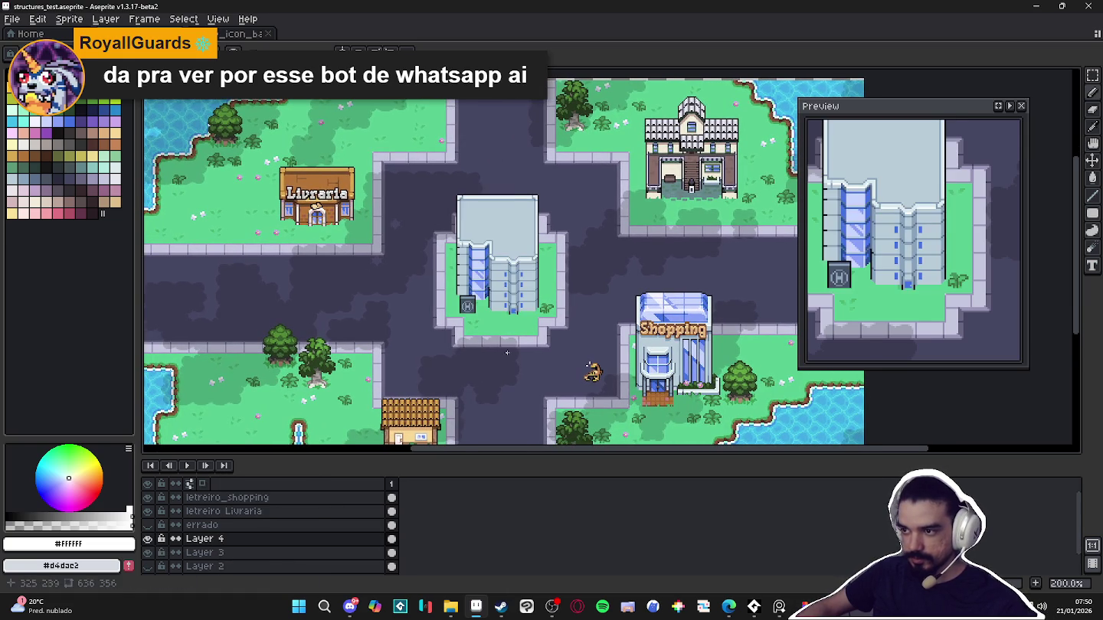
key("ctrl+s")
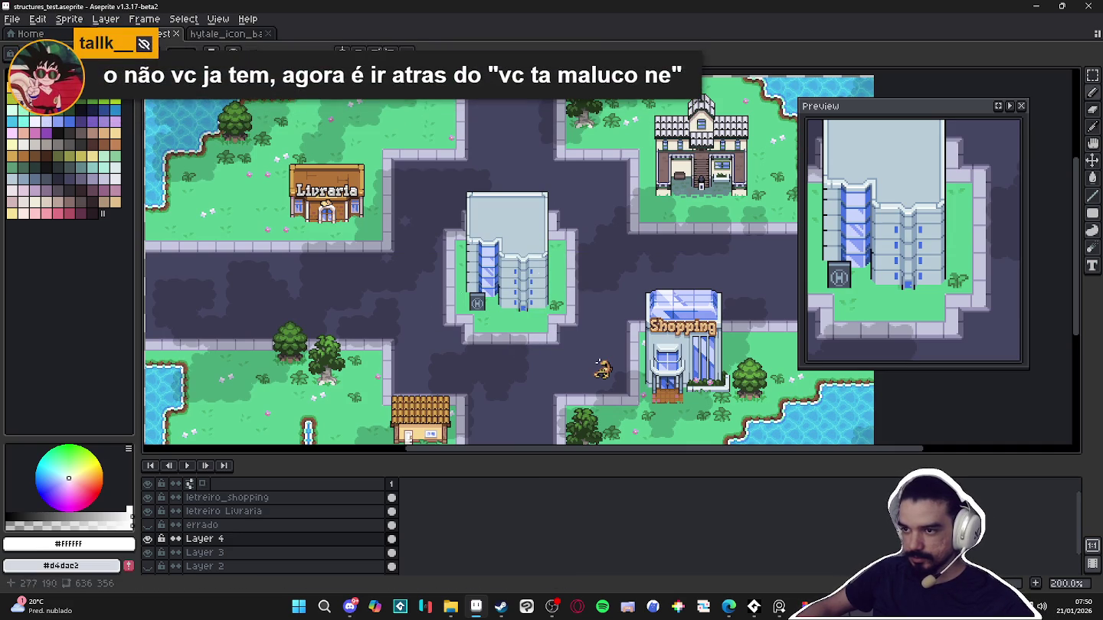
scroll(556, 217, "up", 5)
Pick the roof's blue-grey line colour and draw T and cross lines at the roof's upper-left
left_click(554, 209, "alt")
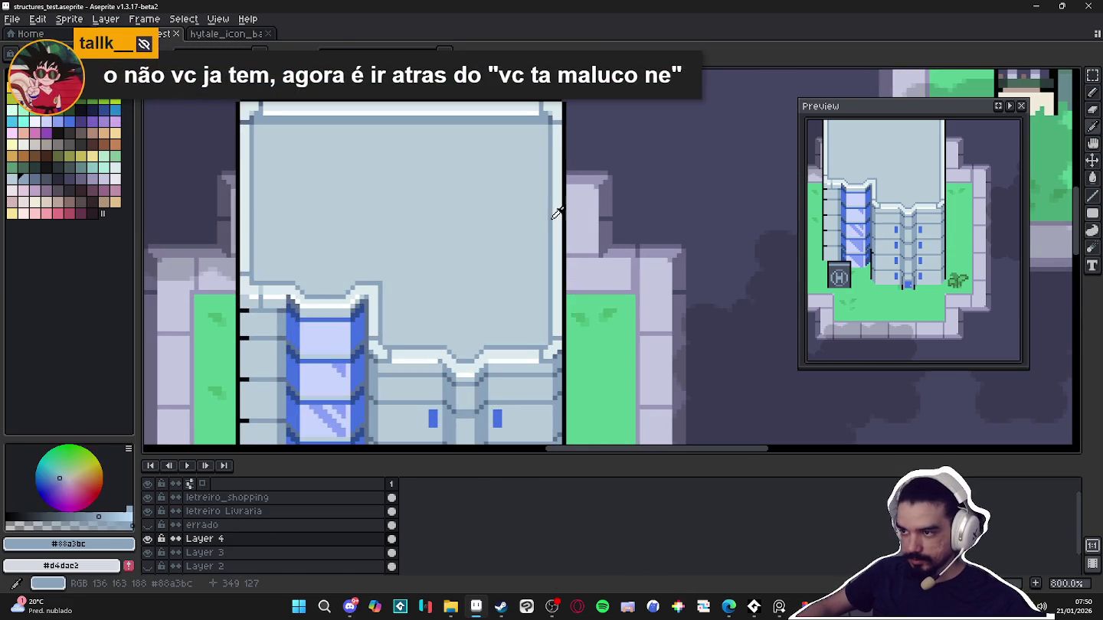
mouse_move(503, 219)
left_mouse_down()
mouse_move(452, 219)
mouse_move(481, 167)
left_mouse_up()
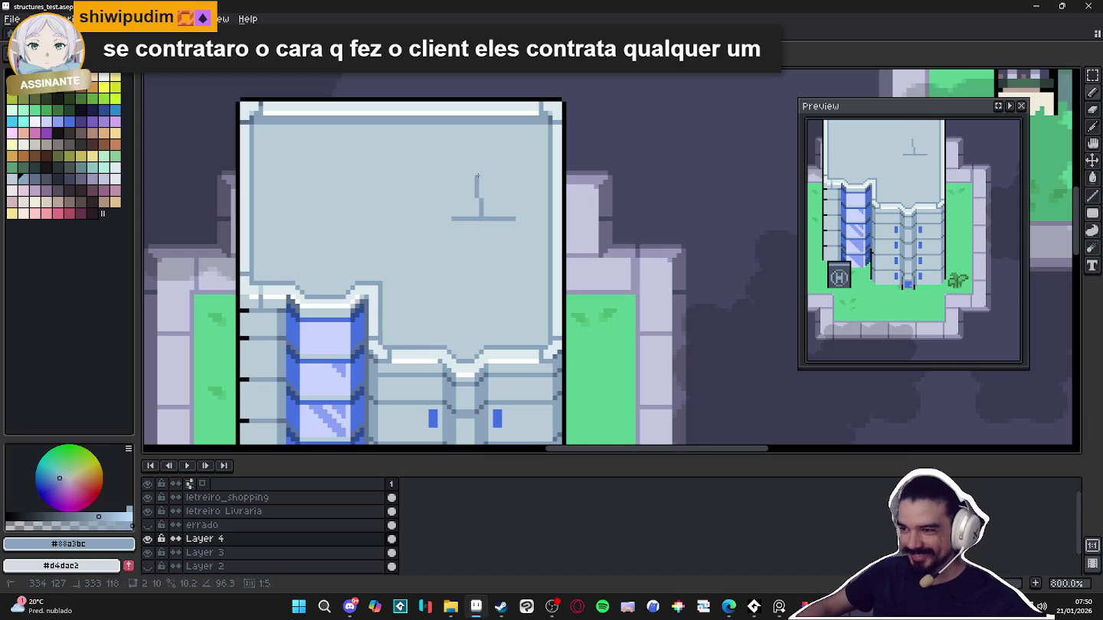
scroll(307, 204, "up", 1)
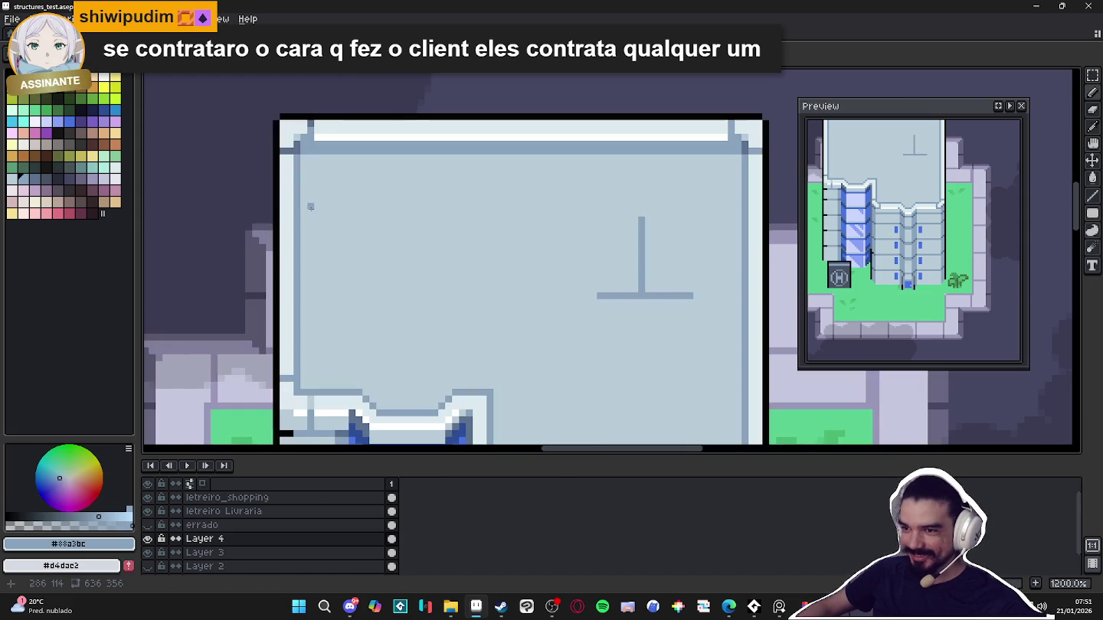
mouse_move(301, 205)
left_mouse_down()
mouse_move(404, 206)
mouse_move(345, 256)
left_mouse_up()
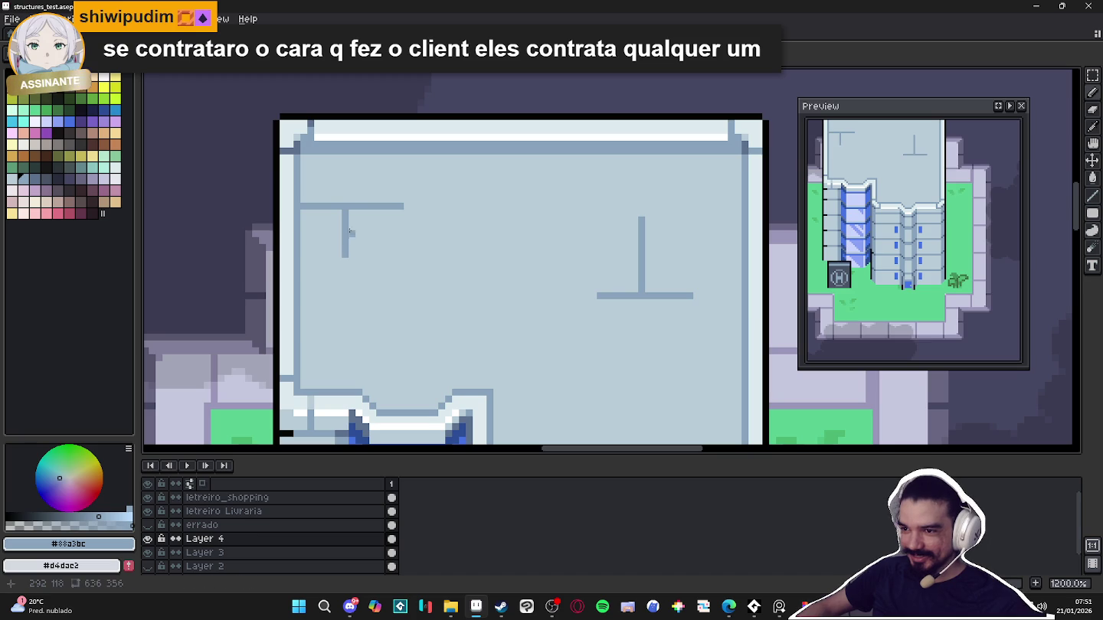
left_click_drag(346, 208, 346, 173)
Draw a short horizontal line with a vertical line rising from it on the lower roof
scroll(368, 245, "down", 4)
scroll(411, 304, "up", 1)
scroll(410, 304, "up", 3)
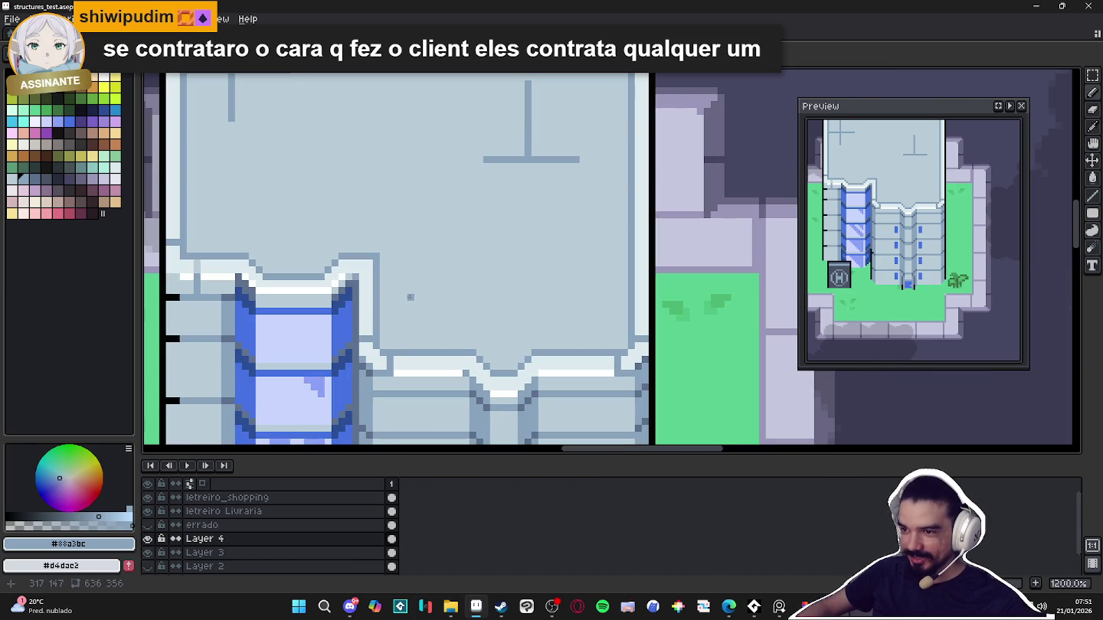
mouse_move(381, 305)
left_mouse_down()
mouse_move(467, 304)
mouse_move(425, 350)
left_mouse_up()
left_click_drag(425, 309, 424, 290)
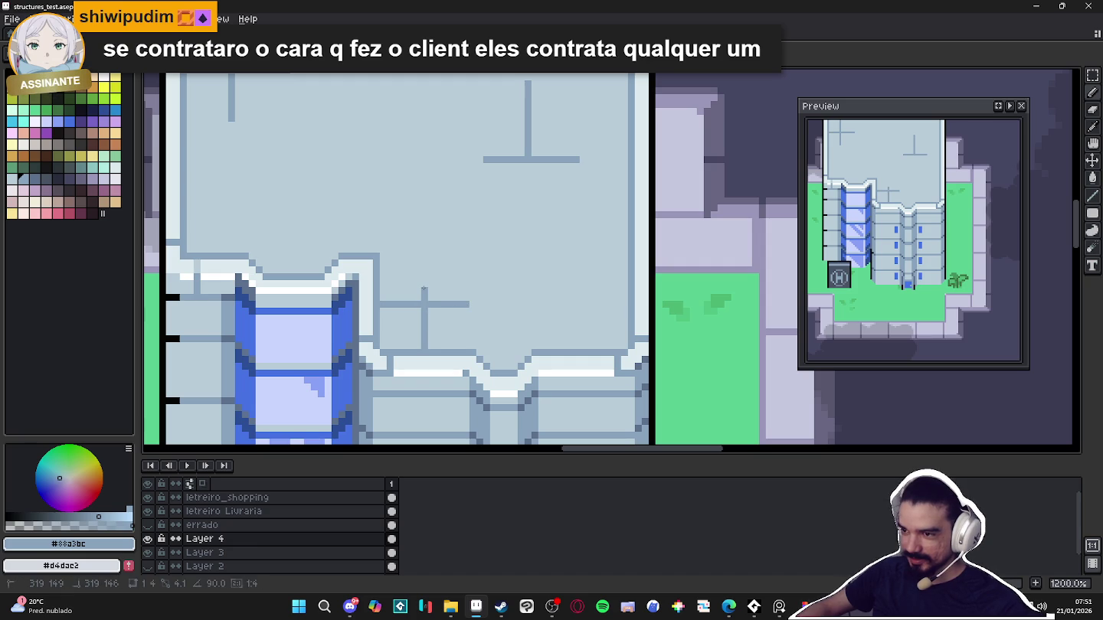
Pick roof colour #88a3bc from the canvas and add a short horizontal stroke at the roof's upper-left
scroll(423, 290, "down", 3)
scroll(437, 286, "down", 2)
scroll(452, 282, "down", 1)
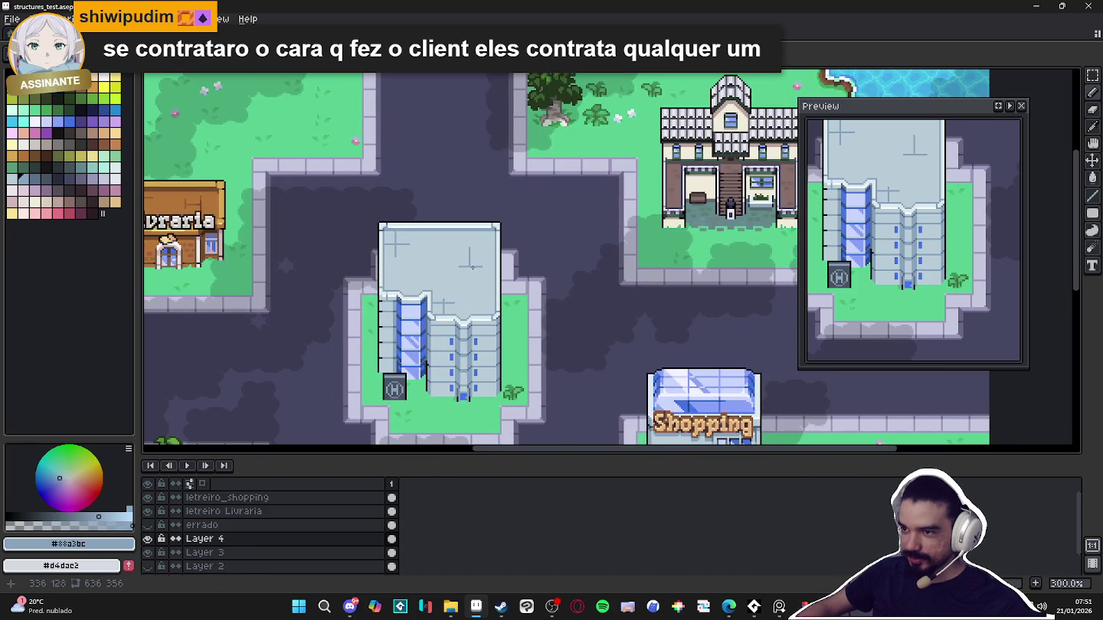
scroll(473, 267, "down", 1)
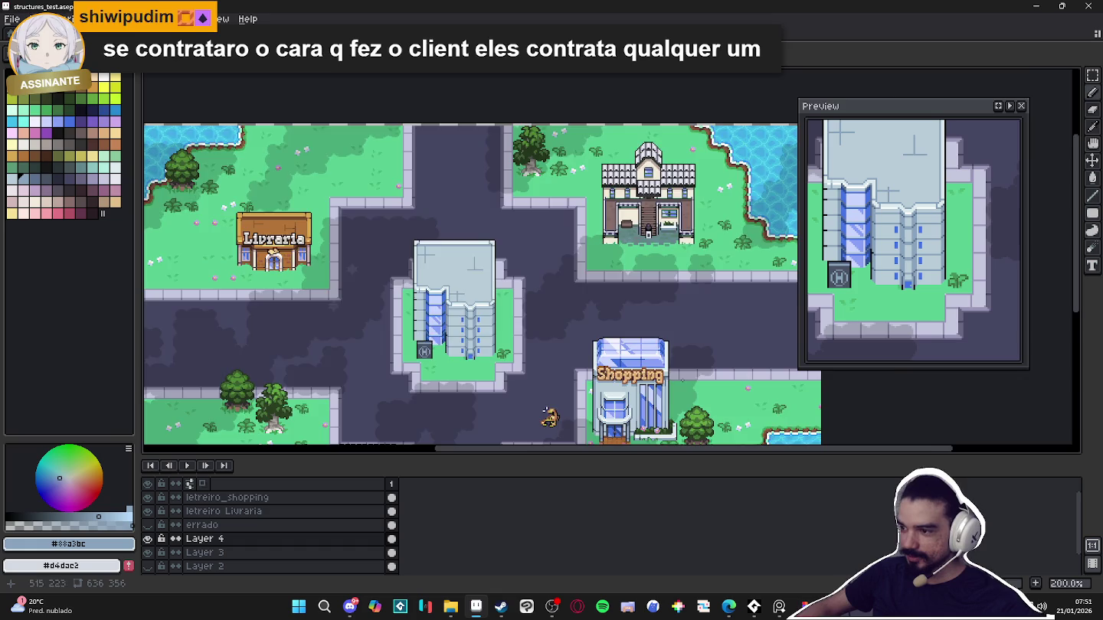
scroll(681, 381, "up", 4)
scroll(418, 295, "down", 3)
scroll(588, 268, "up", 1)
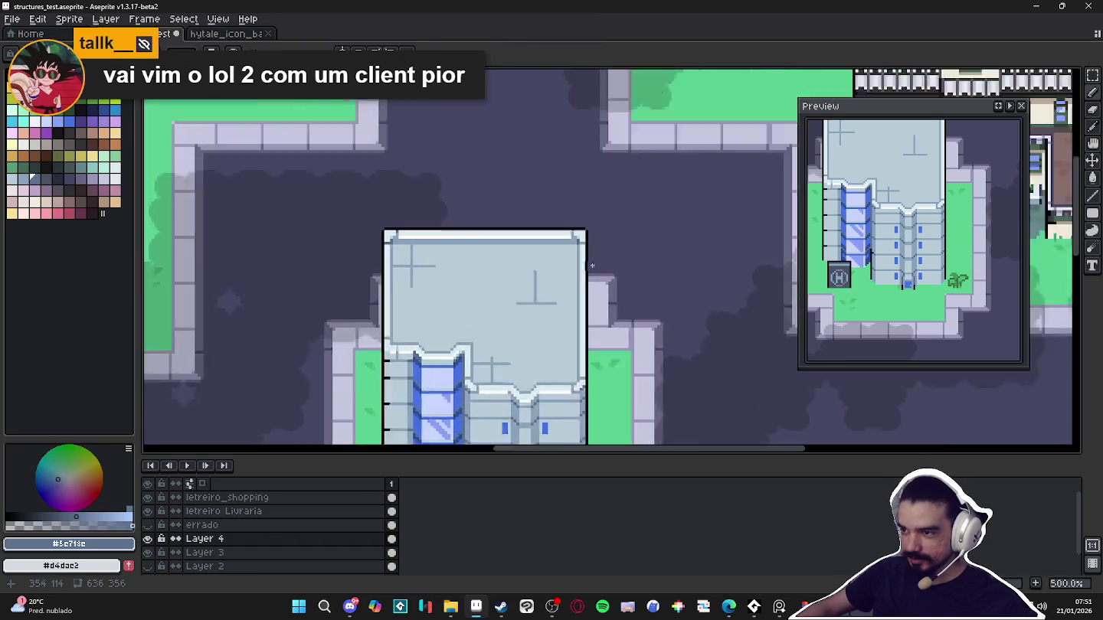
scroll(588, 268, "up", 5)
scroll(483, 283, "down", 1)
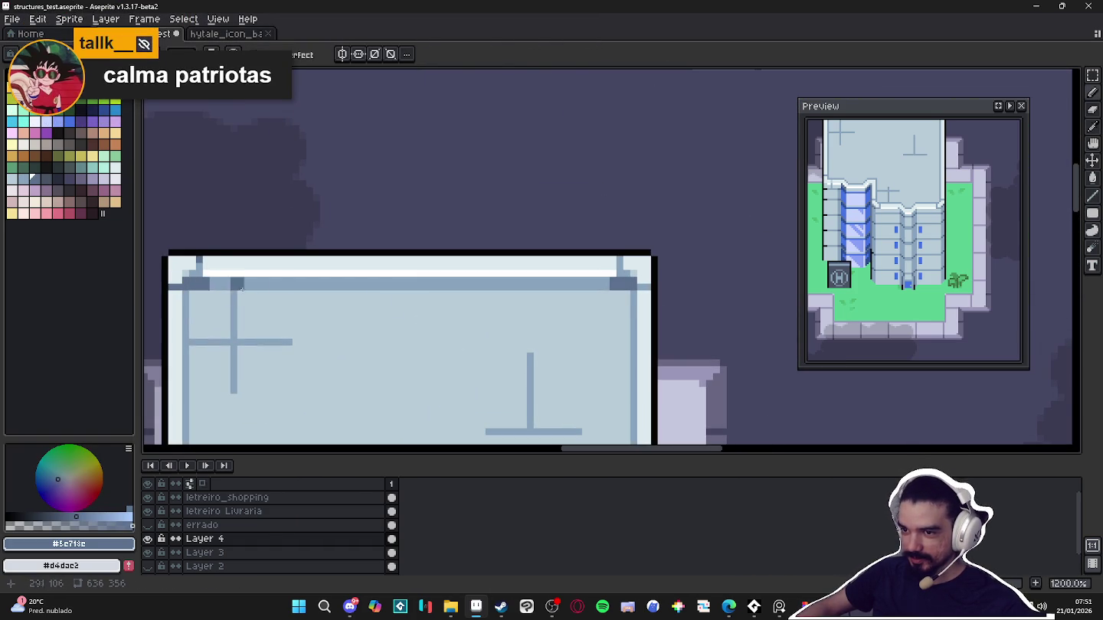
scroll(330, 302, "down", 6)
scroll(401, 327, "up", 1)
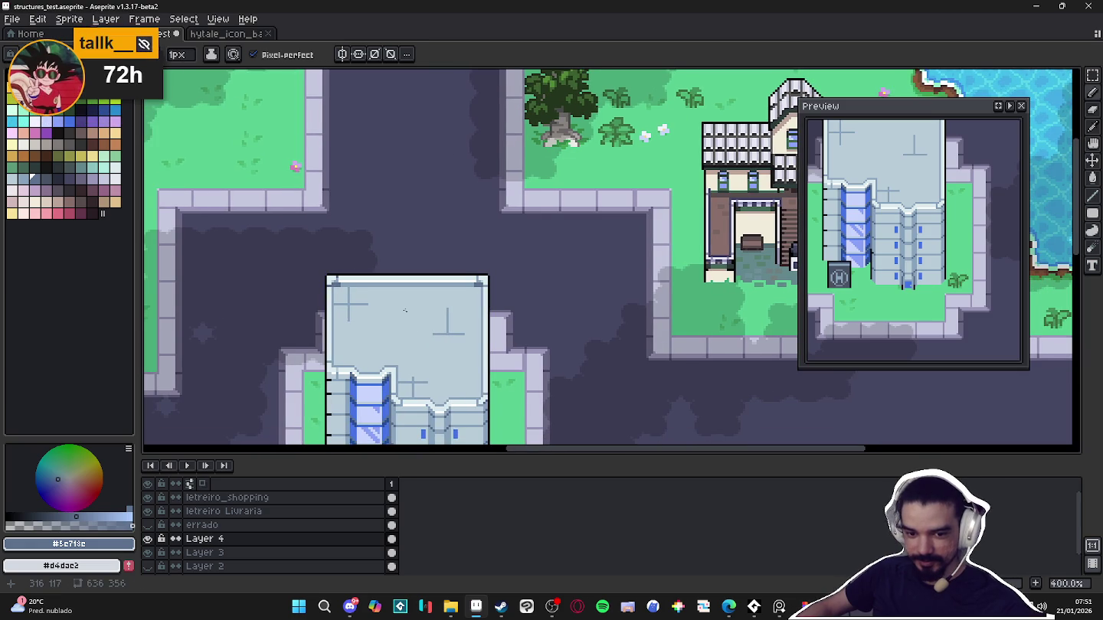
scroll(405, 311, "up", 1)
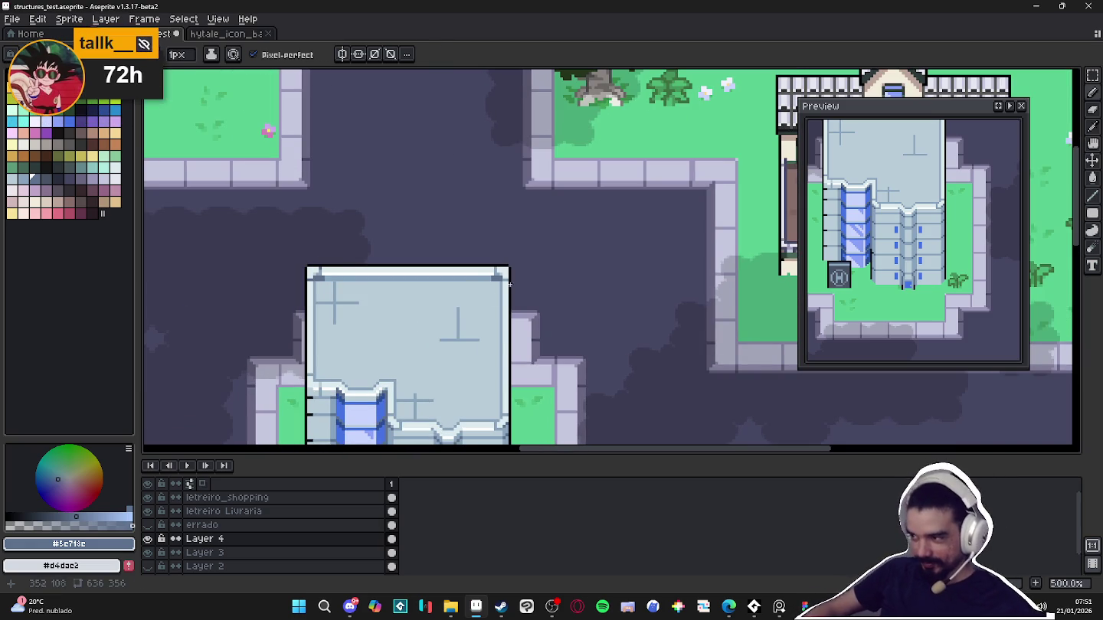
scroll(341, 320, "up", 2)
scroll(341, 320, "up", 2)
key("alt")
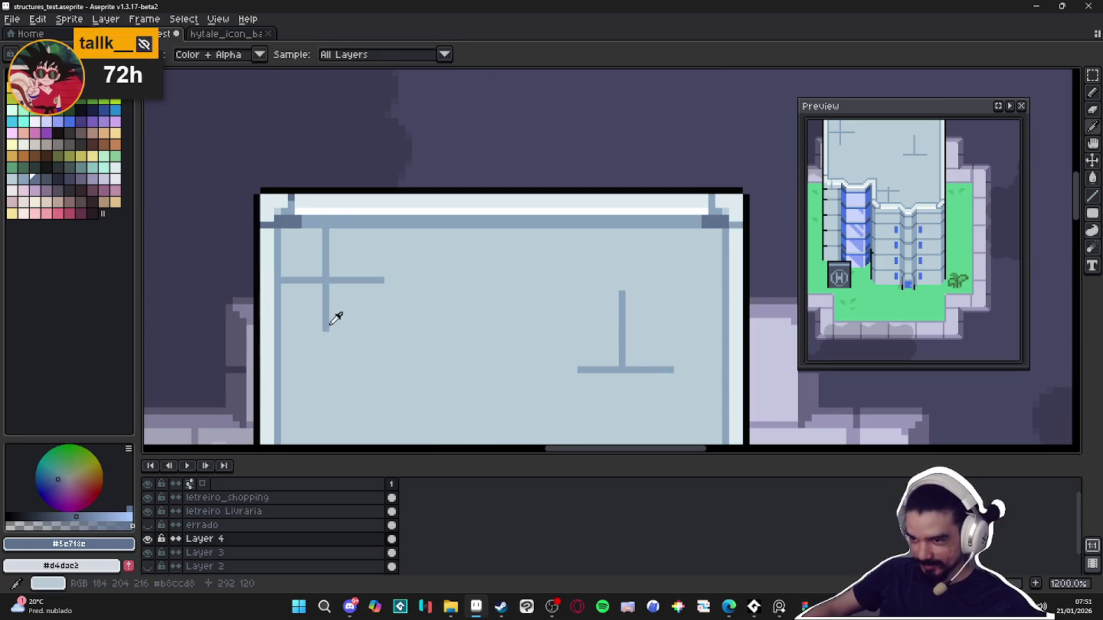
left_click(329, 326)
left_click_drag(328, 335, 294, 335)
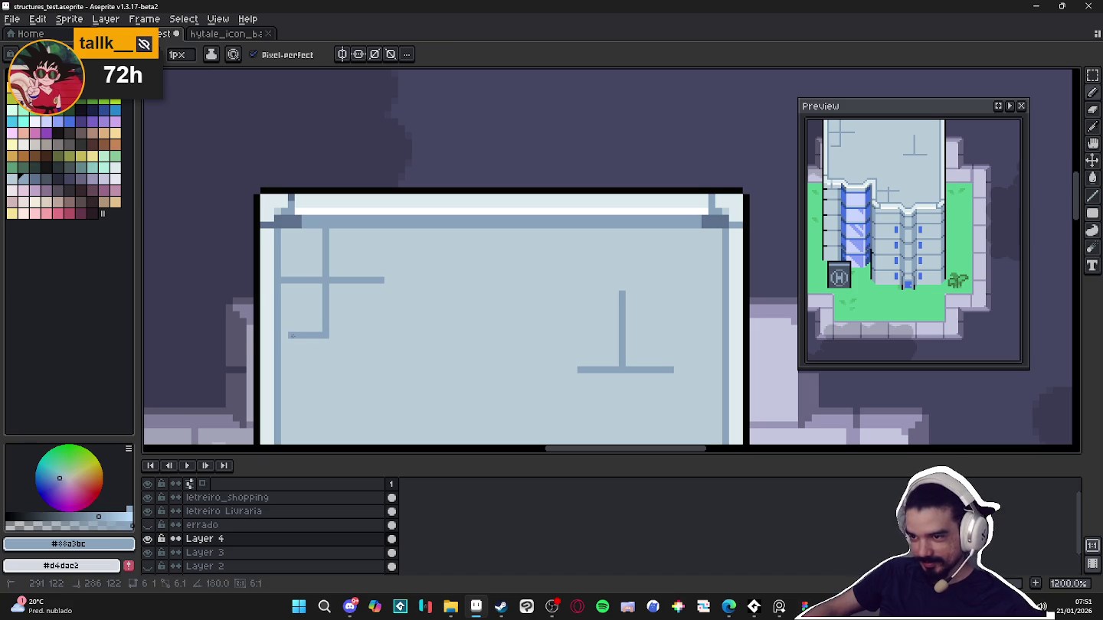
Save the map and turn on the pixel grid over the canvas
scroll(287, 336, "down", 5)
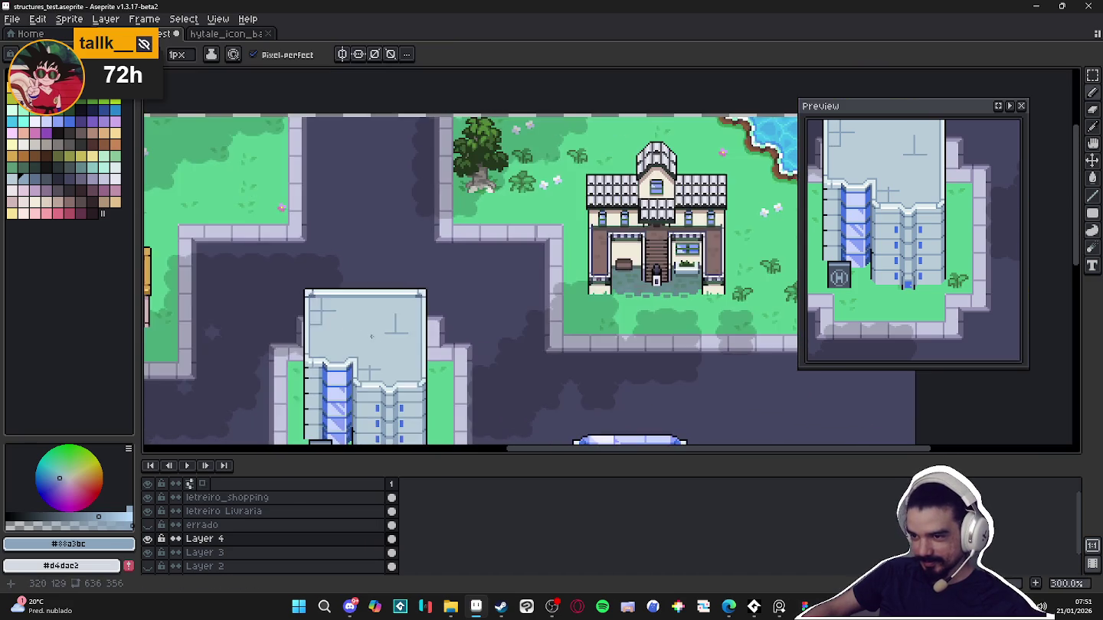
left_click_drag(383, 330, 402, 283)
scroll(420, 297, "down", 1)
left_click_drag(354, 347, 385, 341)
key("ctrl+s")
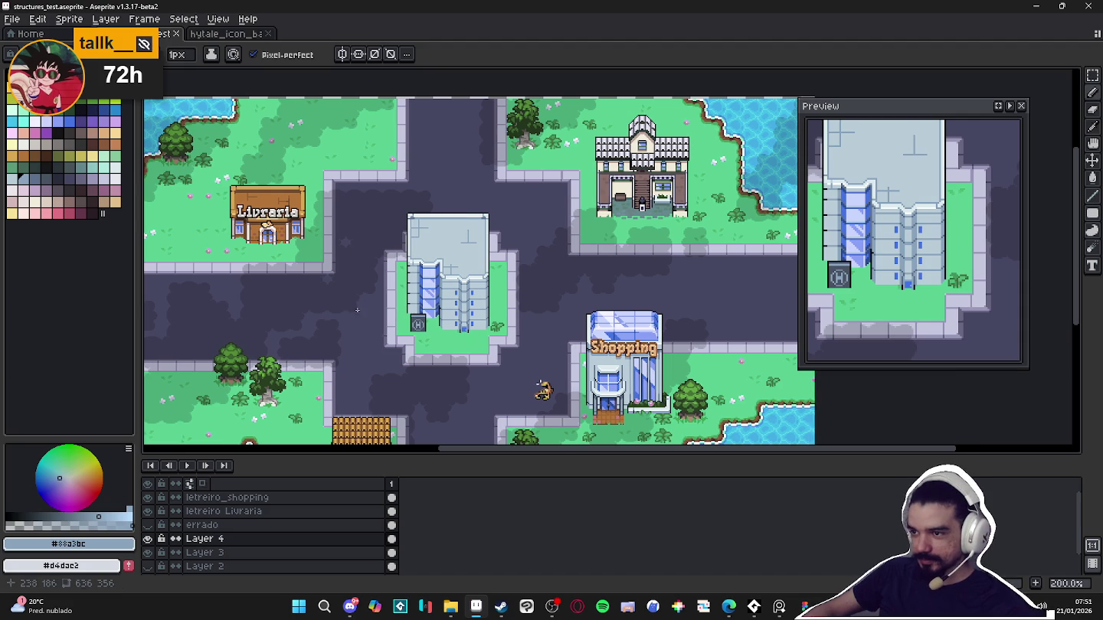
scroll(352, 316, "up", 1)
left_click_drag(344, 305, 503, 285)
key("ctrl+apostrophe")
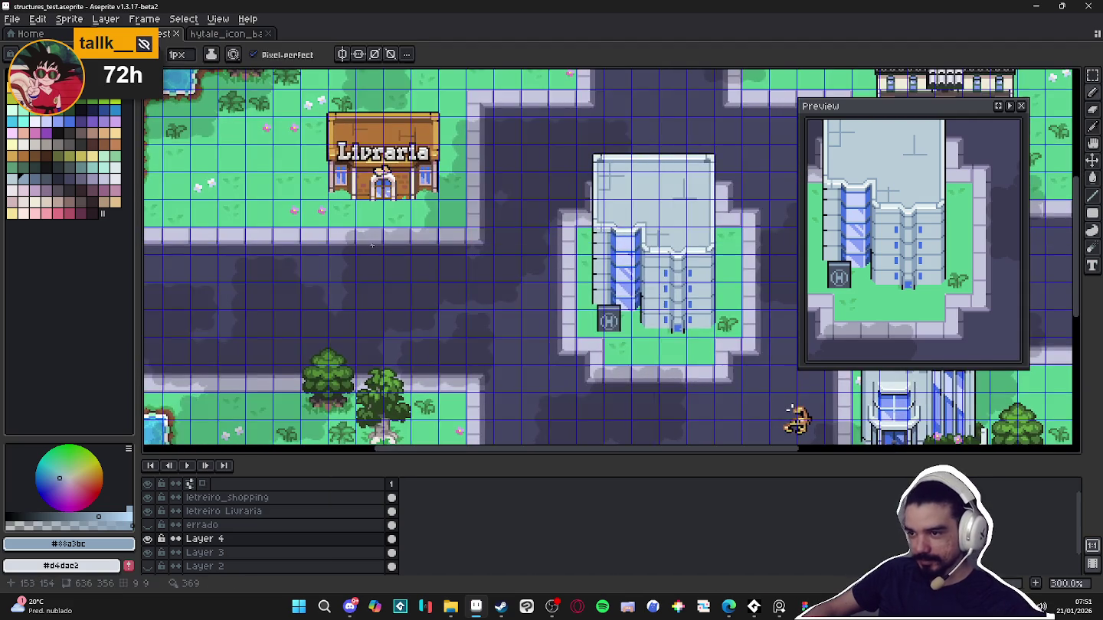
Check Layer 4's contents and add a new Layer 5 above it
scroll(368, 247, "up", 2)
left_click(148, 539)
left_click(148, 539)
left_click(148, 539)
left_click(147, 539)
left_click(148, 540)
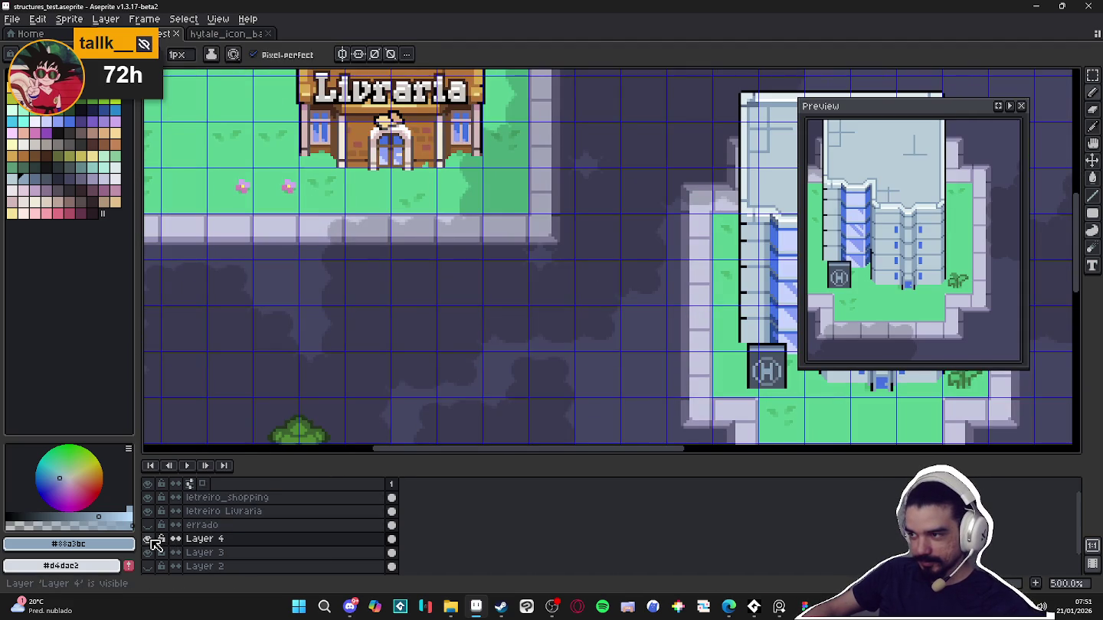
left_click(190, 541)
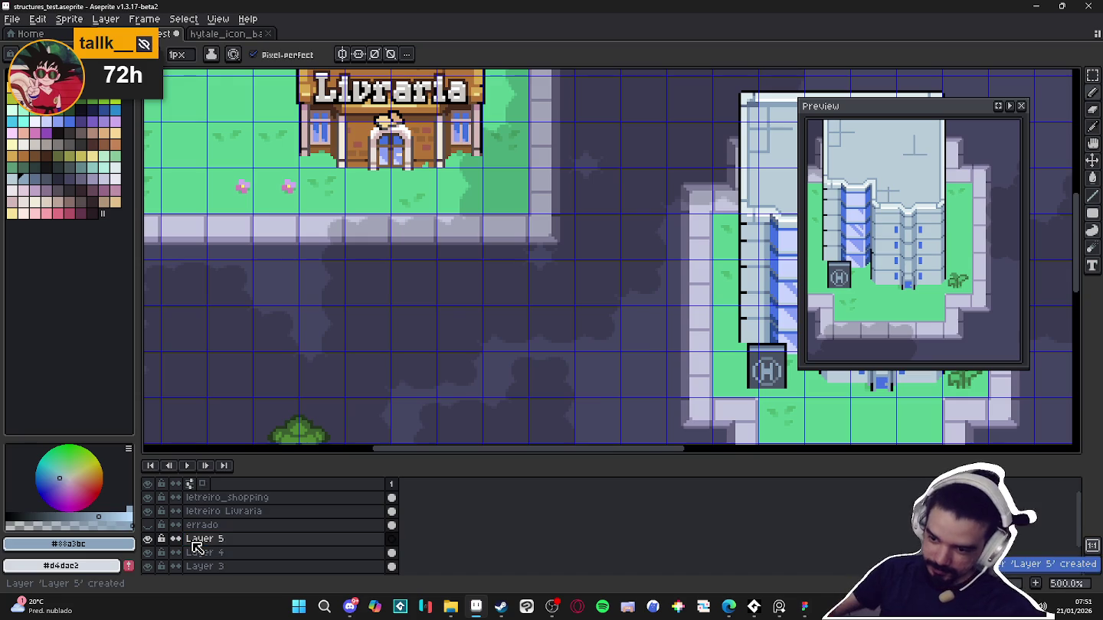
key("shift+n")
left_click(148, 554)
left_click(148, 553)
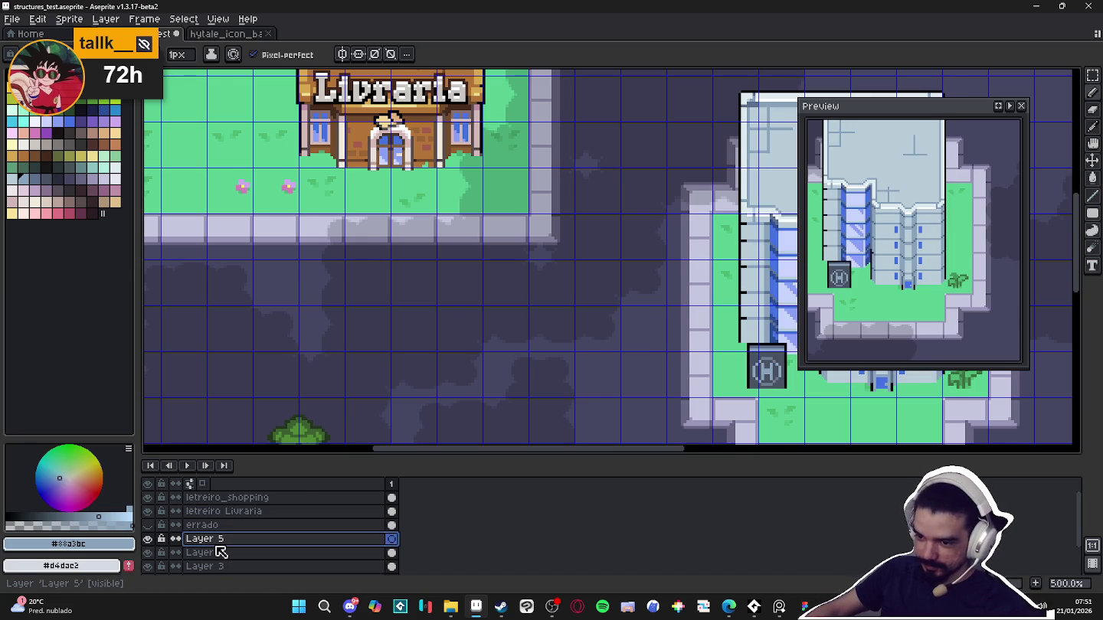
double_click(217, 540)
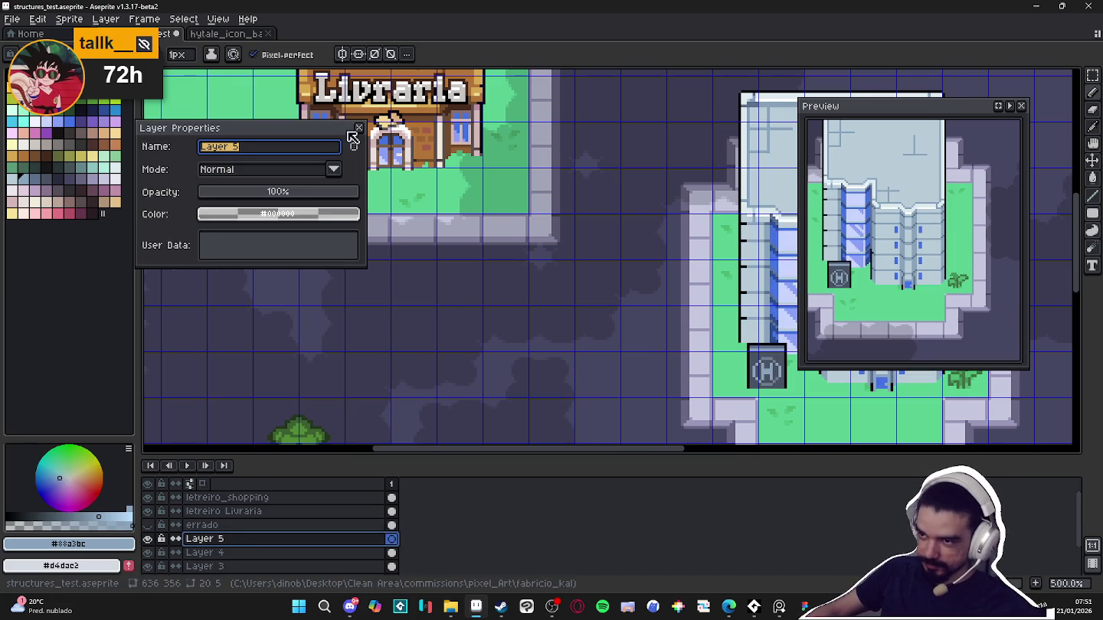
left_click(359, 128)
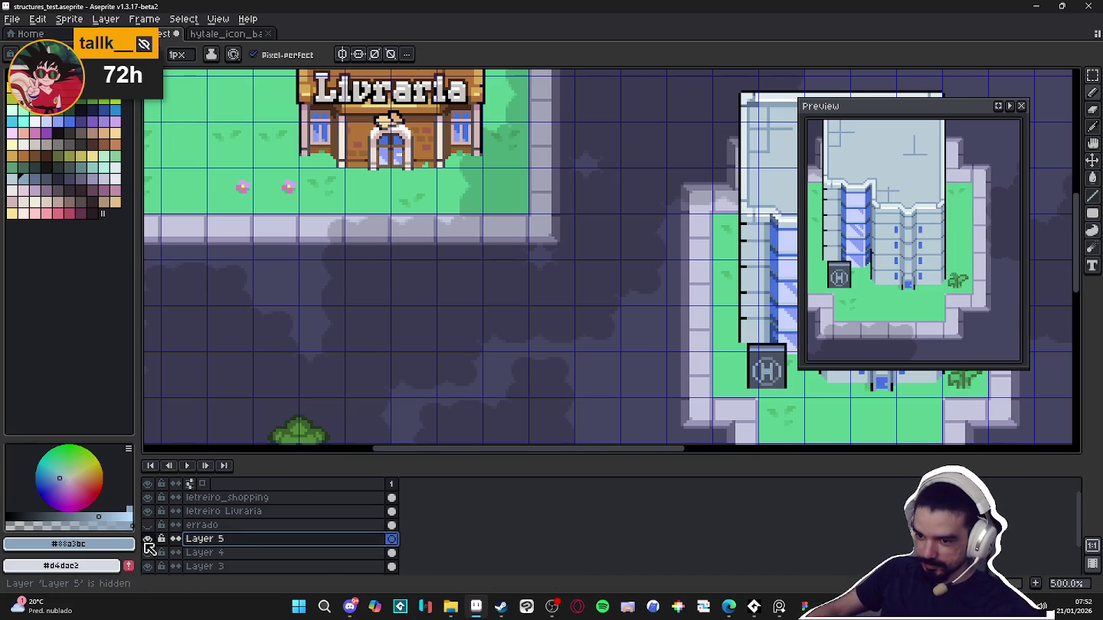
Rename Layer 4 to 'hospital'
left_click(205, 555)
double_click(193, 559)
type("helip")
key("Return")
scroll(201, 562, "down", 1)
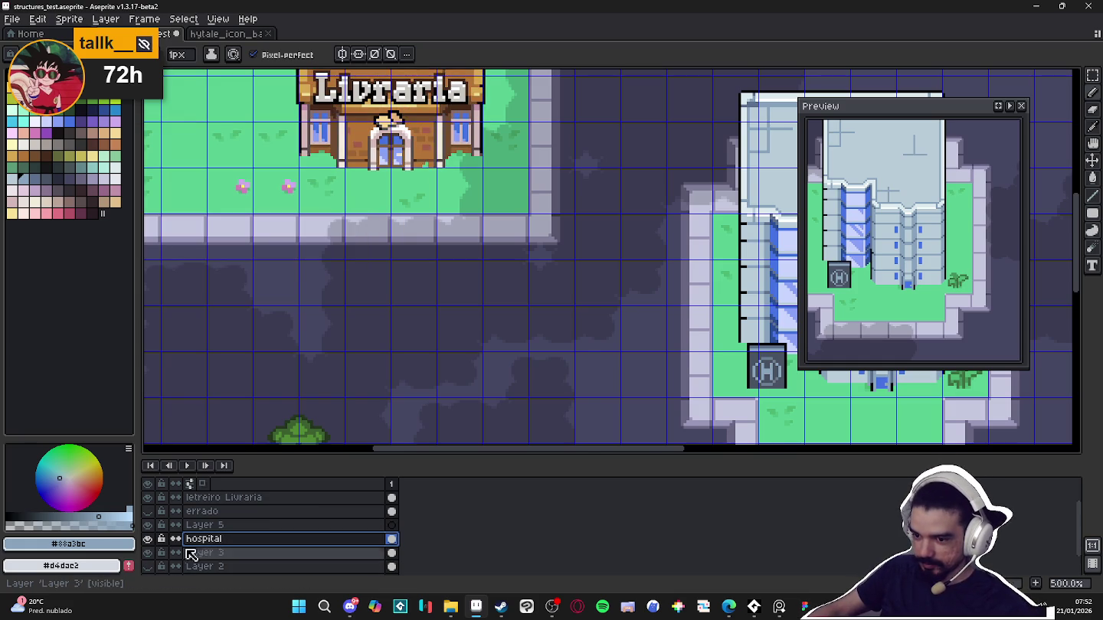
Check Layer 3's contents and rename it to 'estruturas'
left_click(147, 552)
left_click(147, 553)
left_click(206, 553)
double_click(205, 553)
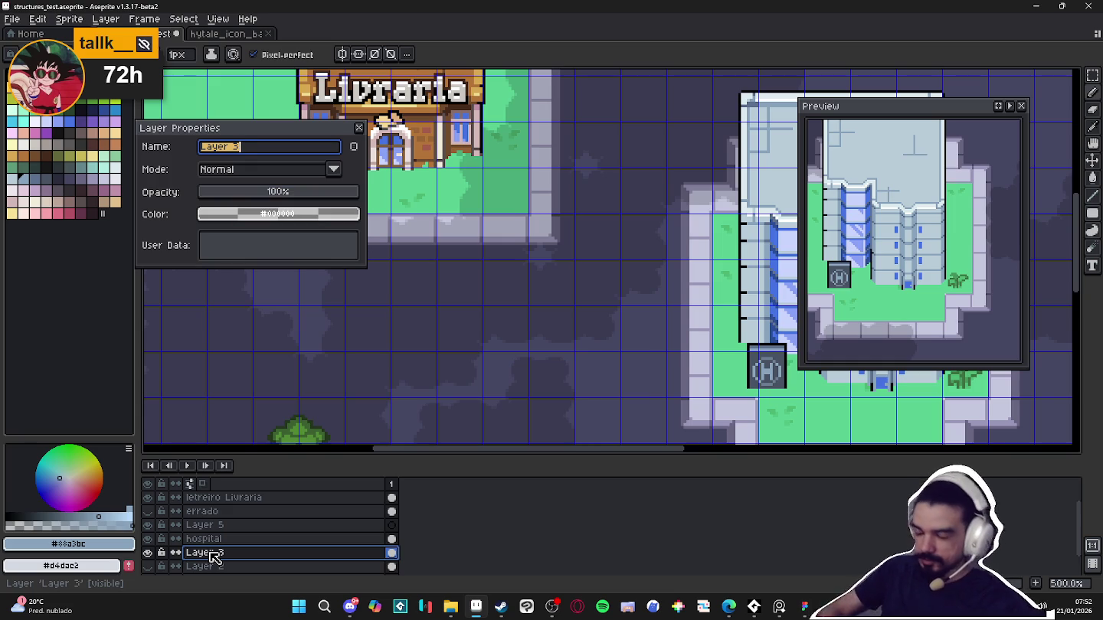
type("estruturas")
key("Return")
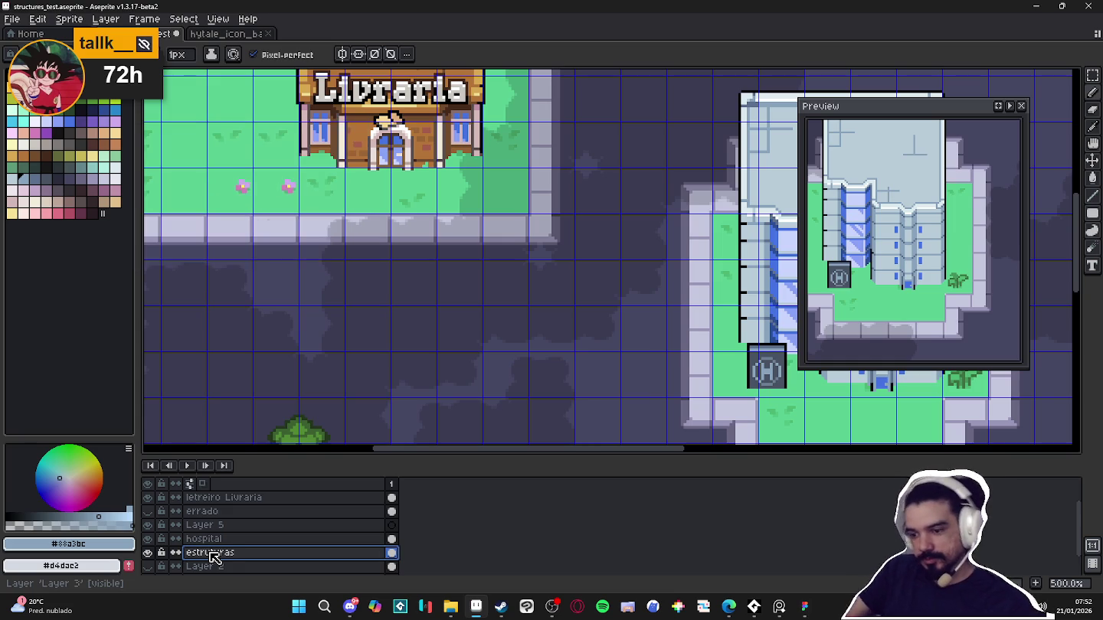
scroll(439, 311, "down", 1)
scroll(439, 311, "down", 1)
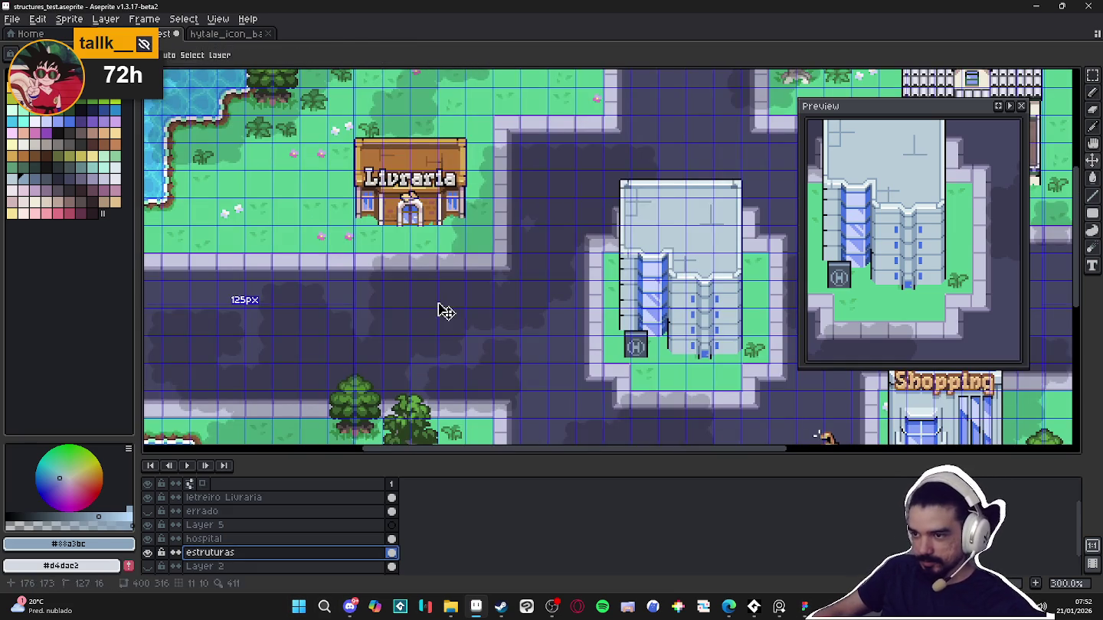
scroll(439, 311, "down", 1)
scroll(439, 311, "down", 1)
scroll(527, 248, "up", 1)
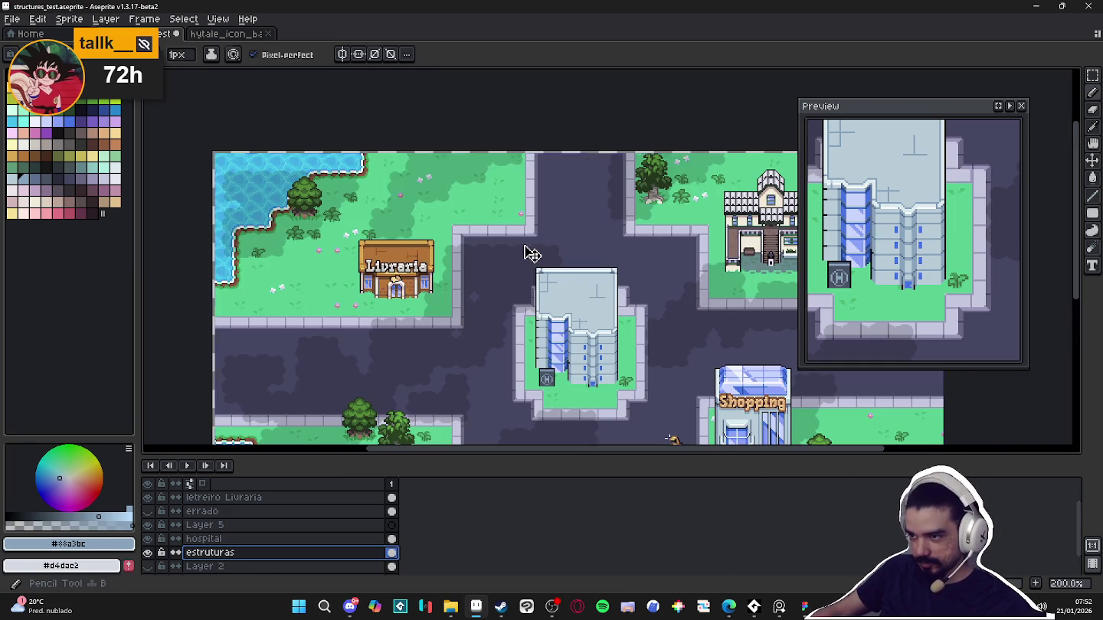
scroll(485, 249, "up", 3)
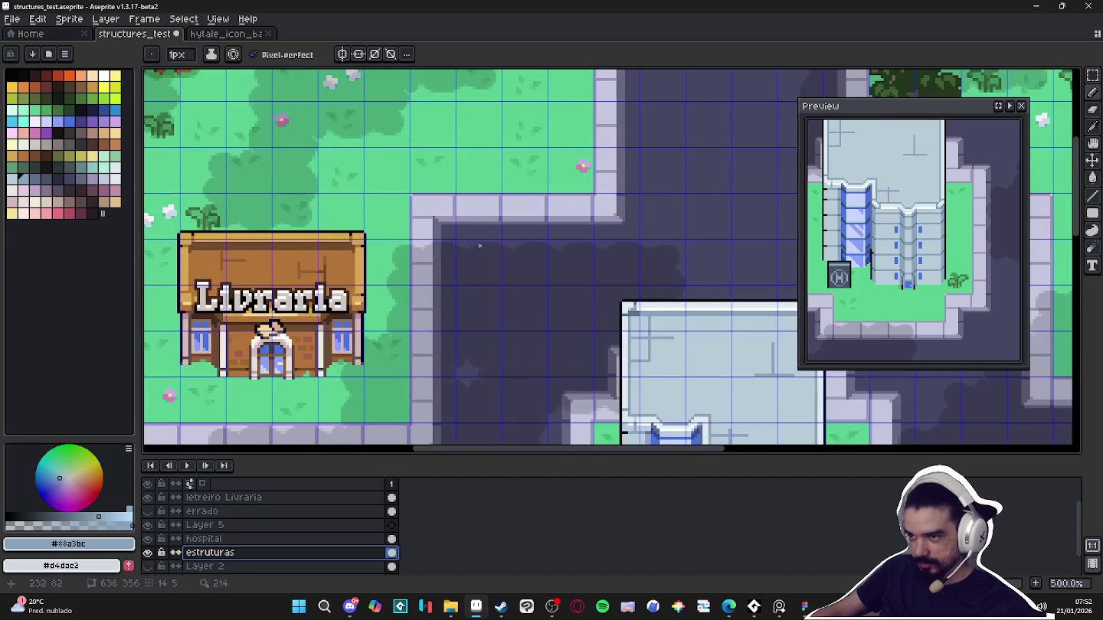
scroll(480, 246, "down", 3)
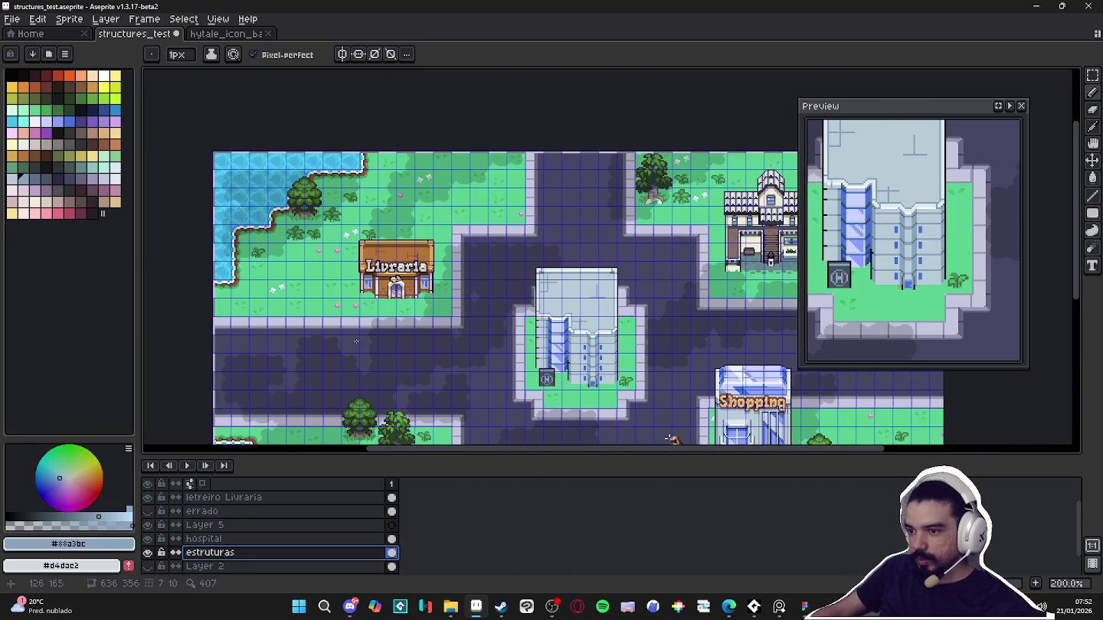
scroll(306, 333, "down", 2)
scroll(536, 230, "up", 2)
scroll(642, 206, "up", 1)
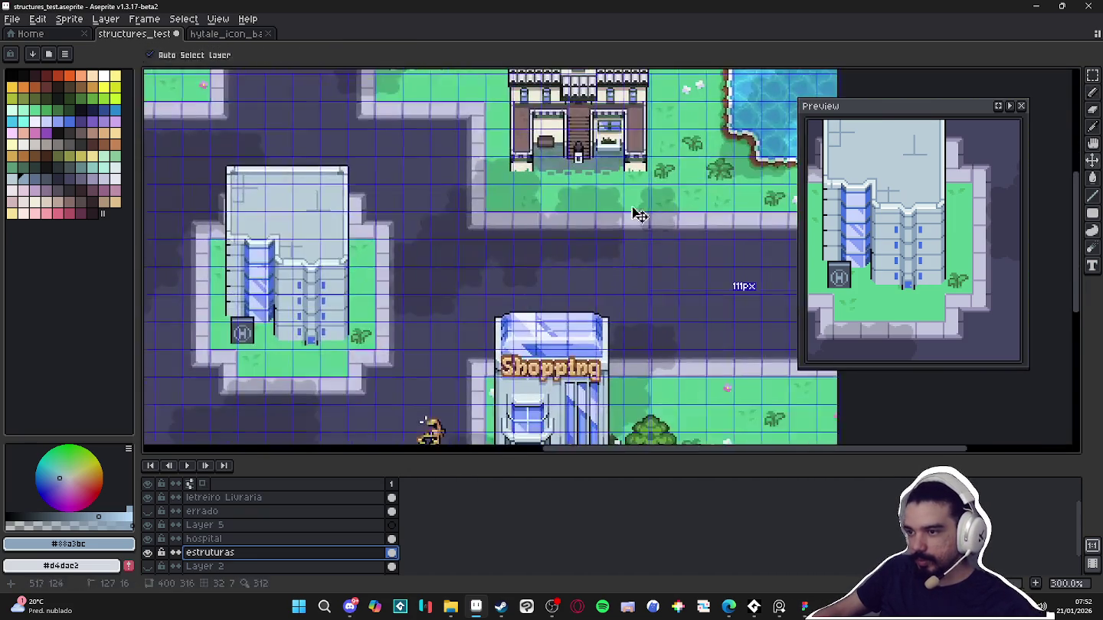
scroll(450, 271, "down", 1)
left_click_drag(449, 272, 461, 210)
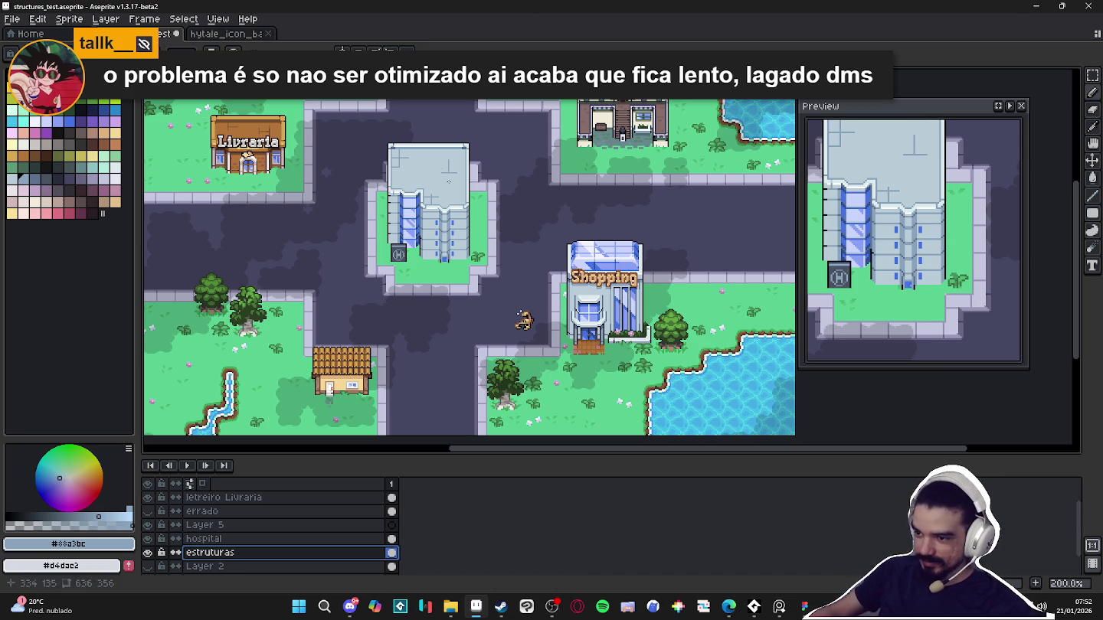
scroll(201, 231, "up", 1)
scroll(195, 226, "up", 1)
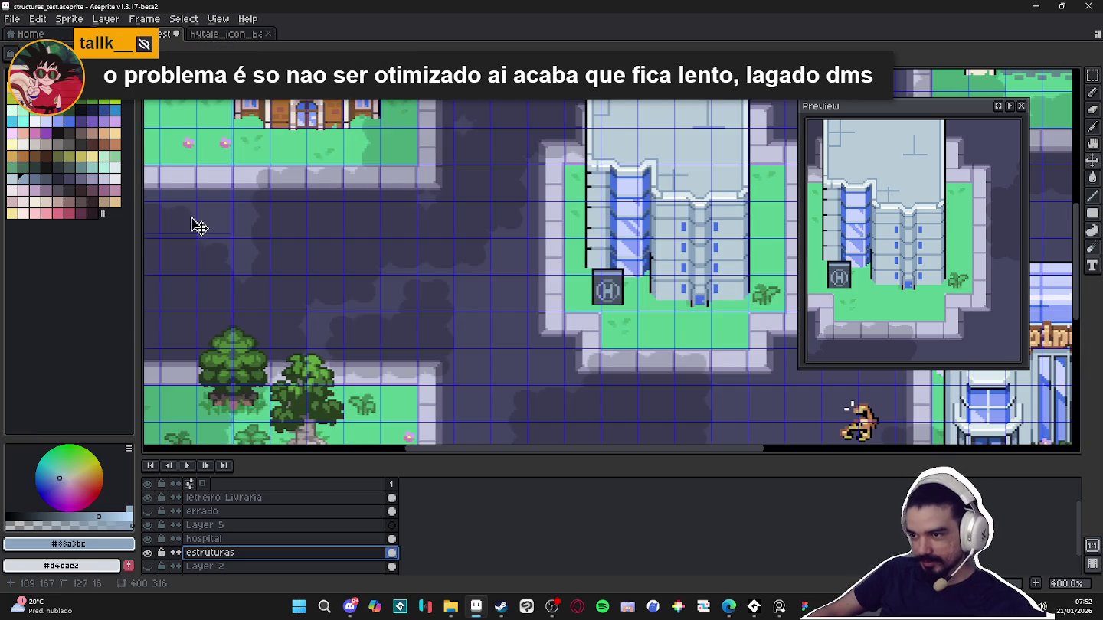
left_click_drag(203, 235, 349, 292)
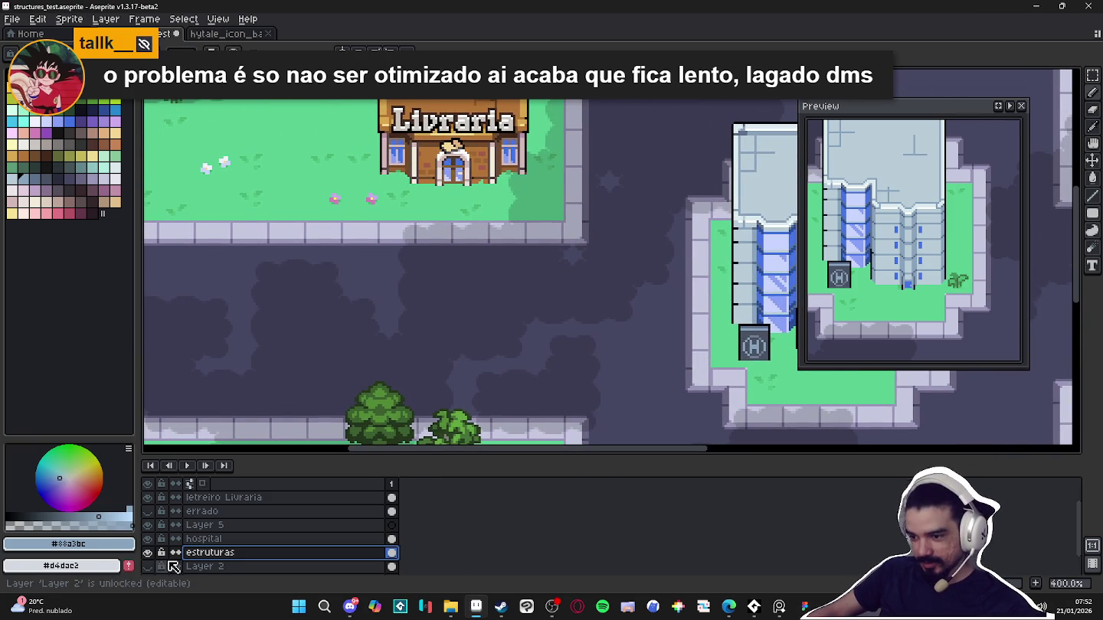
On Layer 5, draw a filled pale blue-grey rectangle on the road by the curb
left_click(149, 566)
left_click(148, 525)
left_click(148, 526)
left_click(211, 525)
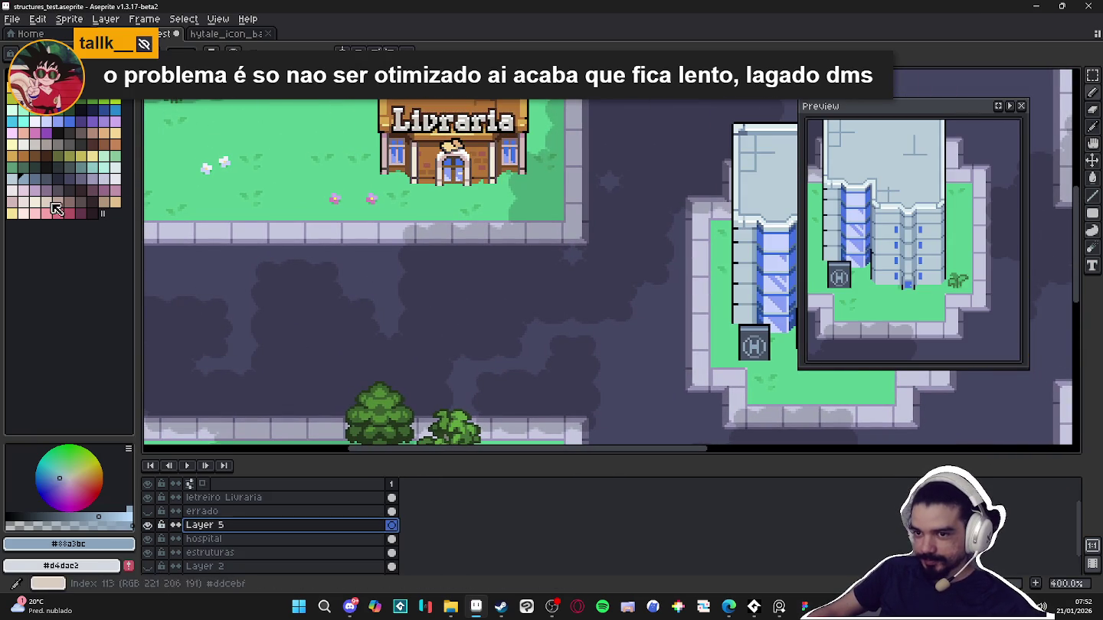
left_click(23, 182)
scroll(336, 242, "up", 3)
scroll(336, 243, "up", 2)
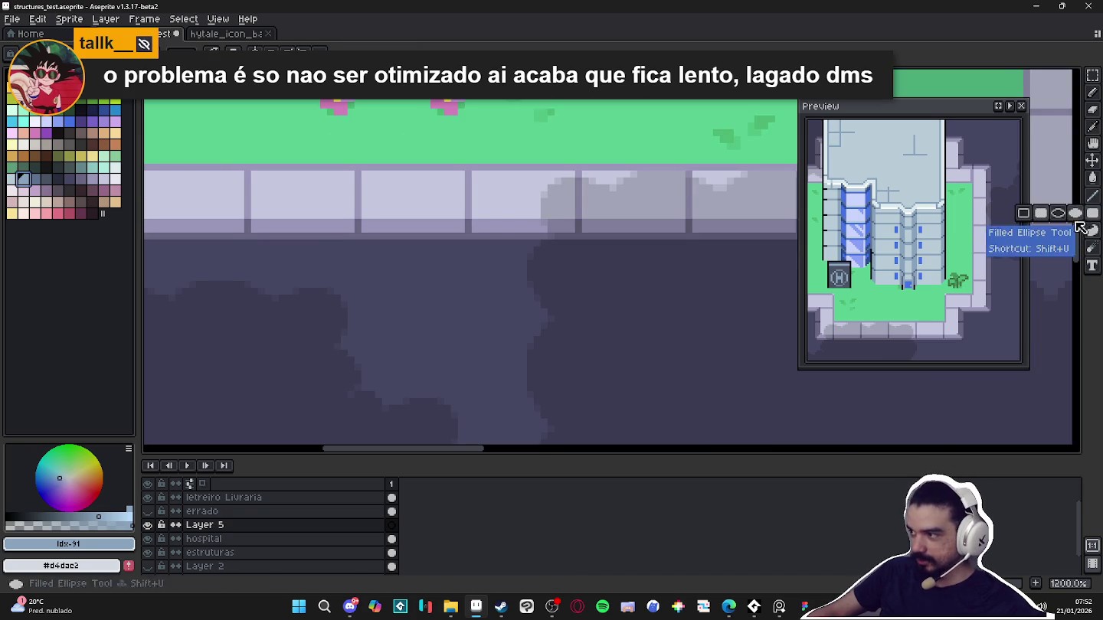
left_click_drag(517, 243, 602, 268)
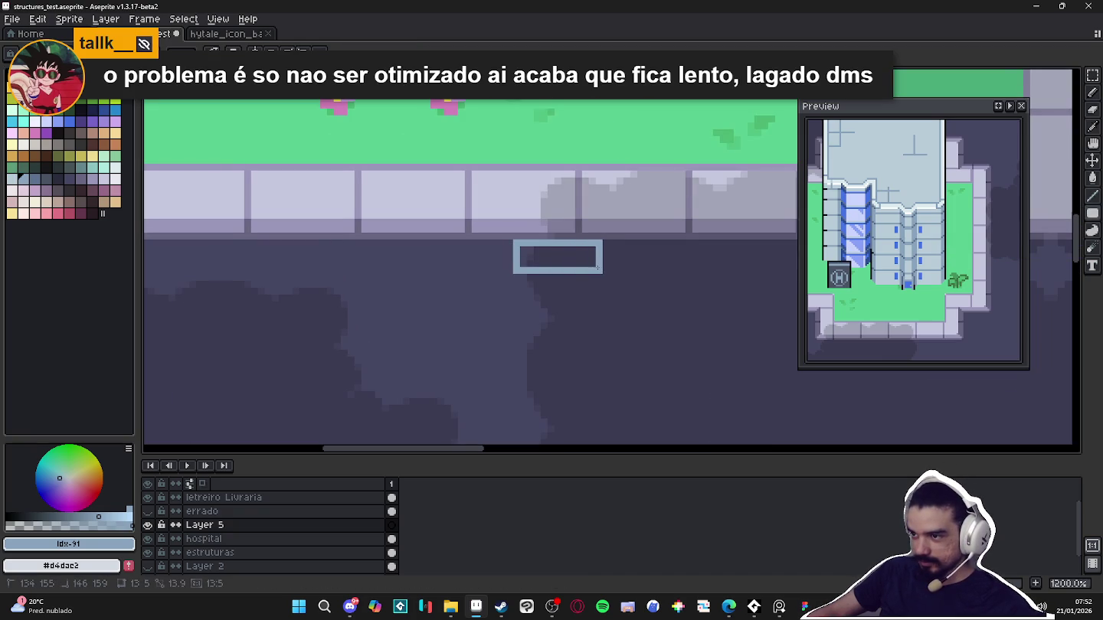
Erase the rectangle's bottom corner pixels and one pixel inside it
scroll(600, 268, "down", 6)
scroll(597, 276, "down", 1)
scroll(596, 284, "up", 1)
scroll(595, 288, "up", 1)
scroll(594, 288, "up", 3)
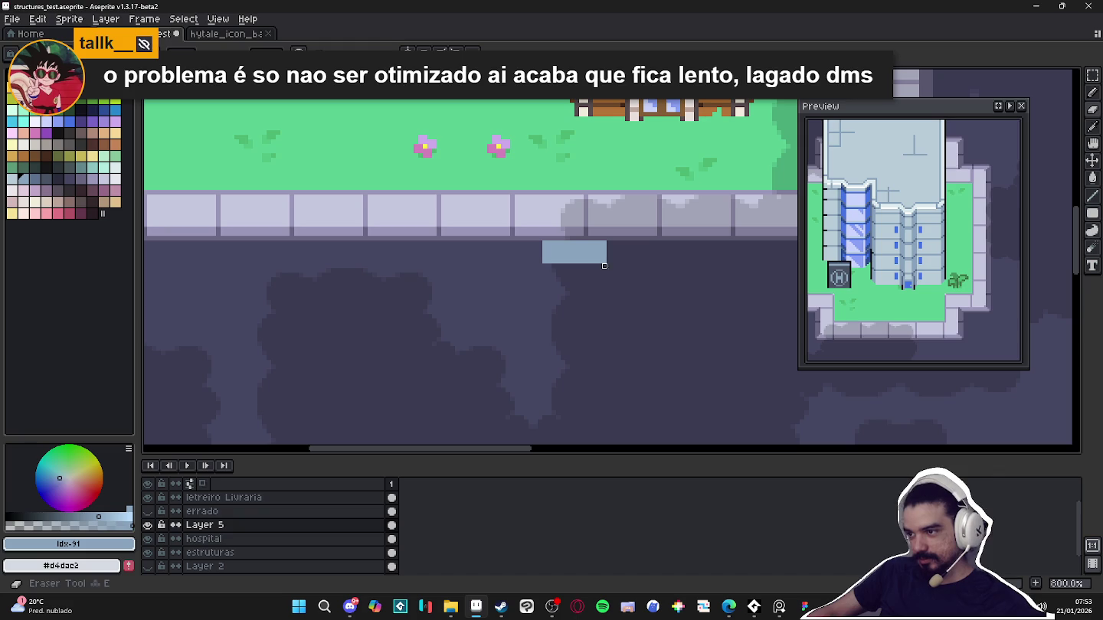
key("e")
left_click(604, 261)
left_click(545, 261)
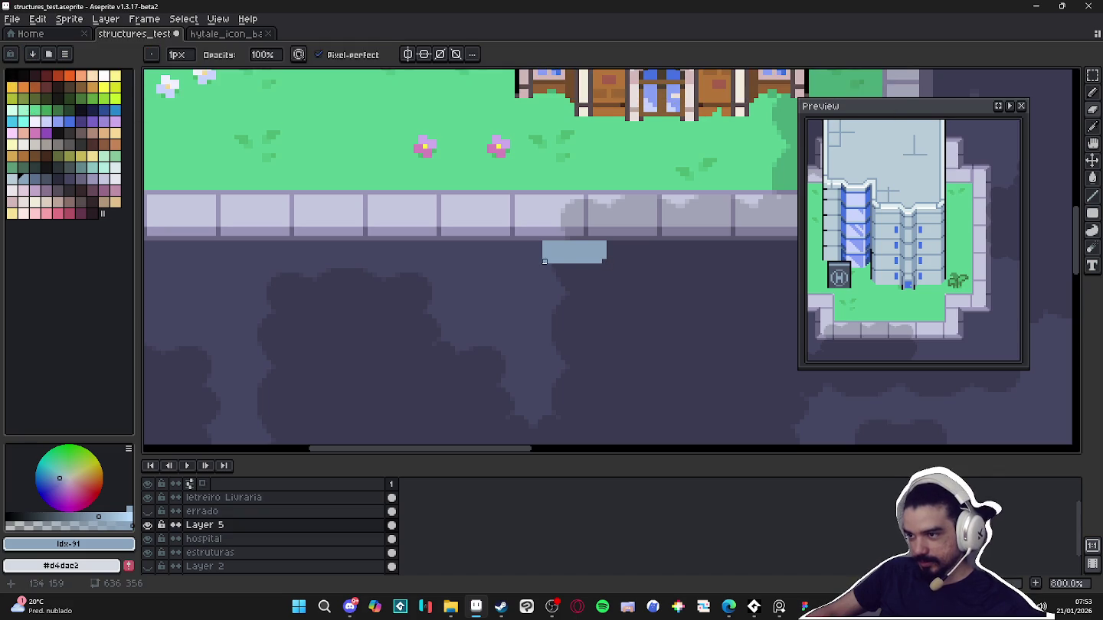
left_click_drag(554, 252, 557, 255)
scroll(556, 254, "up", 3)
scroll(555, 255, "up", 1)
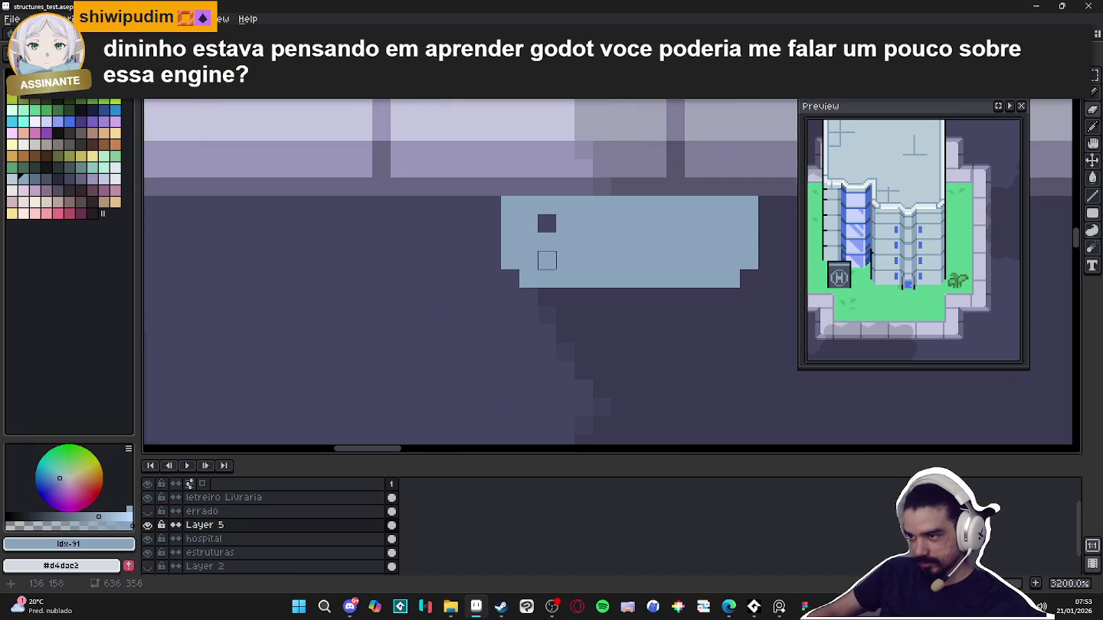
Cut a short left column and five vertical slots into the grate
left_click(547, 223)
left_click_drag(584, 224, 584, 260)
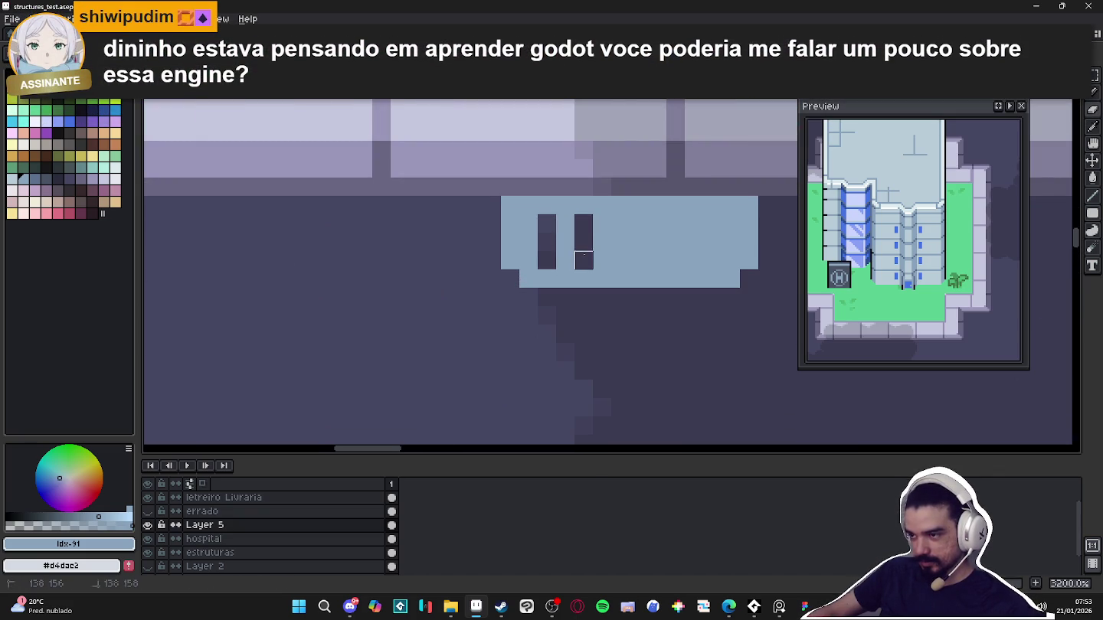
left_click_drag(621, 224, 620, 260)
left_click_drag(657, 223, 657, 260)
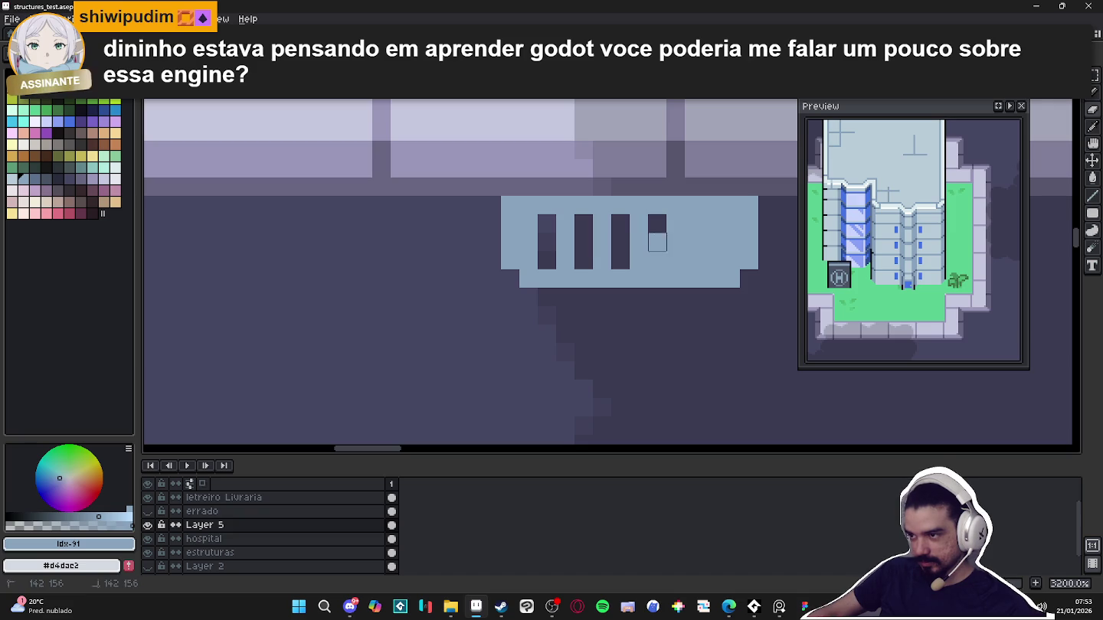
left_click_drag(694, 224, 694, 260)
left_click_drag(731, 223, 730, 261)
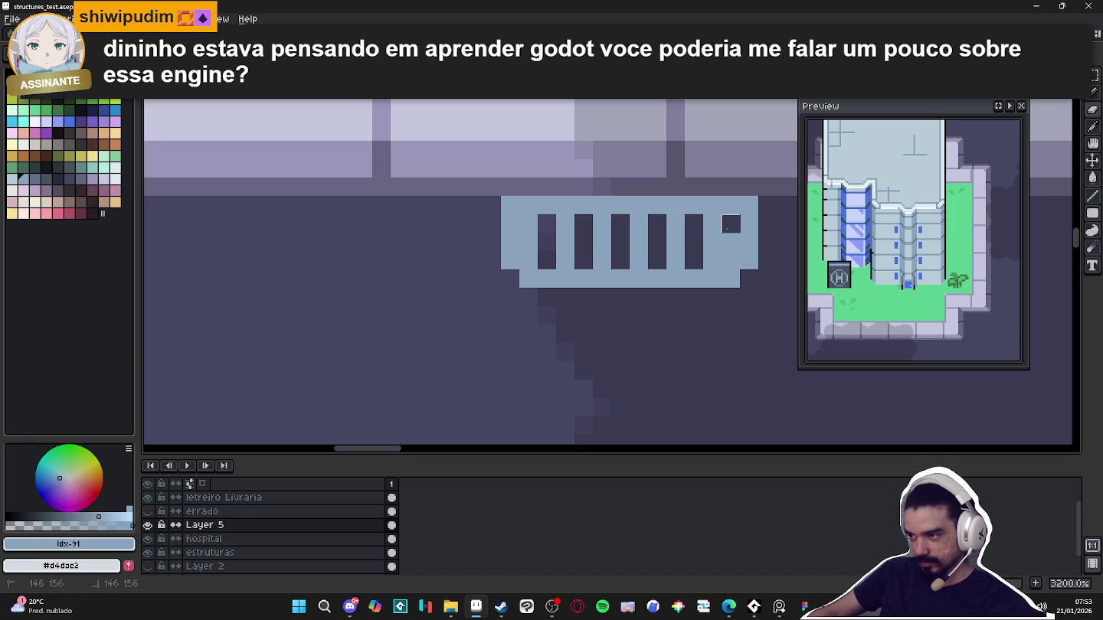
Sync the preview and paint the grate's top row a darker blue
scroll(726, 278, "down", 3)
scroll(528, 314, "up", 2)
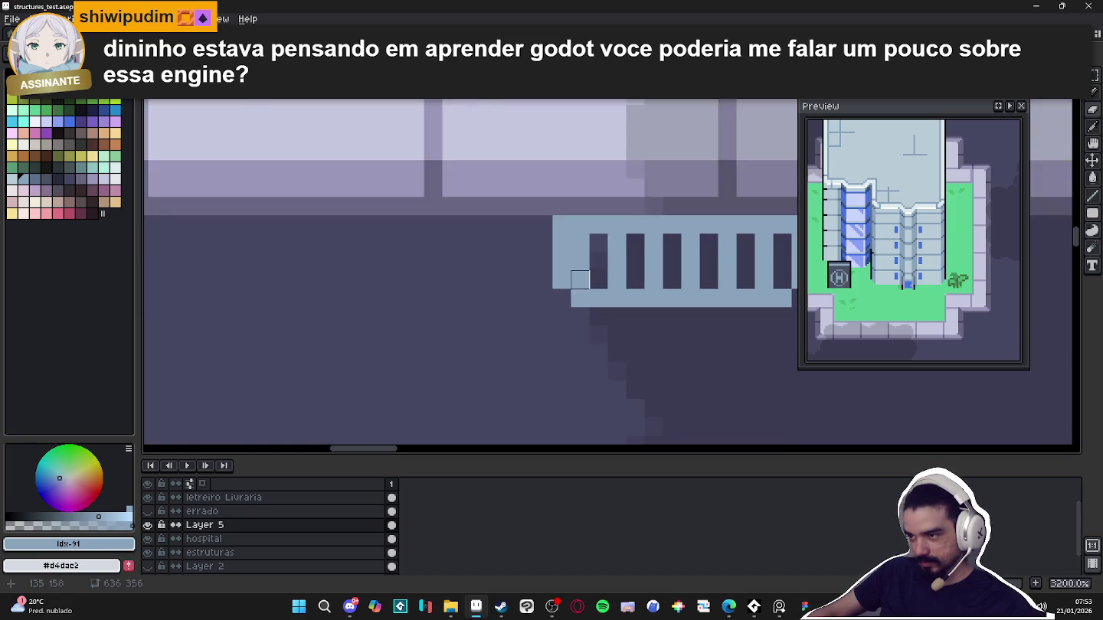
scroll(537, 314, "down", 3)
scroll(567, 314, "up", 3)
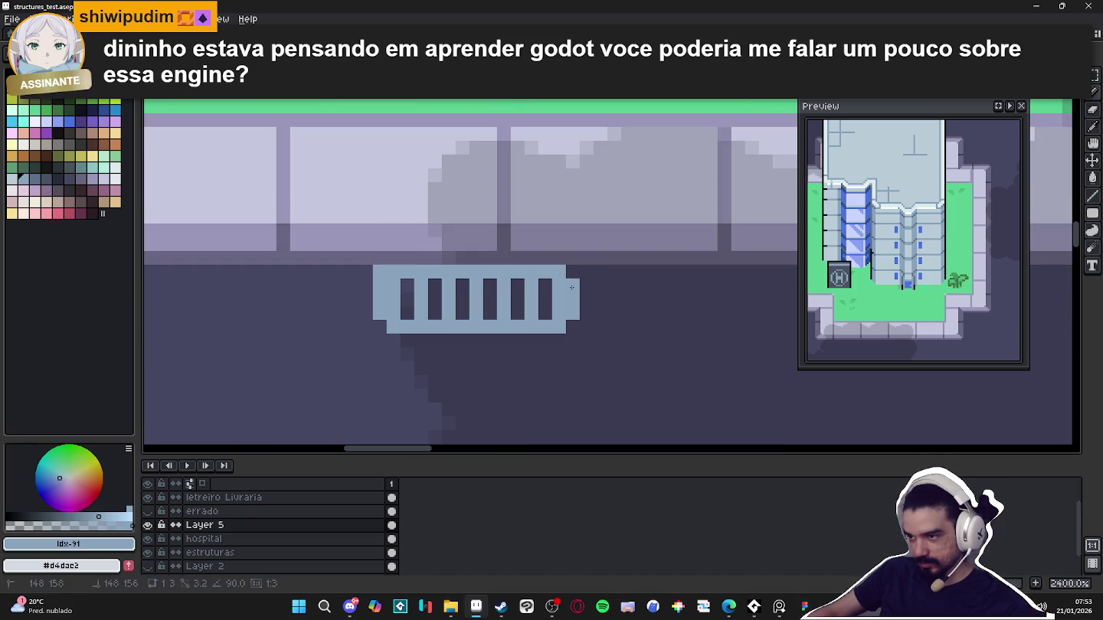
scroll(573, 277, "down", 1)
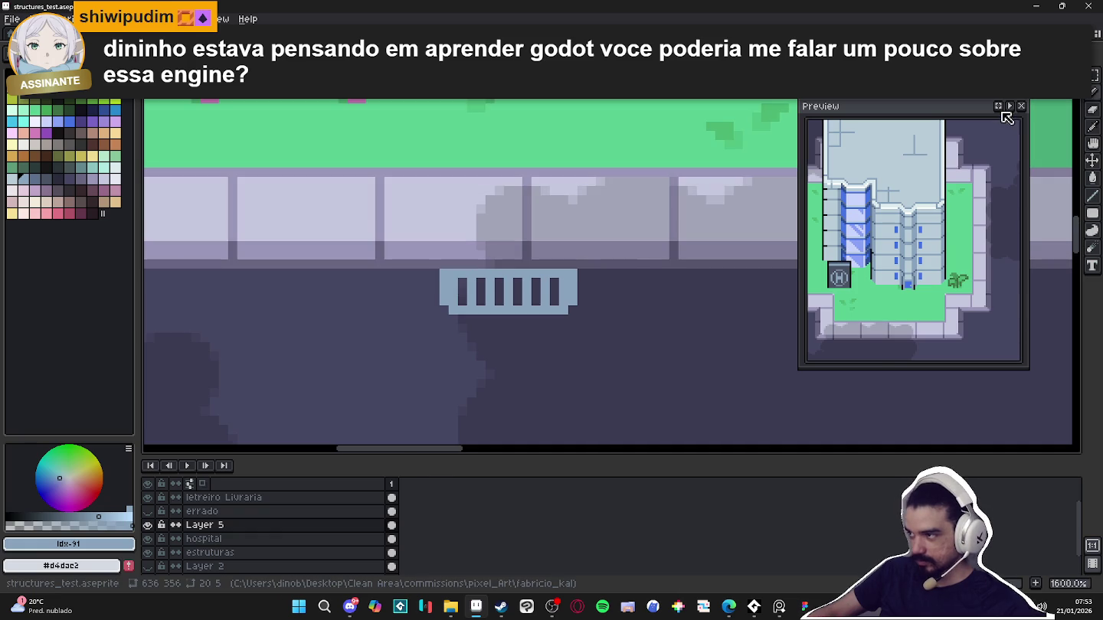
left_click(999, 106)
scroll(556, 278, "up", 1)
left_click(556, 278)
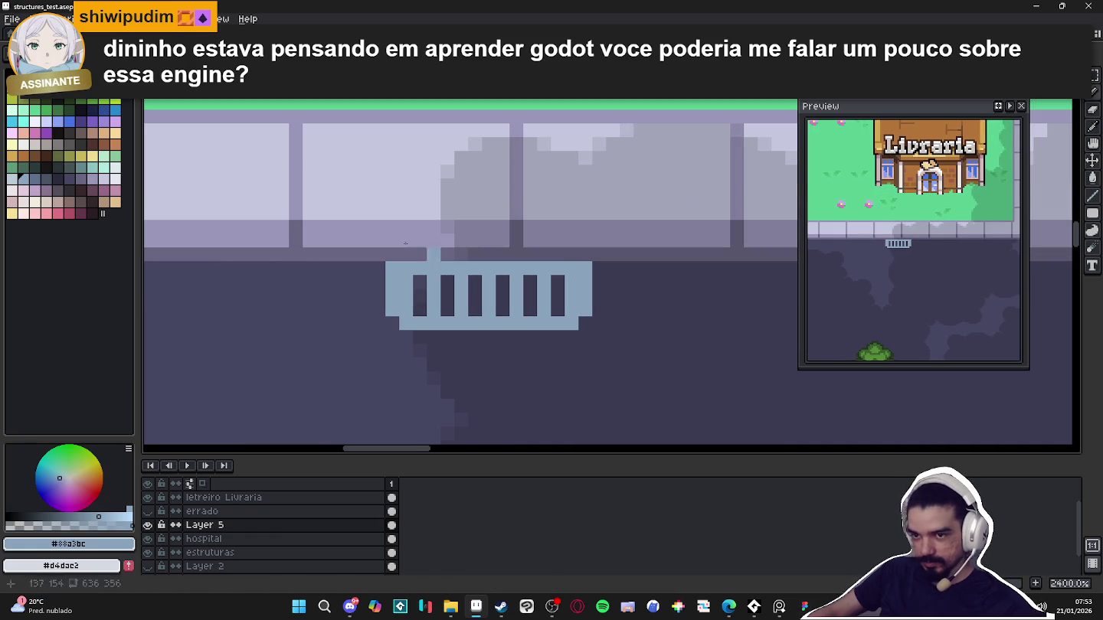
left_click(35, 178)
left_click_drag(586, 269, 392, 268)
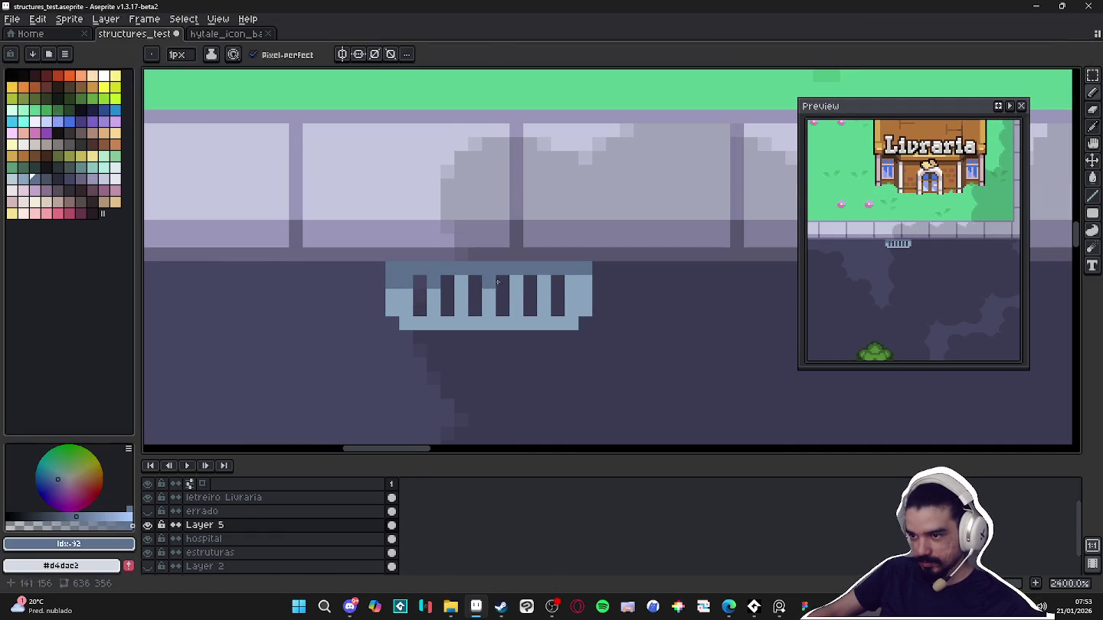
Sample the dark slot colour and choose a different shade for the grate
scroll(570, 304, "down", 7)
scroll(570, 304, "up", 7)
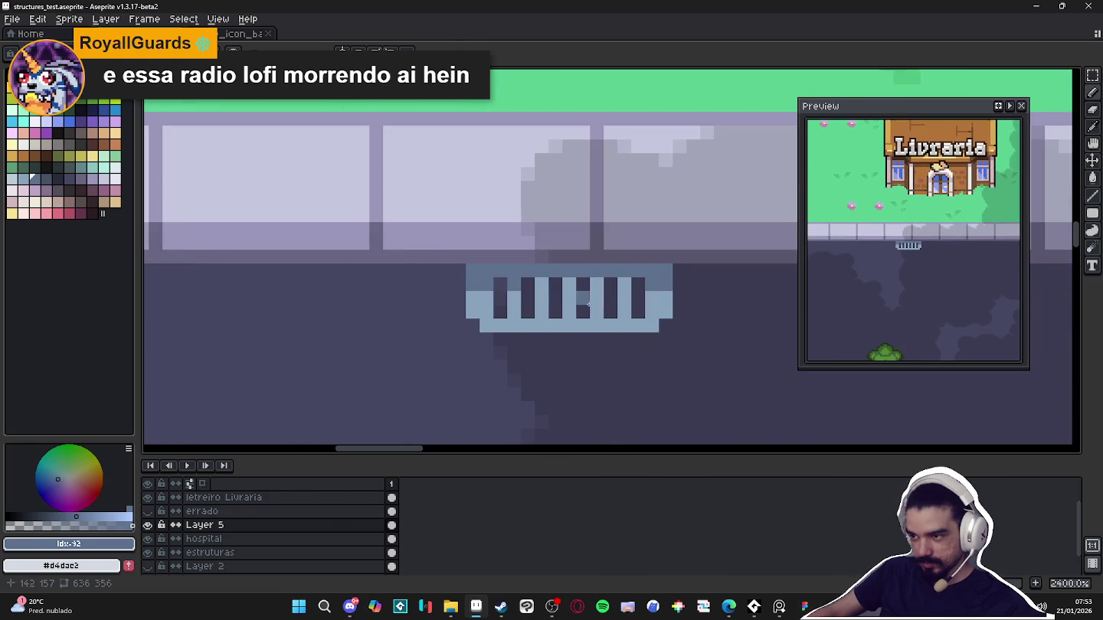
left_click(636, 305, "alt")
left_click(57, 180)
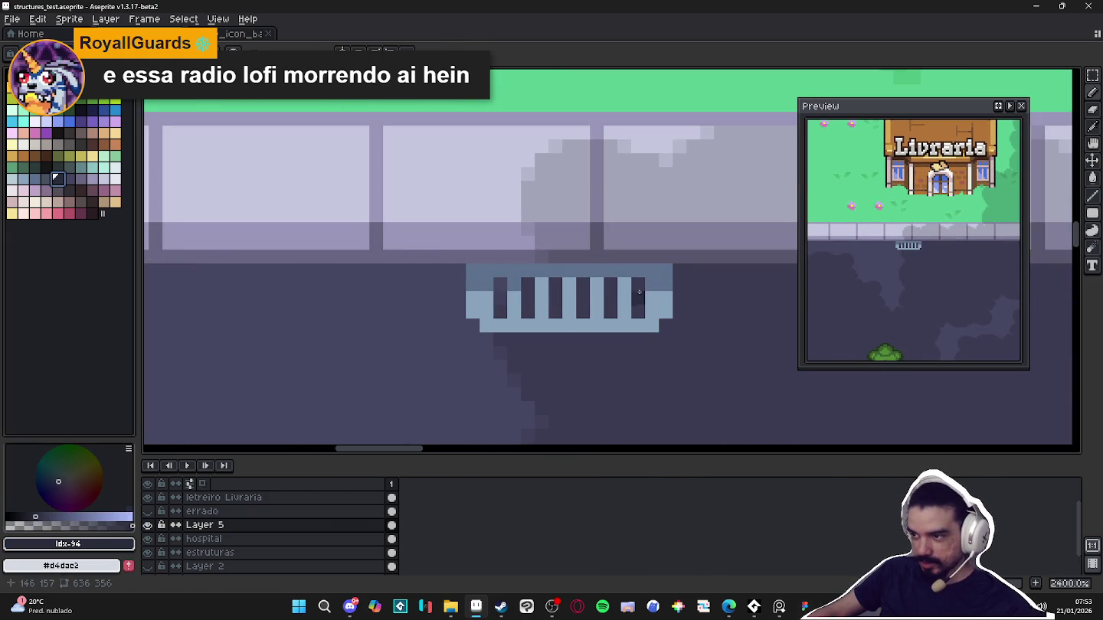
left_click(743, 607)
left_click(747, 607)
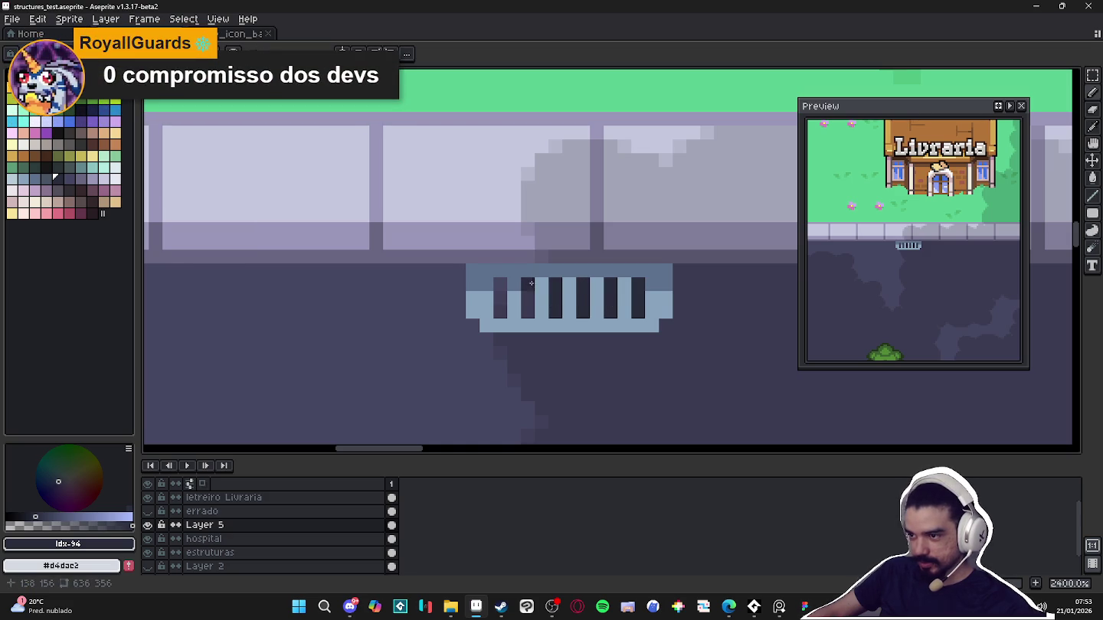
scroll(502, 312, "down", 4)
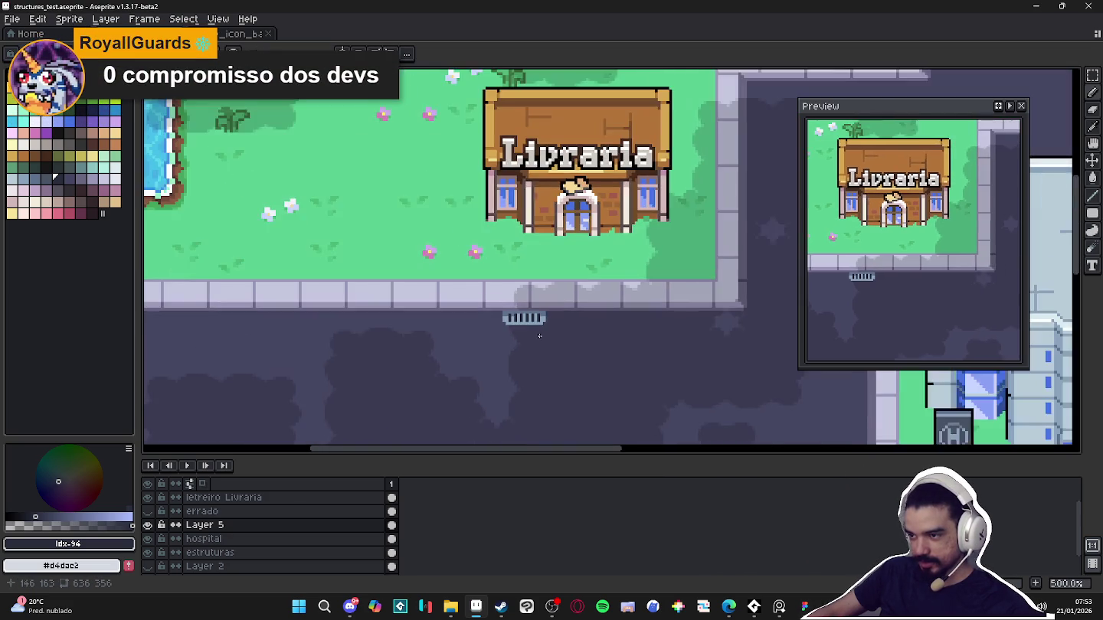
Zoom in on the grate below Livraria and sample its blue-grey #5e718c
scroll(536, 329, "up", 2)
scroll(549, 303, "up", 3)
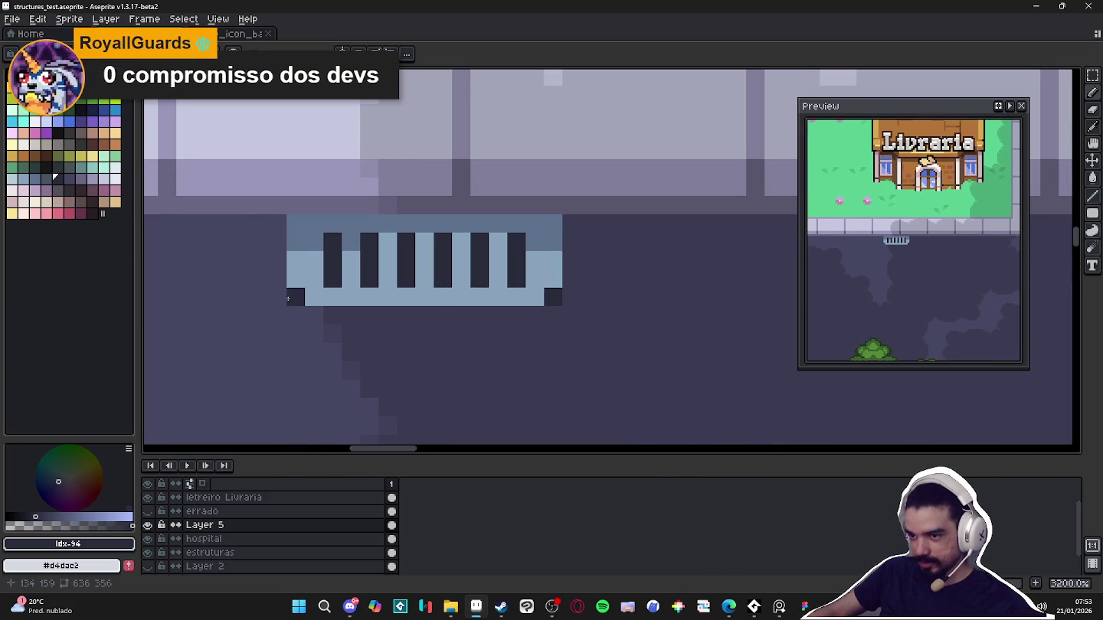
scroll(393, 348, "down", 4)
scroll(393, 347, "down", 2)
scroll(394, 347, "down", 2)
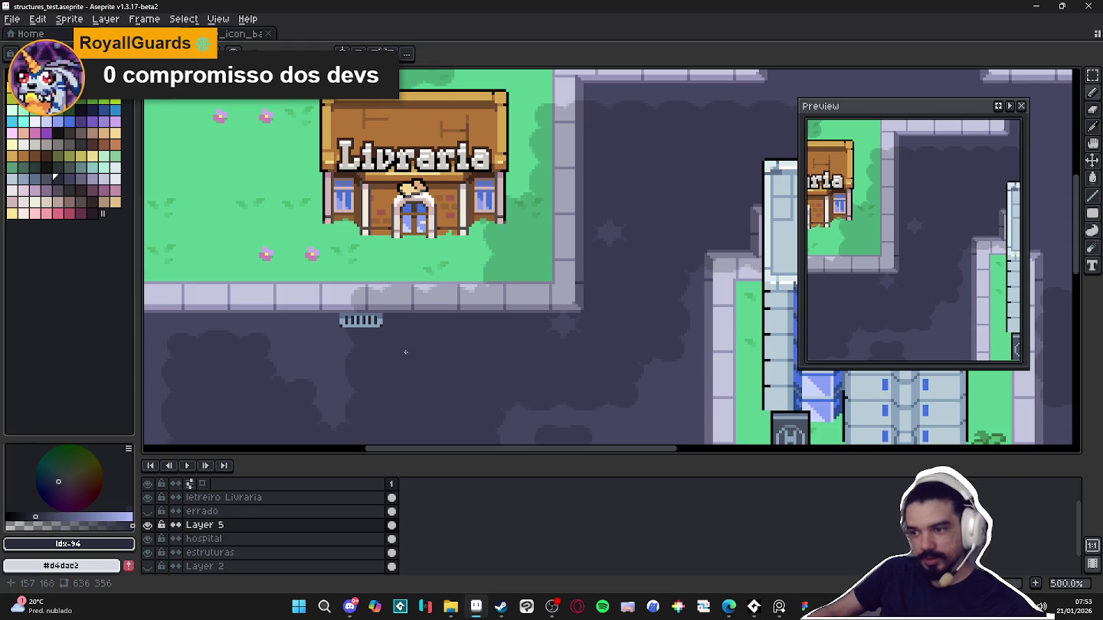
scroll(406, 351, "down", 1)
scroll(406, 351, "down", 1)
scroll(399, 350, "down", 1)
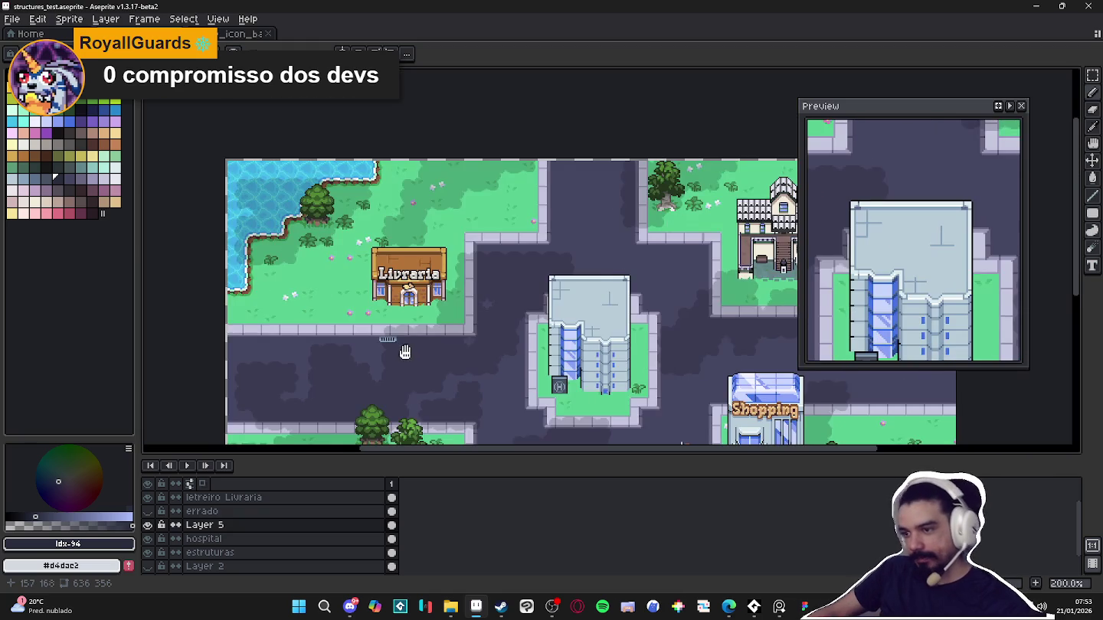
scroll(396, 348, "up", 1)
scroll(396, 349, "up", 1)
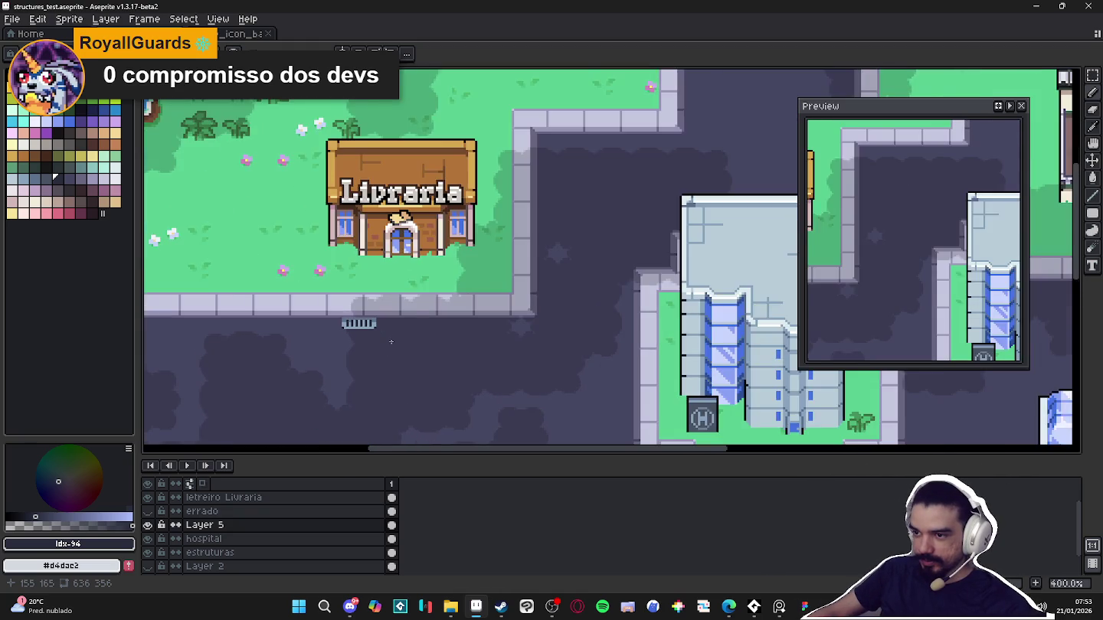
scroll(398, 349, "down", 2)
scroll(402, 348, "up", 1)
scroll(403, 347, "down", 1)
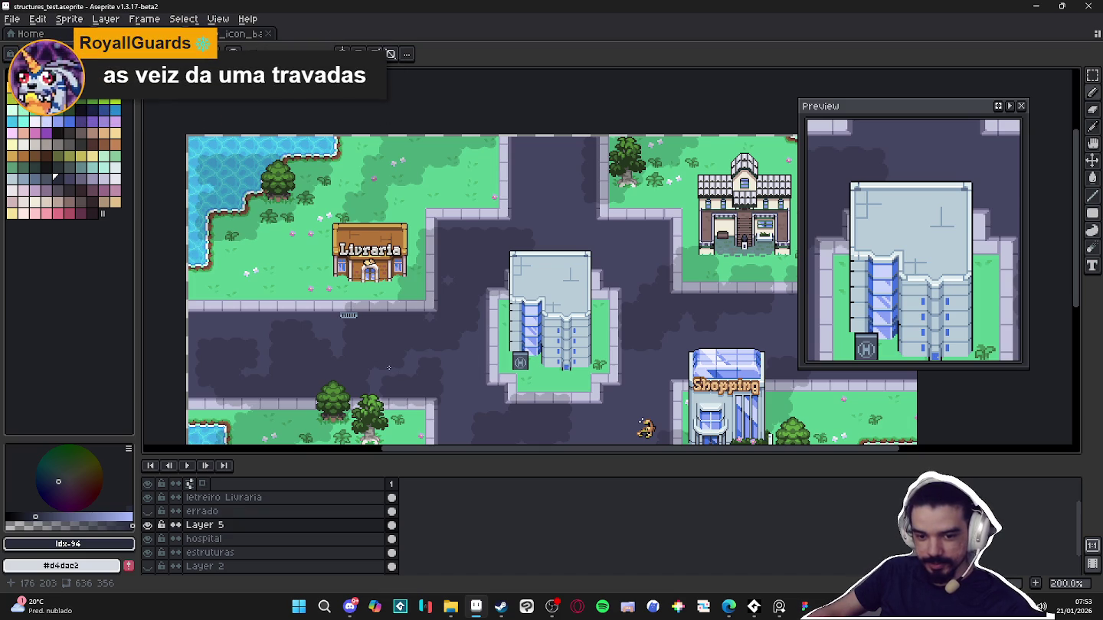
scroll(350, 314, "up", 1)
scroll(350, 315, "up", 6)
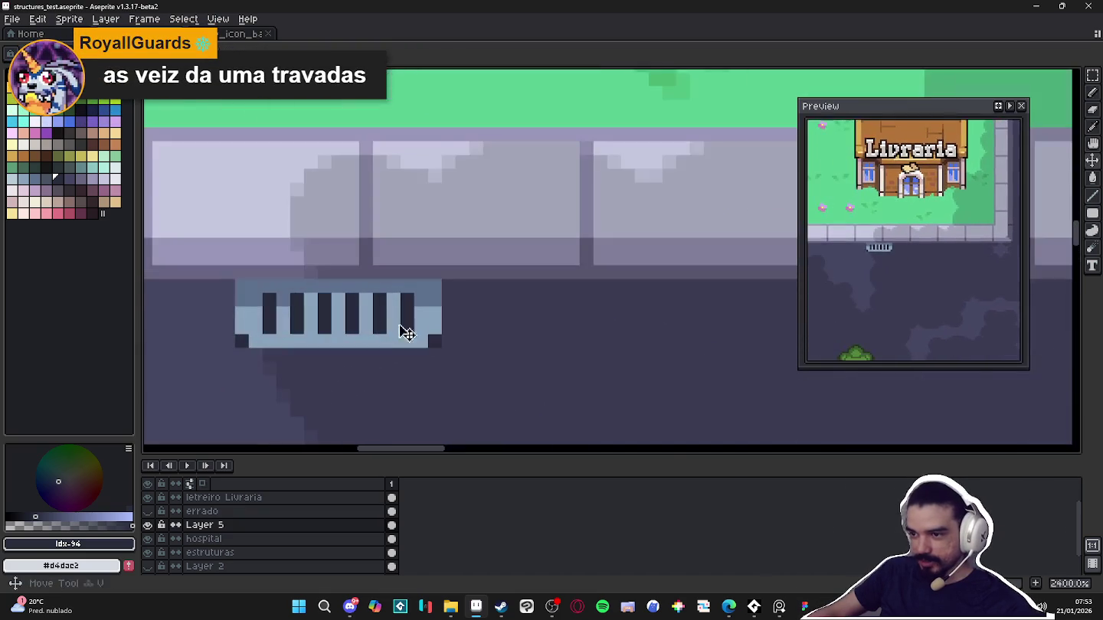
scroll(394, 301, "up", 1)
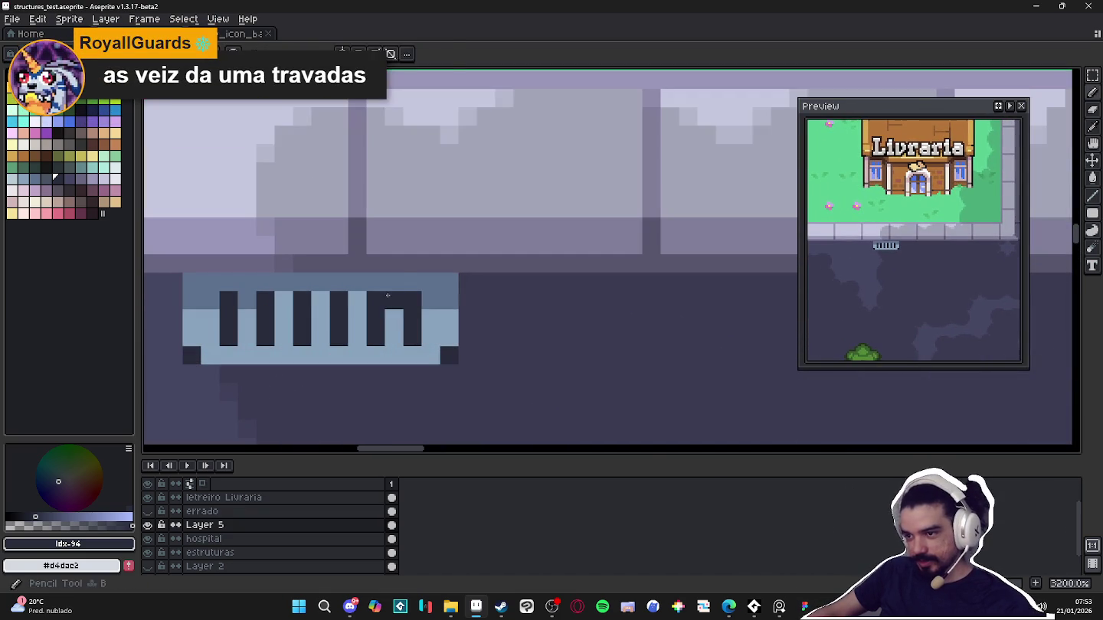
left_click(392, 301, "alt")
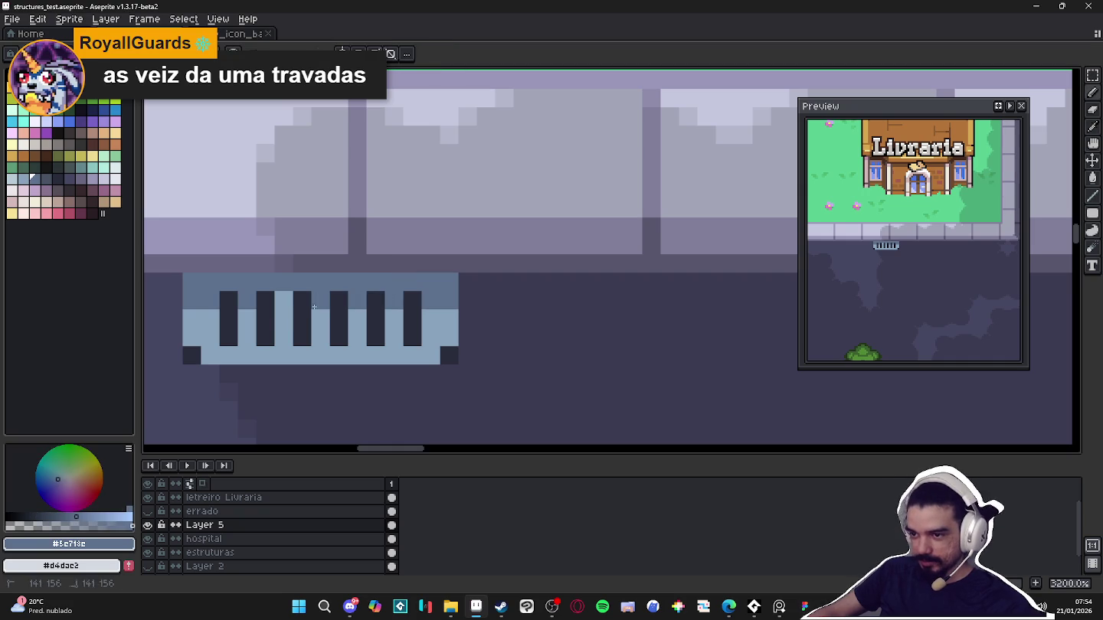
scroll(337, 341, "down", 4)
scroll(493, 379, "down", 2)
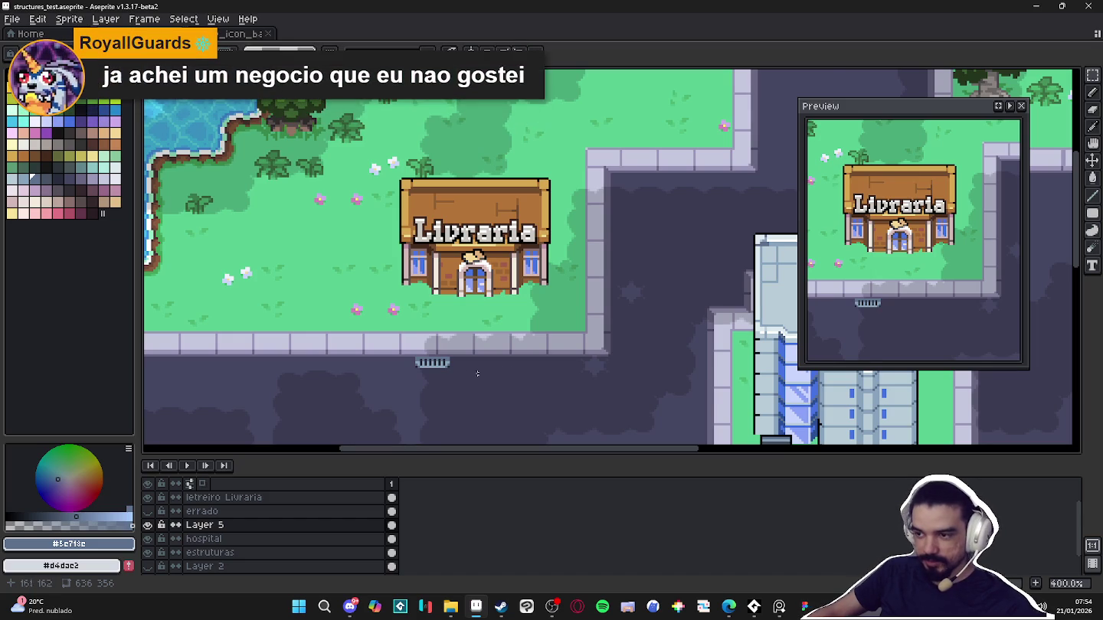
scroll(481, 374, "up", 3)
scroll(451, 346, "up", 3)
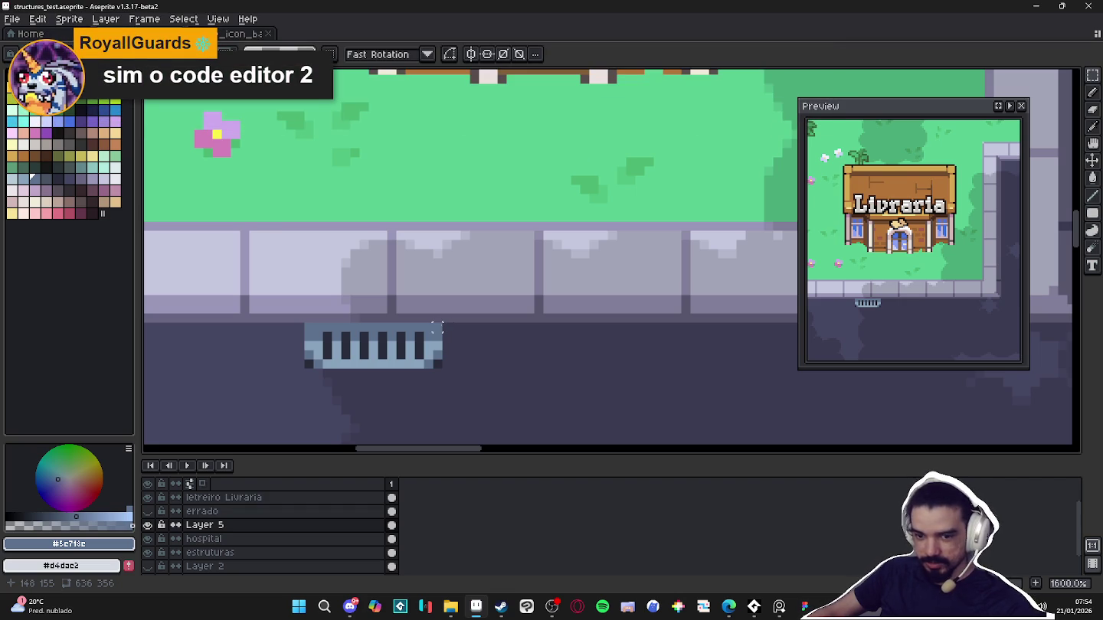
Select the drain grate below the Livraria, with the pixel grid shown, and nudge it left
left_click_drag(437, 325, 304, 368)
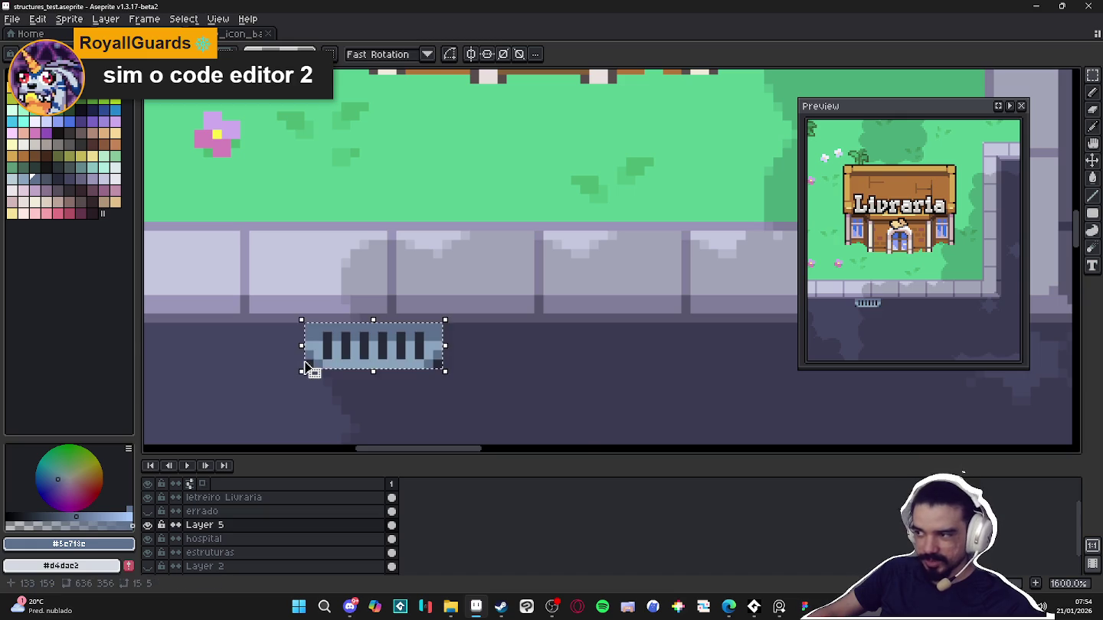
scroll(307, 364, "down", 3)
scroll(322, 359, "down", 3)
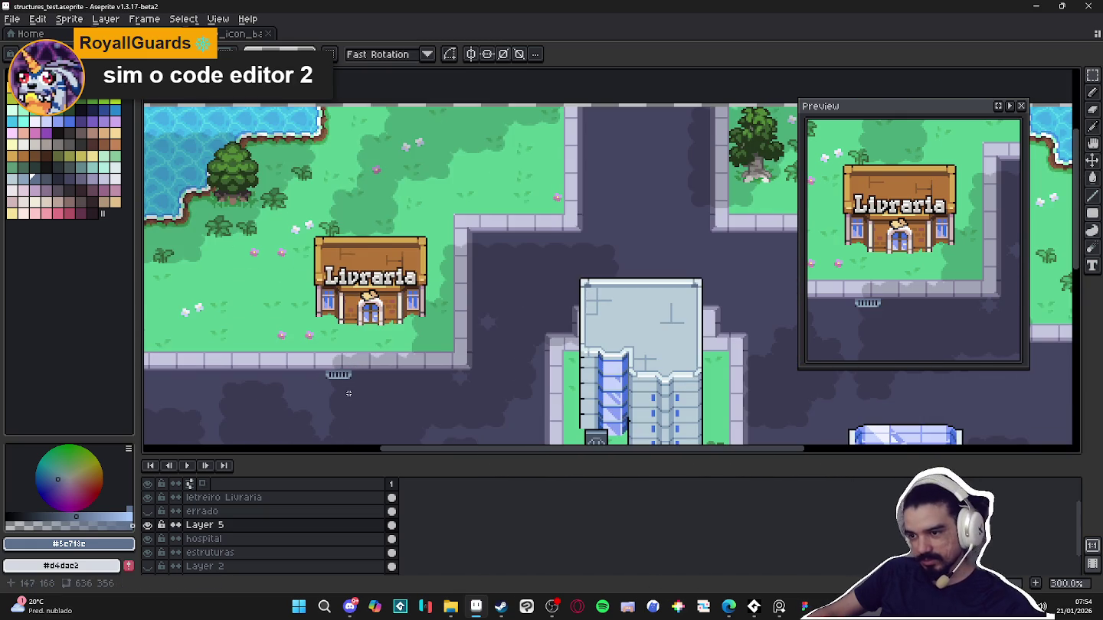
key("ctrl+apostrophe")
scroll(356, 394, "up", 2)
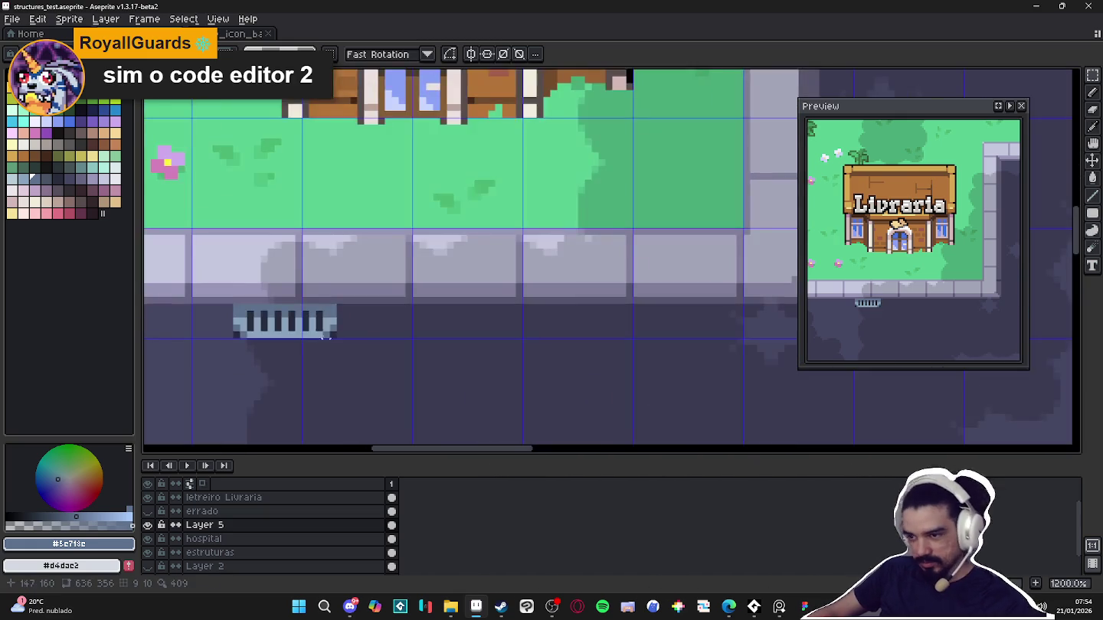
scroll(354, 383, "up", 1)
scroll(352, 375, "up", 1)
left_click_drag(380, 370, 343, 369)
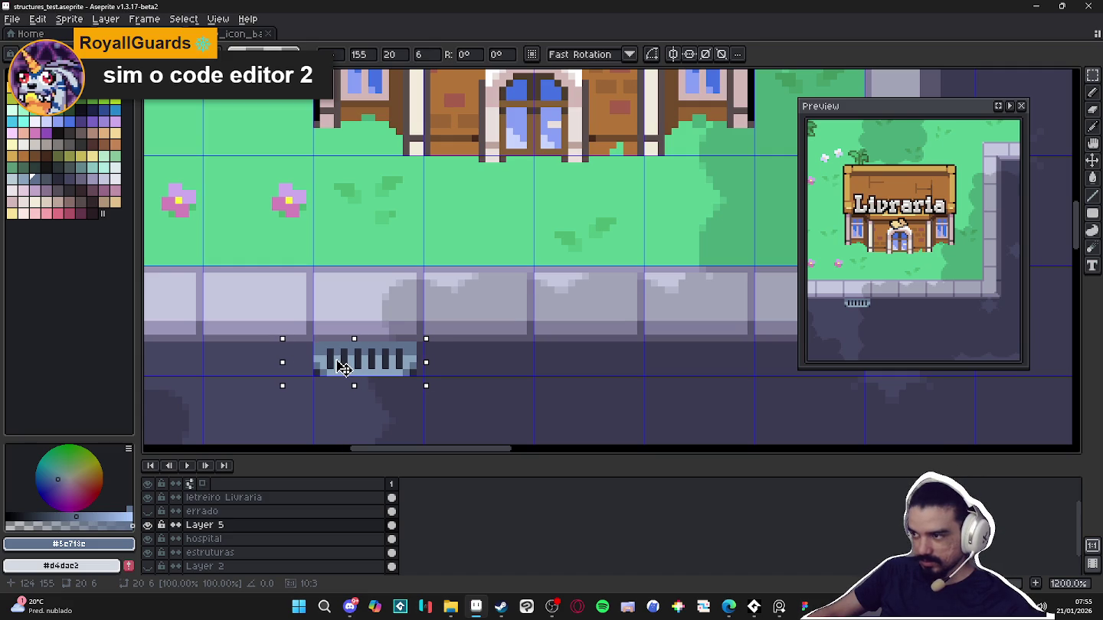
key("Return")
Check the grate against the curb, clear the selection and hide the pixel grid
scroll(355, 383, "down", 5)
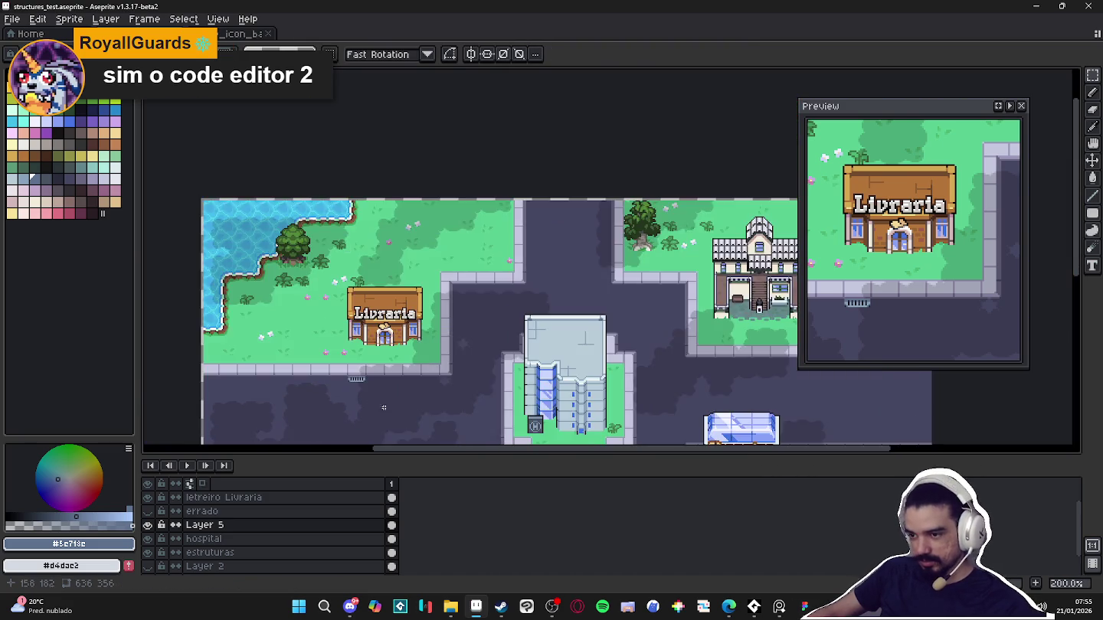
left_click_drag(383, 408, 344, 291)
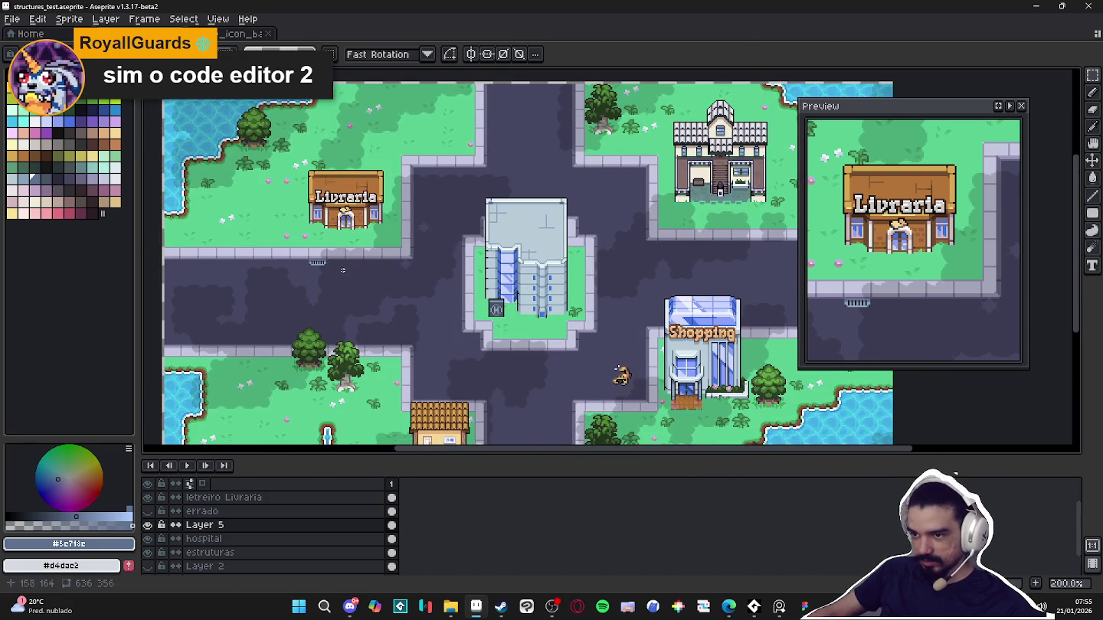
scroll(341, 268, "up", 6)
scroll(277, 221, "up", 2)
left_click_drag(276, 222, 565, 215)
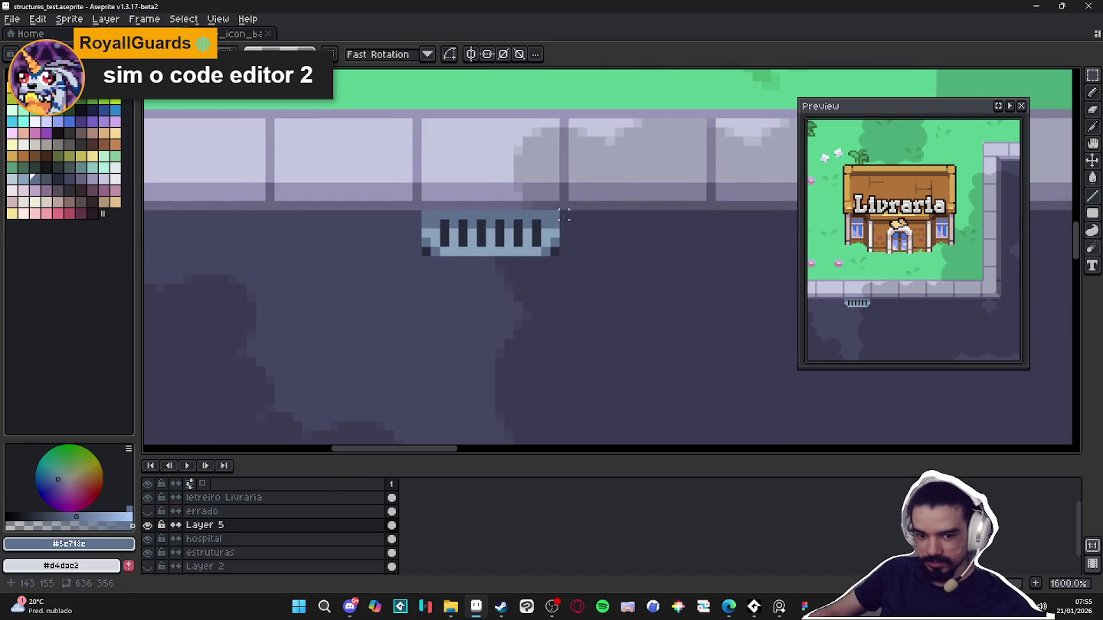
key("ctrl+d")
key("ctrl+apostrophe")
left_click_drag(423, 212, 567, 263)
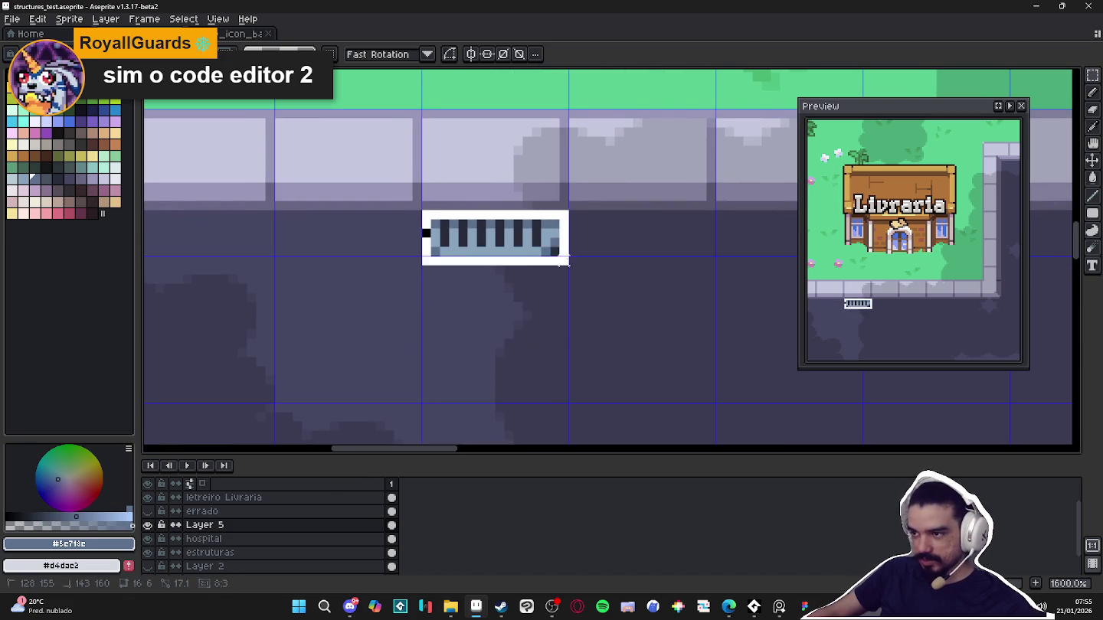
scroll(566, 253, "down", 2)
scroll(566, 254, "up", 2)
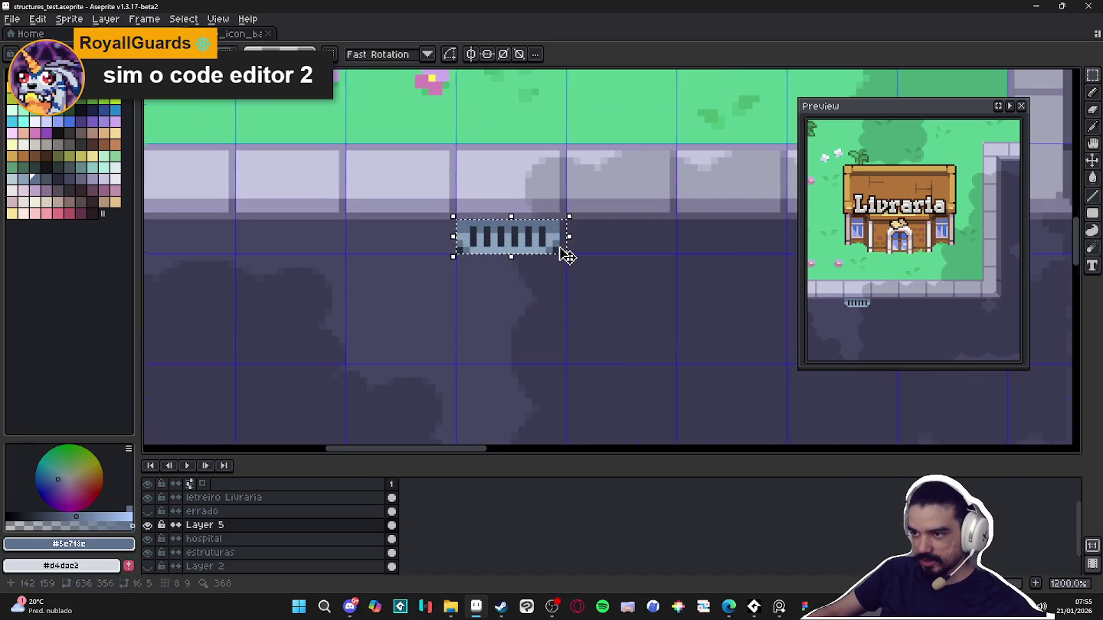
key("ctrl+d")
left_click_drag(562, 251, 560, 250)
scroll(561, 251, "down", 5)
scroll(544, 249, "down", 1)
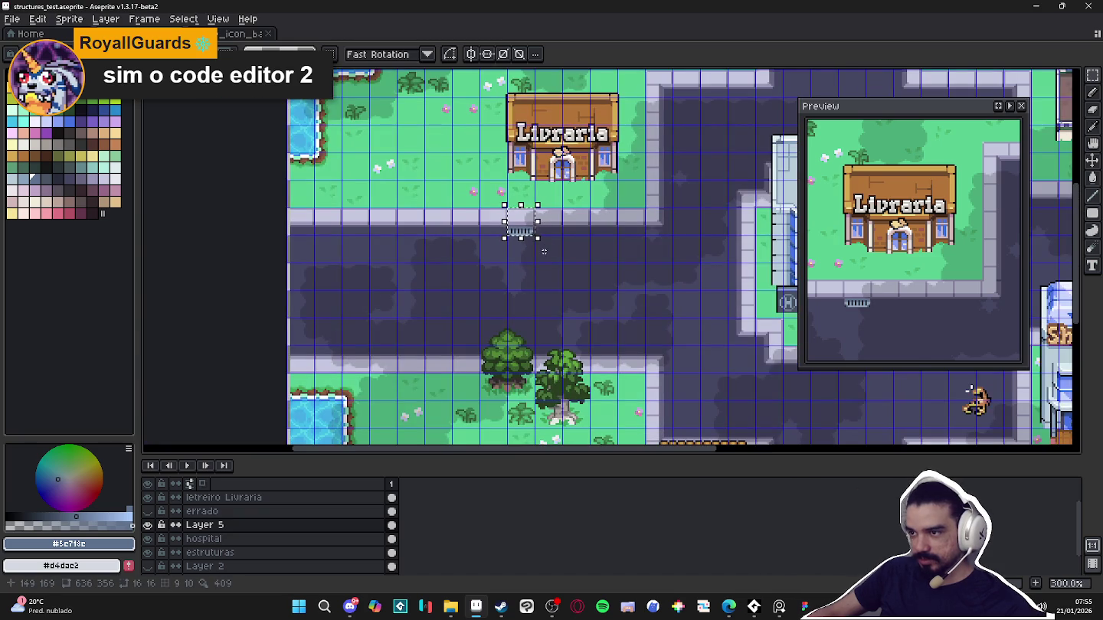
key("ctrl+d")
scroll(536, 253, "down", 1)
scroll(498, 265, "down", 2)
scroll(467, 272, "up", 2)
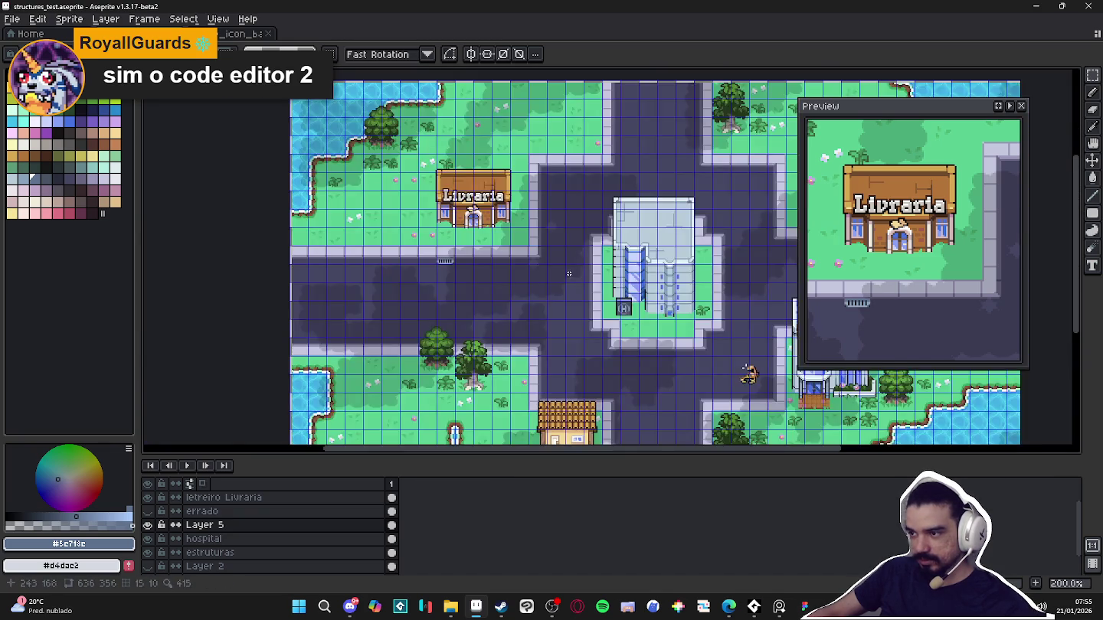
key("ctrl+apostrophe")
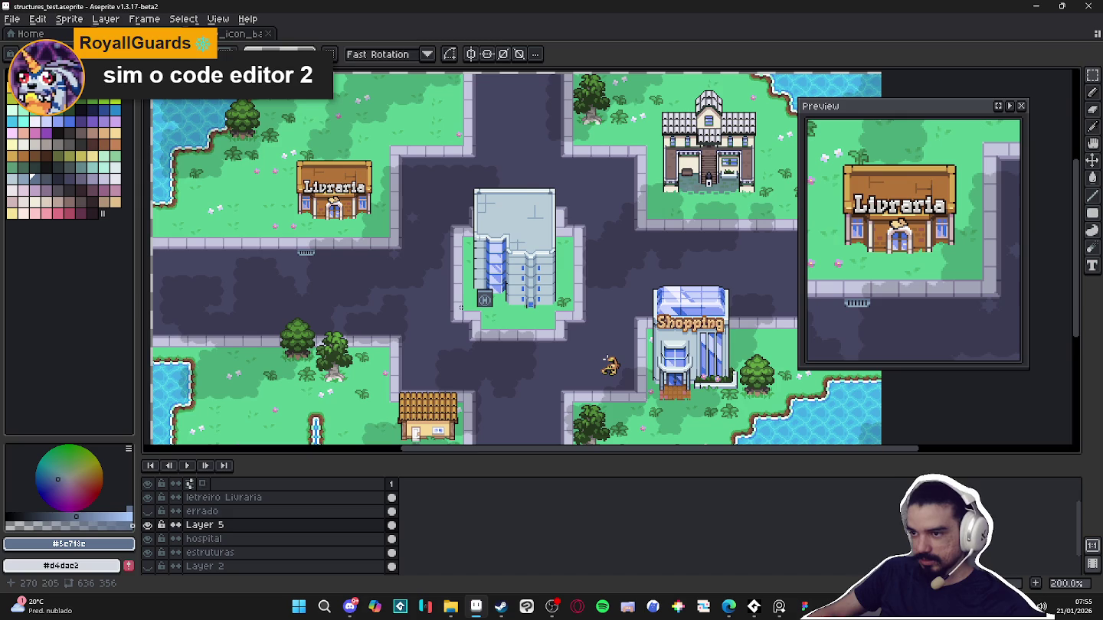
scroll(429, 295, "left", 2)
scroll(425, 283, "left", 1)
scroll(420, 260, "up", 2)
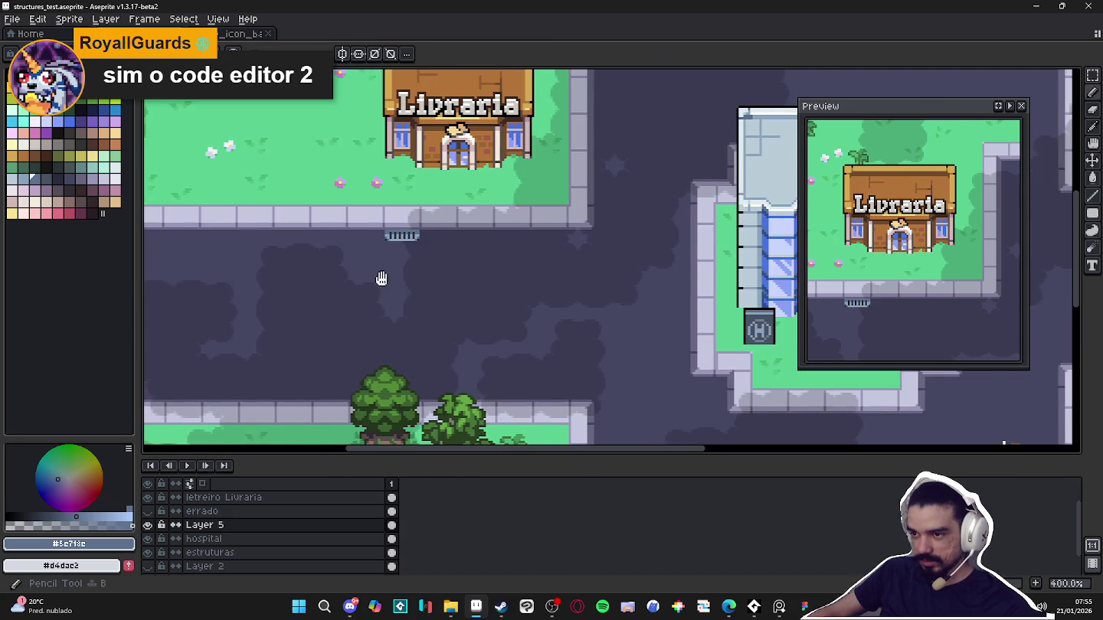
Pick a near-white colour and draw a horizontal marking line across the road
key("ctrl+apostrophe")
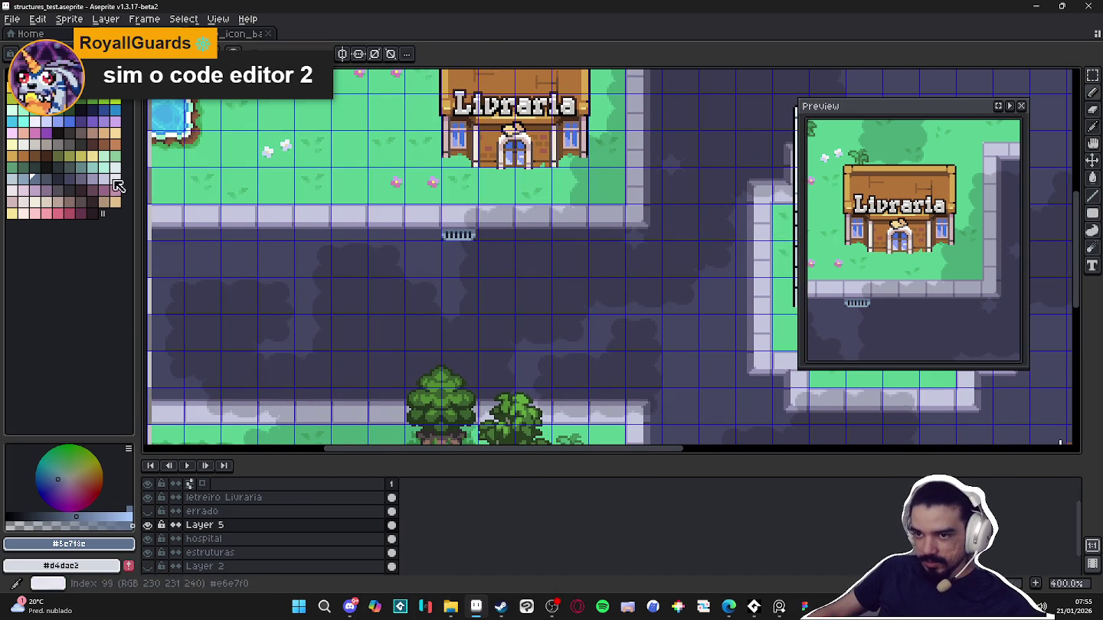
left_click(115, 168)
scroll(251, 323, "up", 1)
key("ctrl+apostrophe")
key("ctrl+apostrophe")
left_click_drag(236, 316, 351, 319)
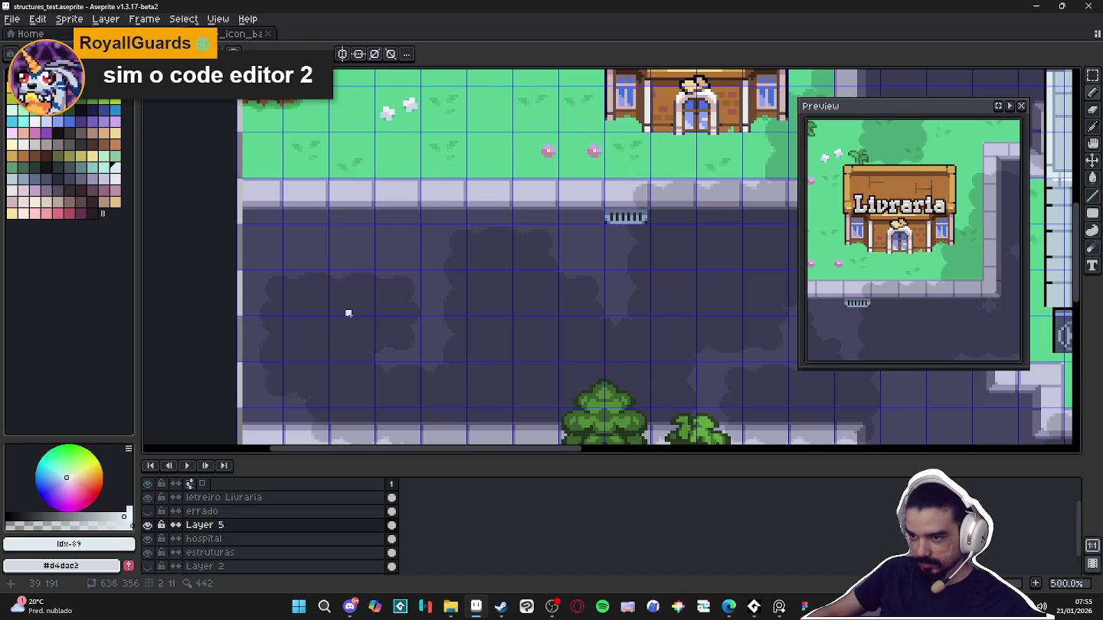
left_click_drag(346, 316, 435, 315)
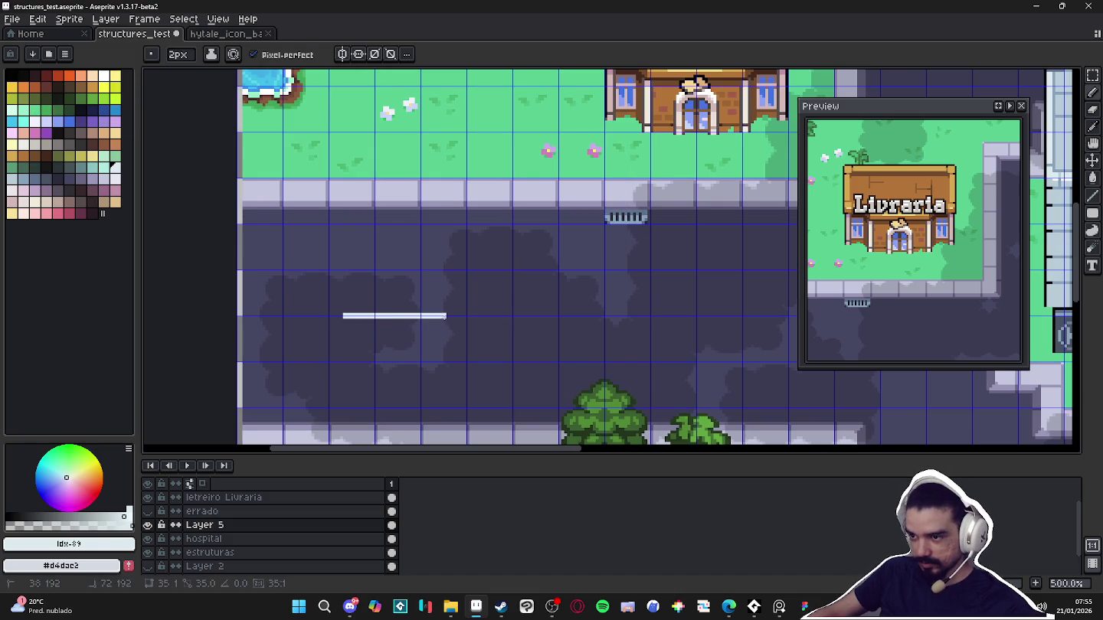
scroll(404, 317, "down", 5)
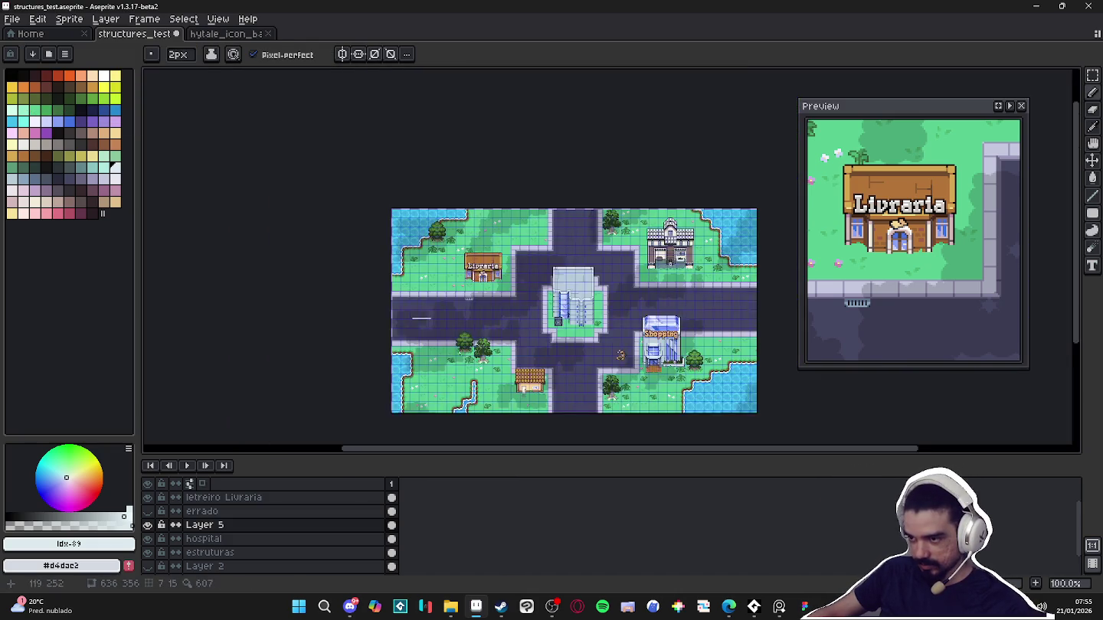
scroll(403, 318, "up", 5)
scroll(455, 318, "up", 4)
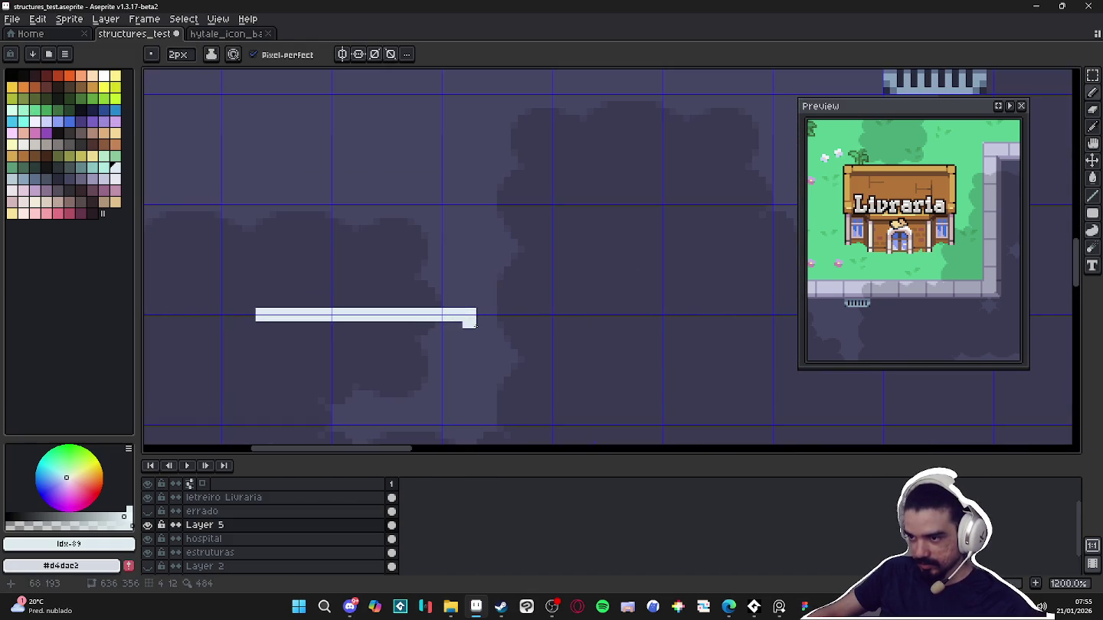
Recolour the road line light lavender and add a darker lavender section to it
left_click(453, 288, "alt")
left_click(92, 178)
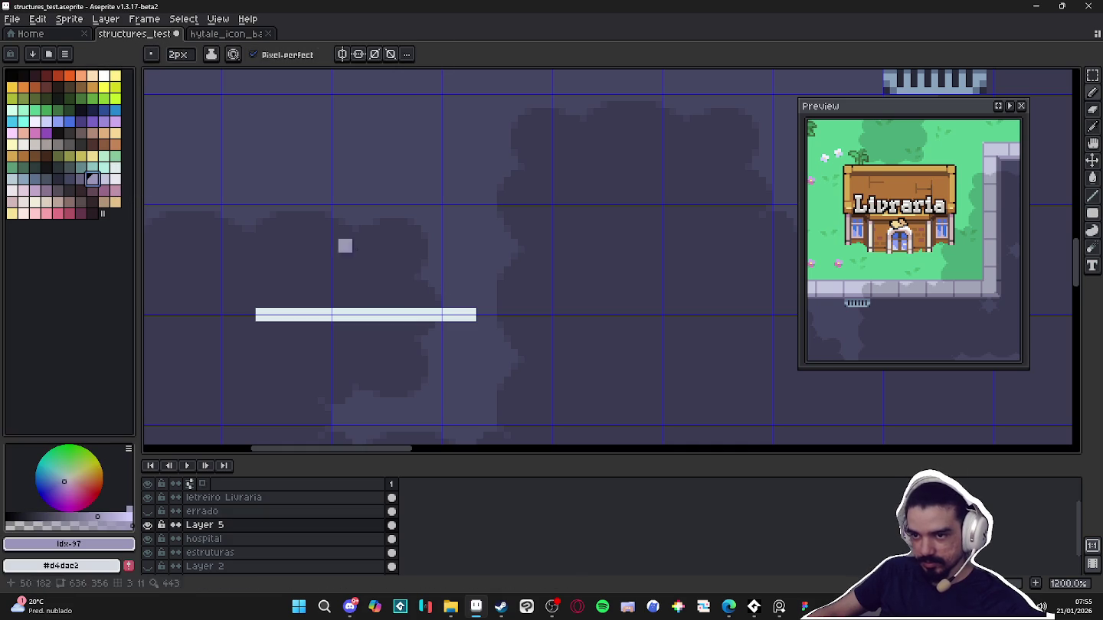
left_click(459, 314, "shift")
scroll(464, 317, "down", 4)
scroll(461, 324, "up", 5)
left_click(80, 179)
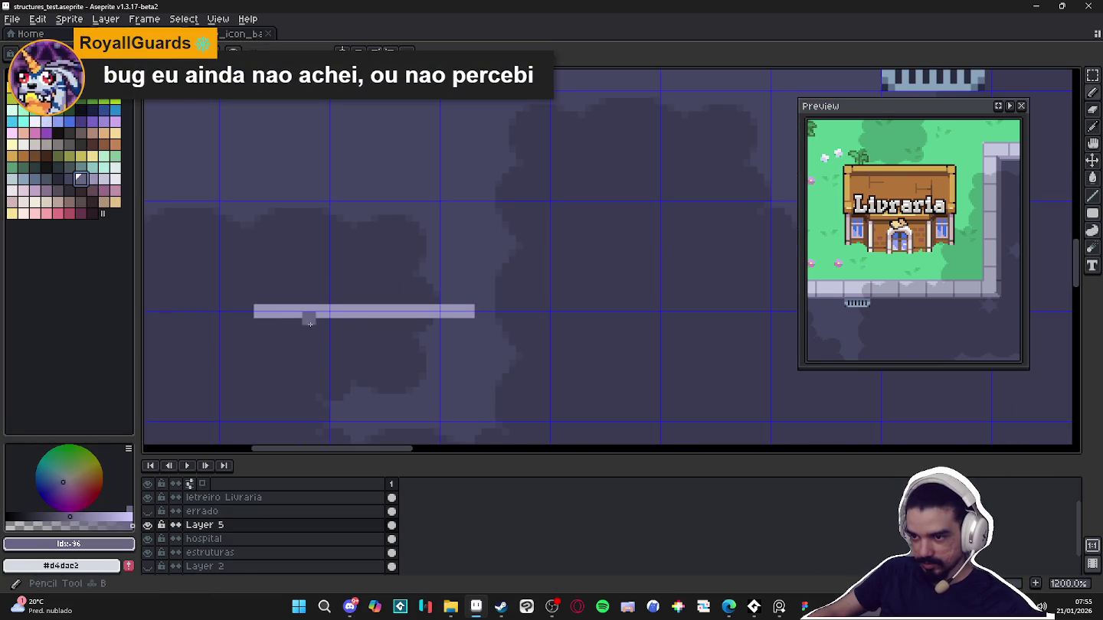
left_click_drag(309, 314, 309, 314)
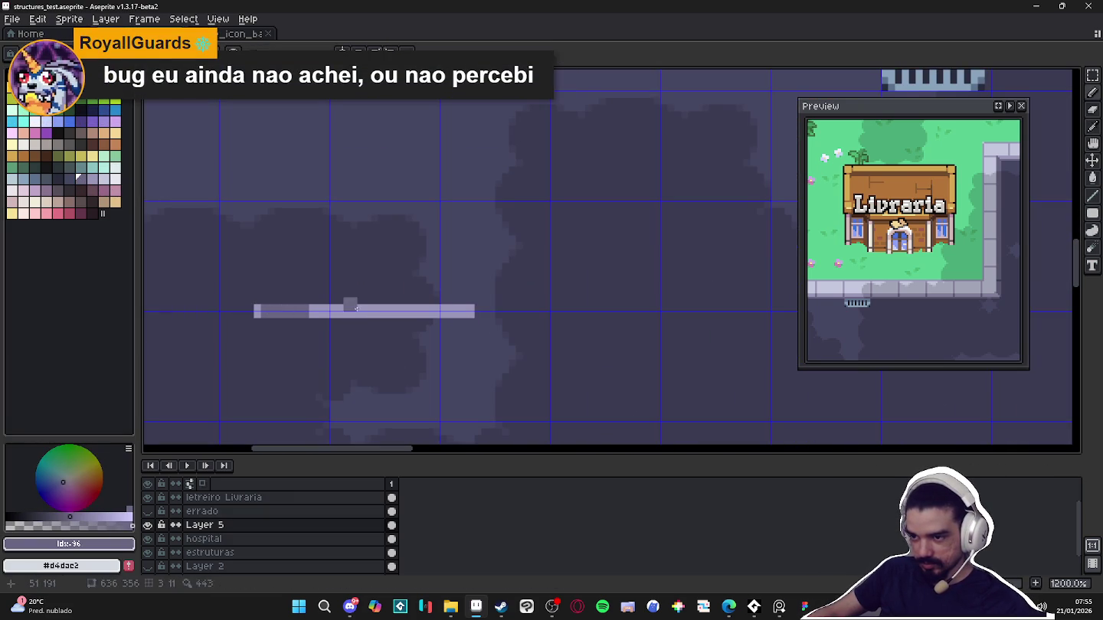
Frame the dash in the preview window and erase a stray pixel at its end
scroll(350, 313, "down", 2)
scroll(350, 312, "down", 3)
scroll(912, 245, "down", 2)
mouse_move(901, 299)
left_mouse_down()
mouse_move(952, 257)
mouse_move(982, 250)
left_mouse_up()
scroll(490, 267, "down", 1)
scroll(720, 337, "right", 2)
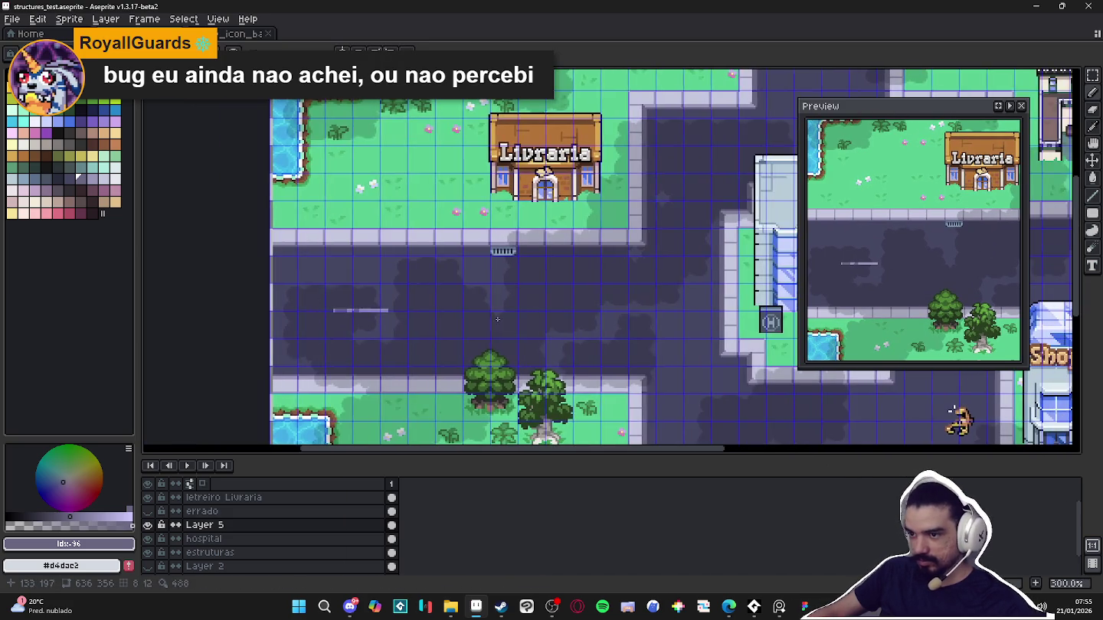
scroll(373, 325, "up", 4)
scroll(373, 325, "up", 2)
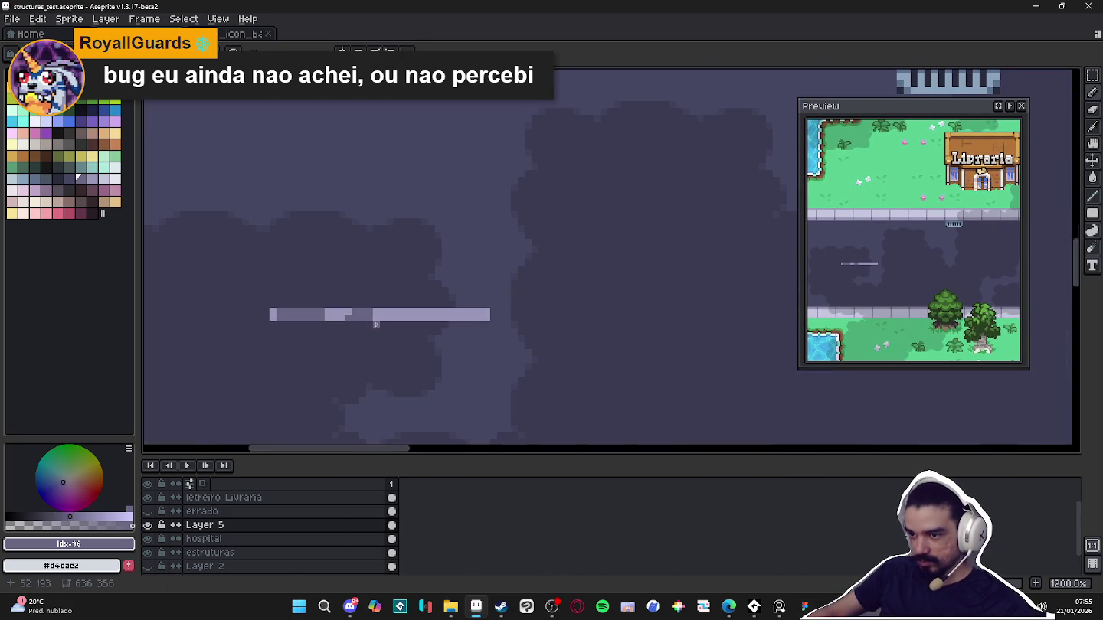
scroll(377, 321, "up", 1)
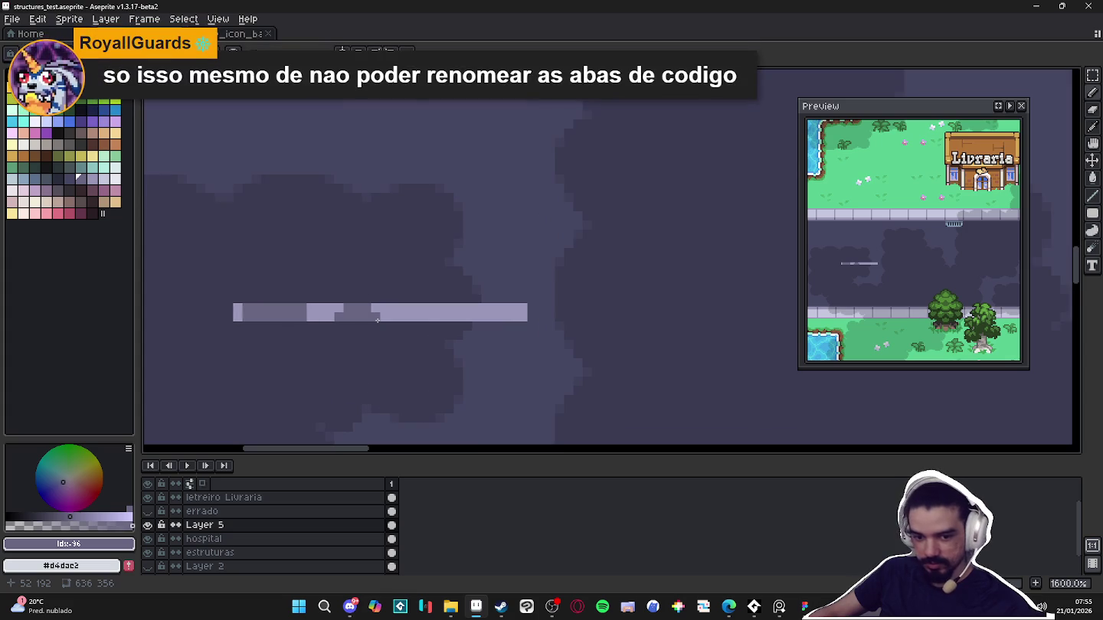
scroll(377, 320, "down", 3)
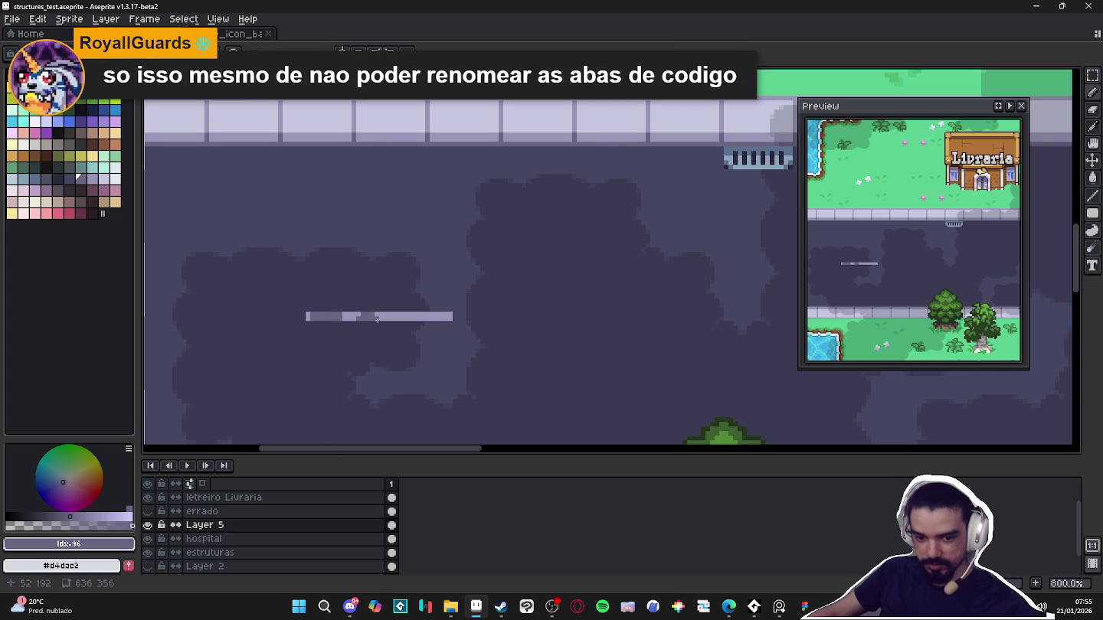
scroll(377, 320, "up", 3)
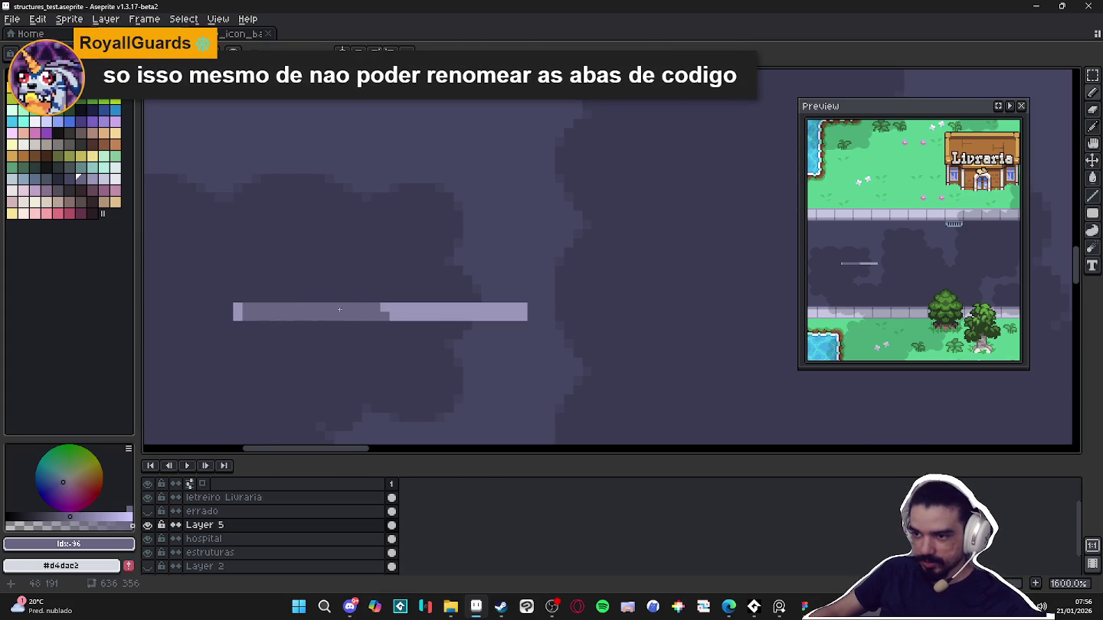
scroll(272, 325, "down", 3)
scroll(274, 325, "up", 3)
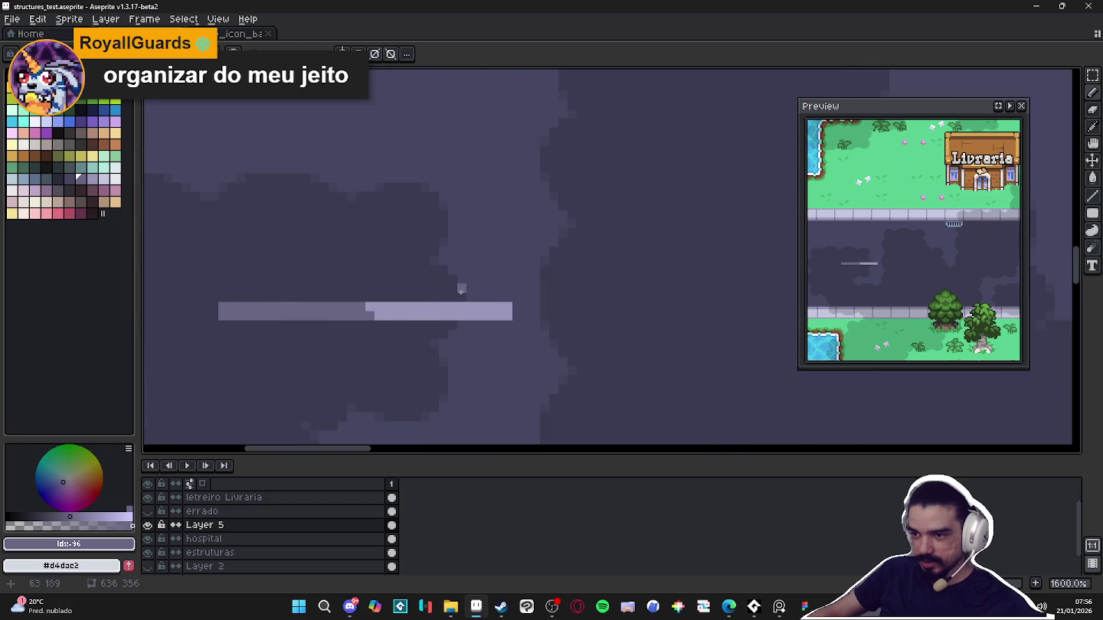
key("e")
left_click(223, 315)
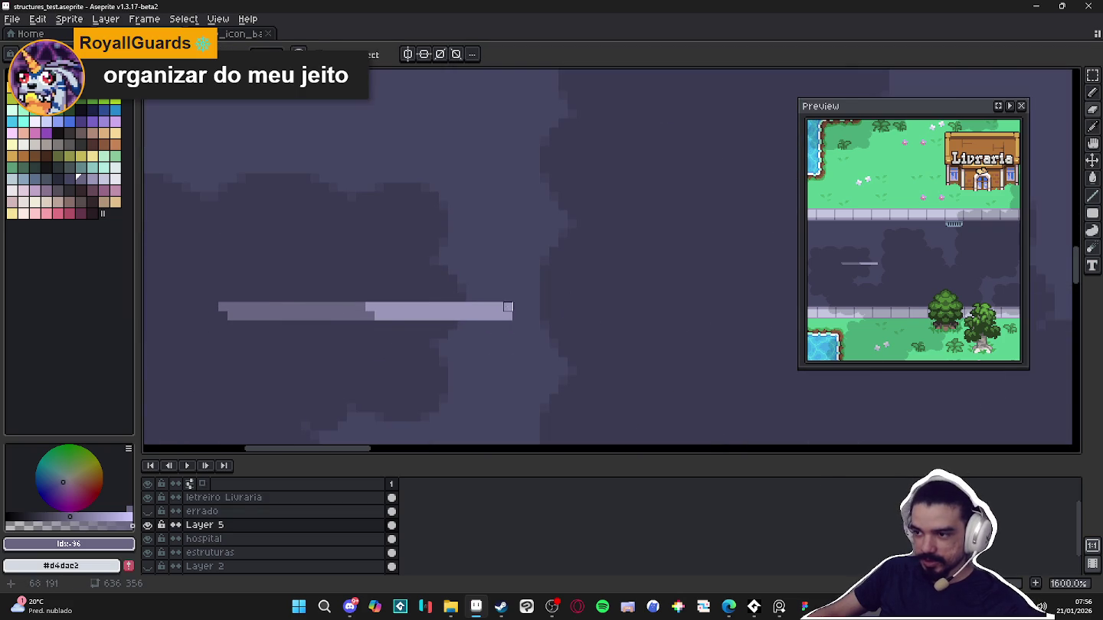
scroll(508, 309, "down", 1)
scroll(508, 320, "down", 1)
scroll(509, 327, "down", 1)
scroll(498, 349, "down", 1)
Marquee-select the road dash and commit a copy of it along the road
left_click_drag(498, 348, 456, 349)
key("m")
key("ctrl+apostrophe")
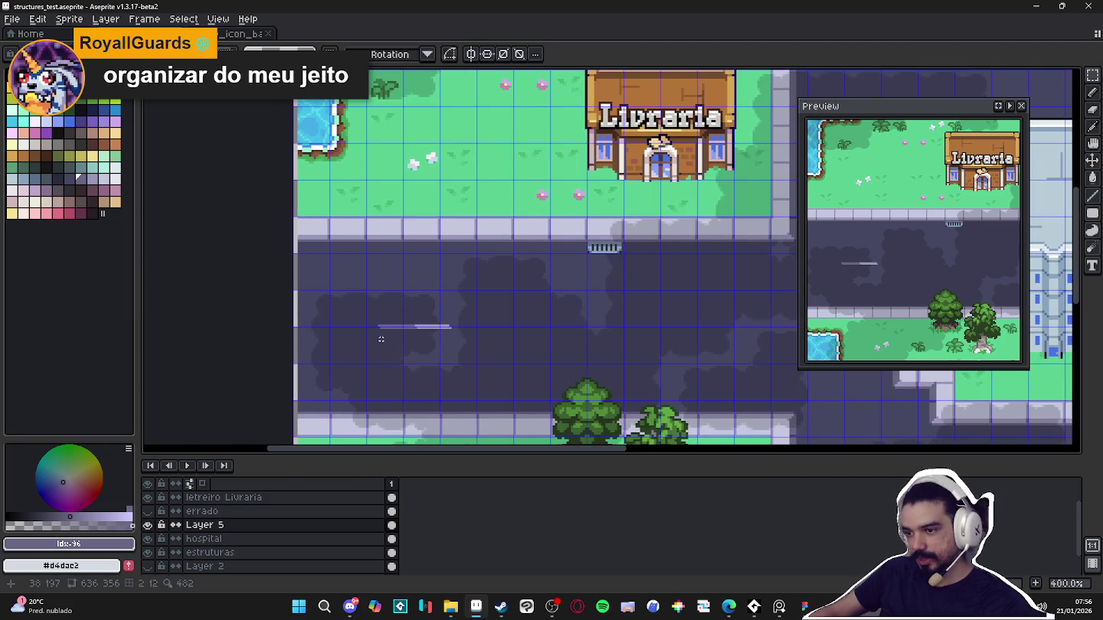
scroll(381, 329, "up", 2)
mouse_move(376, 324)
left_mouse_down()
mouse_move(499, 327)
mouse_move(438, 357)
mouse_move(590, 355)
left_mouse_up()
scroll(521, 329, "down", 2)
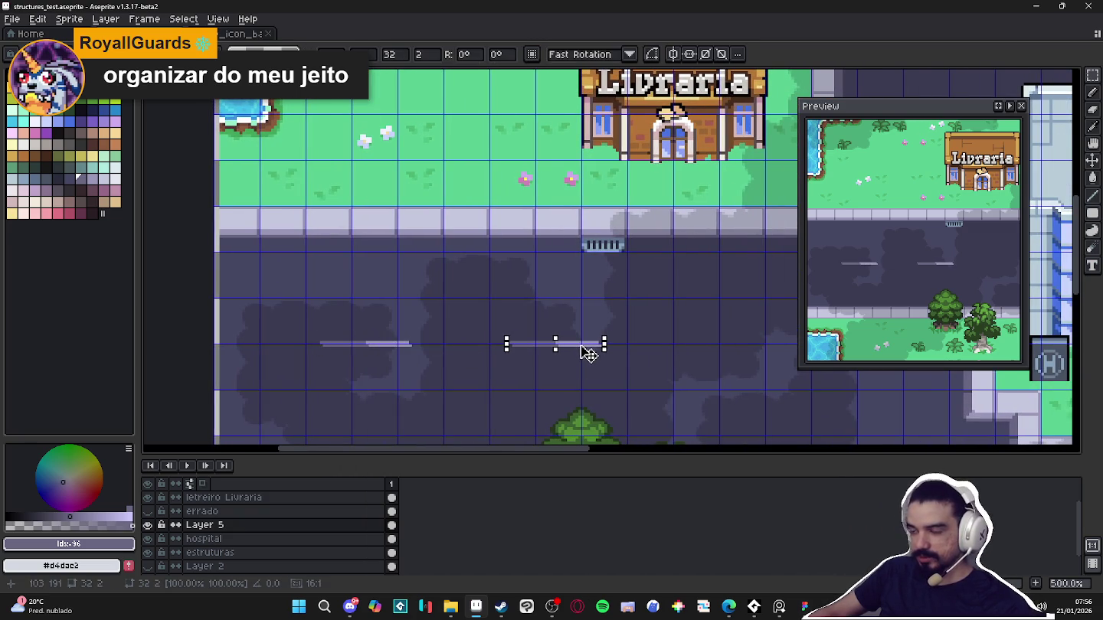
key("Return")
Copy another dash further right along the road, then deselect and hide the tile grid
scroll(586, 360, "down", 2)
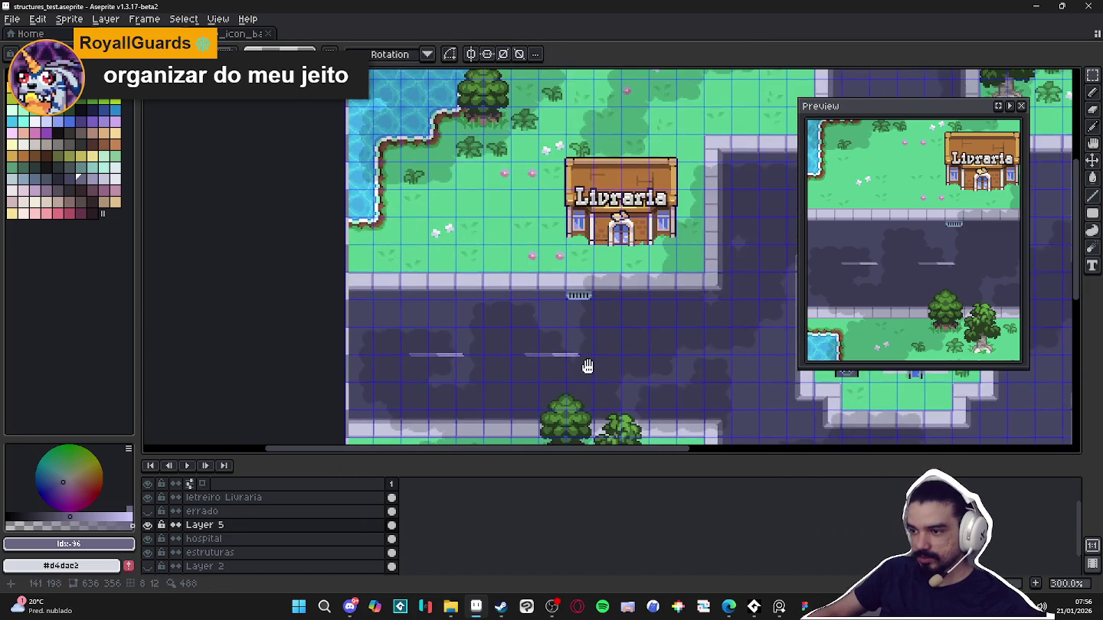
mouse_move(586, 365)
left_mouse_down()
mouse_move(508, 352)
mouse_move(507, 338)
left_mouse_up()
mouse_move(463, 310)
left_mouse_down()
mouse_move(370, 337)
mouse_move(545, 339)
left_mouse_up()
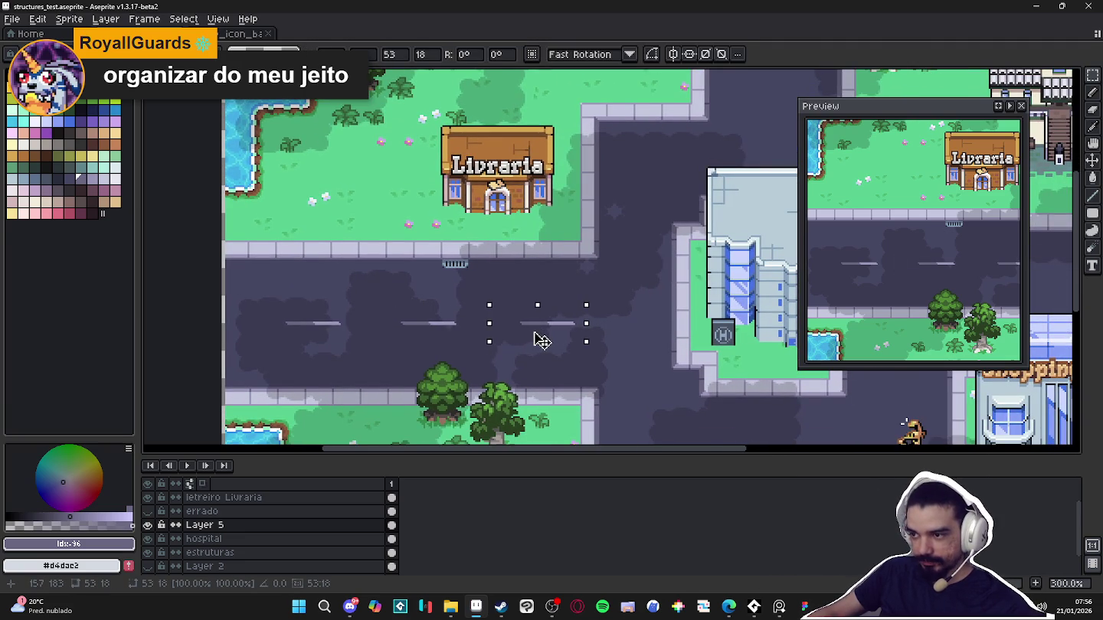
key("ctrl+d")
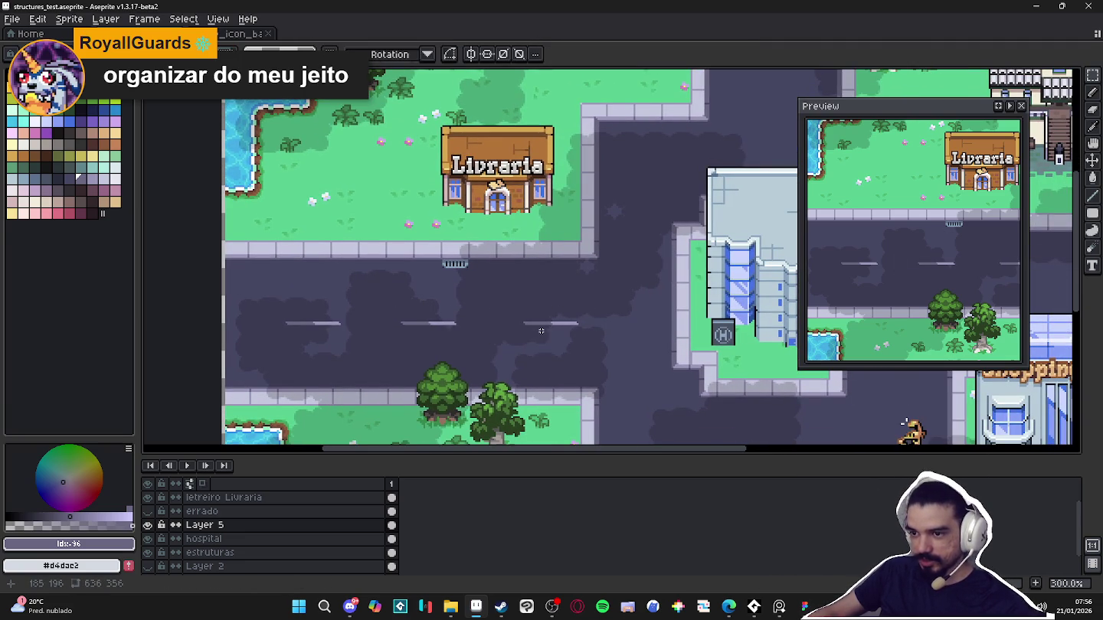
scroll(581, 306, "down", 1)
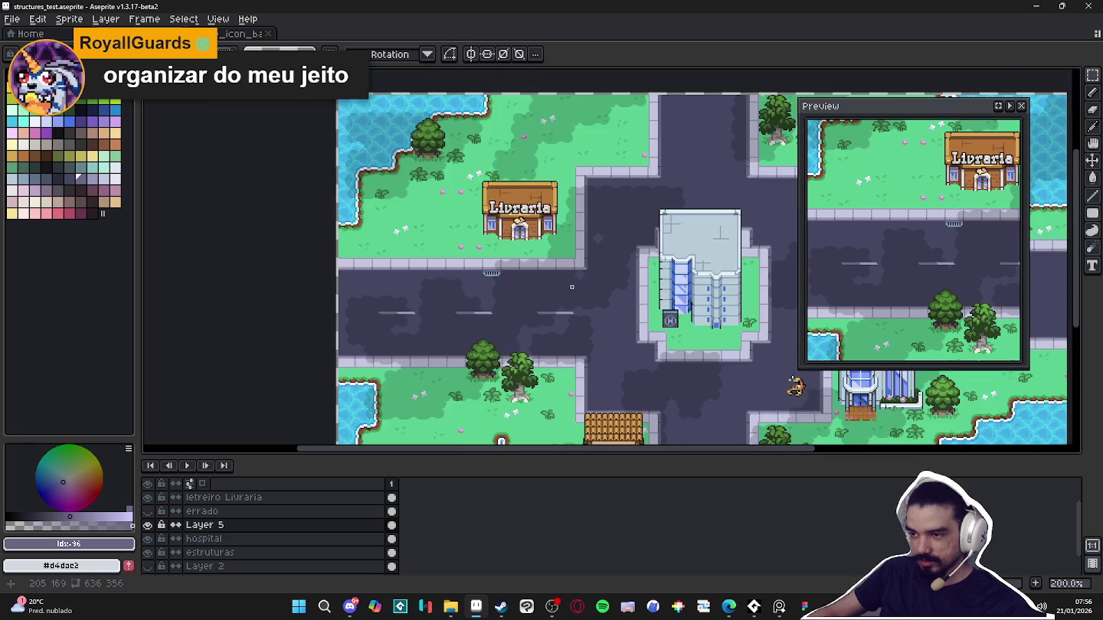
scroll(581, 312, "up", 1)
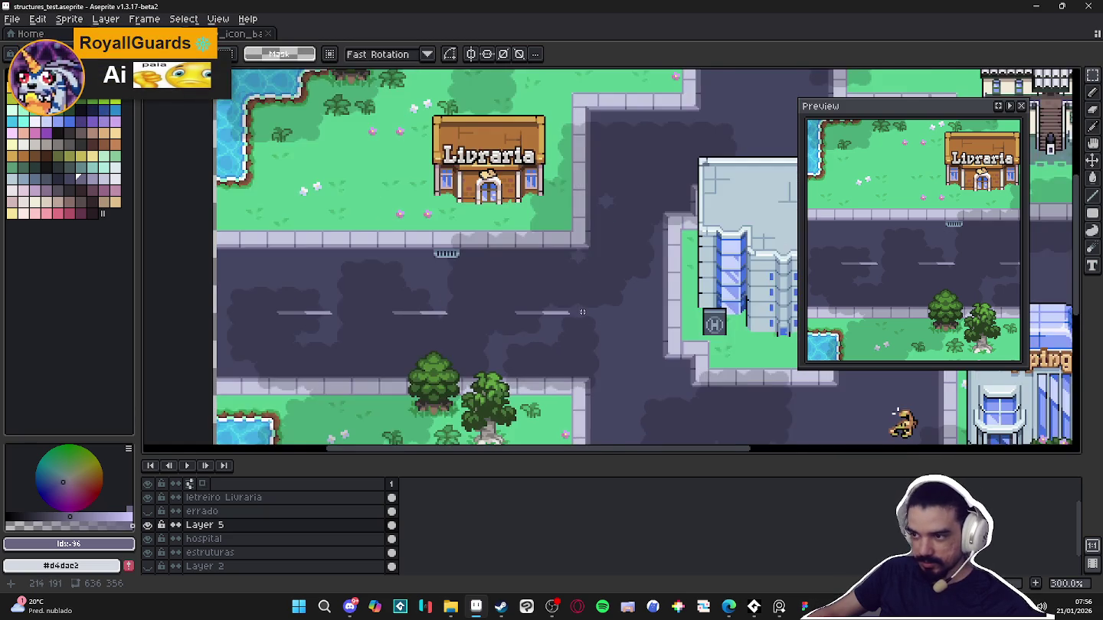
key("ctrl+apostrophe")
left_click_drag(671, 251, 315, 342)
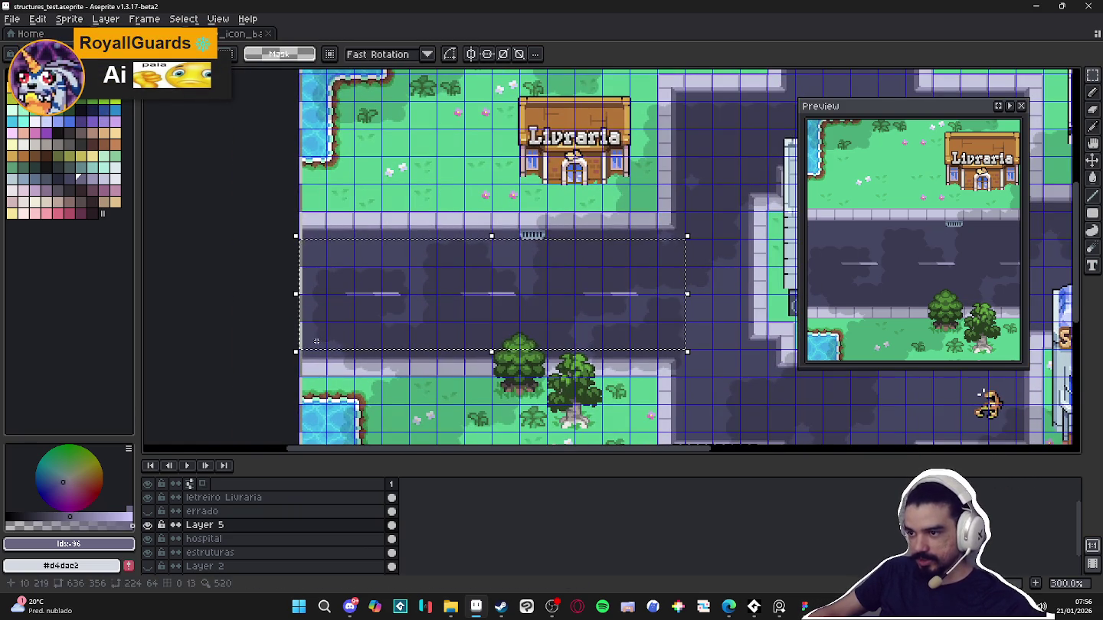
key("ctrl+d")
key("ctrl+apostrophe")
scroll(372, 337, "down", 1)
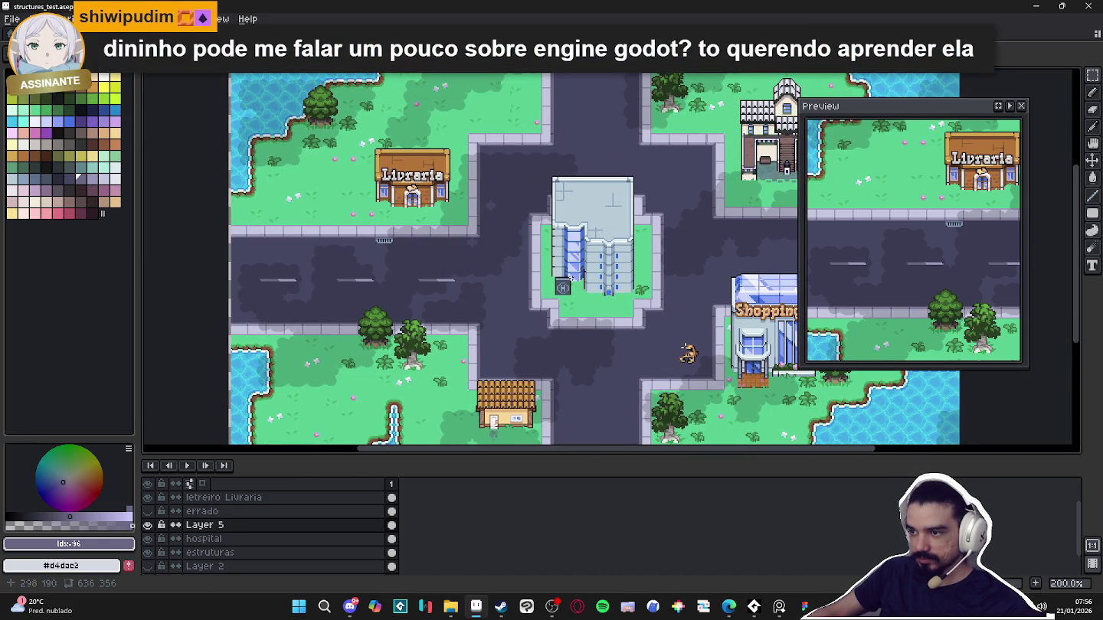
scroll(511, 254, "up", 1)
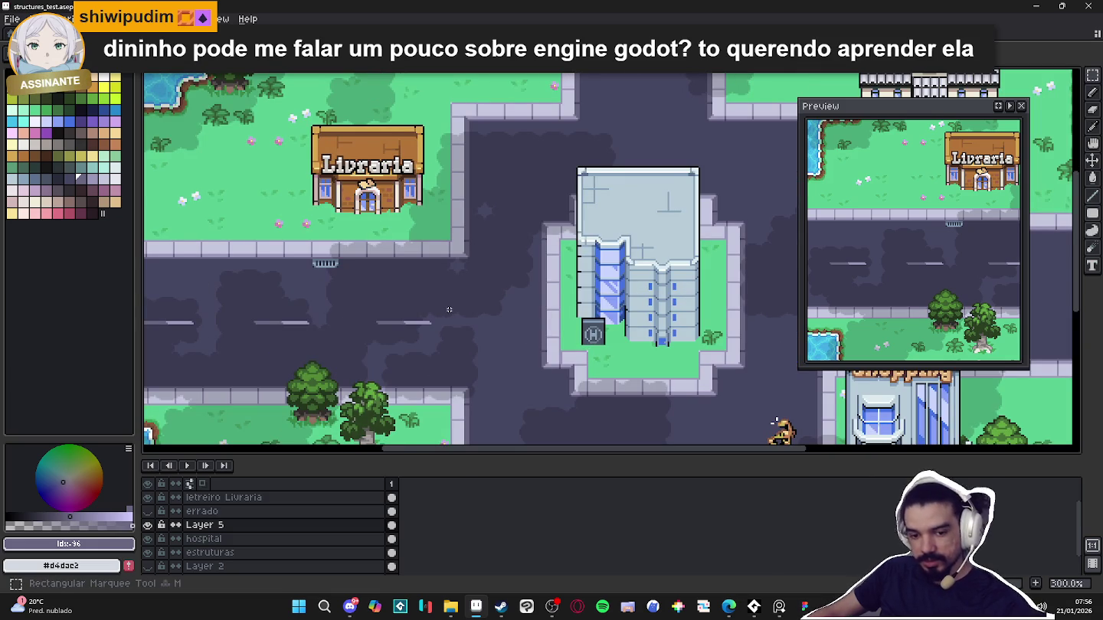
Copy a road dash, rotate it 90° and place it on the road beside the hospital
key("ctrl+apostrophe")
scroll(442, 320, "up", 1)
left_click_drag(442, 321, 343, 359)
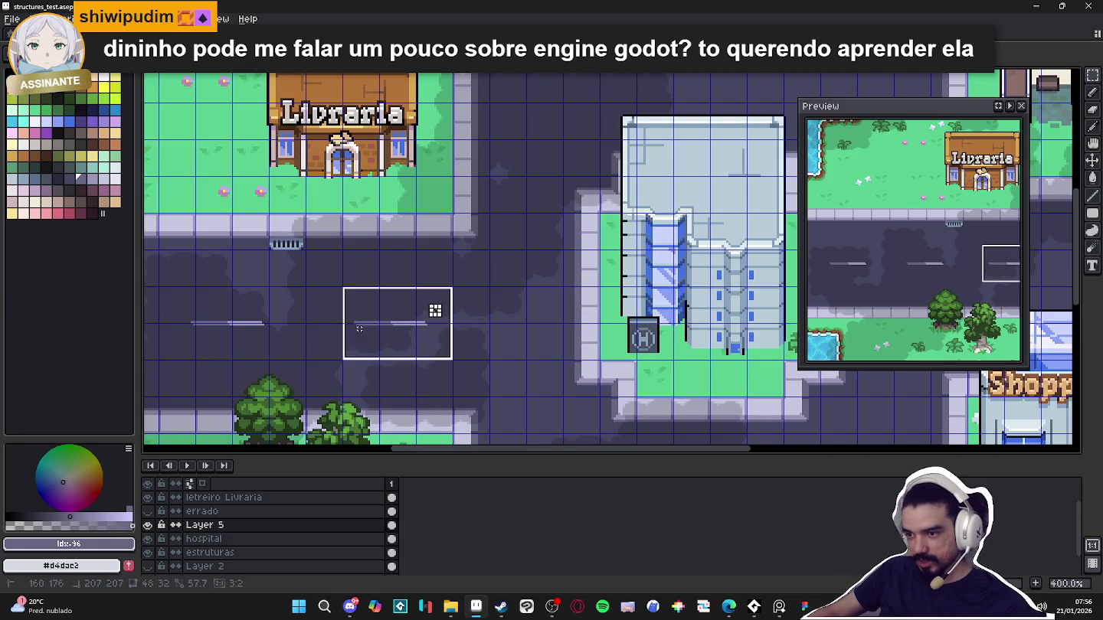
scroll(387, 335, "down", 1)
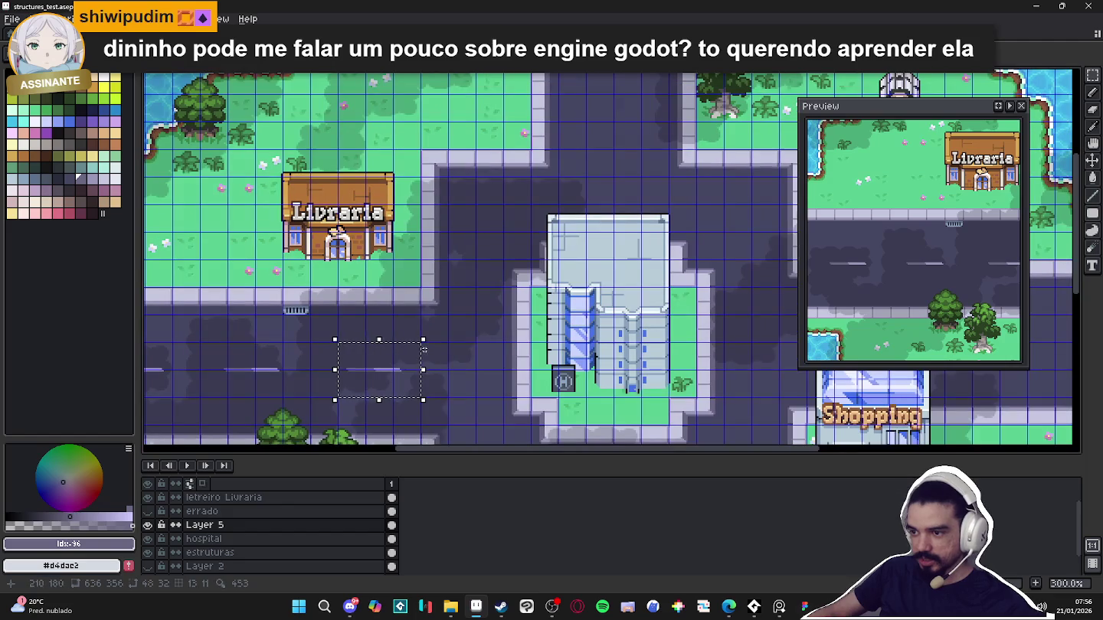
left_click_drag(428, 330, 344, 299)
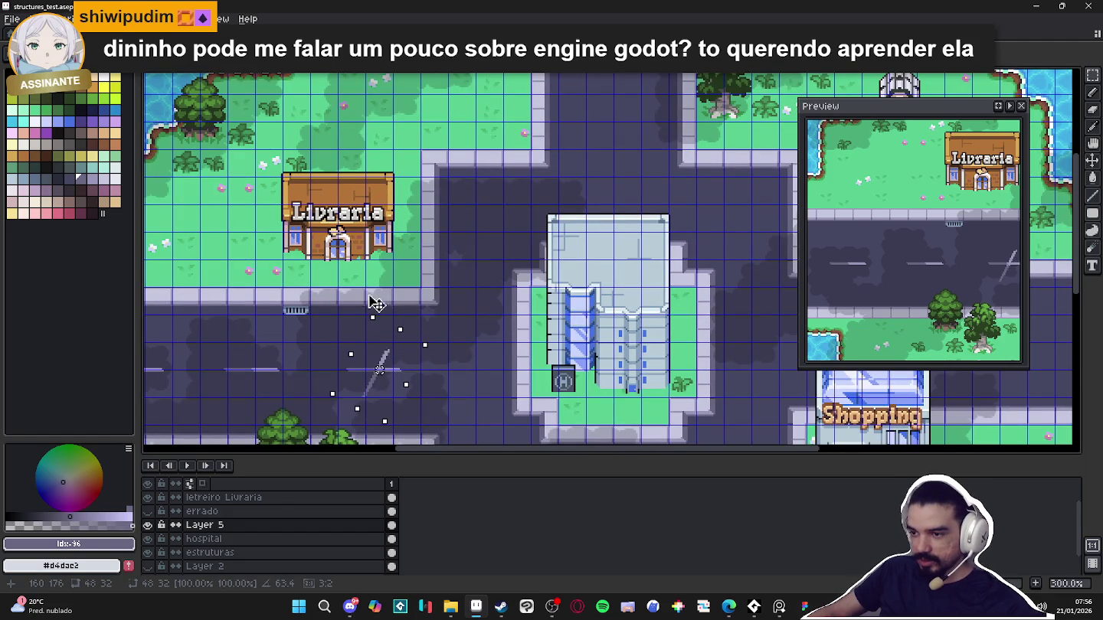
left_click_drag(378, 349, 480, 204)
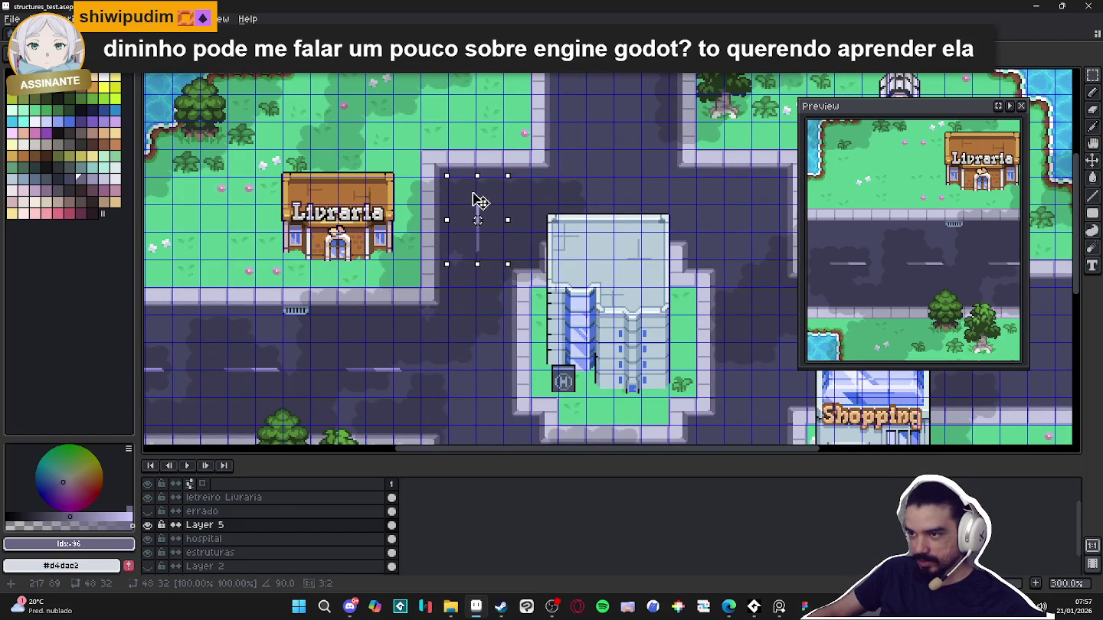
left_click_drag(480, 204, 480, 202)
Shift the vertical dash further down the road and drop it in place
scroll(481, 201, "up", 3)
scroll(508, 291, "up", 4)
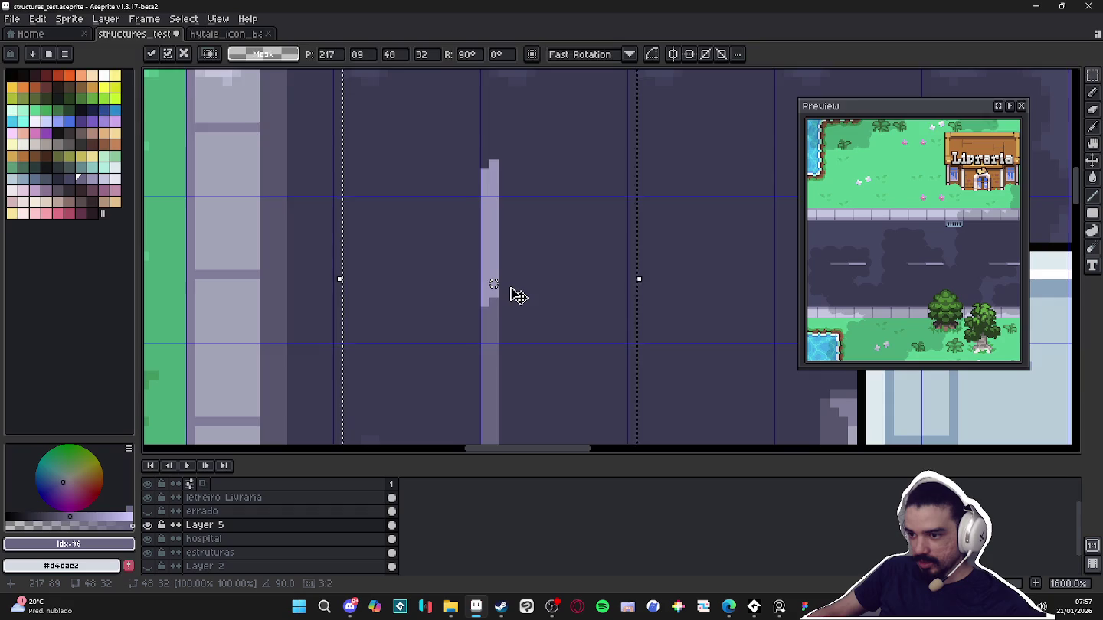
scroll(511, 292, "down", 3)
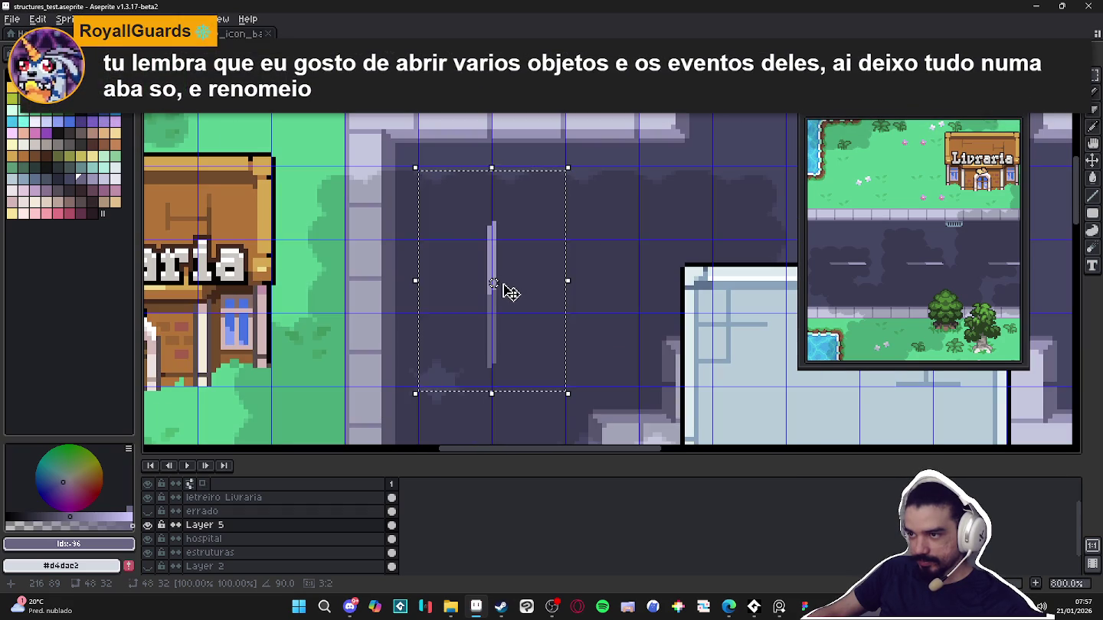
scroll(504, 288, "down", 1)
scroll(482, 243, "down", 2)
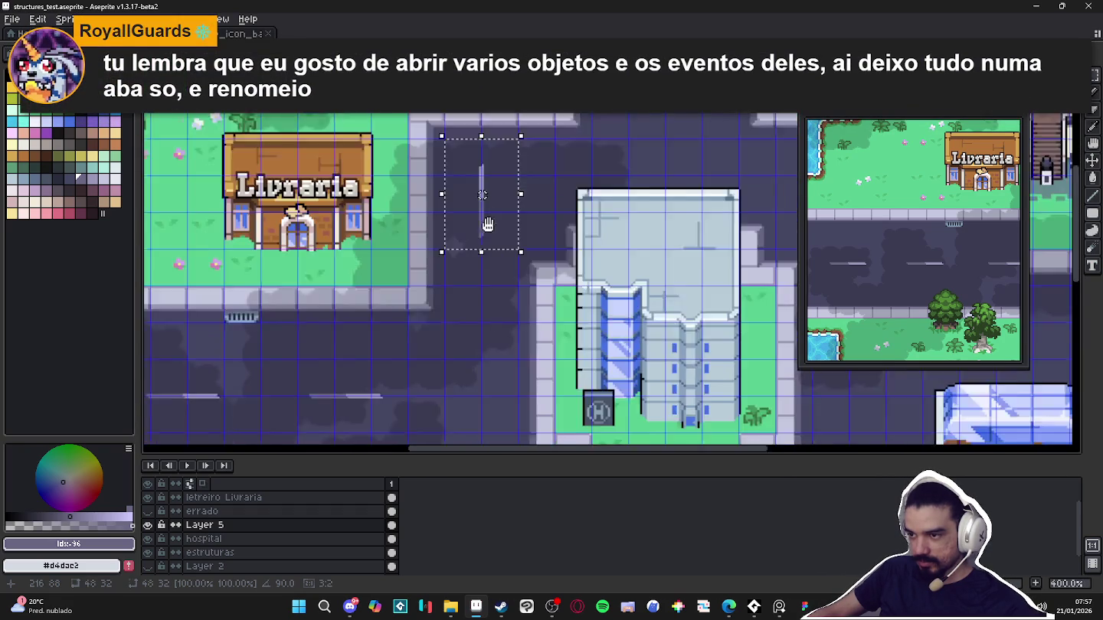
scroll(483, 230, "down", 1)
left_click_drag(487, 184, 494, 279)
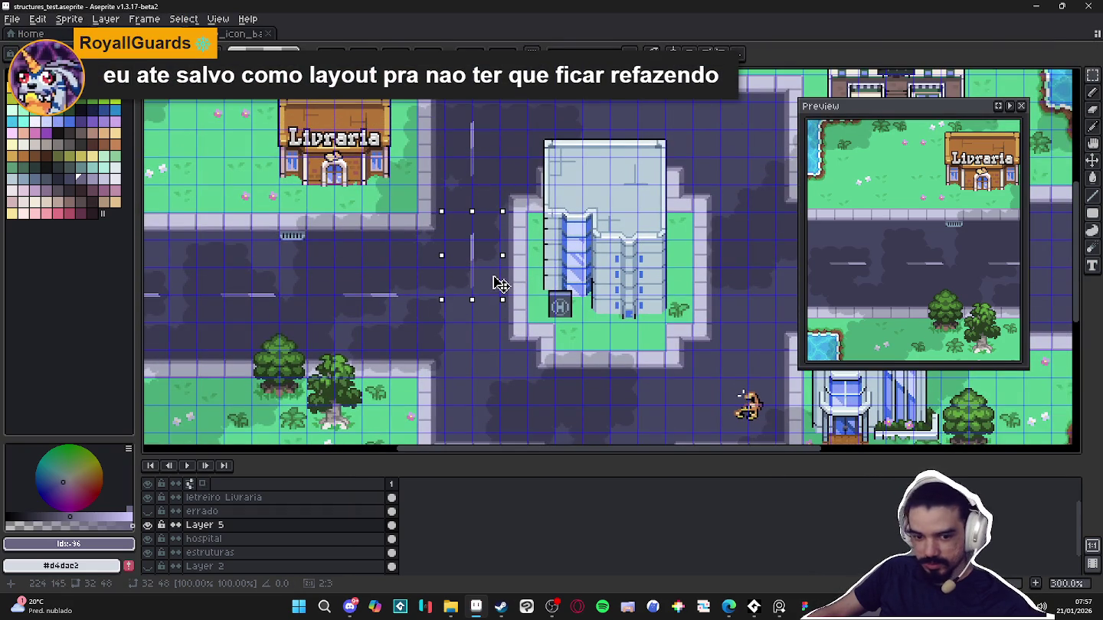
scroll(495, 276, "up", 3)
scroll(480, 239, "up", 3)
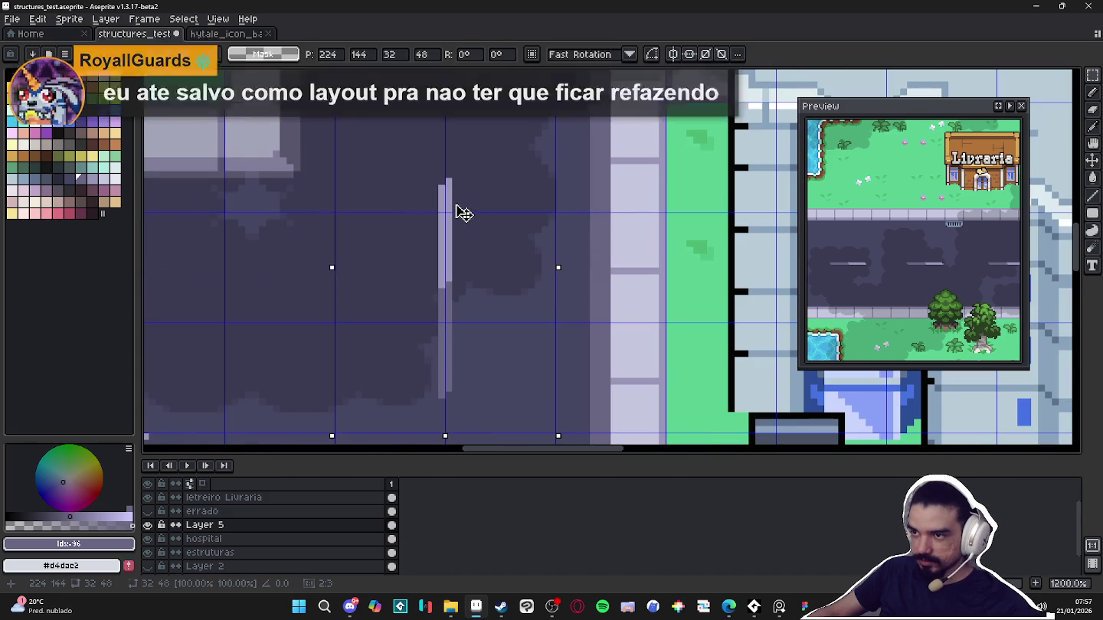
scroll(459, 210, "down", 6)
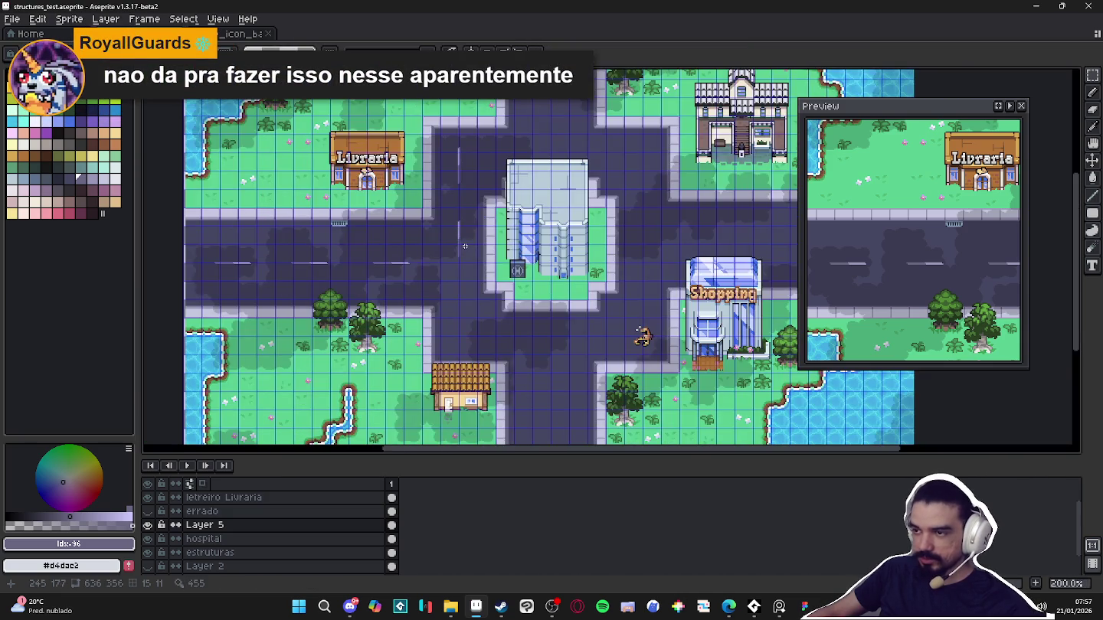
key("ctrl+d")
Duplicate the vertical dash further down the lower road and deselect it
scroll(464, 272, "up", 1)
scroll(468, 264, "up", 1)
scroll(475, 252, "down", 2)
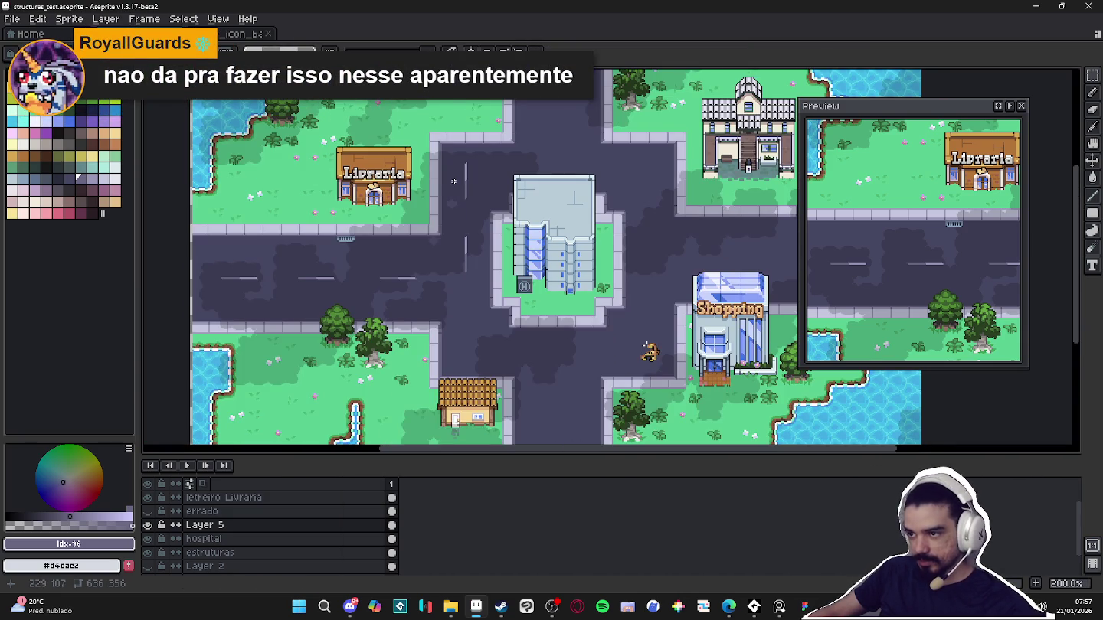
scroll(454, 181, "up", 2)
left_click_drag(454, 148, 512, 259)
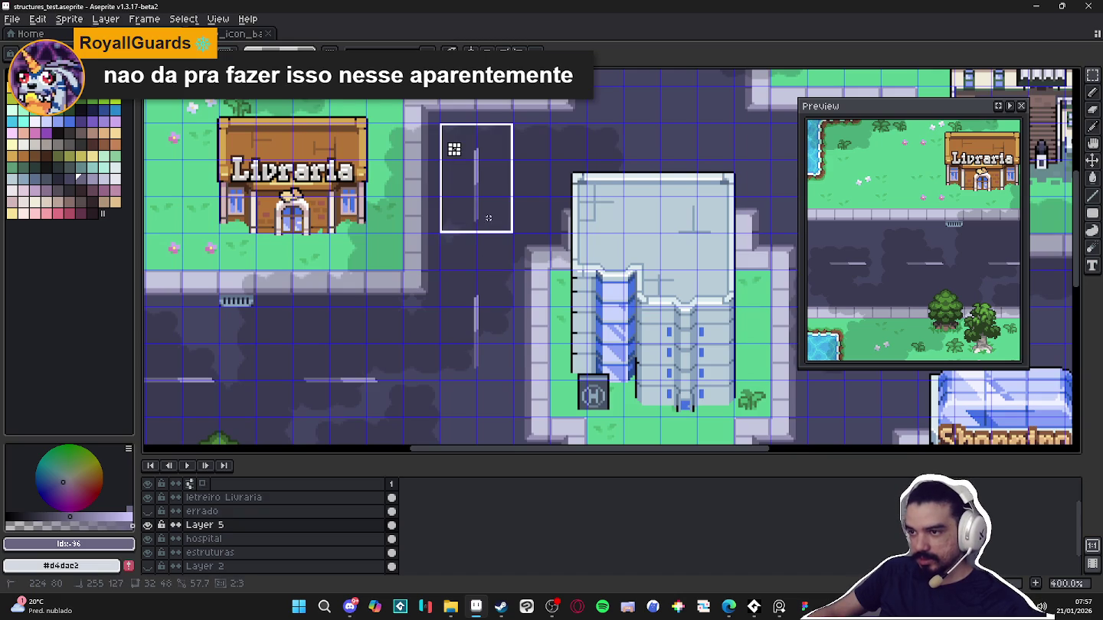
scroll(490, 221, "down", 3)
scroll(460, 223, "up", 2)
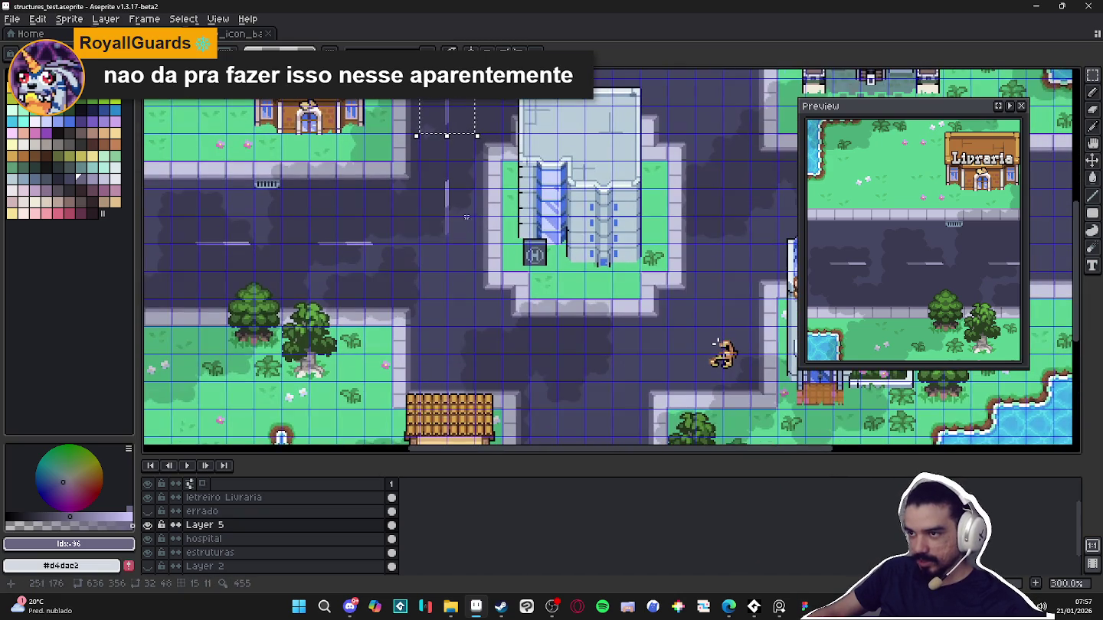
left_click_drag(469, 353, 472, 371)
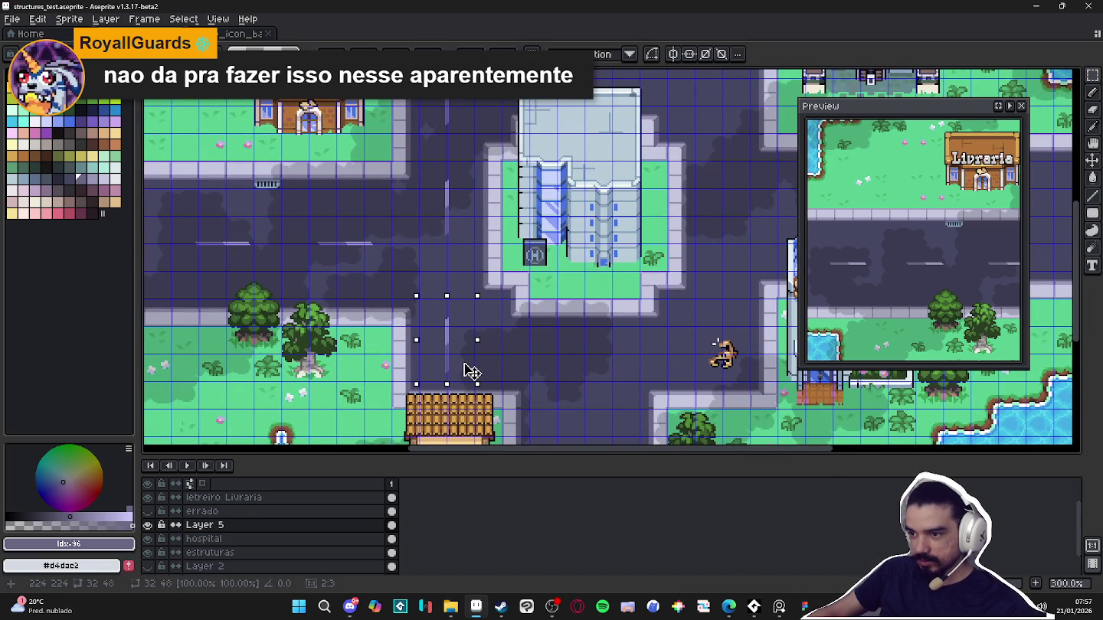
scroll(470, 370, "down", 1)
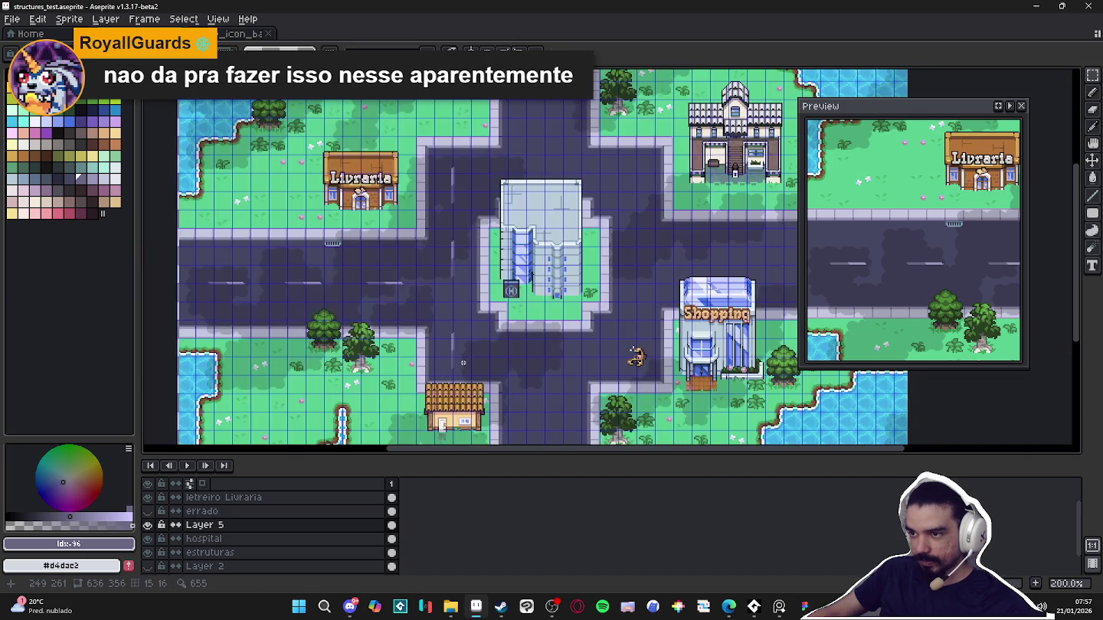
key("ctrl+apostrophe")
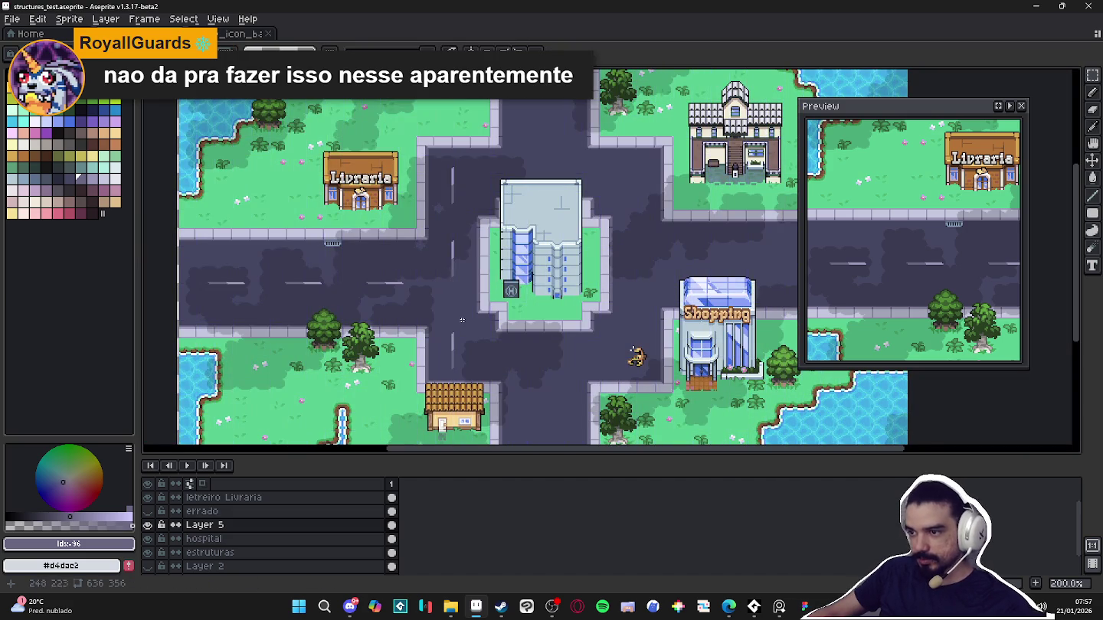
scroll(452, 275, "up", 1)
key("ctrl+apostrophe")
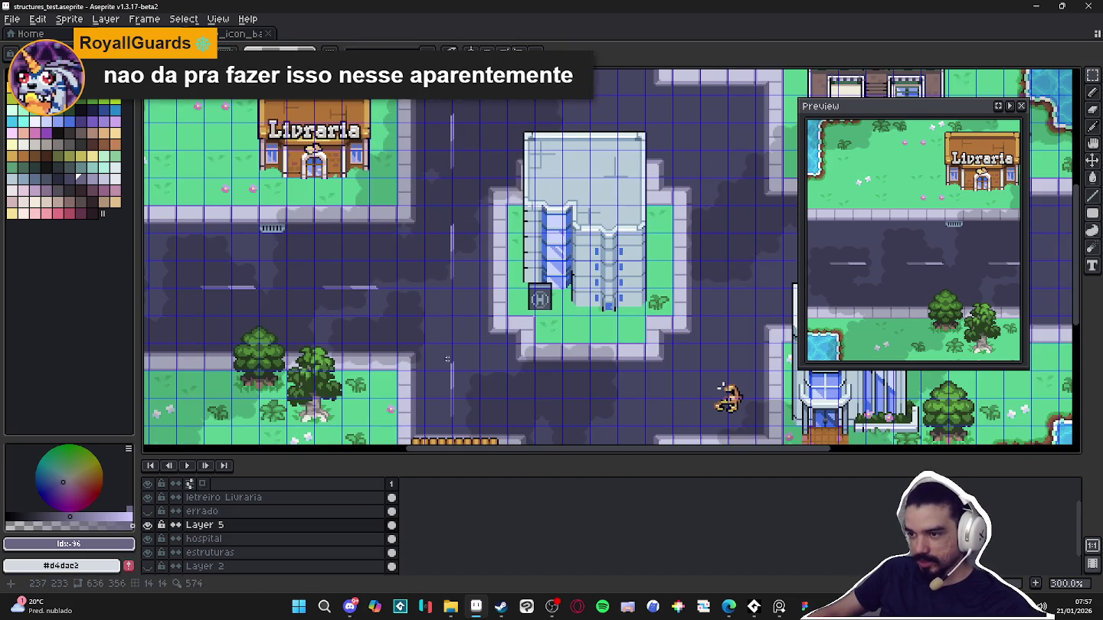
mouse_move(449, 366)
left_mouse_down()
mouse_move(458, 387)
mouse_move(472, 381)
left_mouse_up()
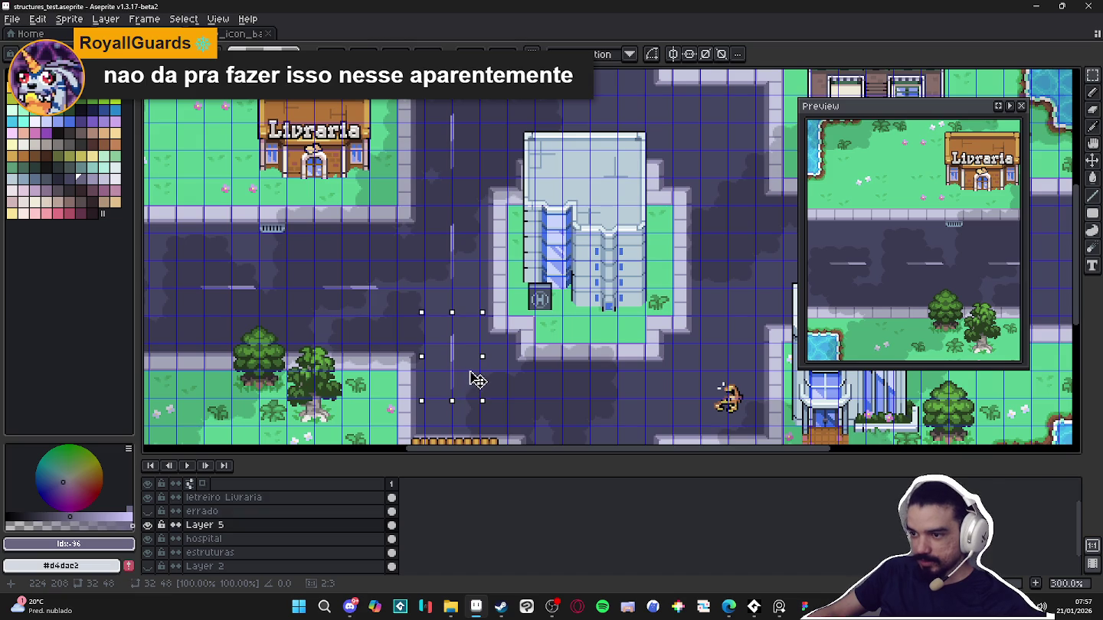
key("ctrl+d")
scroll(474, 377, "down", 2)
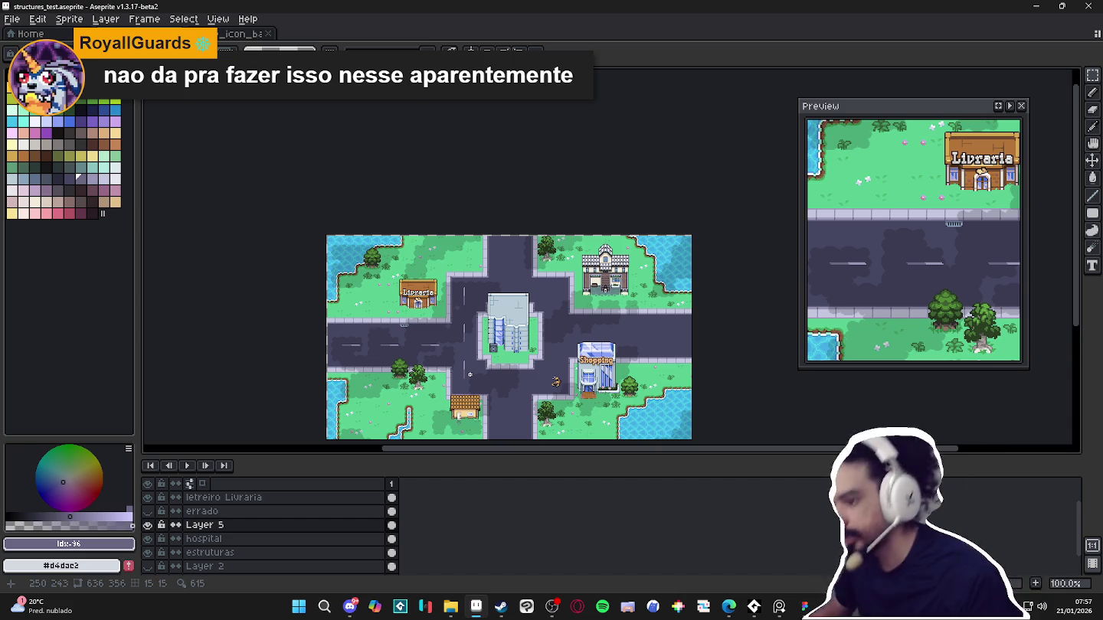
Undo the misplaced pasted dash and clear the selection
key("m")
key("ctrl+z")
key("ctrl+z")
key("ctrl+d")
scroll(444, 341, "up", 2)
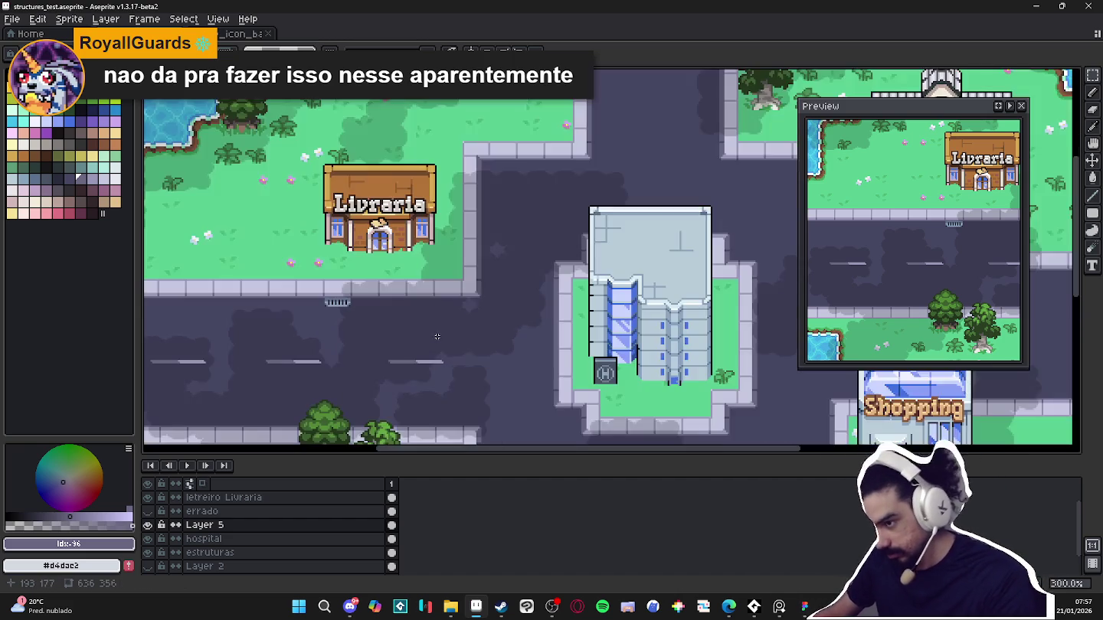
scroll(502, 304, "down", 1)
scroll(502, 305, "up", 1)
scroll(491, 276, "up", 1)
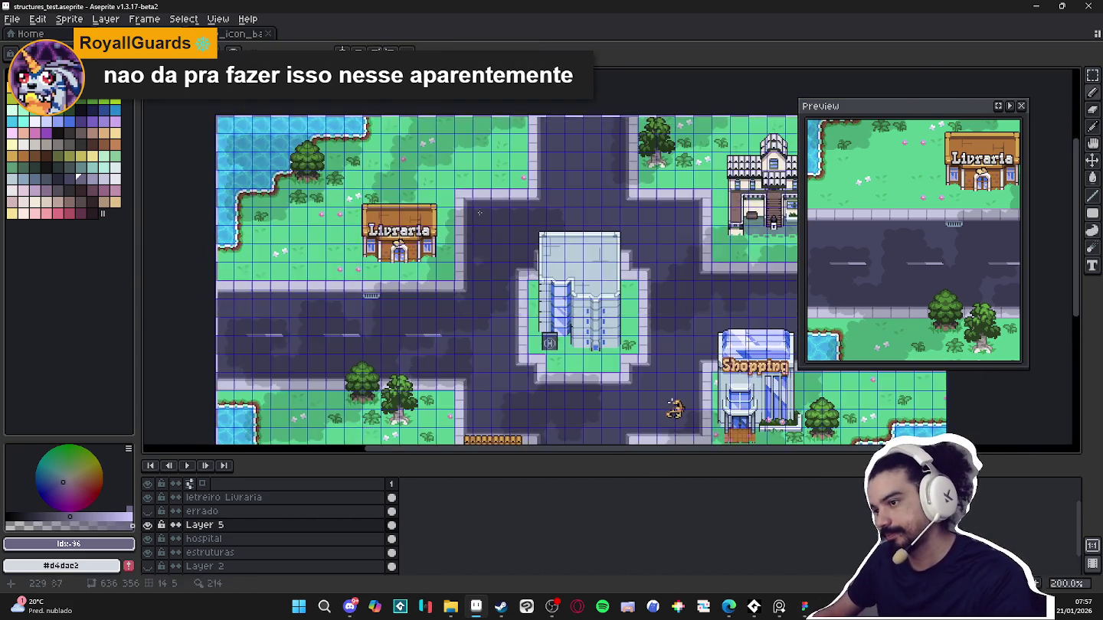
scroll(483, 245, "up", 2)
scroll(481, 238, "up", 1)
Draw a light bar, then a vertical line down from its left end, forming an L corner
left_click_drag(481, 239, 537, 235)
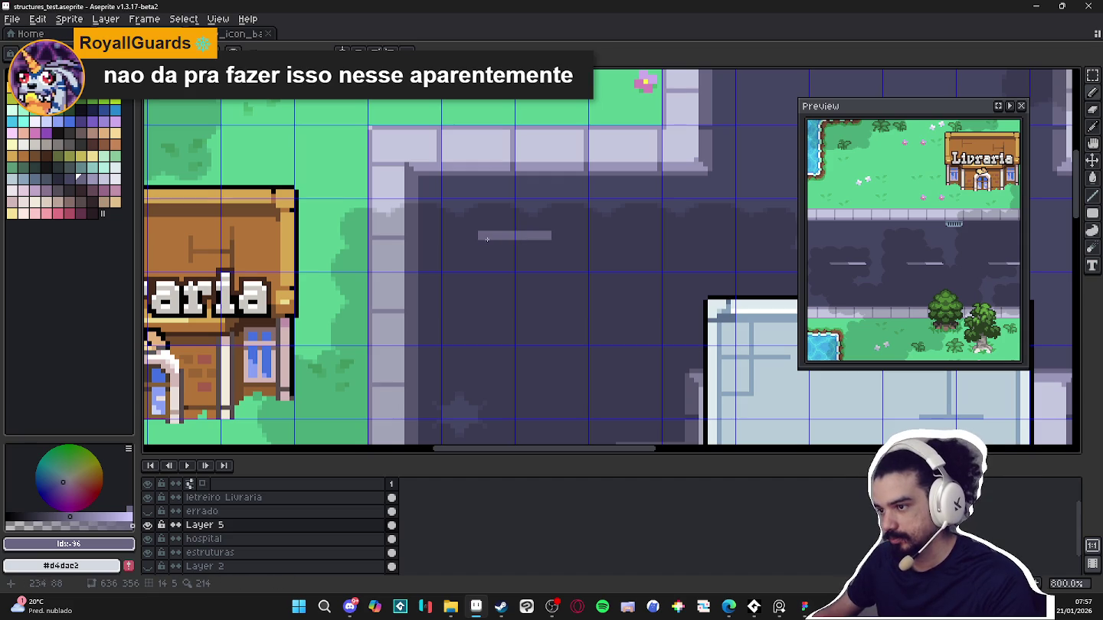
left_click_drag(484, 239, 483, 288)
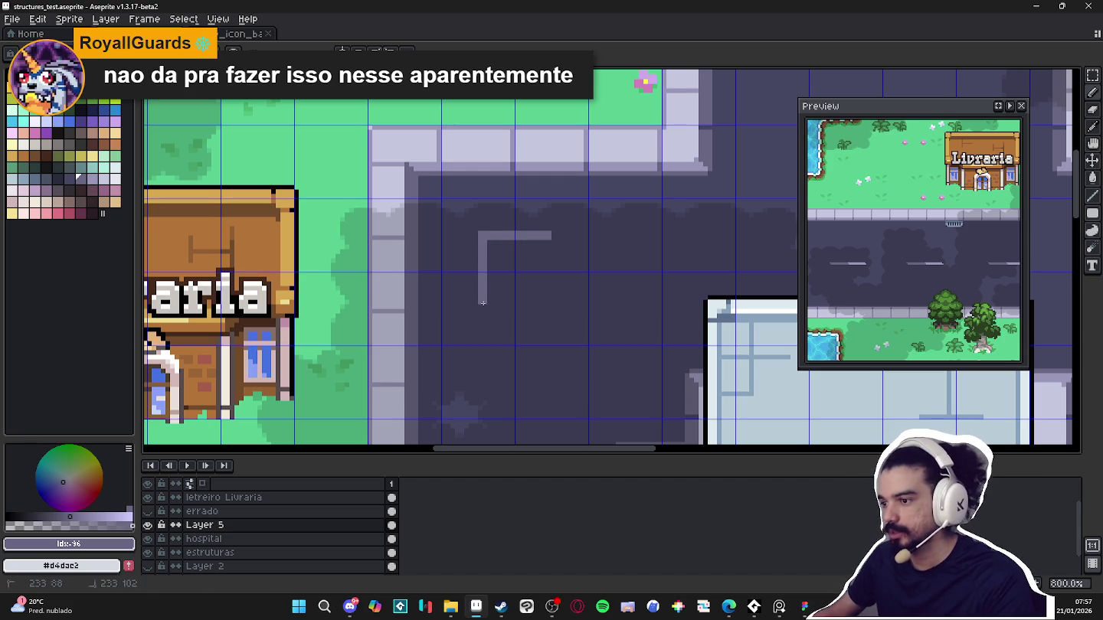
scroll(542, 258, "up", 1)
key("b")
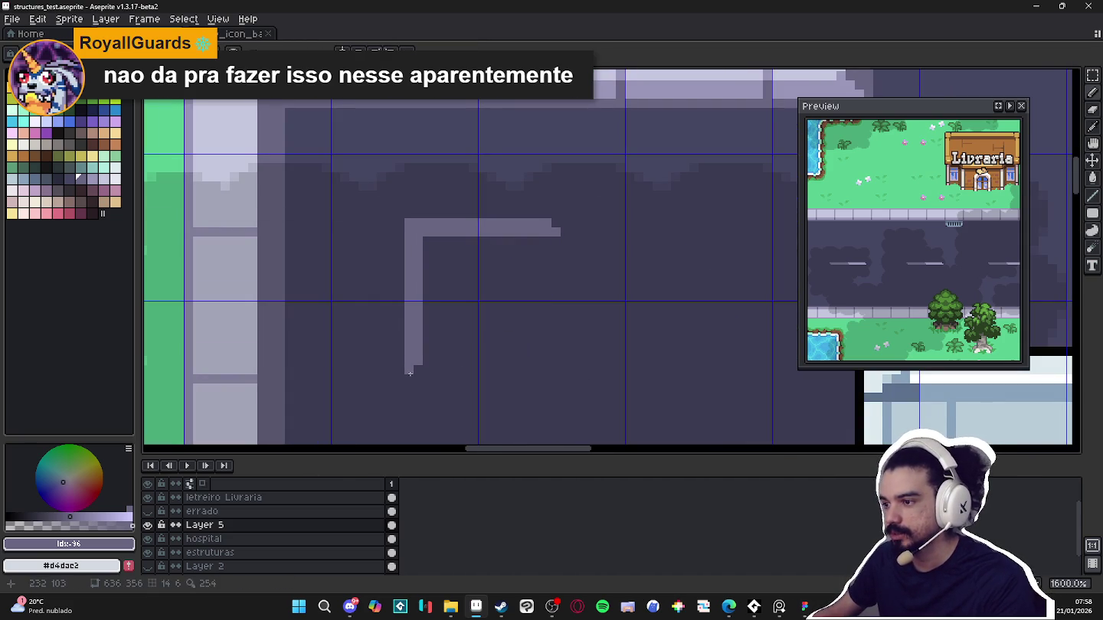
scroll(417, 377, "down", 5)
scroll(460, 268, "down", 1)
scroll(496, 181, "up", 1)
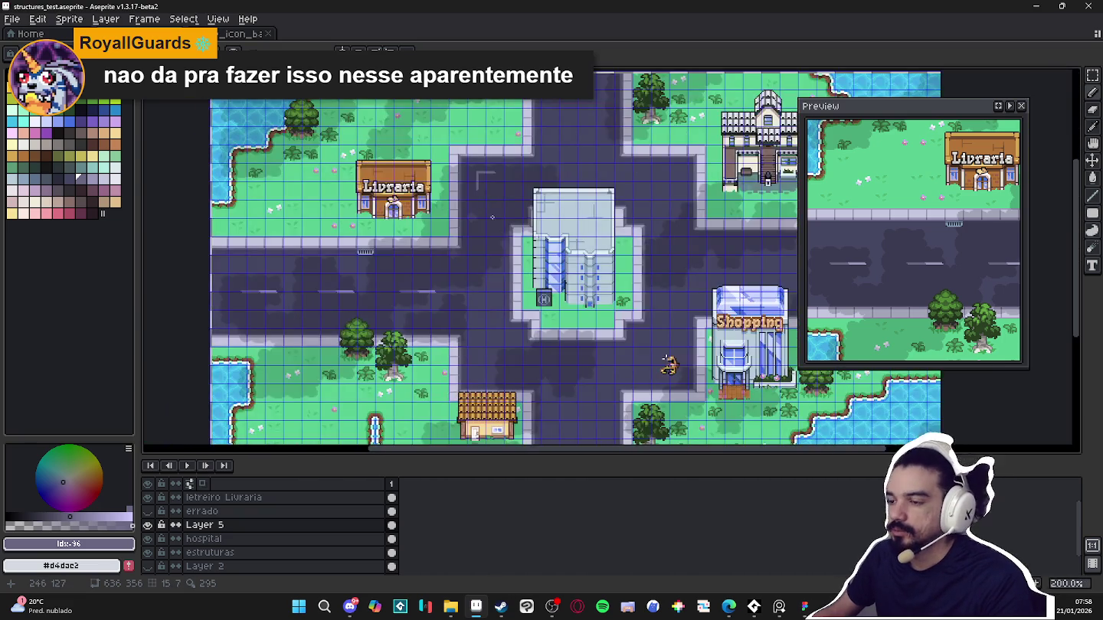
scroll(496, 180, "up", 2)
Copy the L-shaped corner marking to the intersection's top-right corner
key("m")
left_click_drag(456, 167, 505, 204)
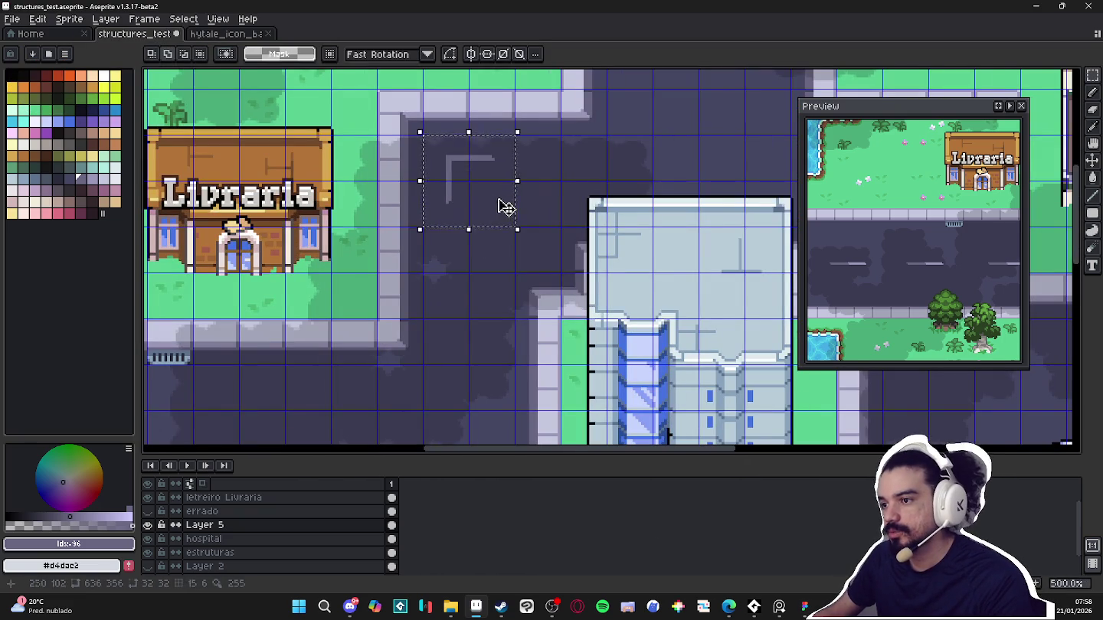
scroll(502, 203, "down", 2)
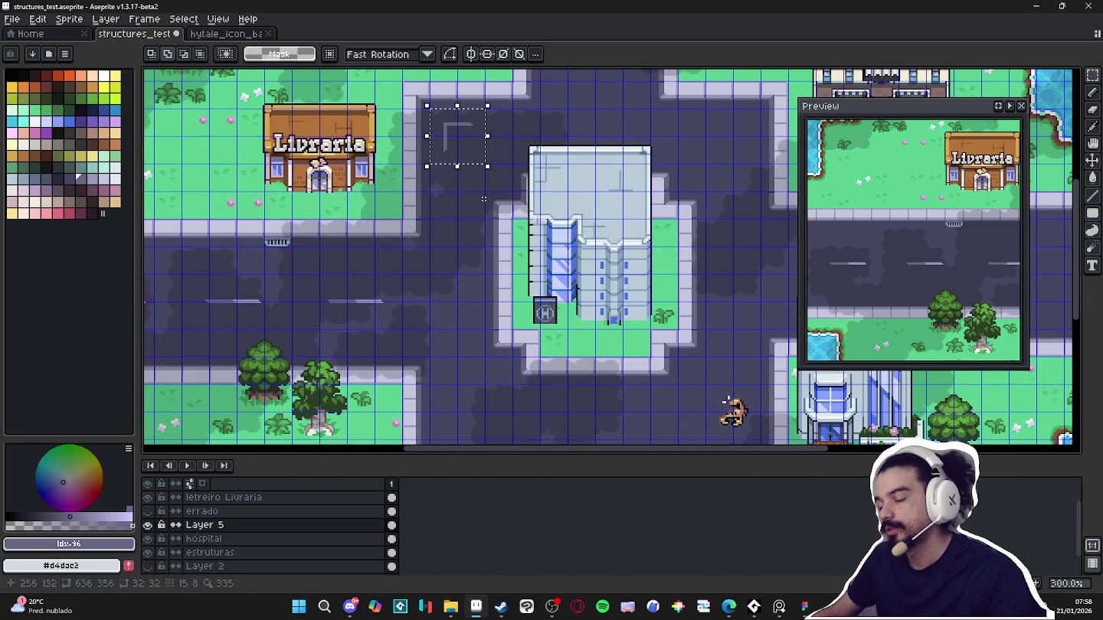
scroll(444, 208, "down", 1)
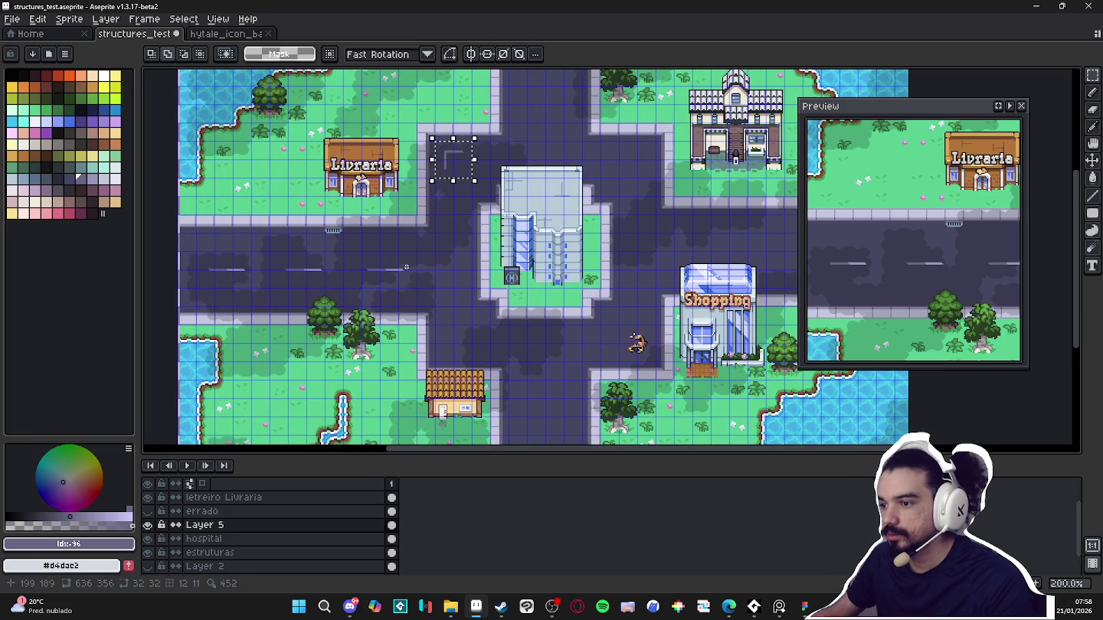
left_click_drag(406, 267, 206, 282)
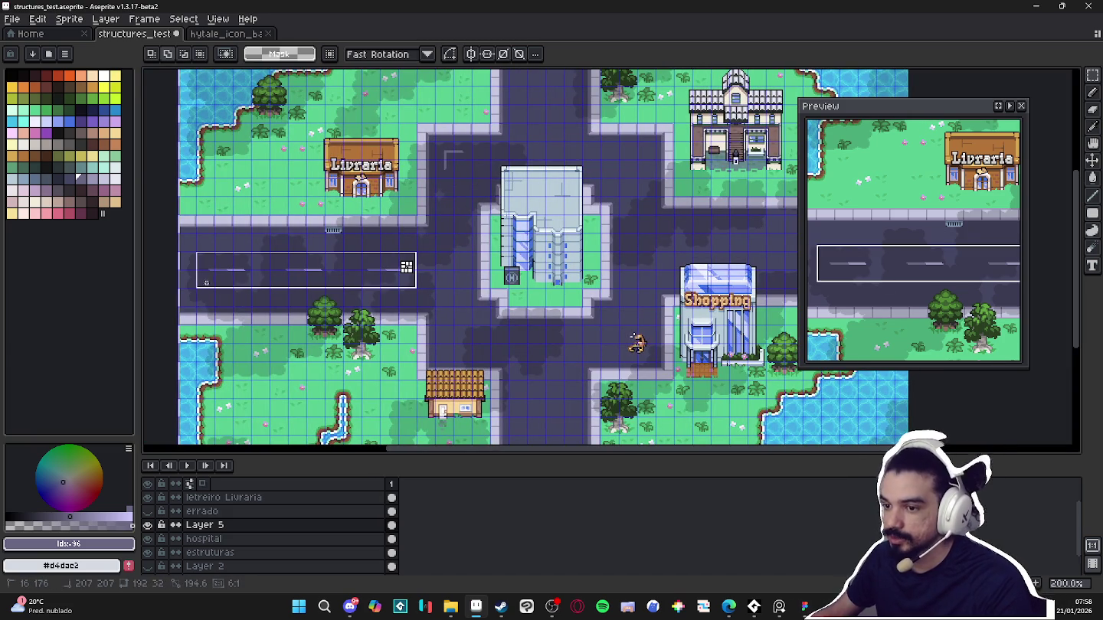
key("ctrl+d")
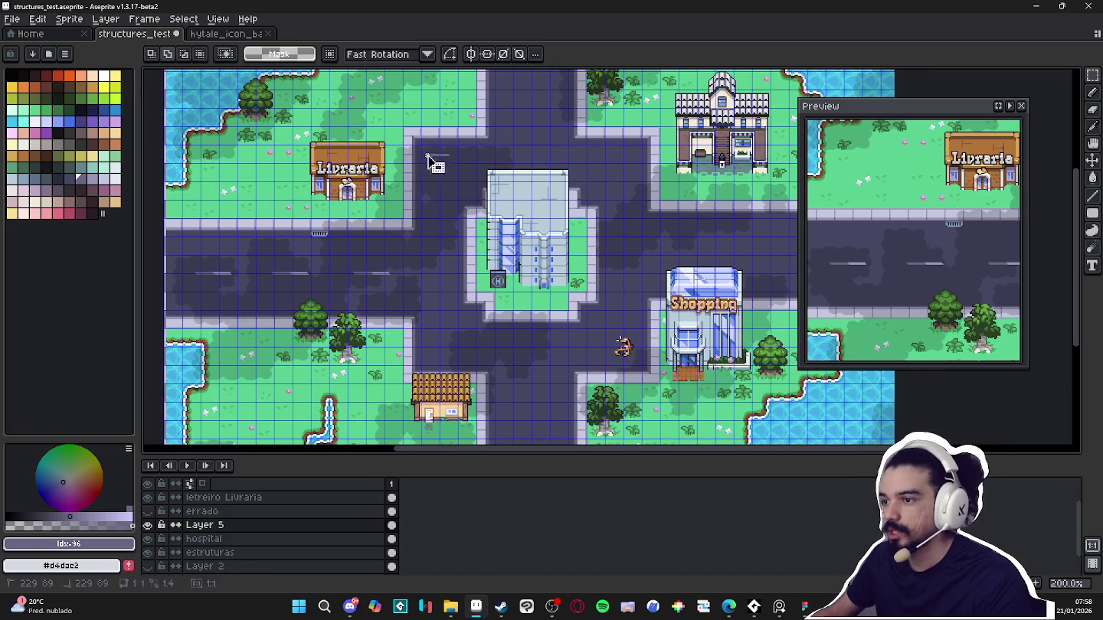
left_click_drag(428, 156, 459, 179)
scroll(454, 180, "up", 1)
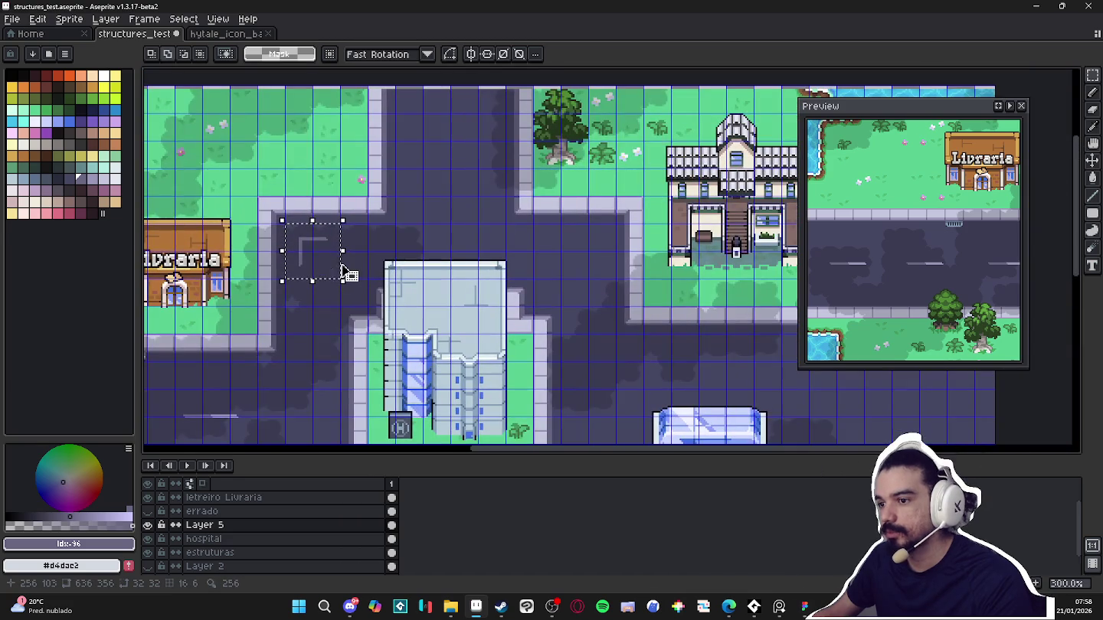
left_click(343, 269)
left_click_drag(314, 252, 589, 248)
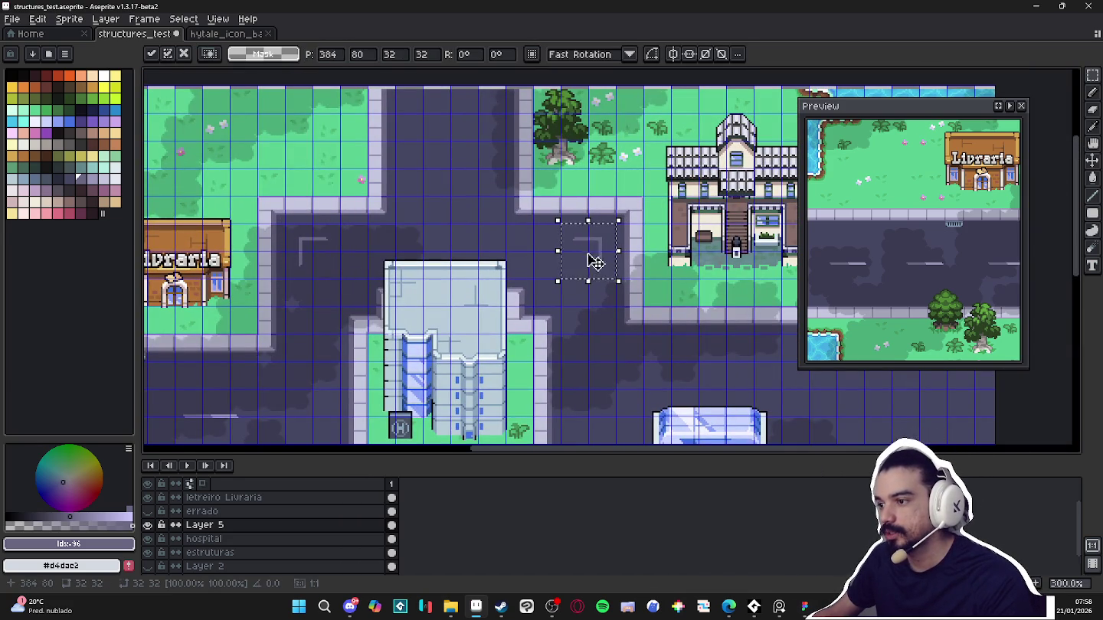
key("Return")
Select the top-left and top-right corner markings together
scroll(586, 270, "down", 1)
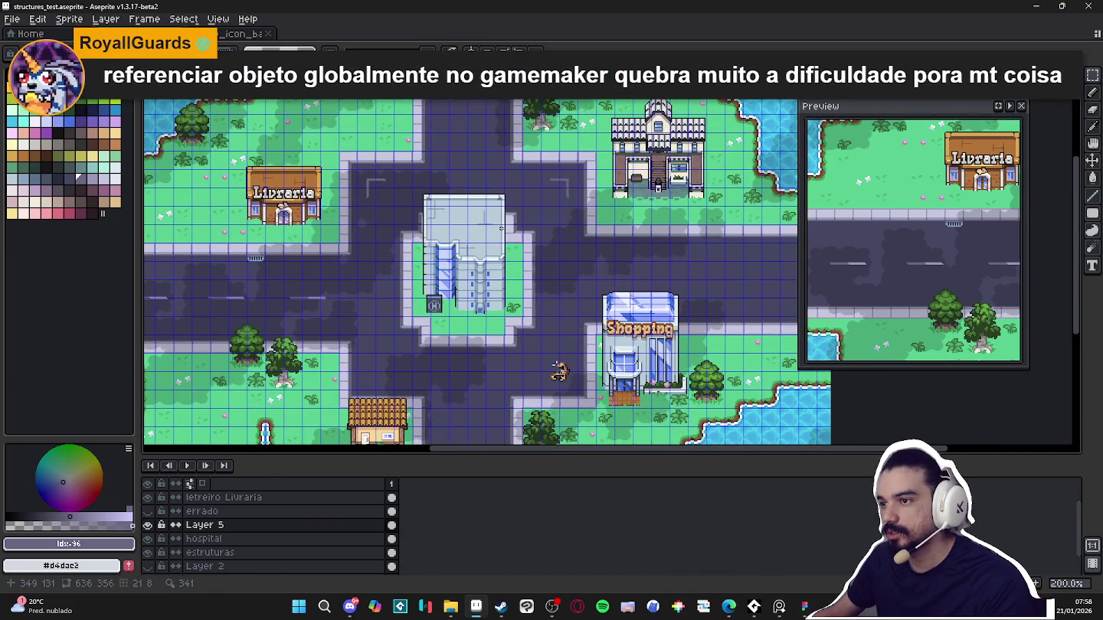
scroll(501, 227, "down", 2)
left_click_drag(398, 146, 410, 163)
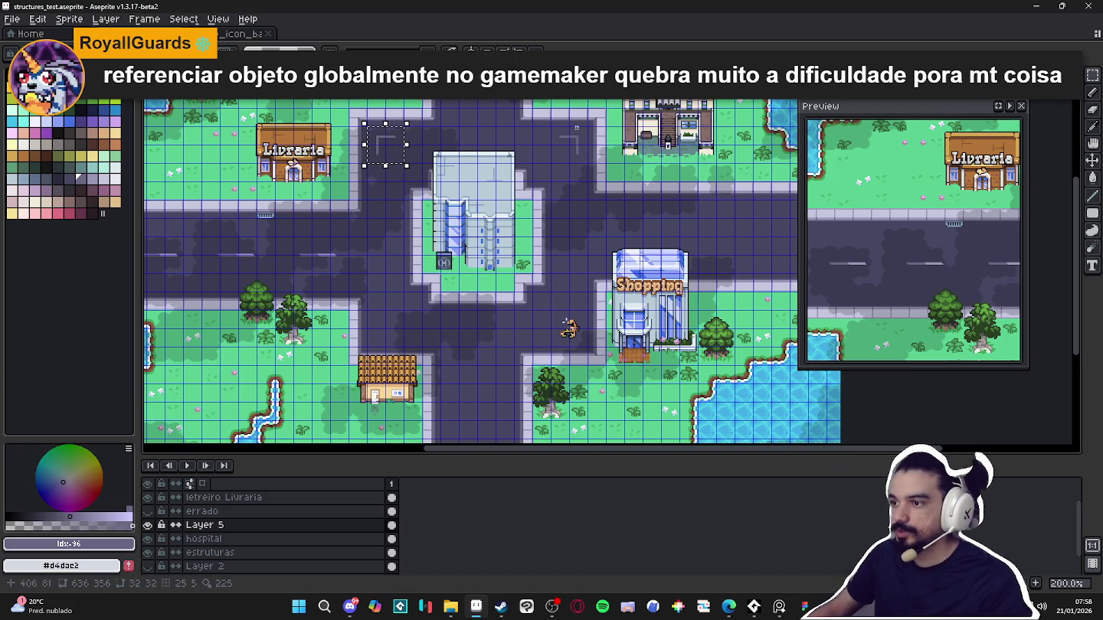
mouse_move(565, 137)
left_mouse_down()
mouse_move(590, 165)
mouse_move(589, 156)
mouse_move(613, 330)
left_mouse_up()
scroll(590, 164, "left", 1)
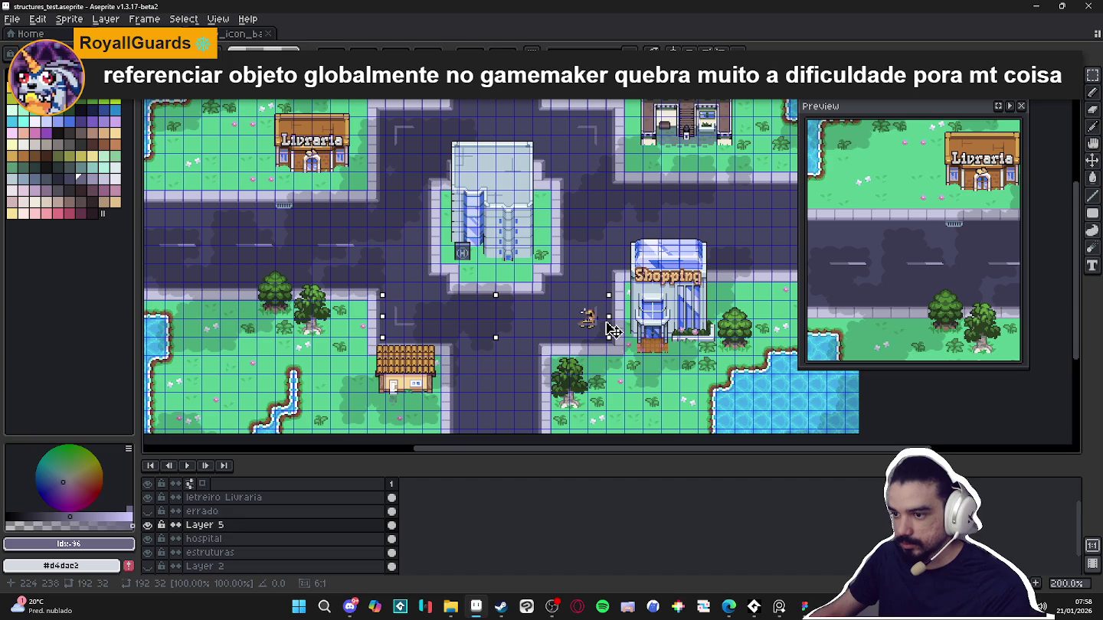
Place the copied corner markings at the intersection's bottom corners
scroll(608, 320, "up", 2)
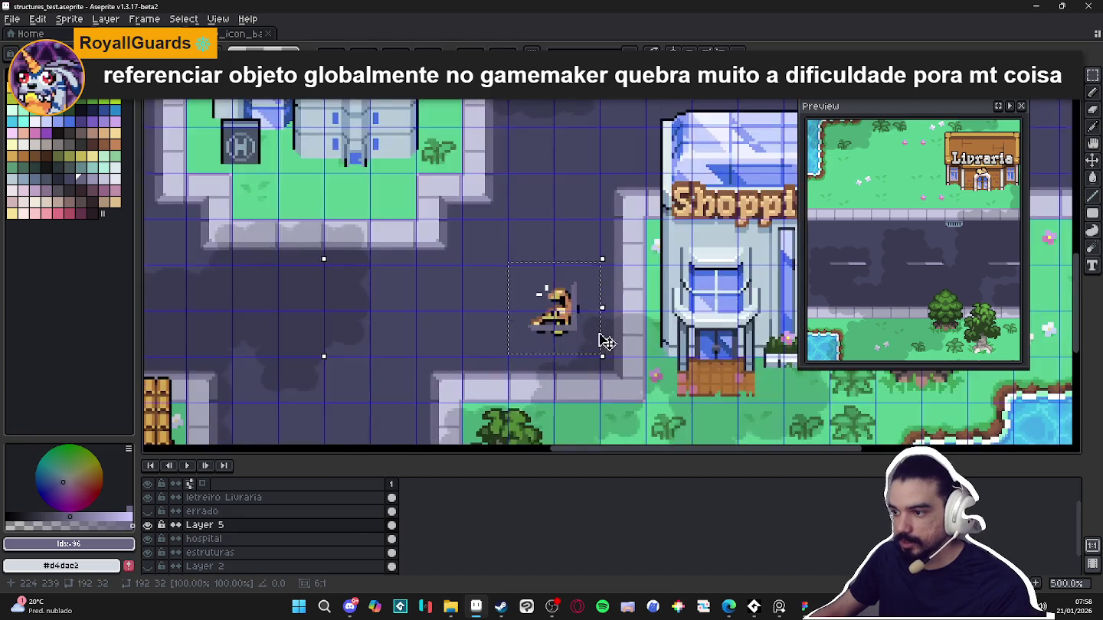
scroll(605, 337, "up", 3)
left_click_drag(603, 350, 605, 353)
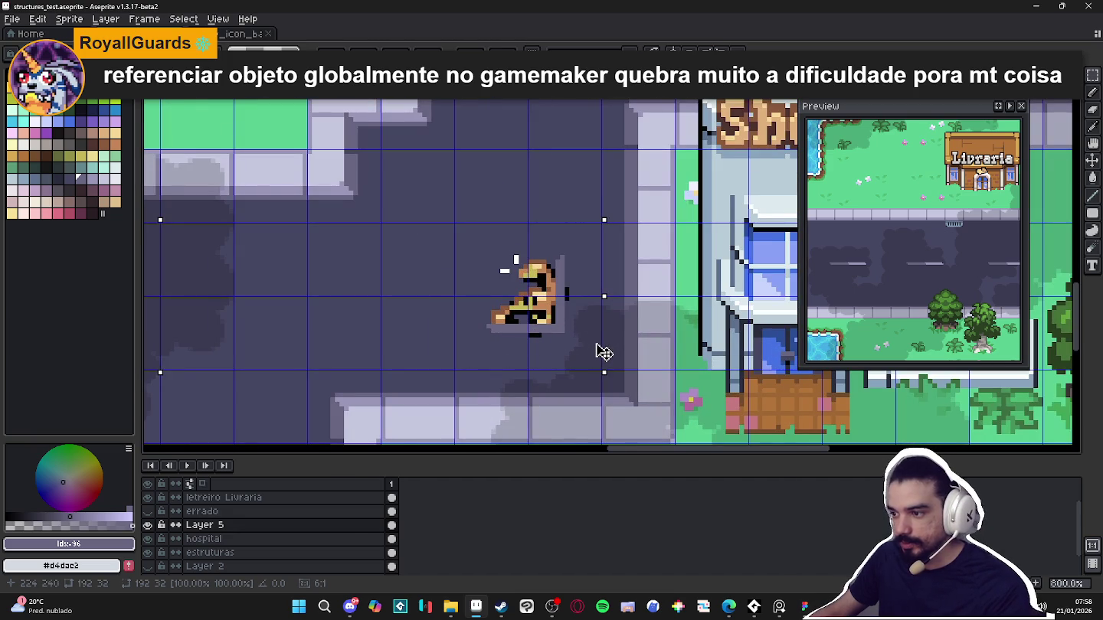
scroll(601, 349, "down", 3)
Move the character sprite up the road on the estruturas layer
key("alt+Down")
key("alt+Down")
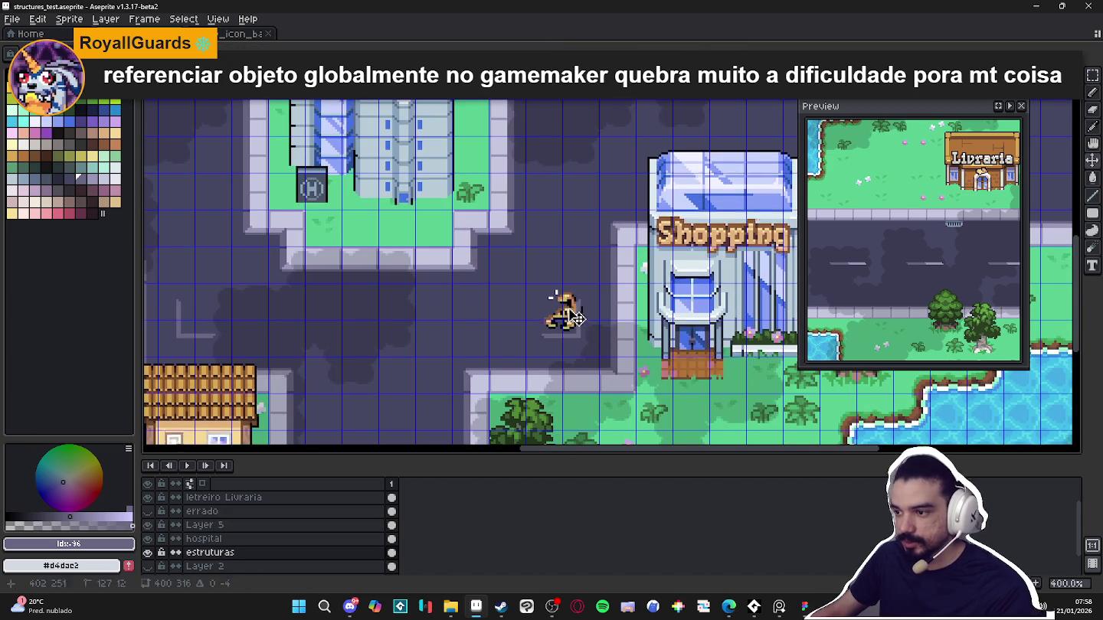
mouse_move(534, 270)
left_mouse_down()
mouse_move(596, 337)
mouse_move(454, 273)
left_mouse_up()
scroll(567, 230, "down", 1)
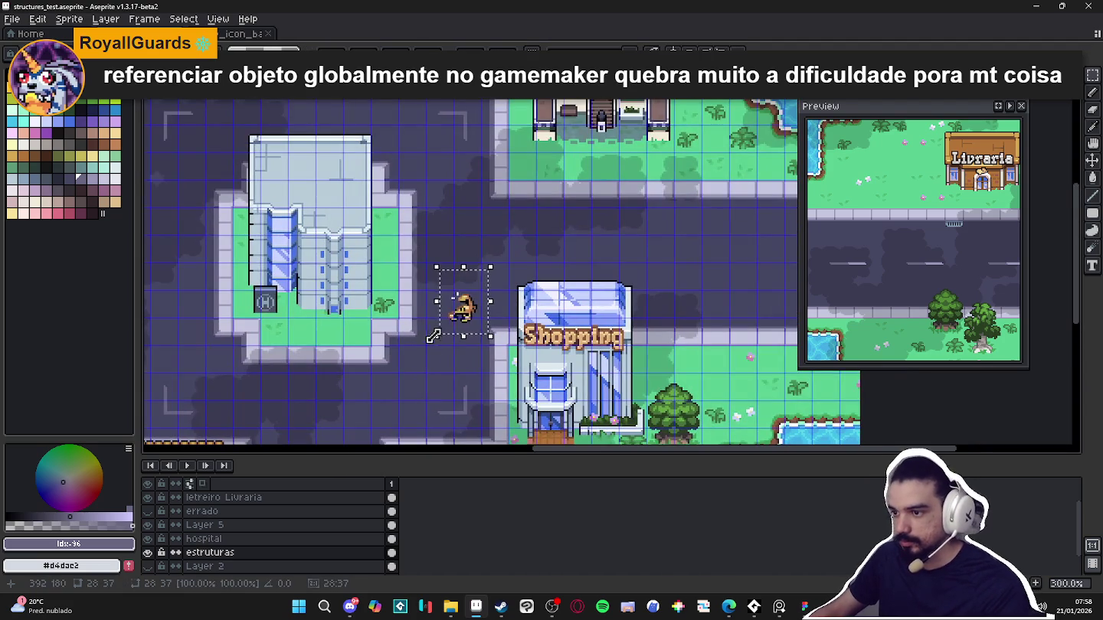
key("ctrl+d")
scroll(454, 276, "down", 4)
scroll(443, 327, "up", 3)
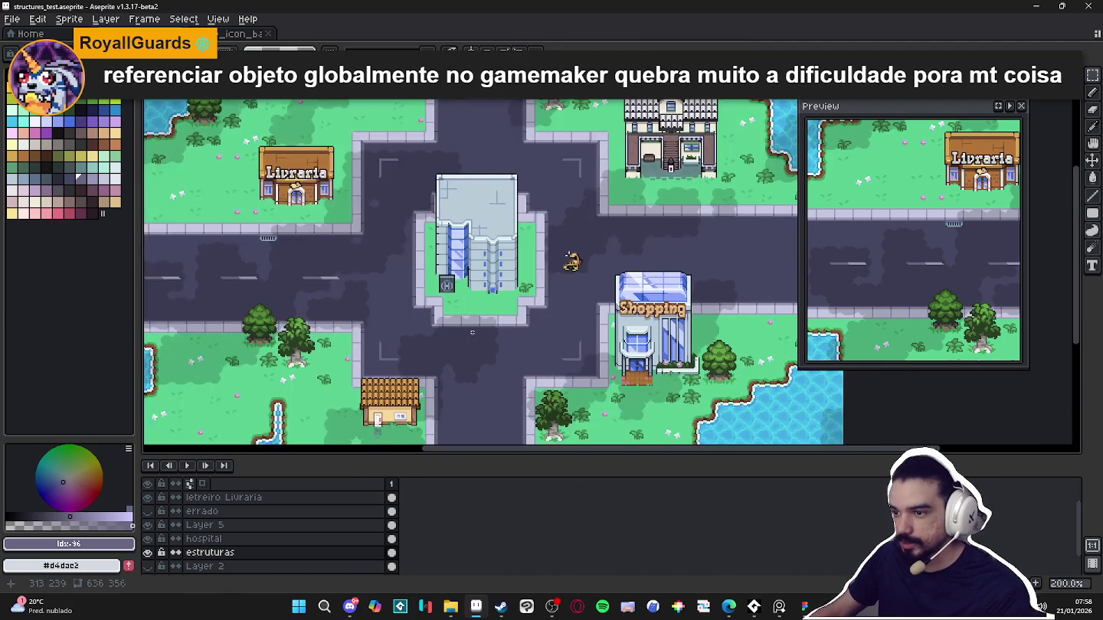
scroll(444, 327, "down", 2)
scroll(377, 269, "up", 2)
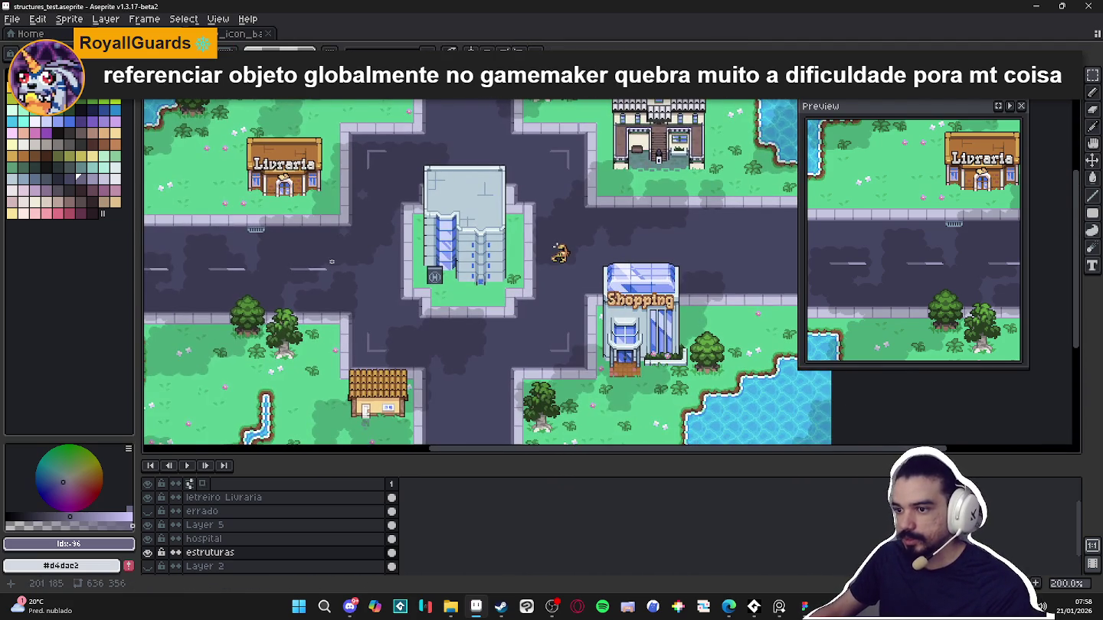
scroll(377, 268, "up", 1)
Return to Layer 5 with rectangular selection and the tile grid shown
left_click(352, 282, "ctrl")
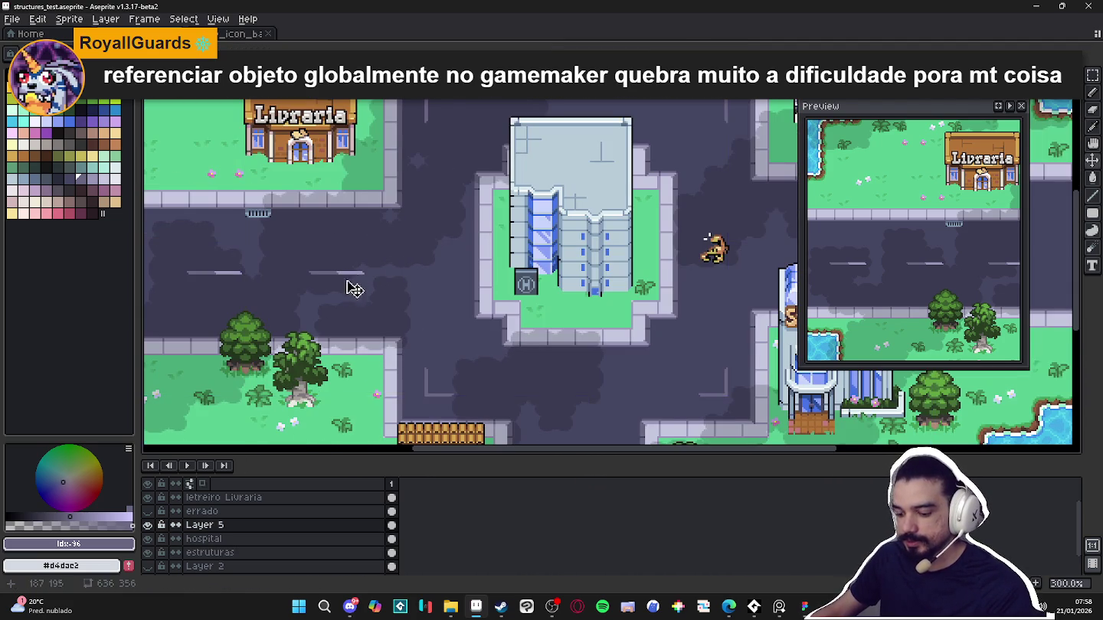
scroll(439, 310, "down", 1)
key("m")
scroll(457, 274, "up", 1)
scroll(465, 275, "down", 1)
key("ctrl+apostrophe")
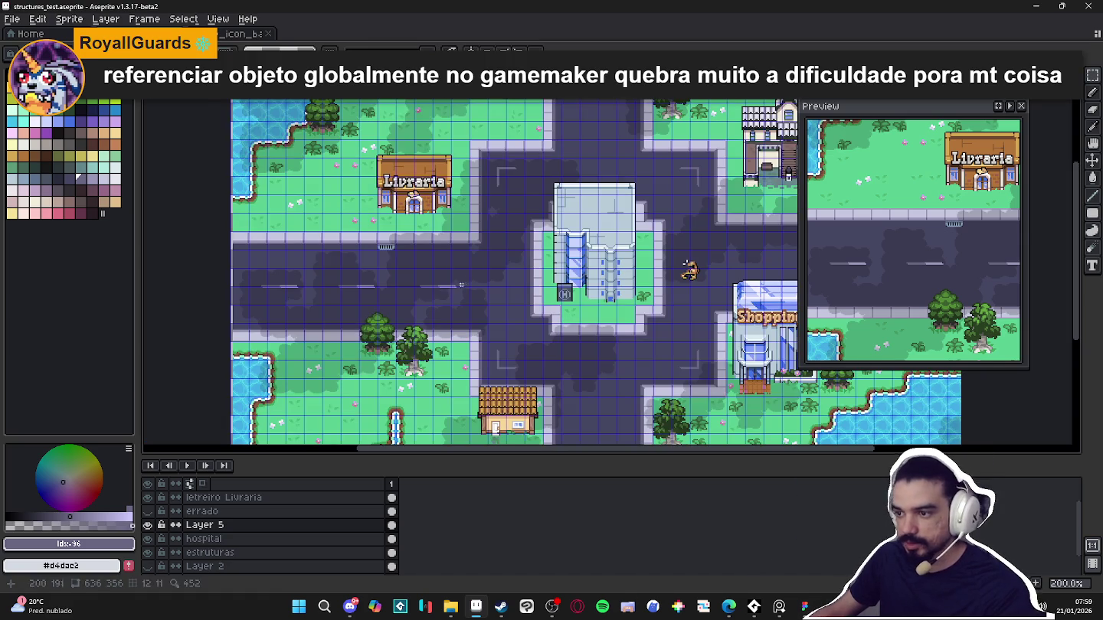
Select the left road's dashed lane markings and paste a copy
left_click_drag(414, 268, 251, 305)
scroll(253, 303, "down", 1)
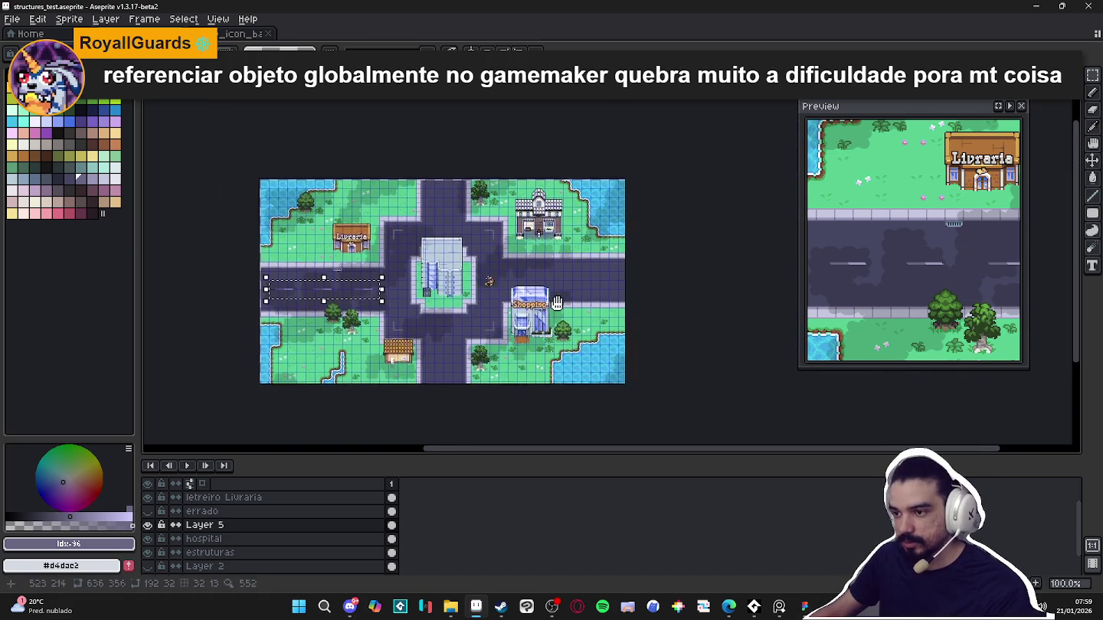
scroll(418, 292, "up", 1)
left_click_drag(469, 282, 412, 279)
key("ctrl+v")
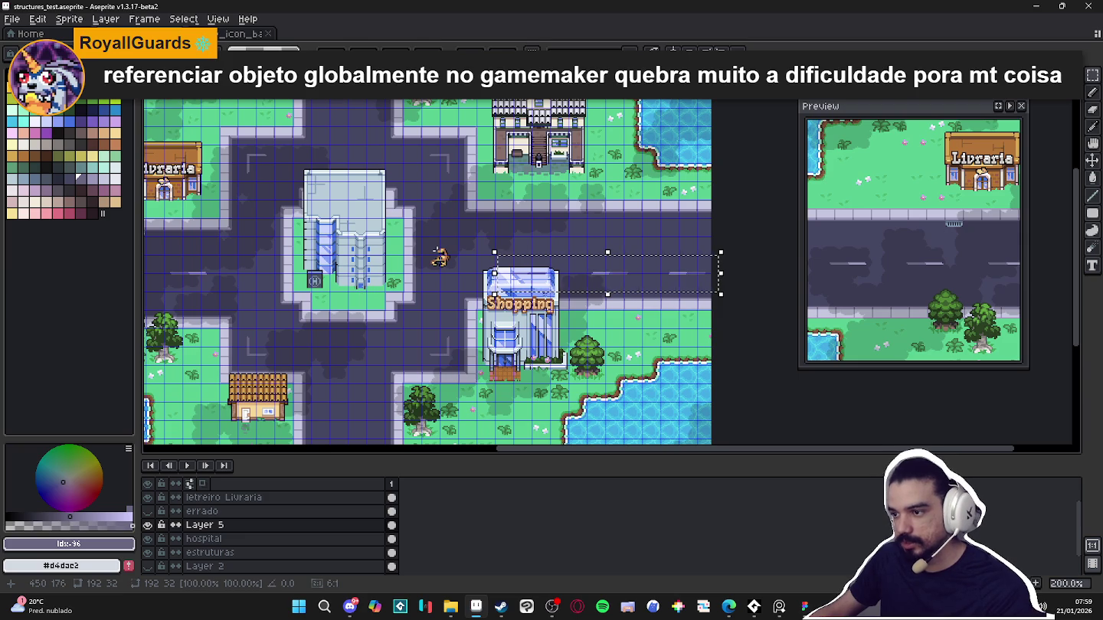
Align the pasted dashes along the right road beside Shopping and commit them
scroll(559, 274, "up", 2)
scroll(562, 276, "up", 1)
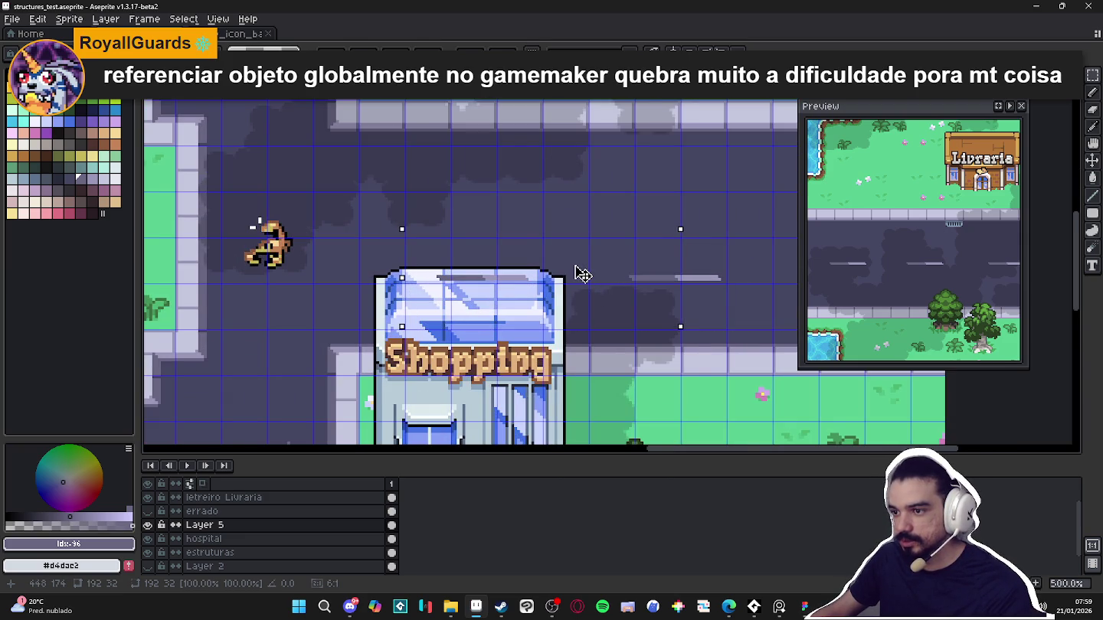
scroll(578, 273, "down", 1)
mouse_move(509, 319)
left_mouse_down()
mouse_move(530, 276)
mouse_move(554, 266)
mouse_move(532, 265)
mouse_move(540, 273)
left_mouse_up()
scroll(537, 270, "up", 1)
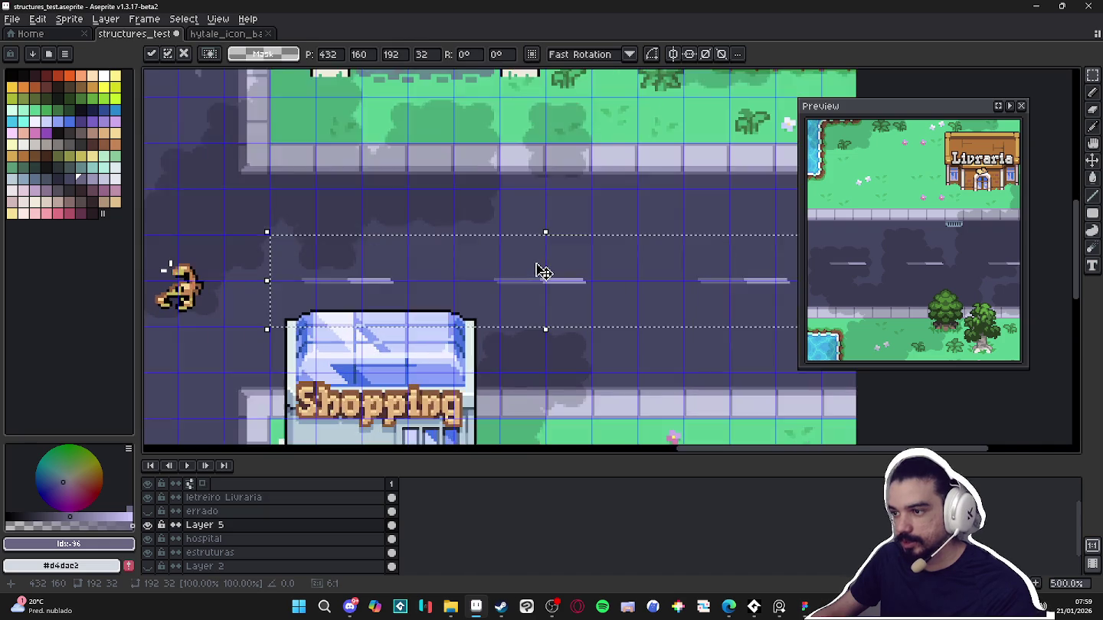
scroll(536, 270, "down", 2)
key("Return")
scroll(540, 284, "down", 2)
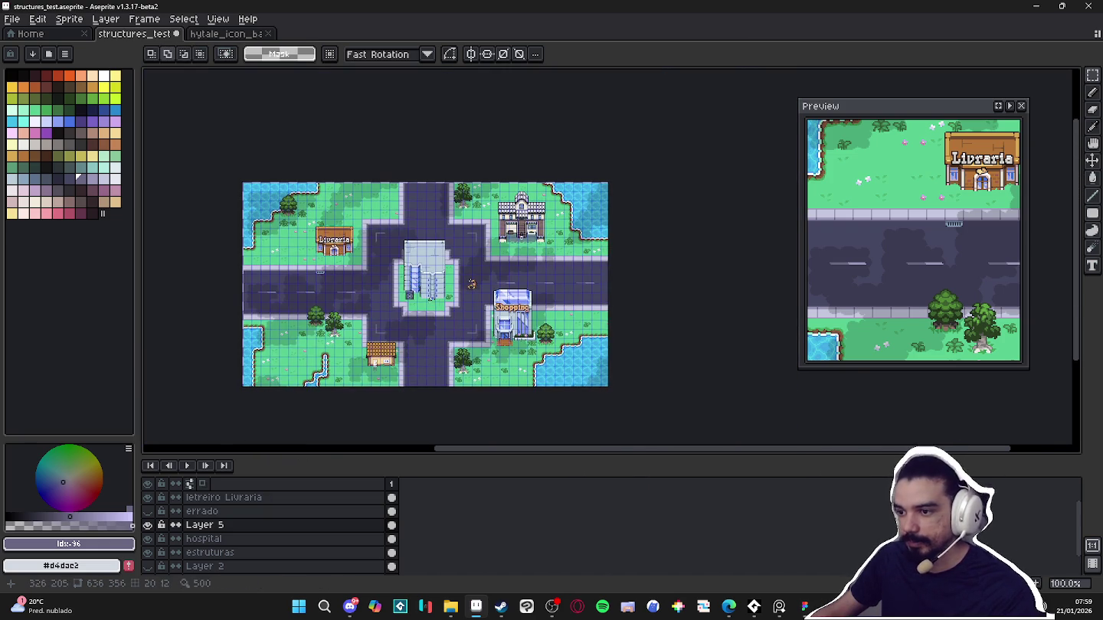
scroll(539, 284, "up", 1)
scroll(524, 261, "down", 1)
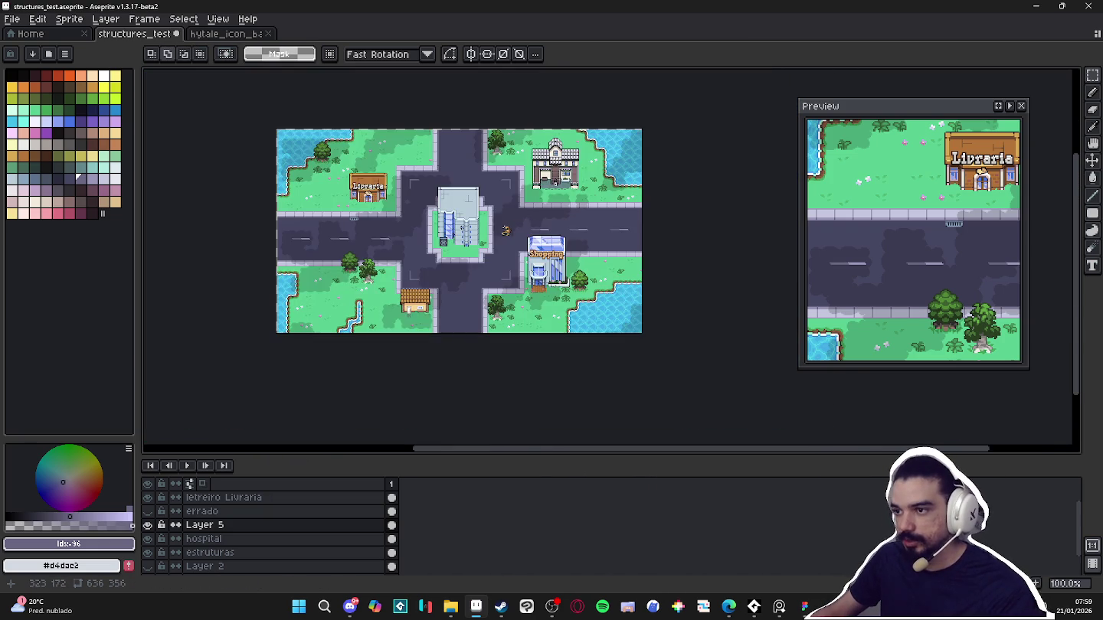
scroll(375, 248, "up", 1)
key("ctrl+apostrophe")
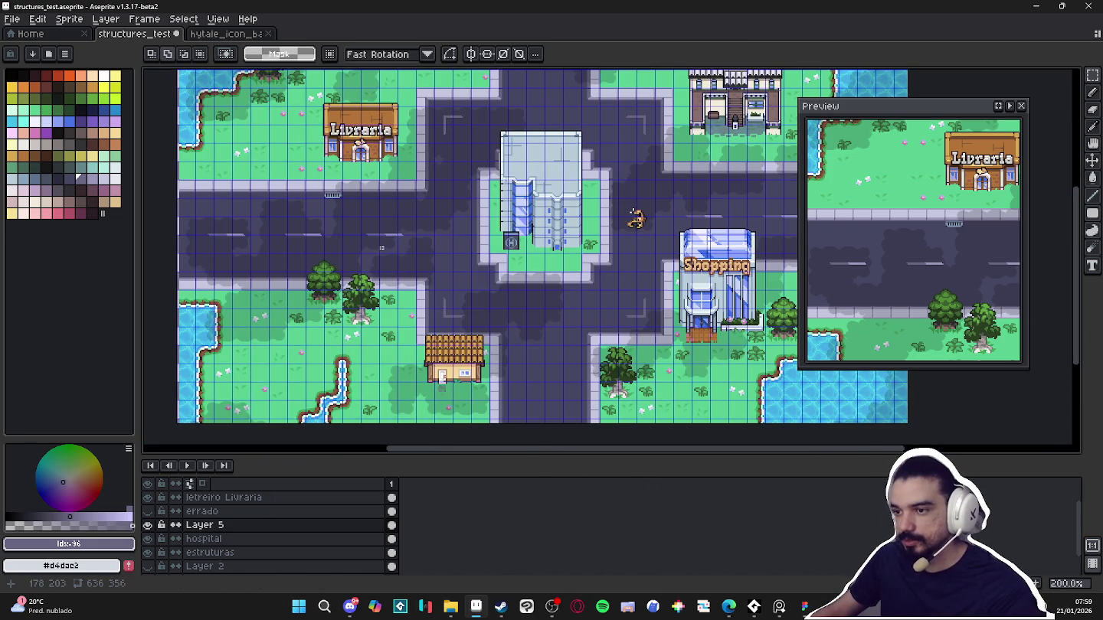
Turn a section of lane dashes upright and place it on the south road
mouse_move(367, 229)
left_mouse_down()
mouse_move(417, 252)
mouse_move(344, 207)
mouse_move(292, 148)
left_mouse_up()
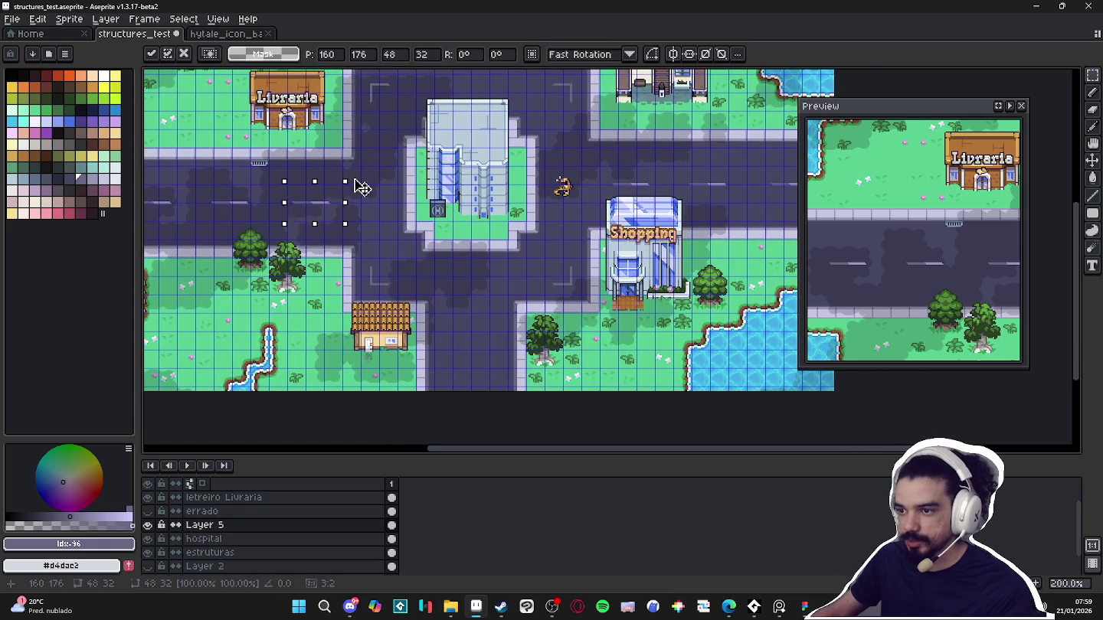
mouse_move(307, 223)
left_mouse_down()
mouse_move(492, 377)
mouse_move(463, 357)
left_mouse_up()
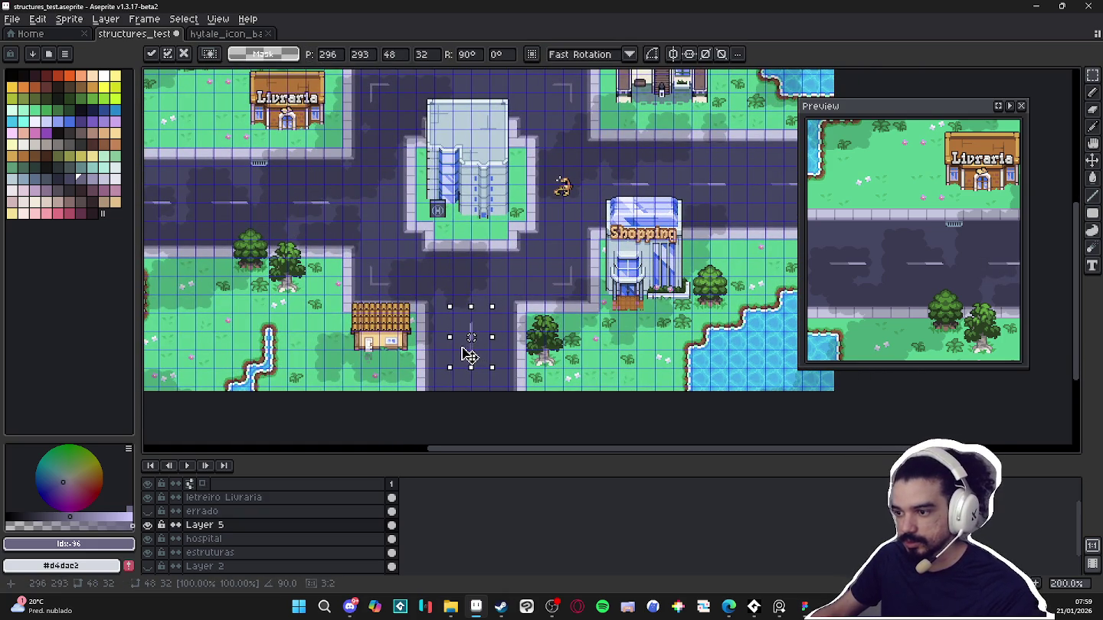
scroll(462, 357, "up", 2)
scroll(469, 358, "up", 2)
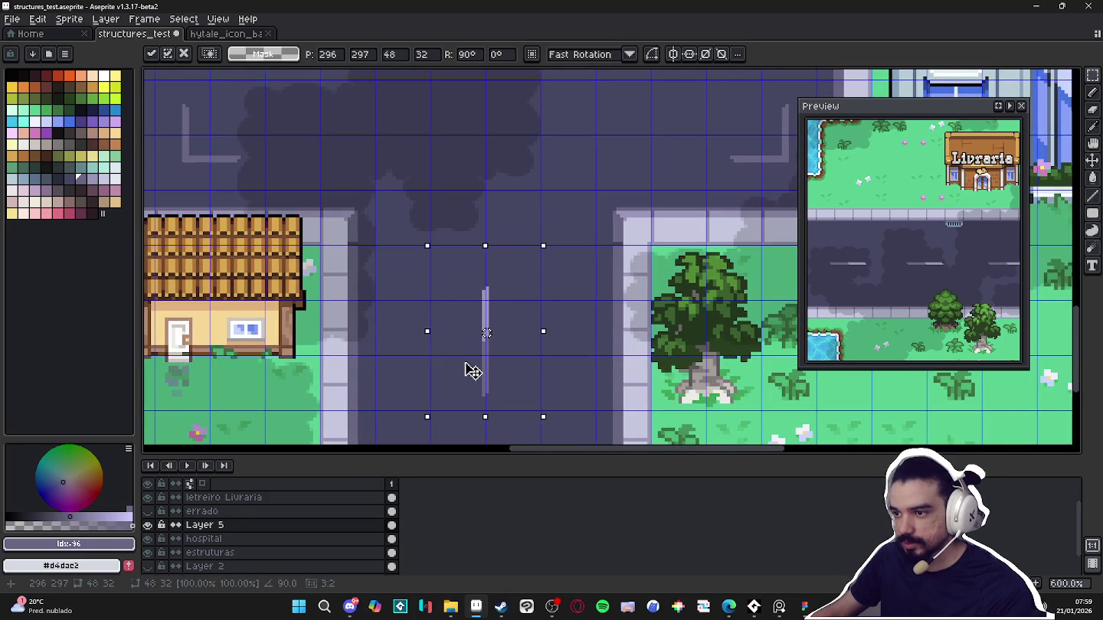
left_click_drag(472, 358, 473, 368)
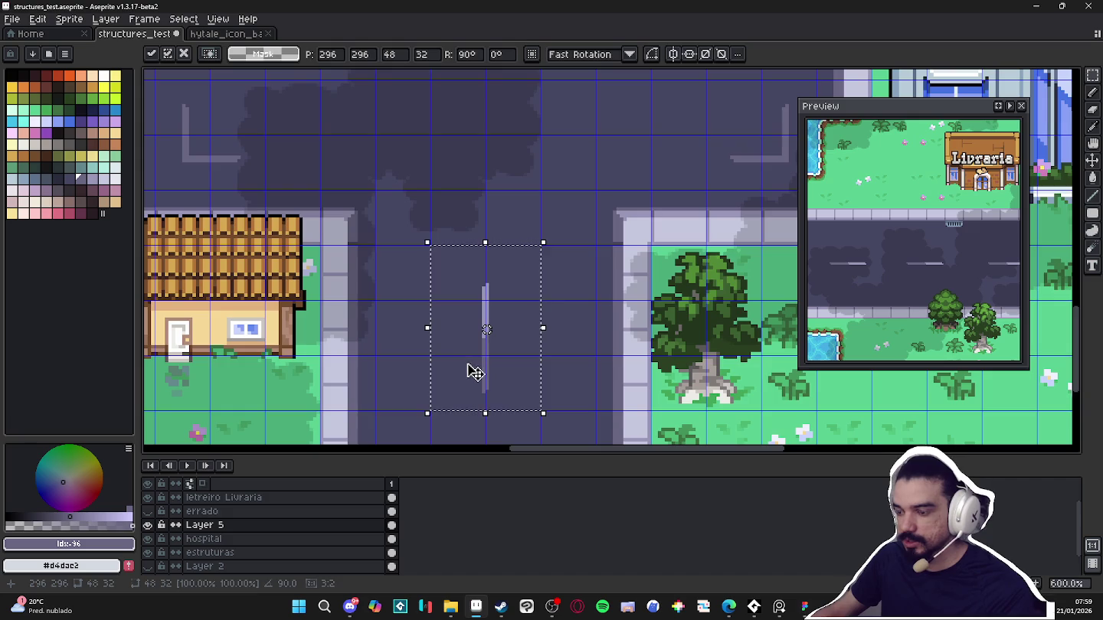
key("ctrl+d")
scroll(472, 347, "down", 3)
Move the vertical lane marking block up the north road and deselect it
left_click_drag(449, 305, 507, 391)
scroll(502, 387, "down", 1)
scroll(494, 379, "down", 1)
scroll(496, 384, "up", 1)
scroll(494, 381, "down", 1)
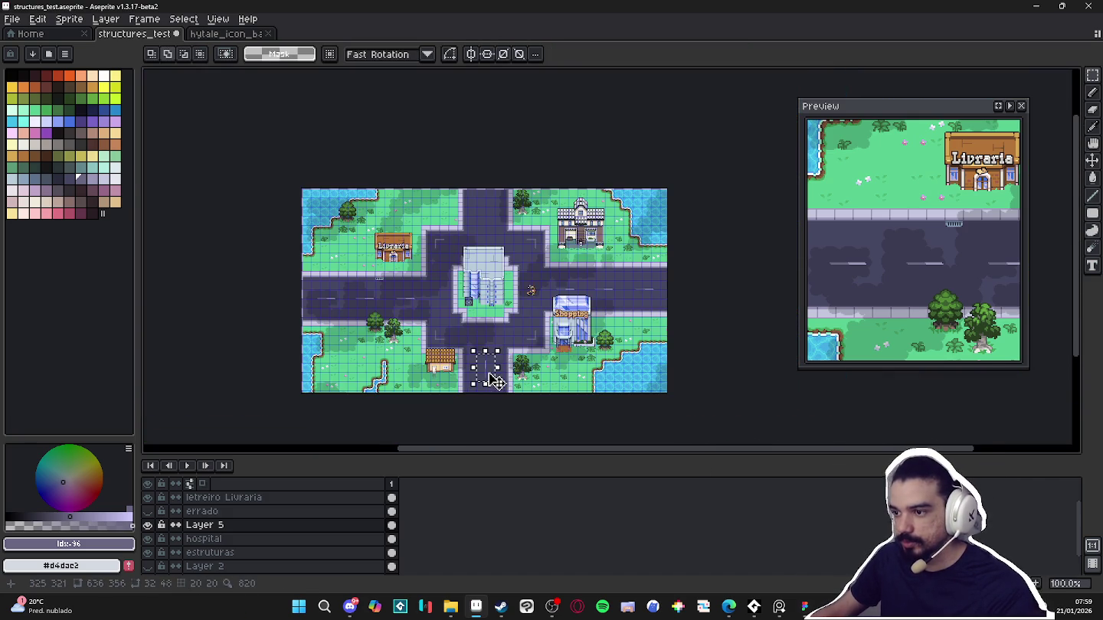
left_click_drag(490, 376, 485, 211)
scroll(500, 238, "up", 3)
scroll(500, 238, "down", 1)
scroll(500, 237, "down", 1)
left_click(486, 274)
scroll(486, 274, "down", 1)
scroll(504, 372, "up", 1)
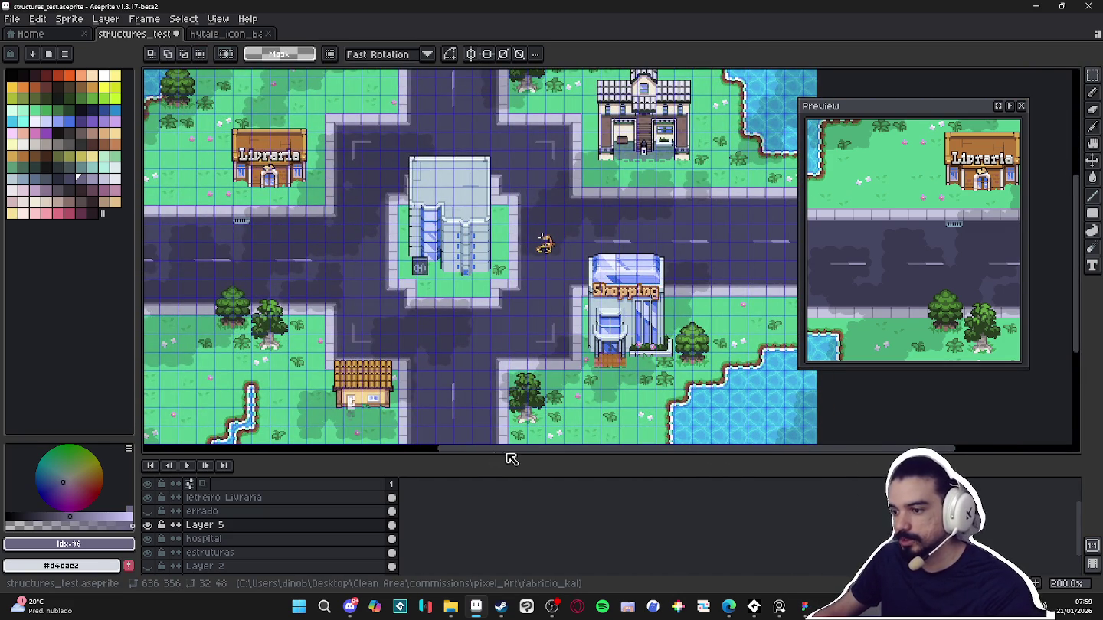
Collapse the timeline to its header and hide the grid
left_click_drag(509, 459, 508, 536)
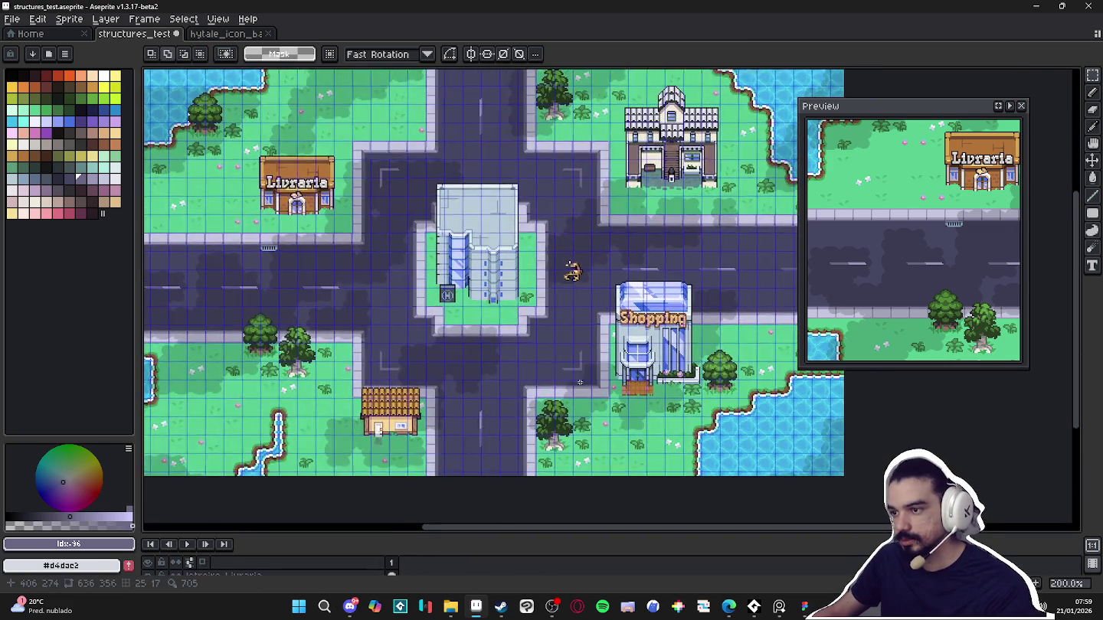
key("ctrl+apostrophe")
left_click_drag(580, 382, 611, 387)
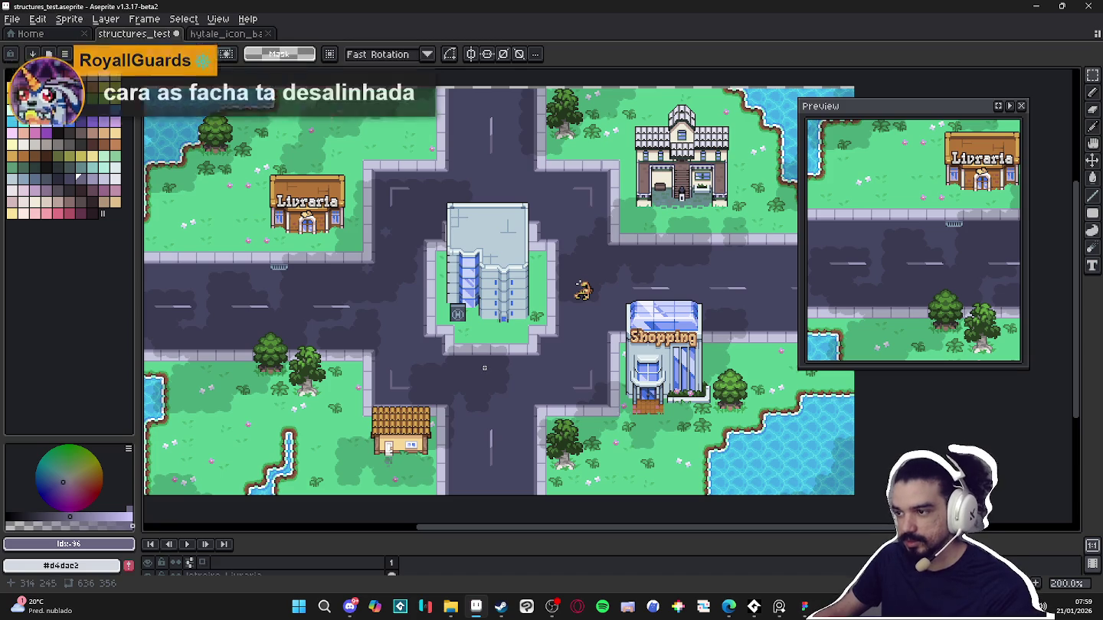
scroll(484, 368, "up", 1)
scroll(484, 368, "down", 1)
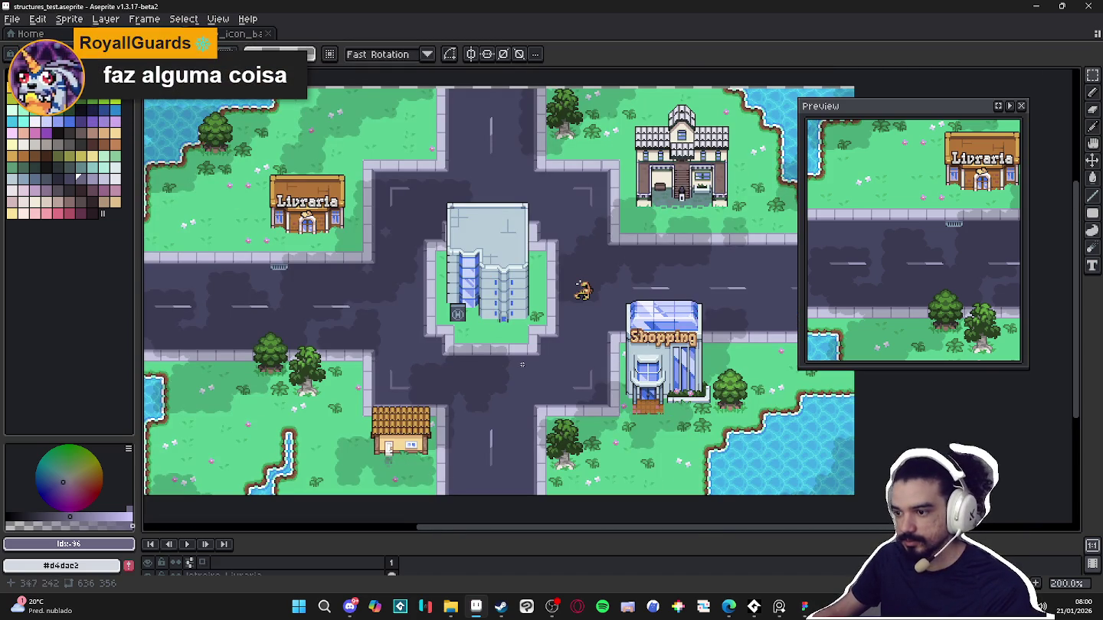
Pan around the intersection and the Shopping road with the grid shown
mouse_move(430, 326)
left_mouse_down()
mouse_move(270, 313)
mouse_move(405, 308)
left_mouse_up()
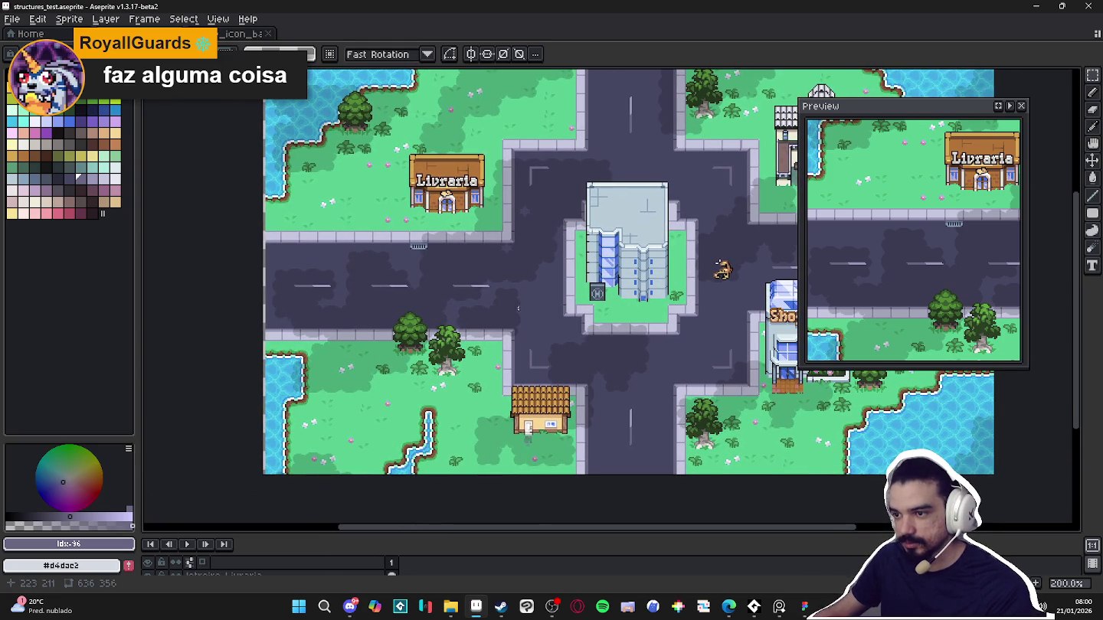
left_click_drag(700, 314, 415, 321)
scroll(605, 285, "up", 2)
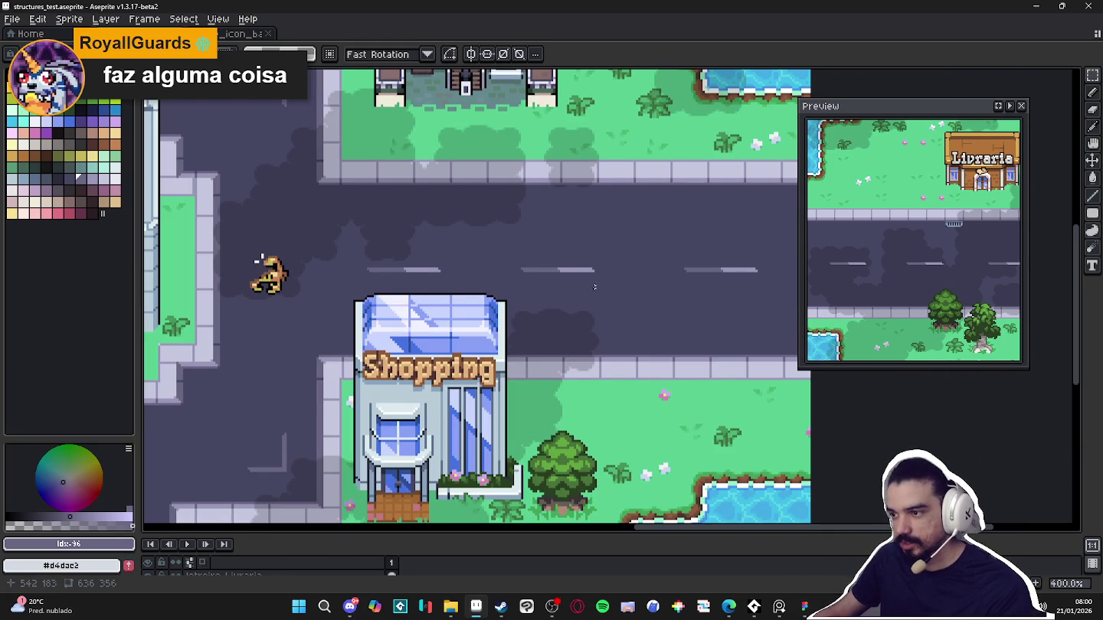
key("ctrl+apostrophe")
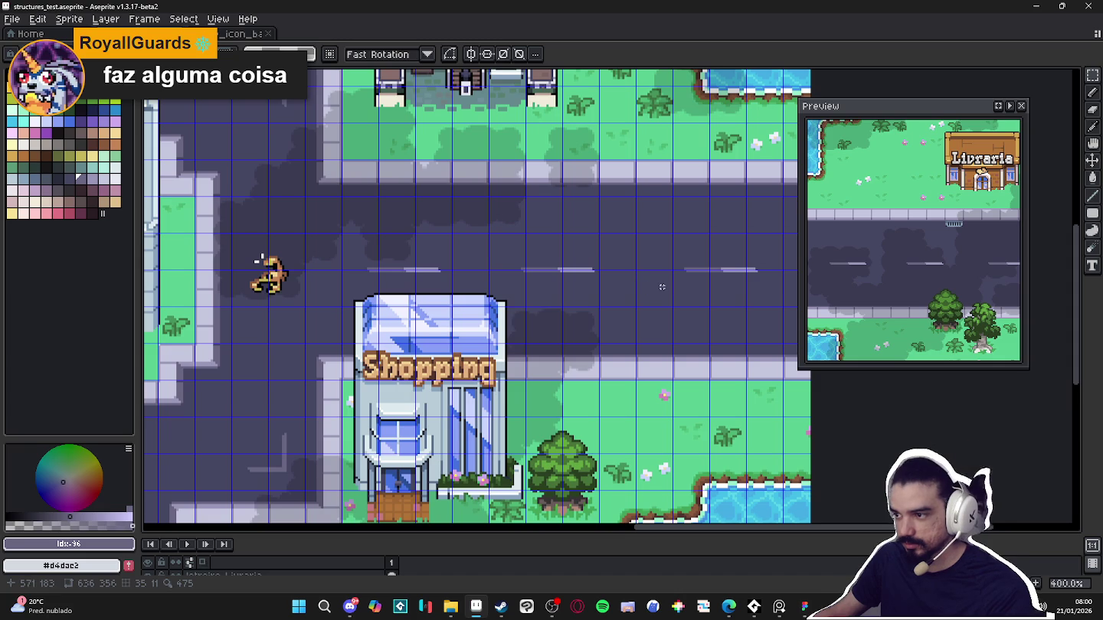
scroll(609, 276, "down", 3)
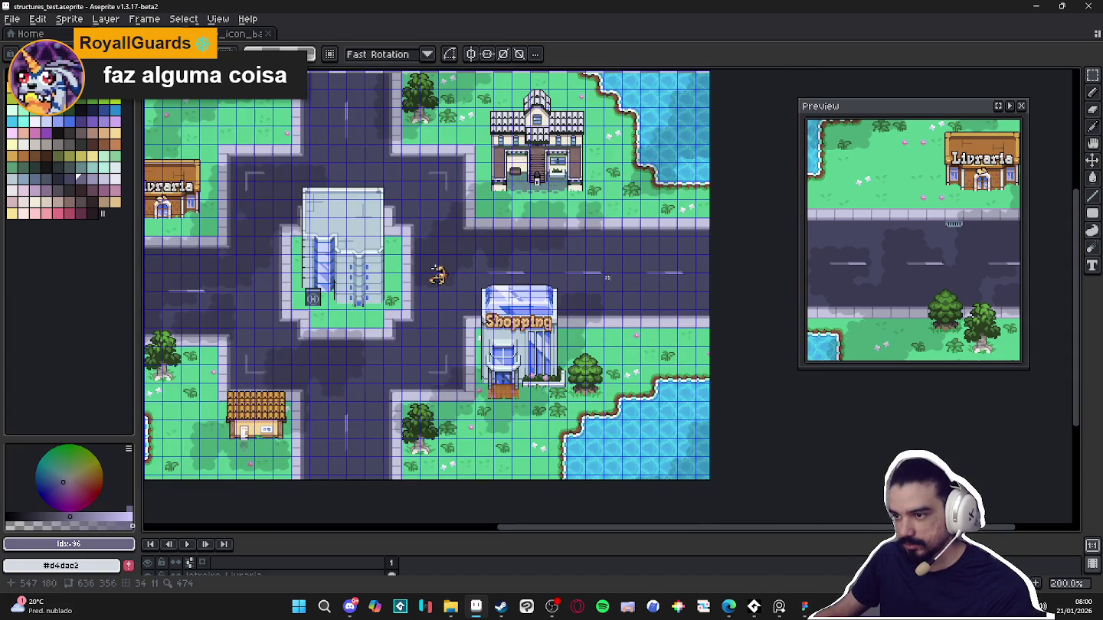
scroll(592, 264, "up", 2)
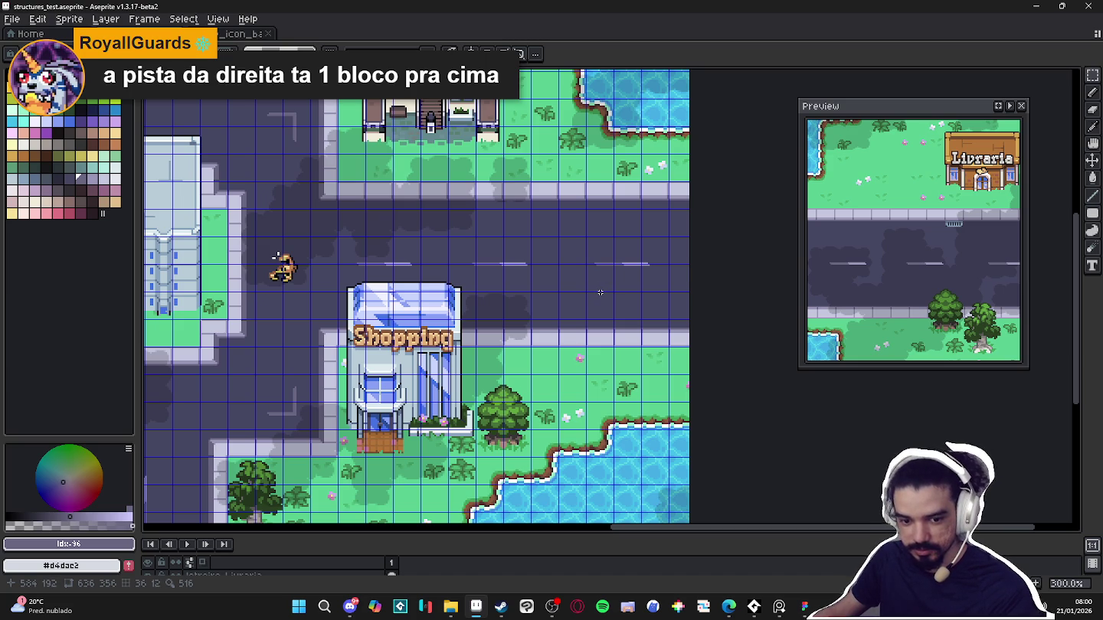
scroll(601, 293, "down", 1)
left_click_drag(477, 331, 572, 340)
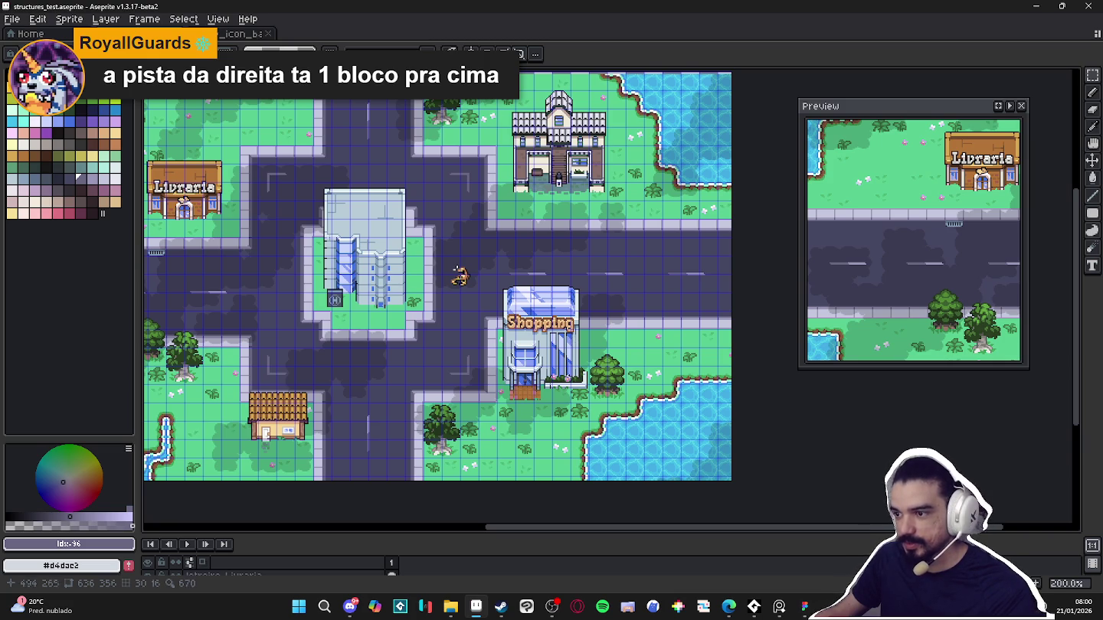
mouse_move(455, 393)
left_mouse_down()
mouse_move(507, 357)
mouse_move(496, 411)
left_mouse_up()
Hide the grid and move the Preview window away from the map
key("ctrl+apostrophe")
scroll(505, 382, "down", 1)
scroll(471, 382, "up", 1)
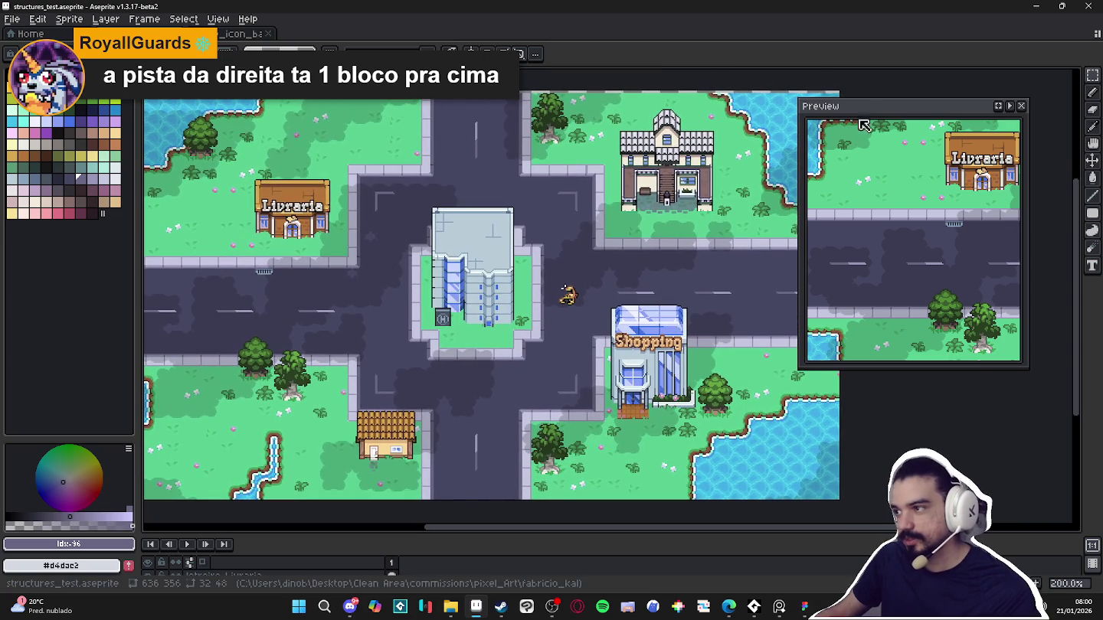
left_click_drag(866, 105, 974, 121)
left_click_drag(569, 284, 597, 281)
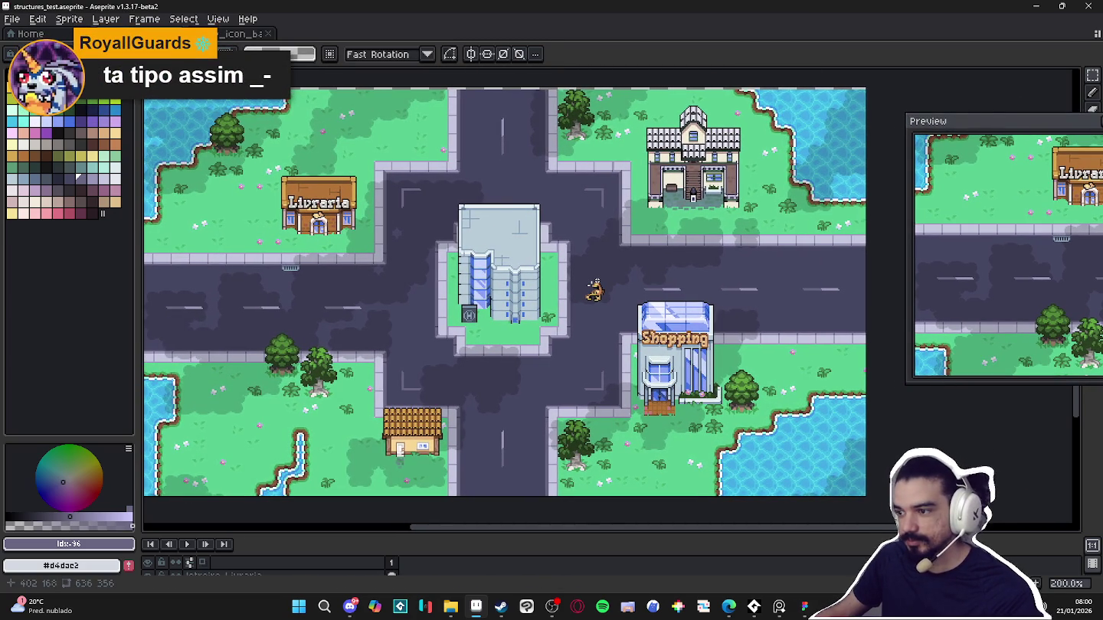
scroll(614, 327, "up", 1)
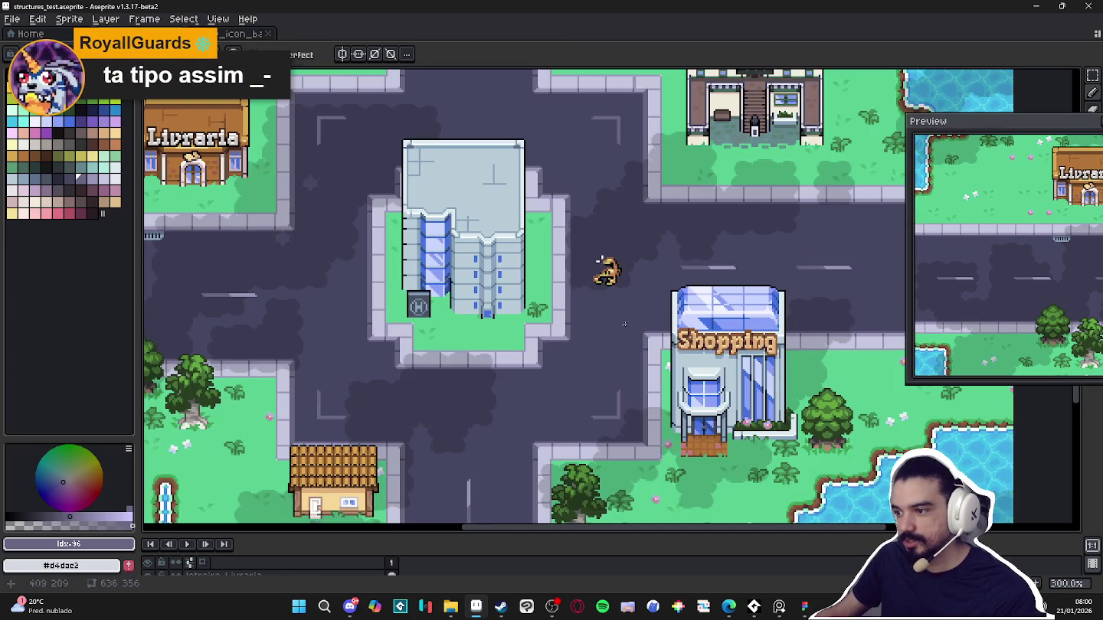
scroll(715, 312, "down", 1)
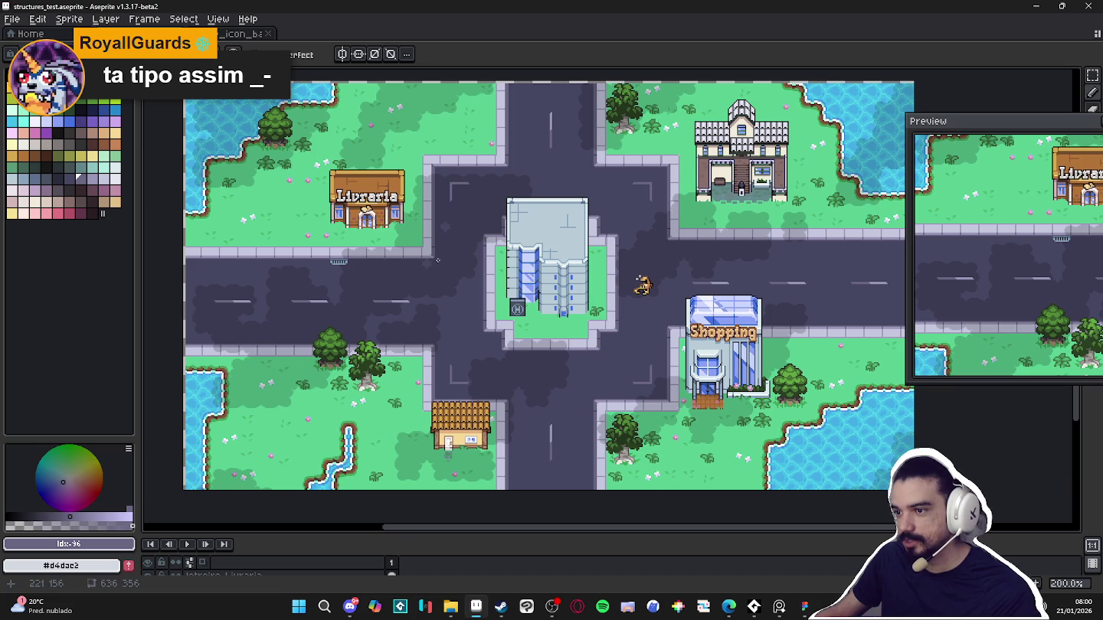
scroll(442, 262, "up", 1)
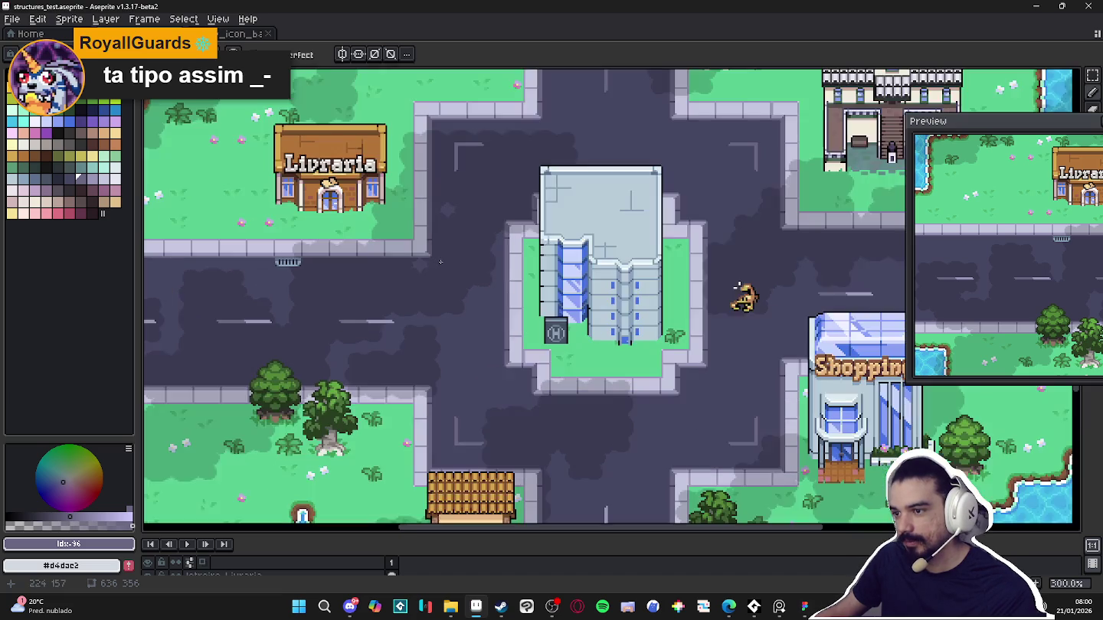
scroll(428, 260, "down", 1)
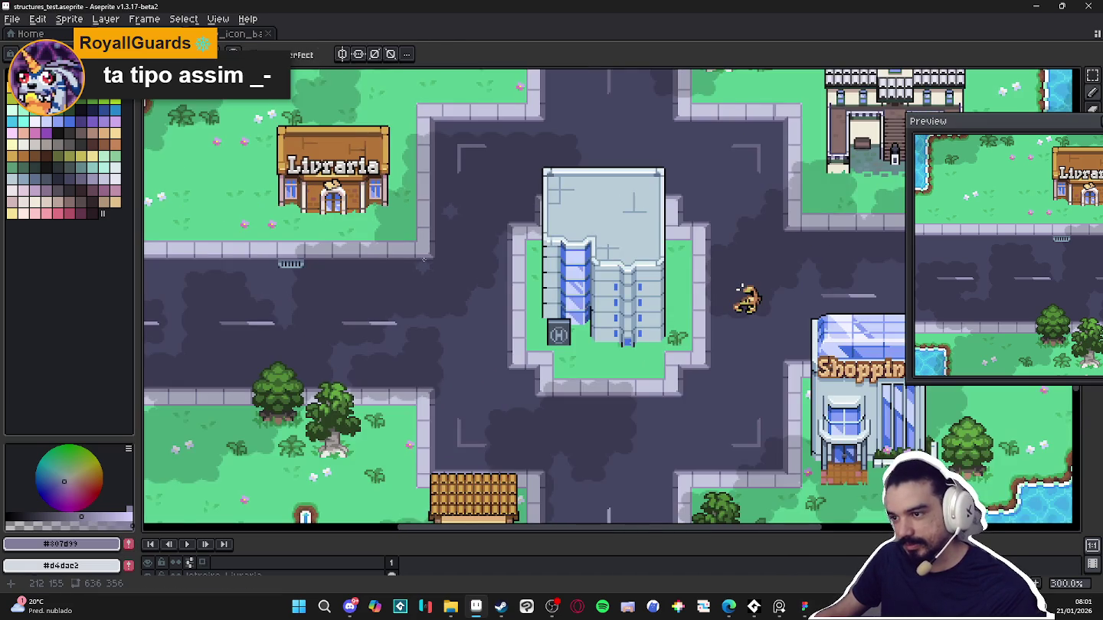
scroll(435, 268, "up", 1)
scroll(435, 268, "up", 2)
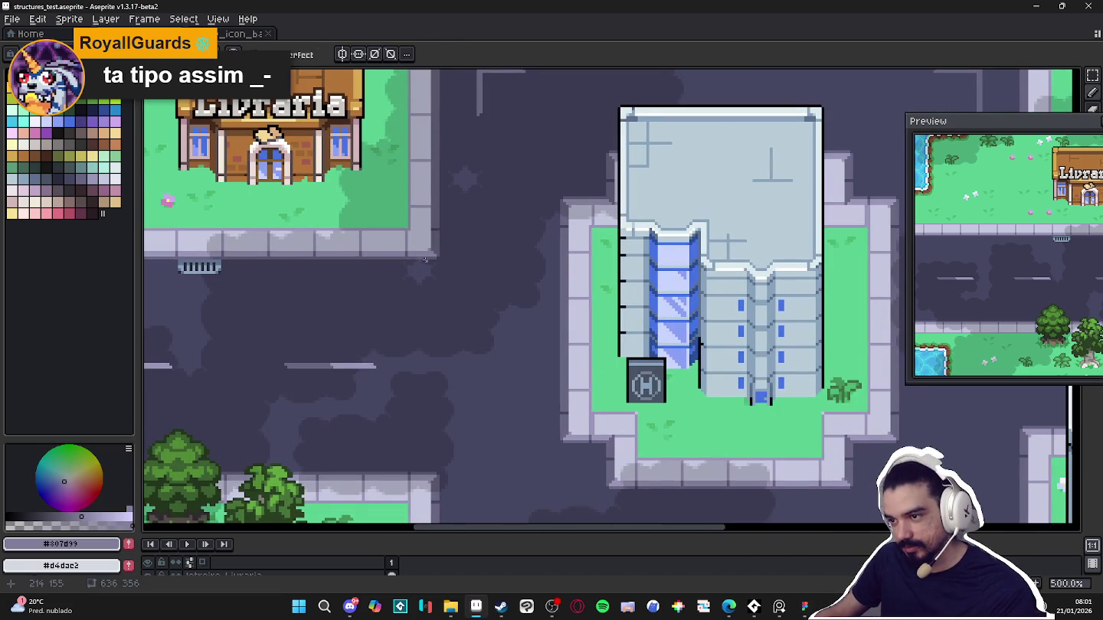
scroll(427, 259, "down", 3)
scroll(521, 268, "up", 1)
Draw a test line across the road with the Pencil, then undo it
left_click_drag(427, 259, 710, 273)
scroll(626, 273, "down", 2)
scroll(626, 274, "up", 2)
scroll(625, 274, "down", 1)
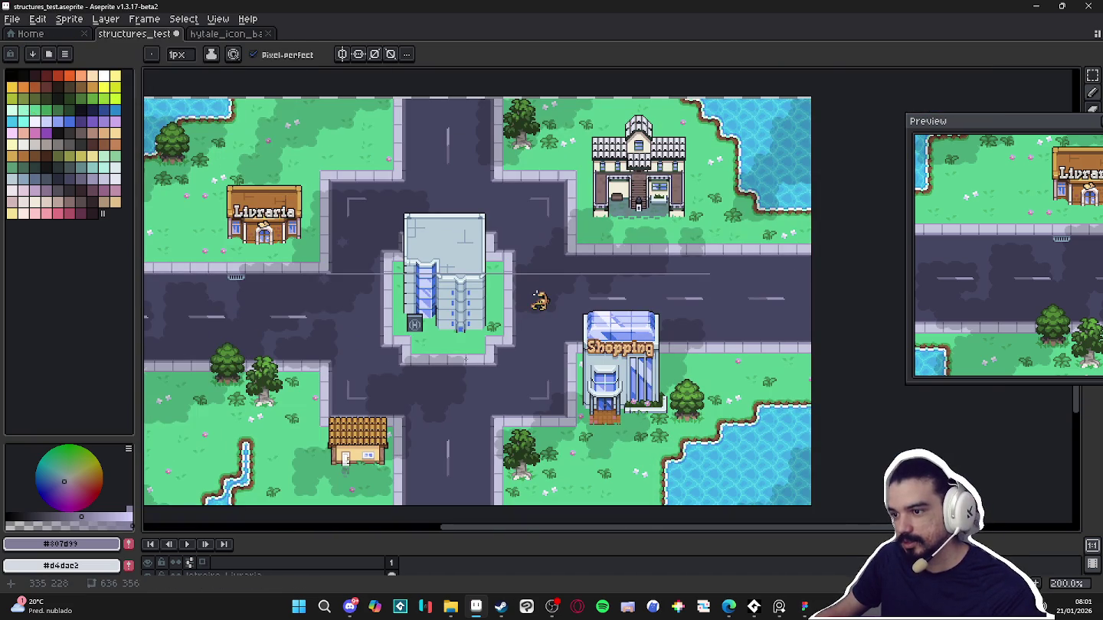
key("ctrl+z")
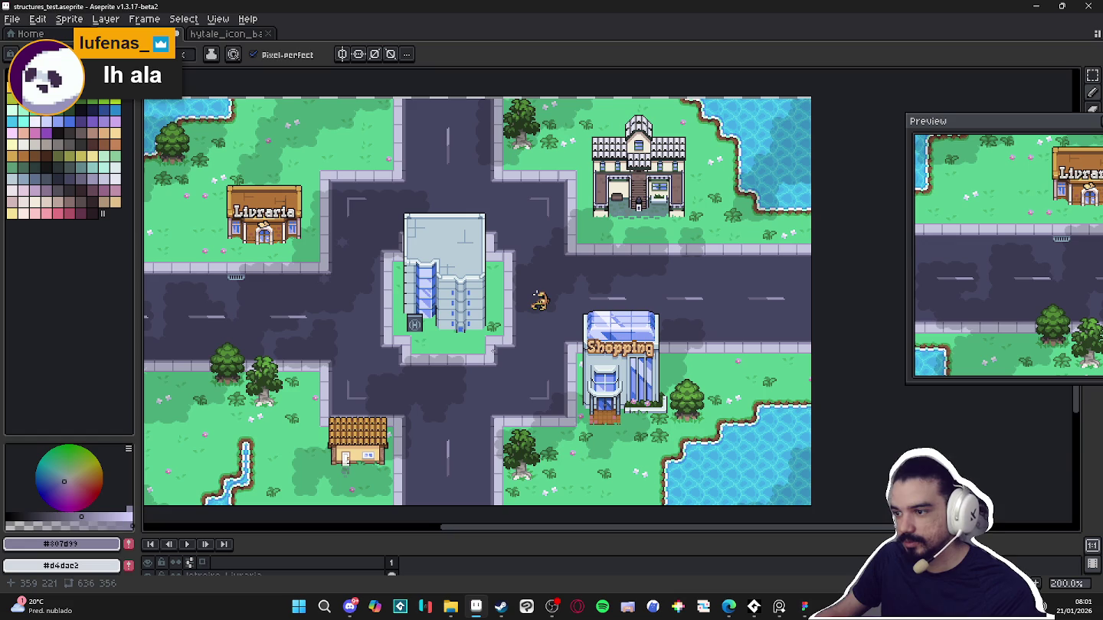
scroll(492, 352, "down", 1)
scroll(492, 351, "up", 1)
scroll(496, 346, "down", 1)
scroll(498, 340, "up", 1)
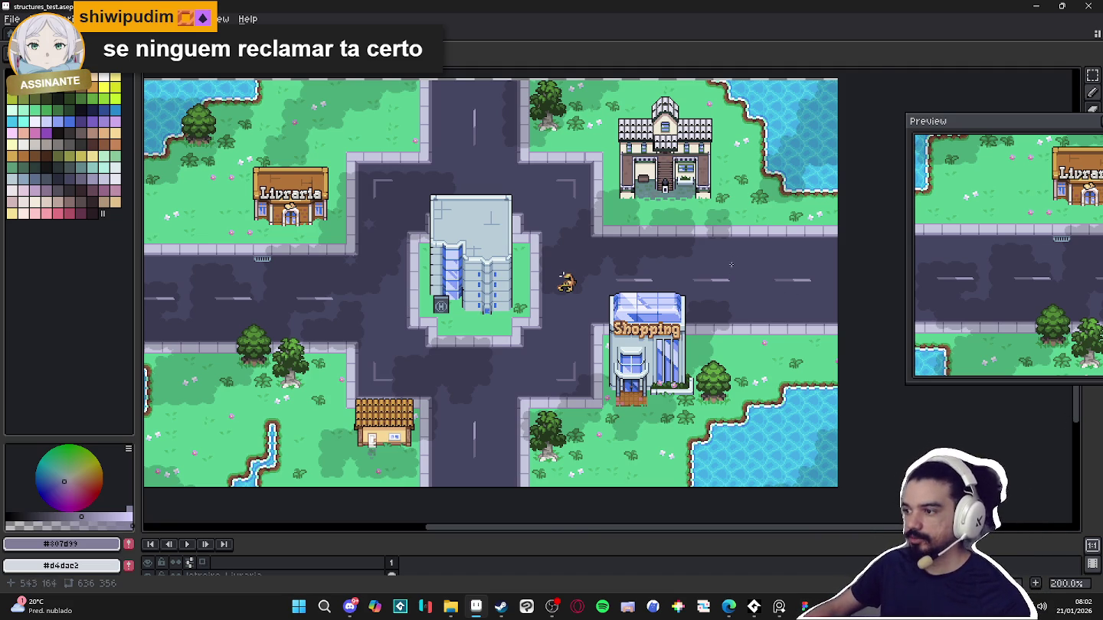
scroll(740, 263, "up", 2)
scroll(740, 262, "down", 1)
scroll(740, 262, "down", 1)
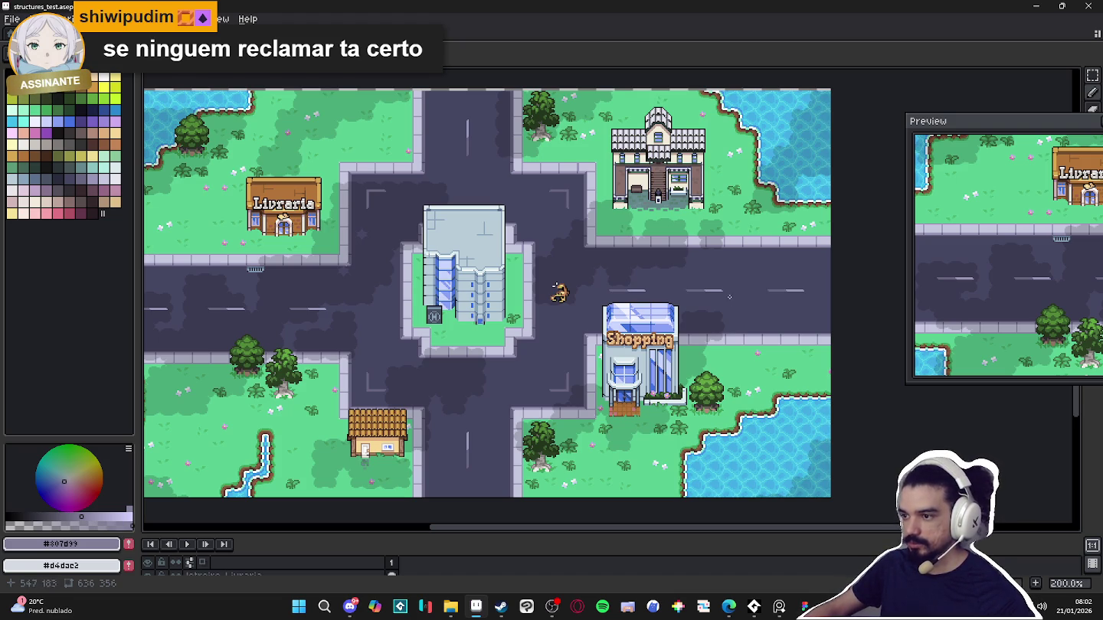
scroll(329, 268, "left", 2)
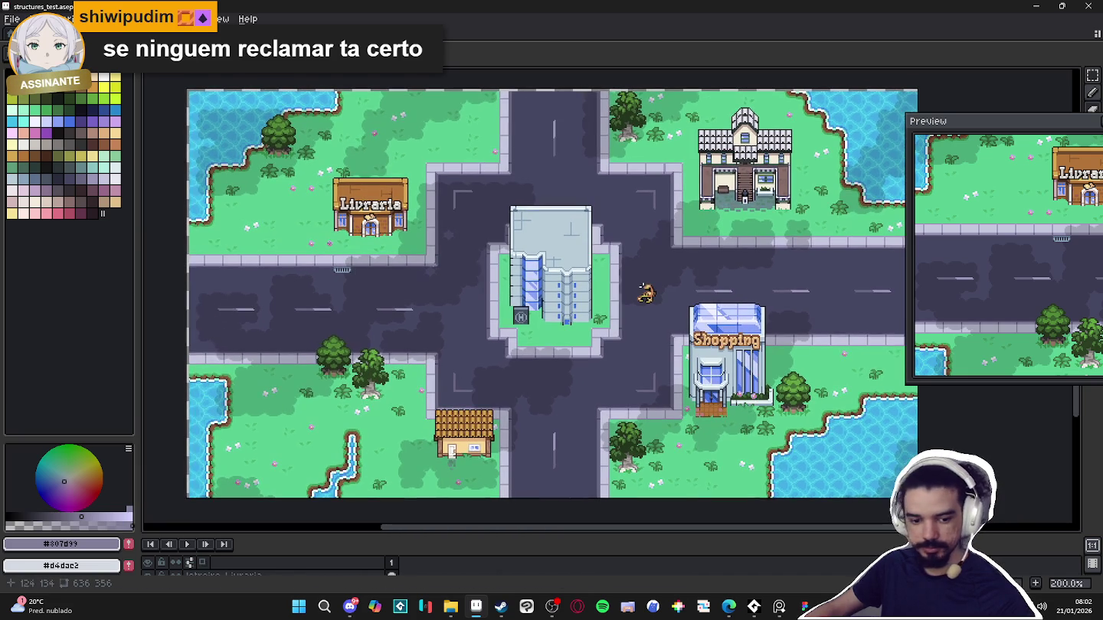
left_click(779, 605)
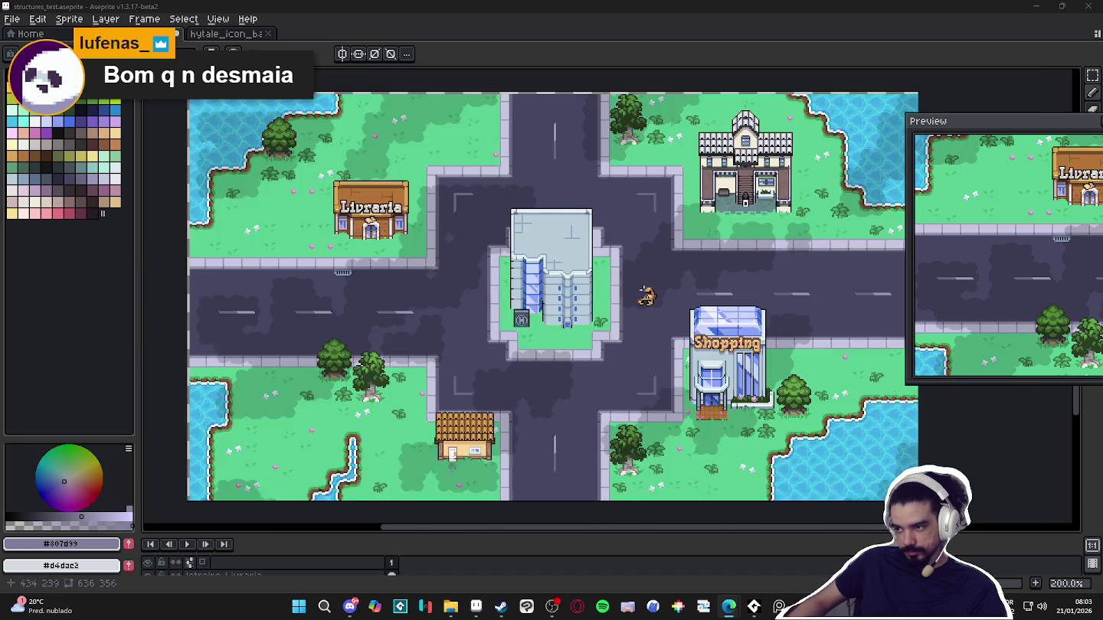
left_click_drag(635, 374, 579, 372)
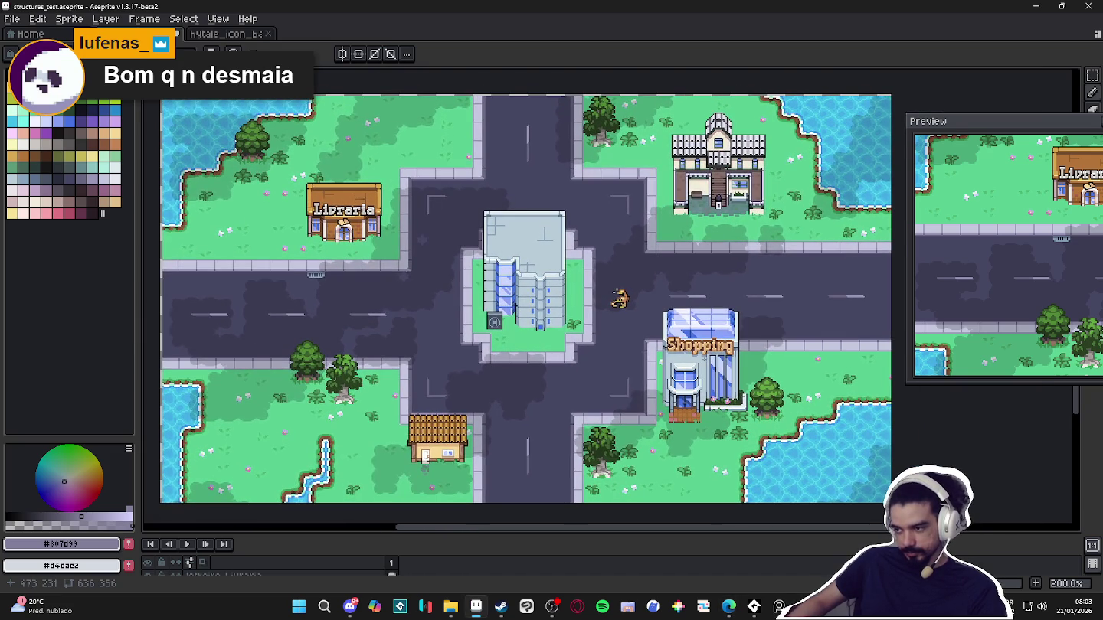
left_click_drag(216, 285, 377, 262)
key("ctrl+apostrophe")
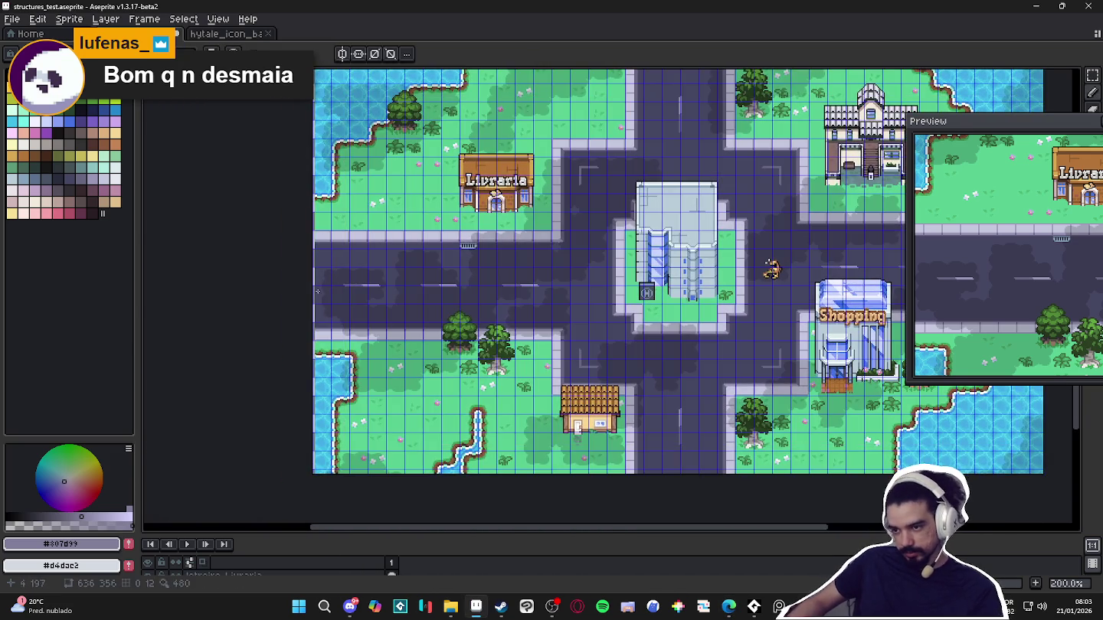
scroll(305, 290, "up", 4)
scroll(304, 290, "up", 2)
key("ctrl+alt+c")
left_click_drag(298, 293, 311, 293)
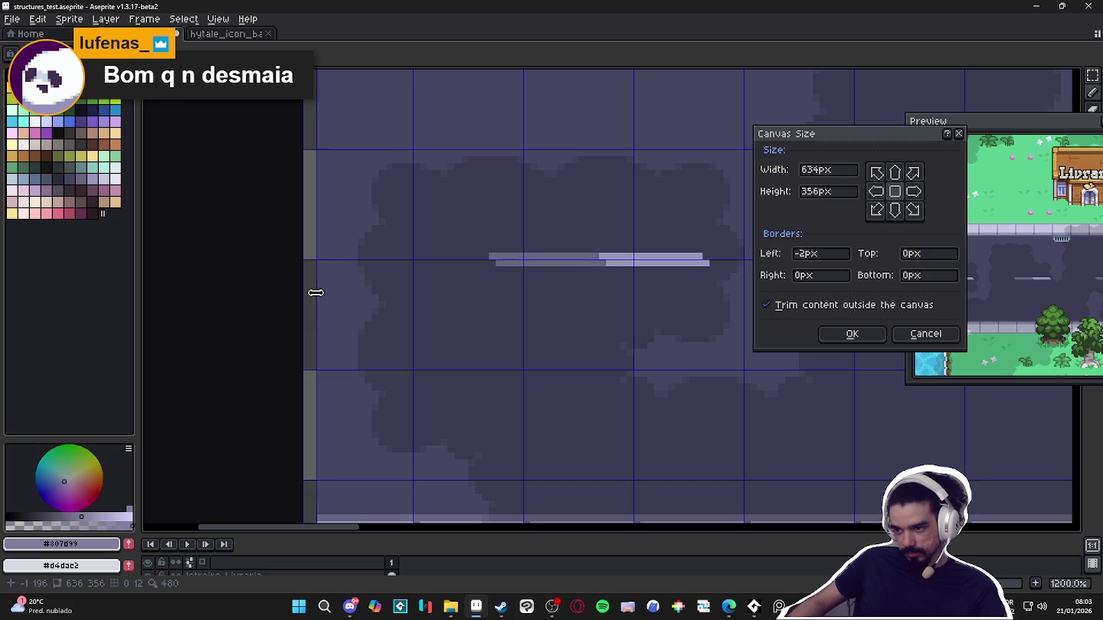
left_click(851, 334)
scroll(689, 344, "down", 2)
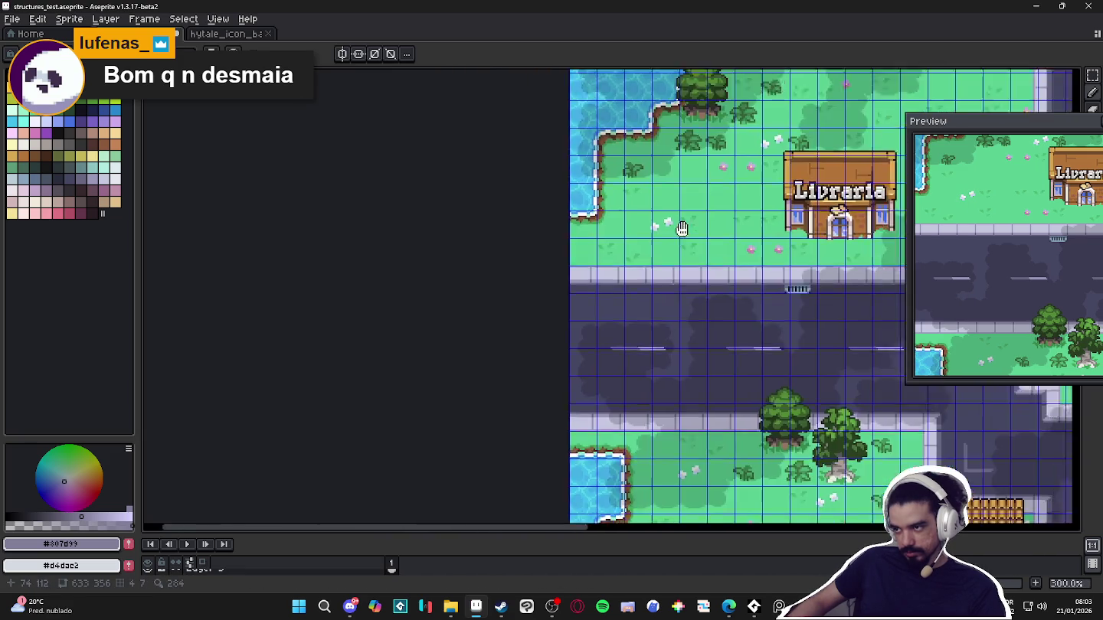
scroll(689, 345, "down", 2)
scroll(502, 207, "up", 3)
key("ctrl+alt+c")
left_click_drag(580, 191, 587, 202)
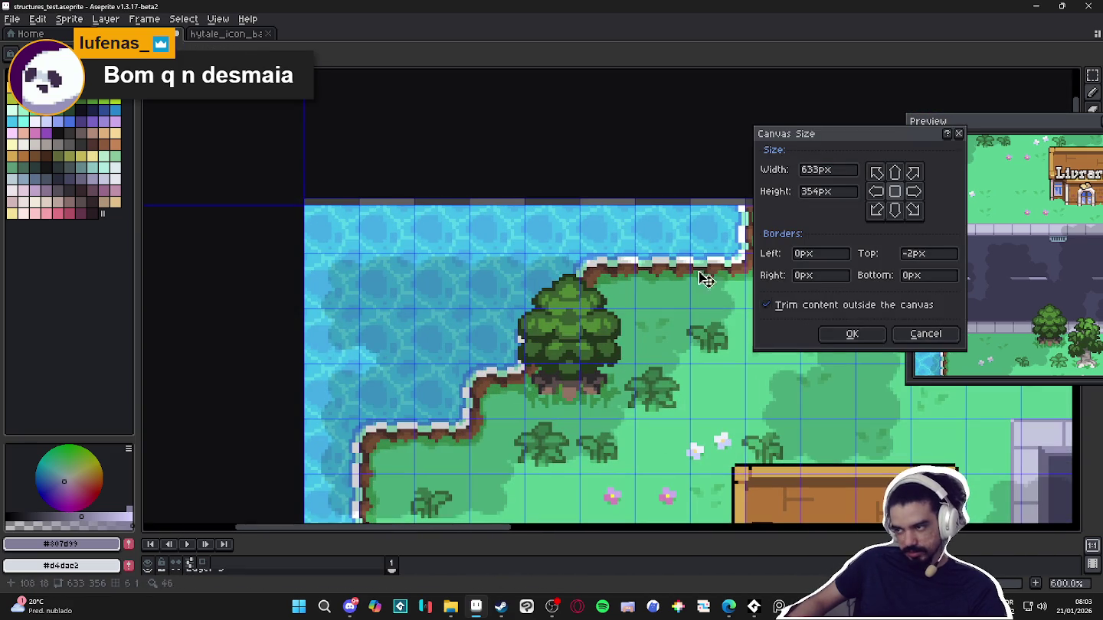
left_click(851, 334)
scroll(667, 352, "down", 2)
scroll(667, 352, "down", 2)
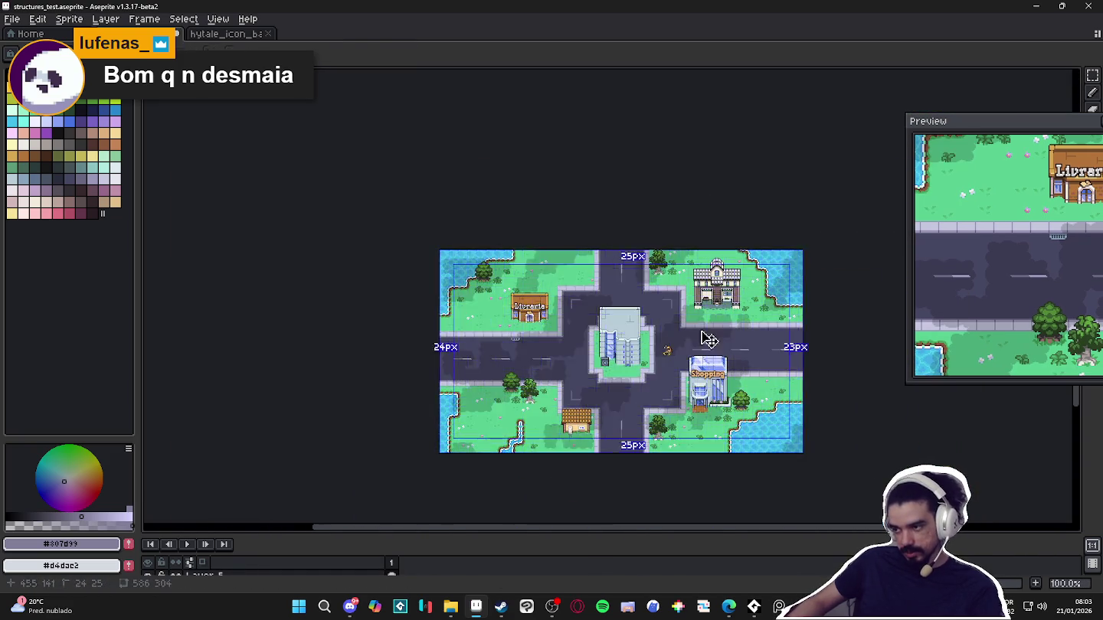
scroll(666, 352, "up", 2)
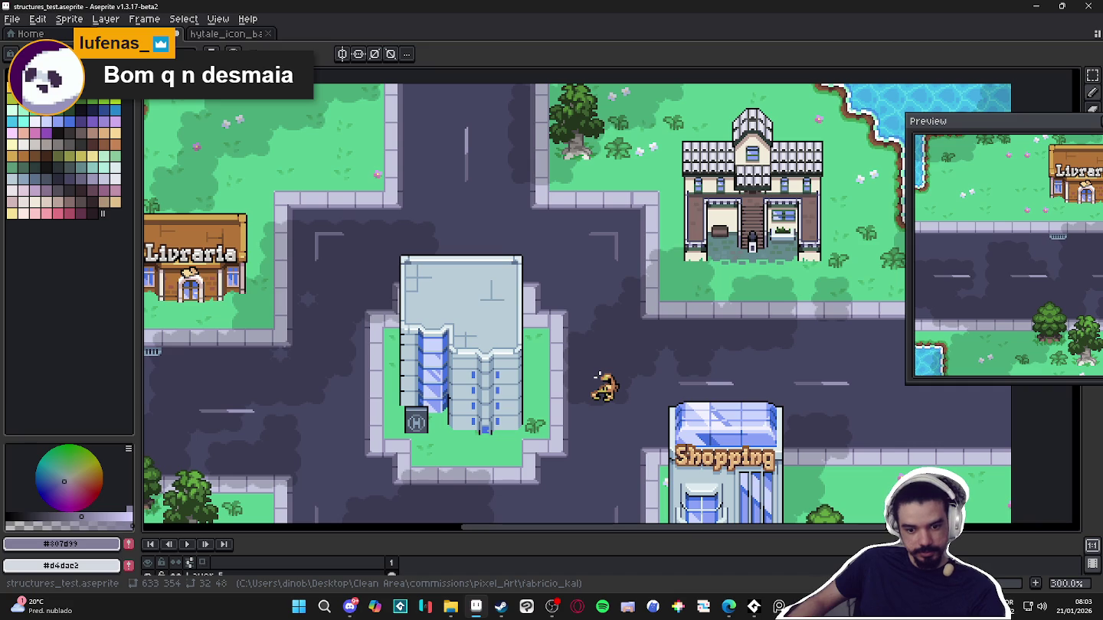
key("alt+Tab")
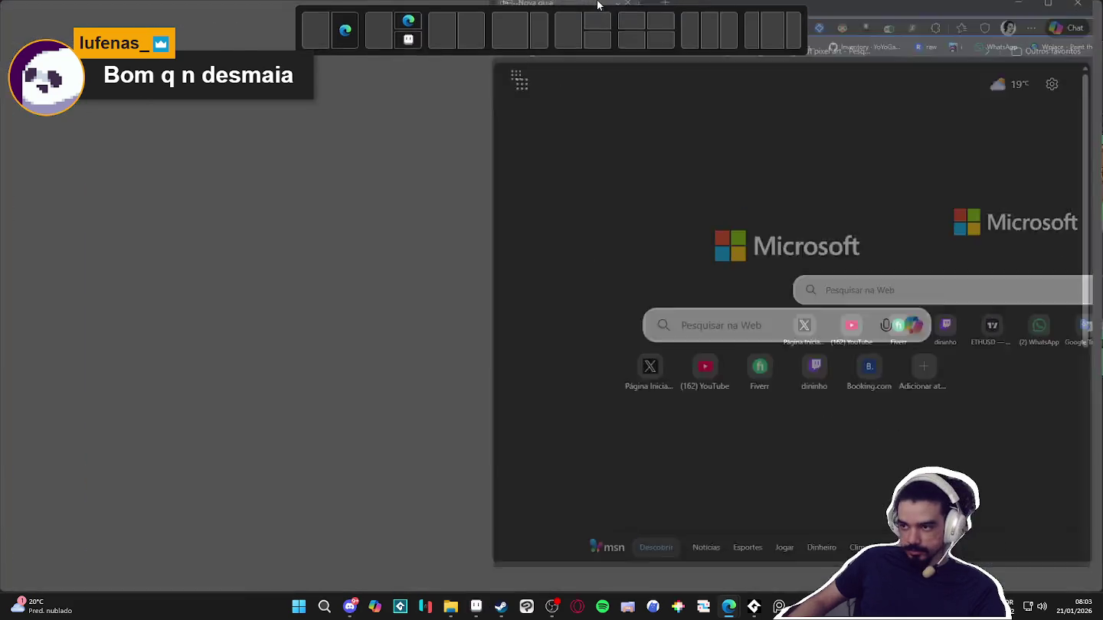
Go to sketchfab.com in the maximized browser and search for cartoon car models
left_click_drag(597, 46, 599, 5)
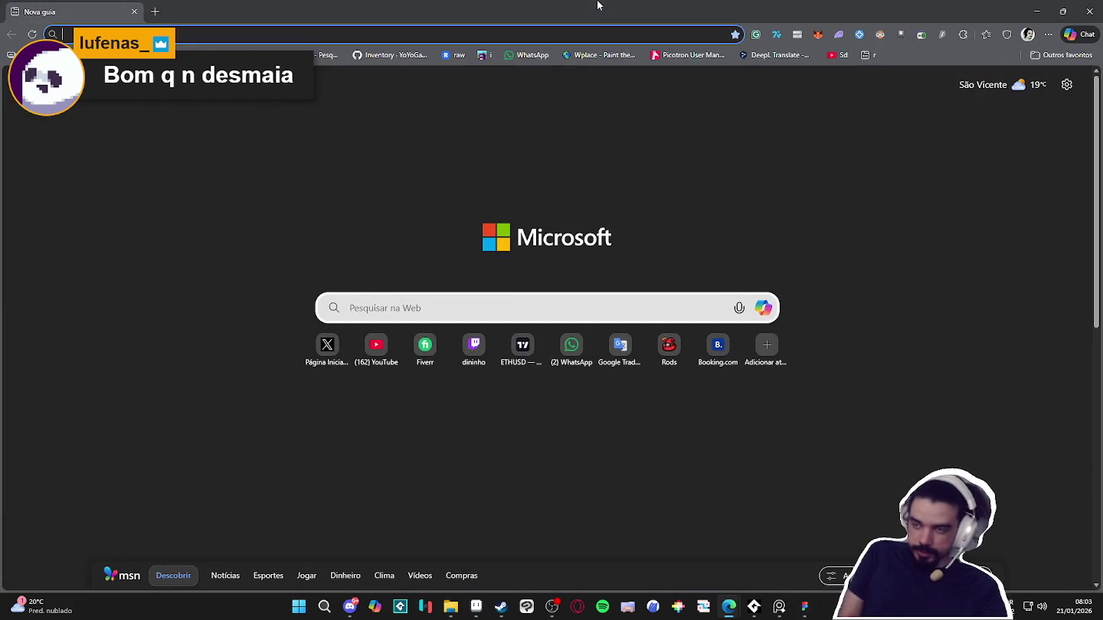
type("sketchfab")
key("Return")
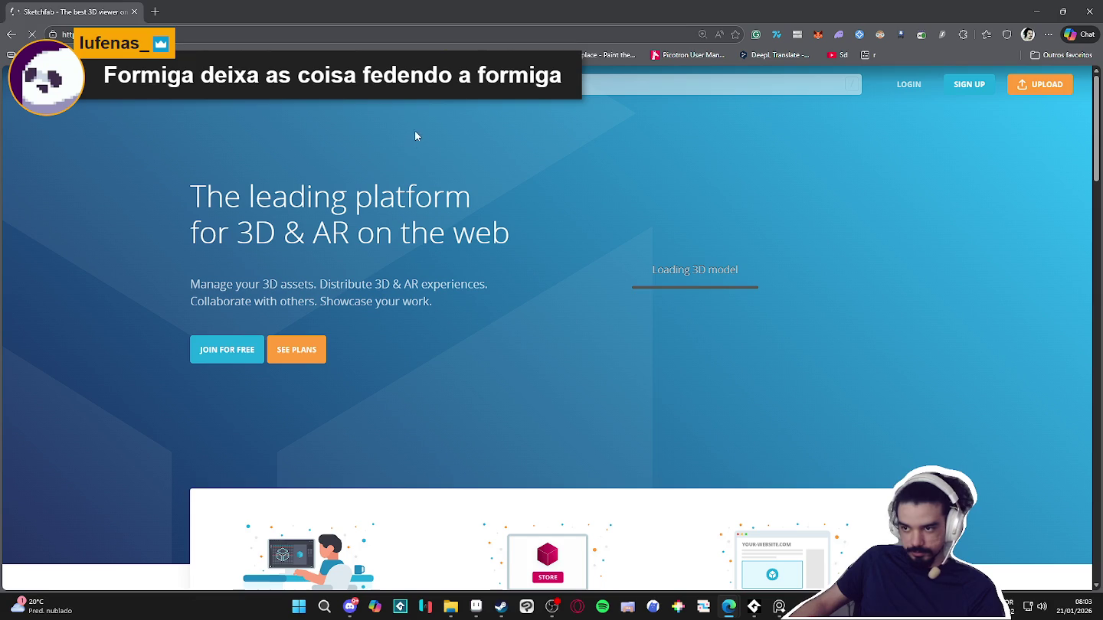
key("slash")
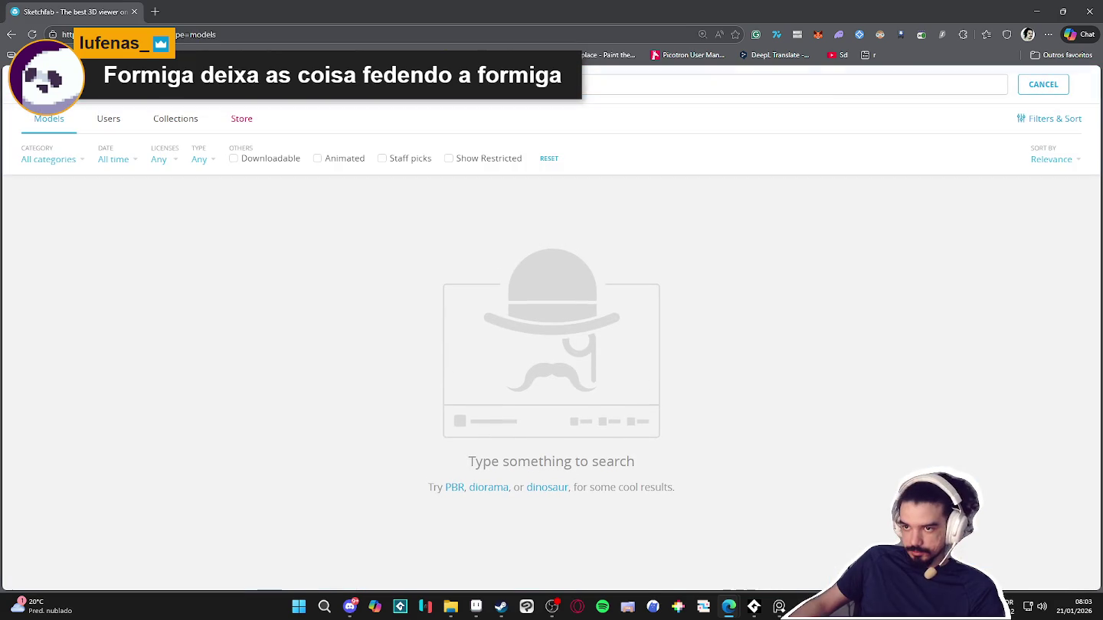
type("ants")
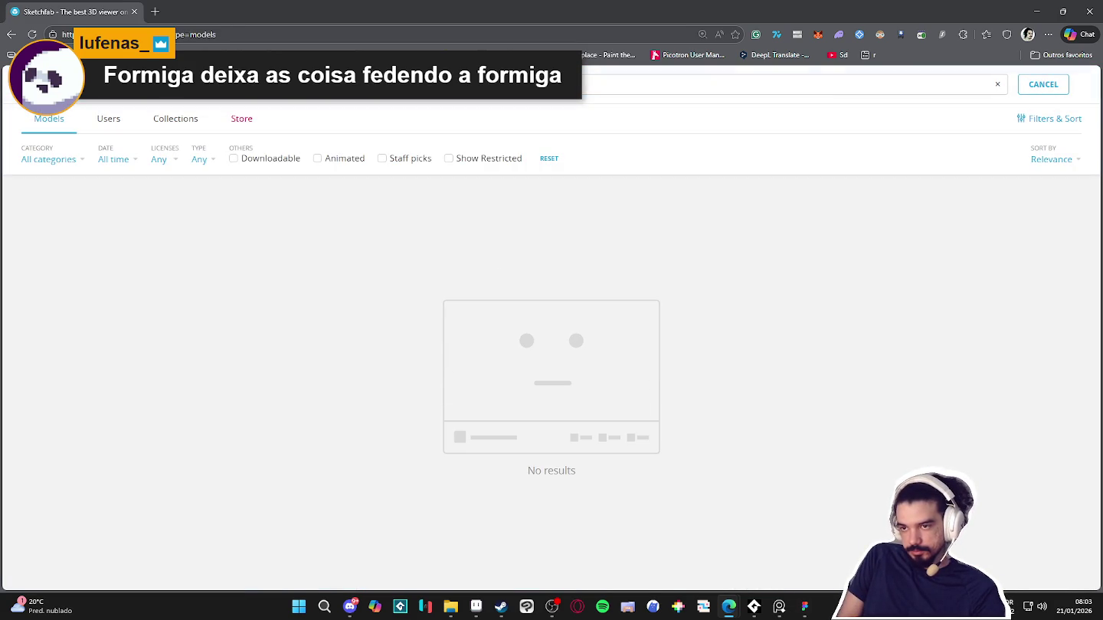
key("Return")
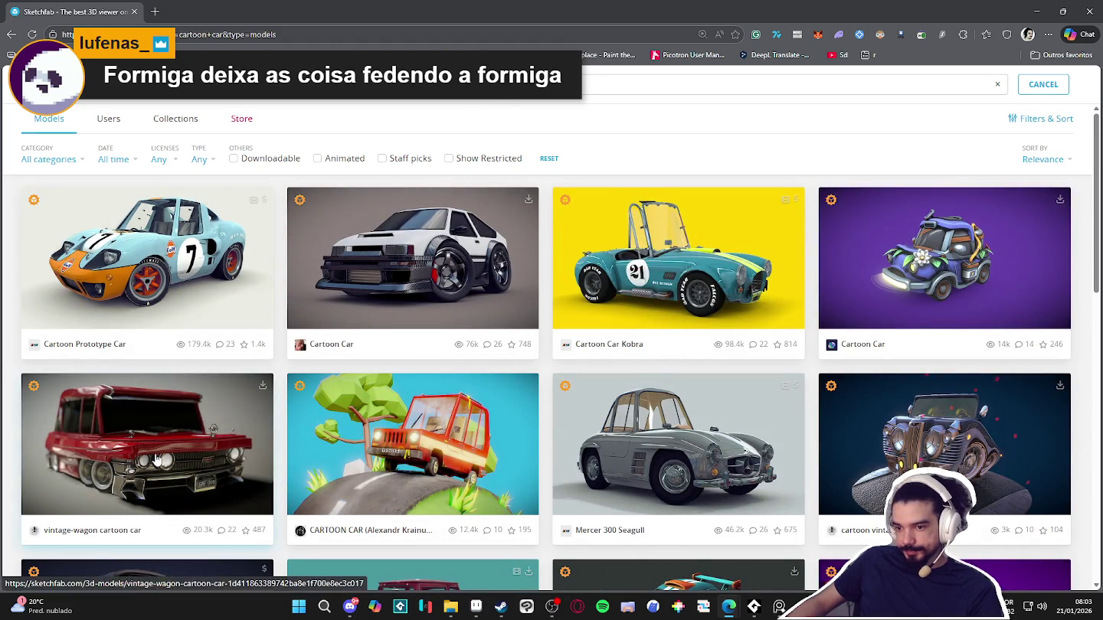
Scroll the results and open the green Cartoon Car model
scroll(128, 473, "down", 2)
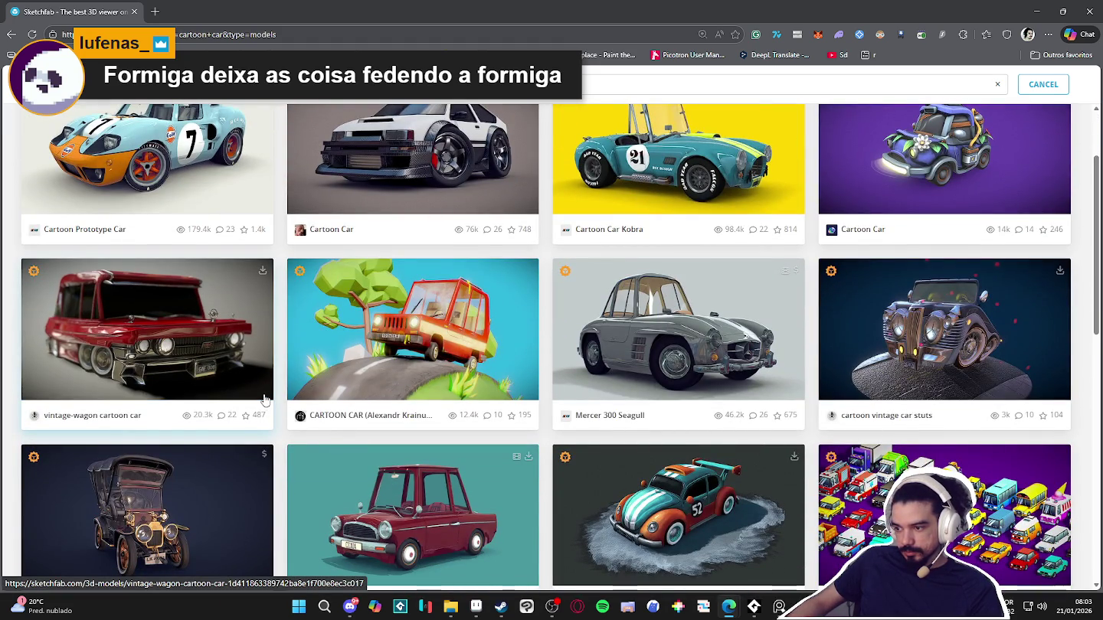
scroll(264, 400, "down", 2)
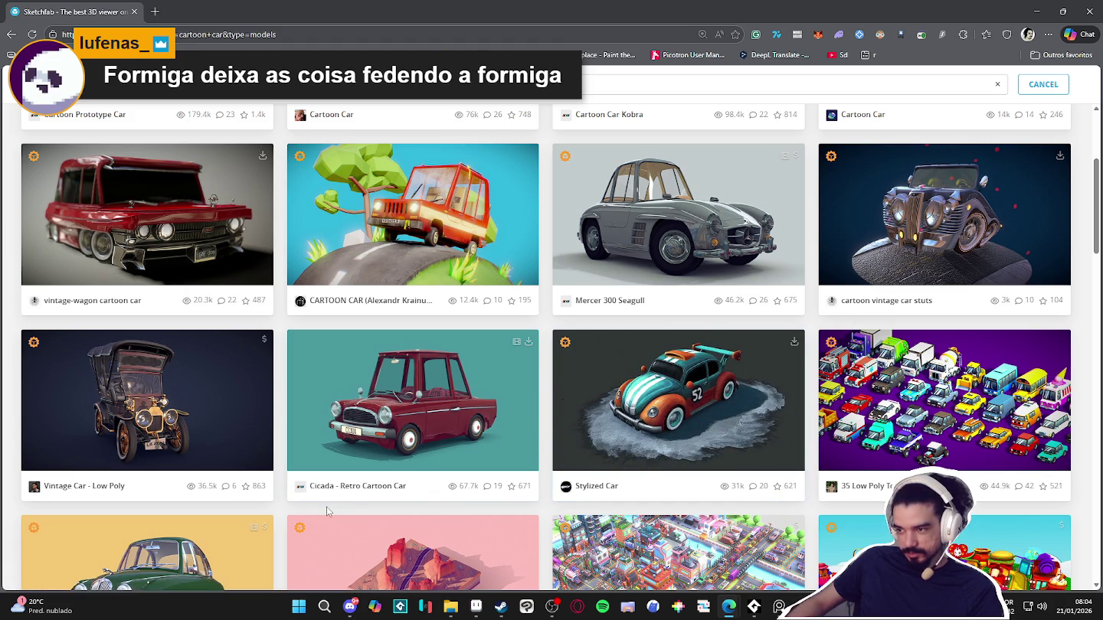
scroll(335, 500, "down", 1)
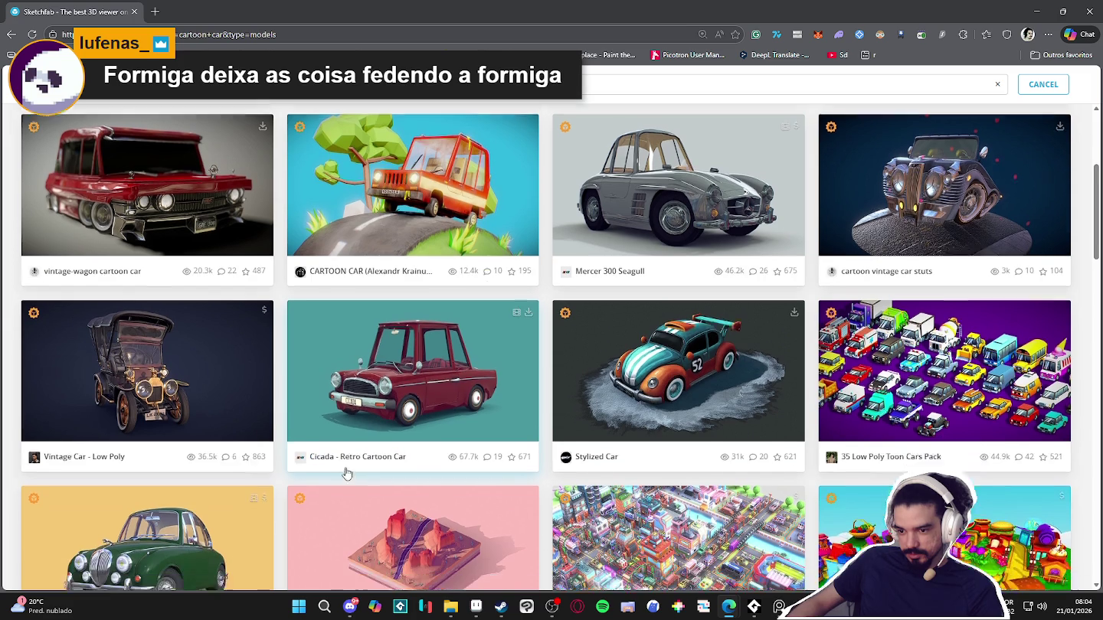
scroll(345, 450, "up", 1)
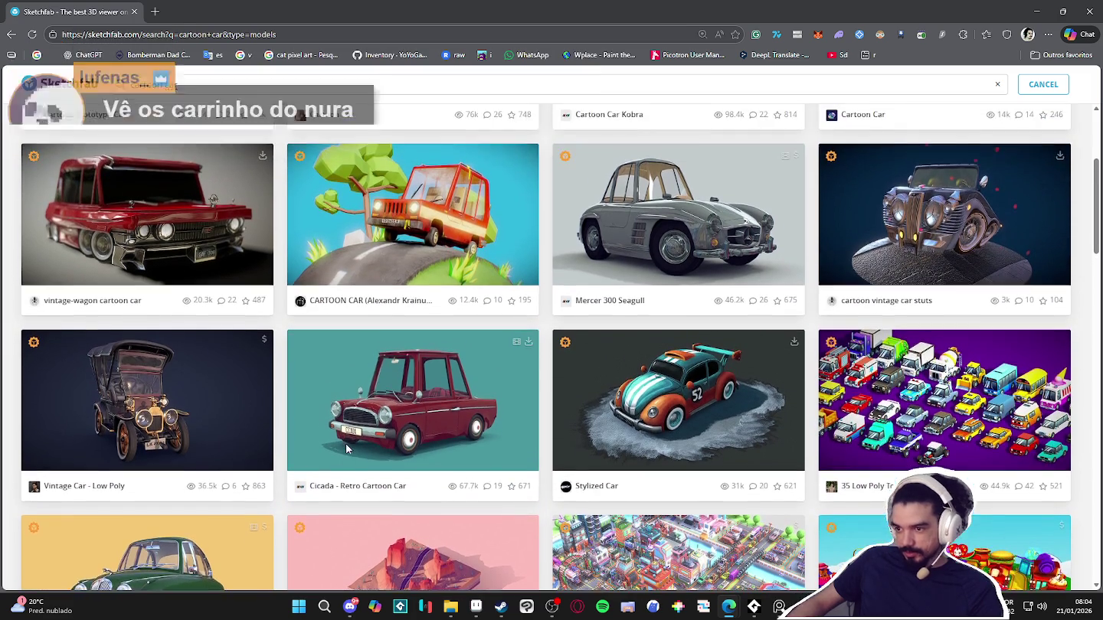
scroll(345, 450, "down", 3)
scroll(347, 448, "down", 5)
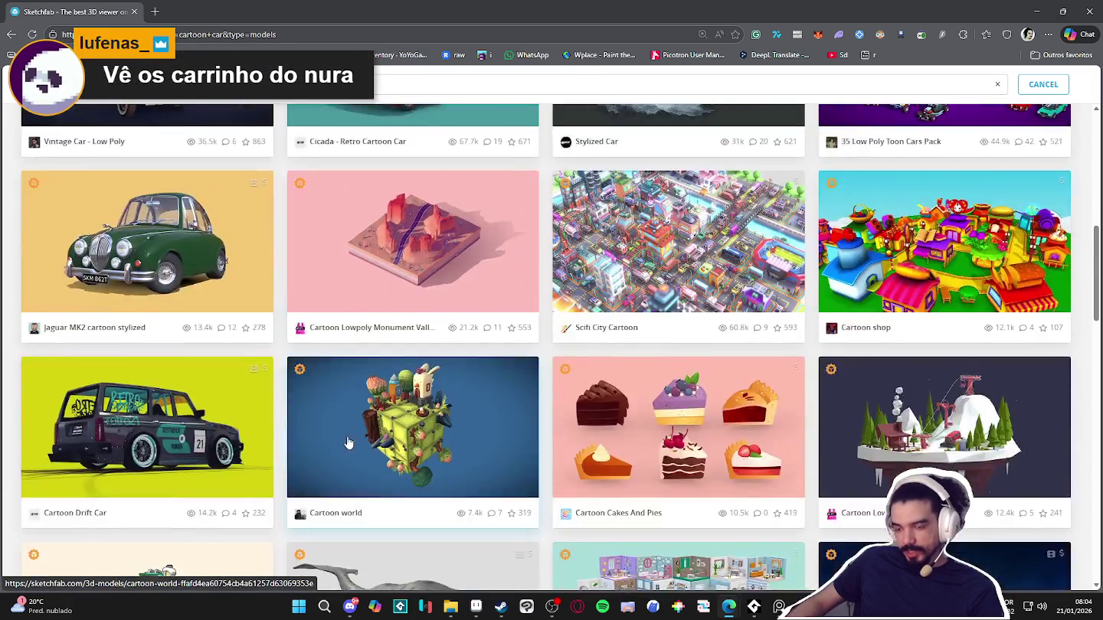
scroll(347, 446, "down", 2)
scroll(347, 443, "down", 4)
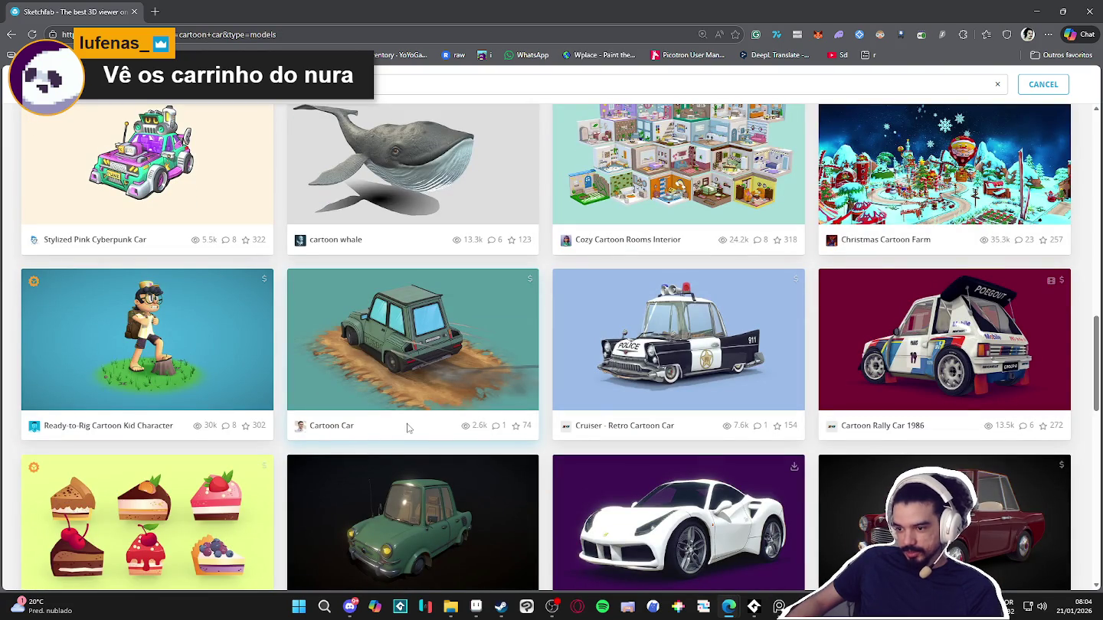
left_click(399, 522)
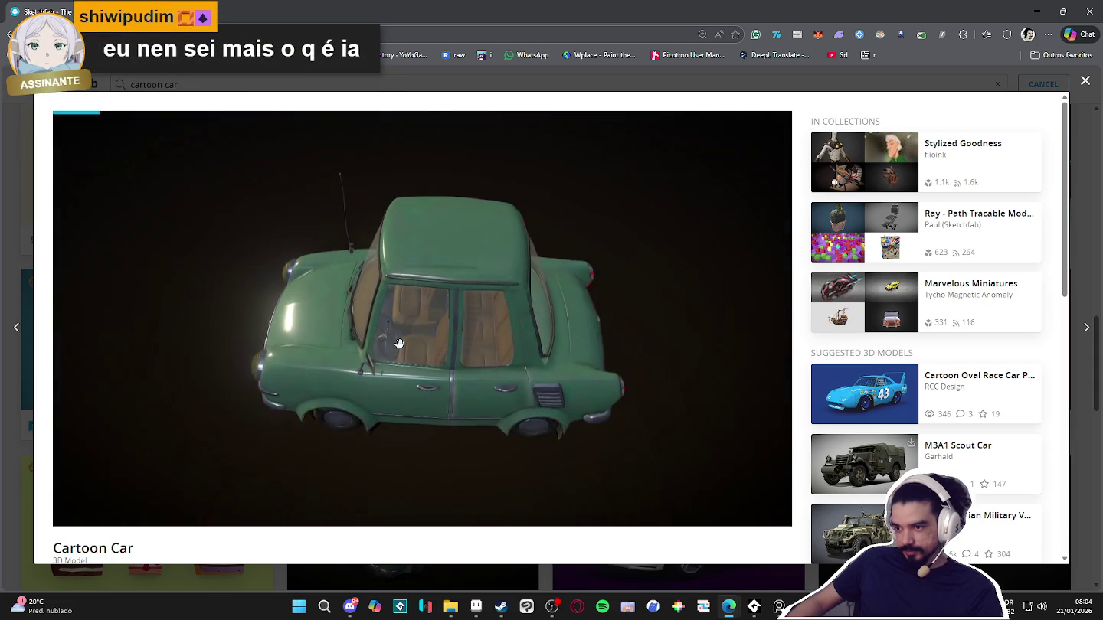
Orbit the Cartoon Car to a top-down view, snip it, and minimize the browser
scroll(406, 341, "down", 5)
scroll(423, 334, "up", 2)
mouse_move(423, 335)
left_mouse_down()
mouse_move(539, 355)
mouse_move(583, 310)
mouse_move(569, 354)
left_mouse_up()
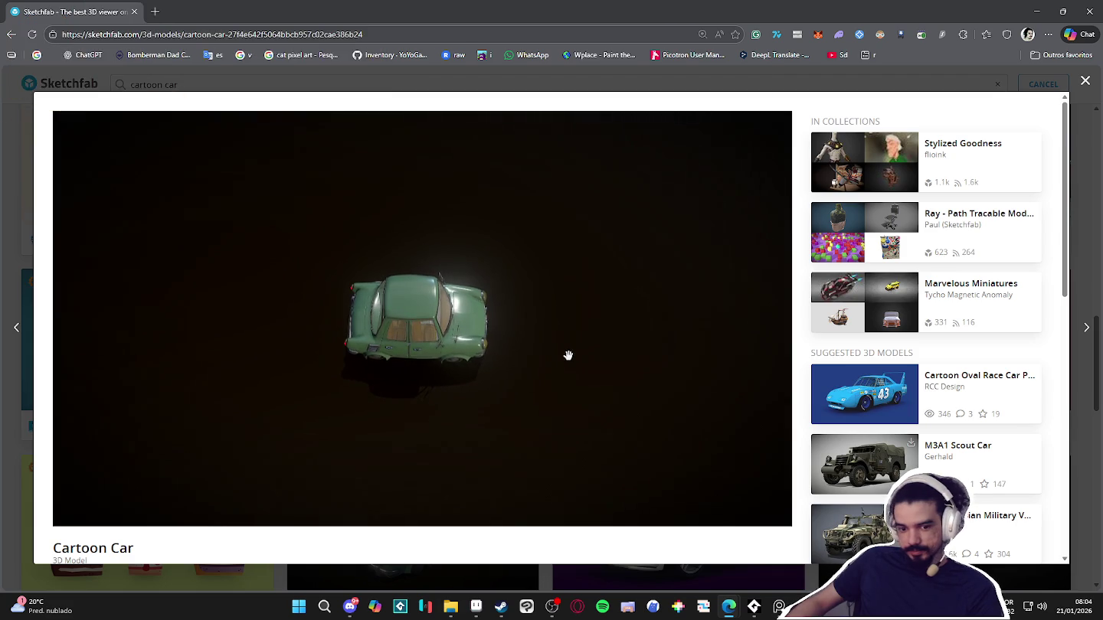
key("super+shift+s")
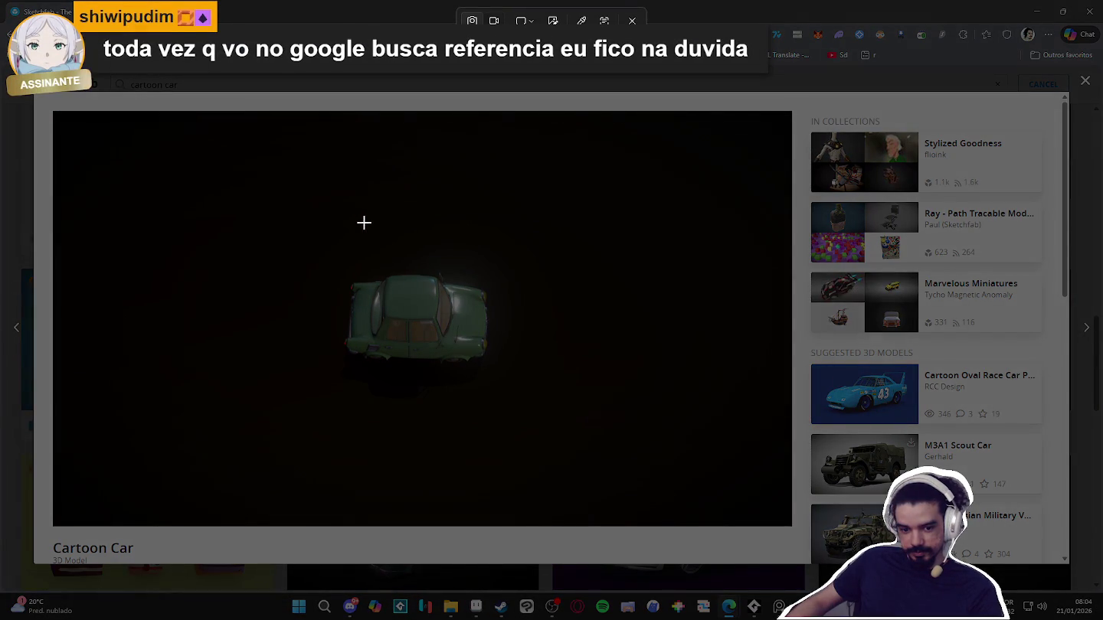
mouse_move(284, 203)
left_mouse_down()
mouse_move(521, 389)
mouse_move(534, 417)
left_mouse_up()
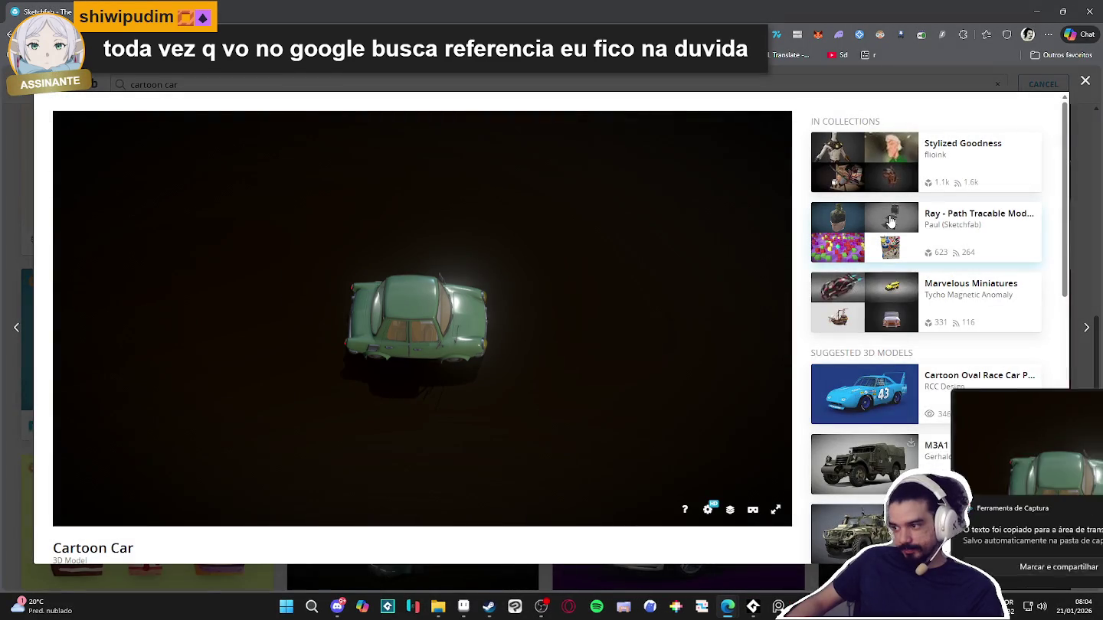
left_click(1079, 512)
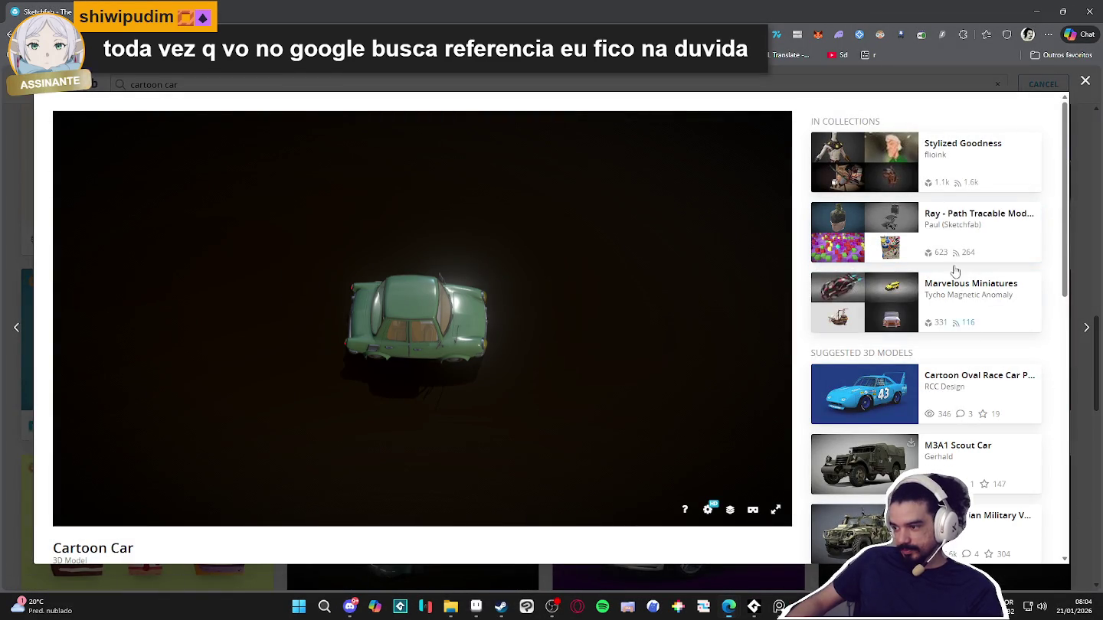
left_click(1036, 11)
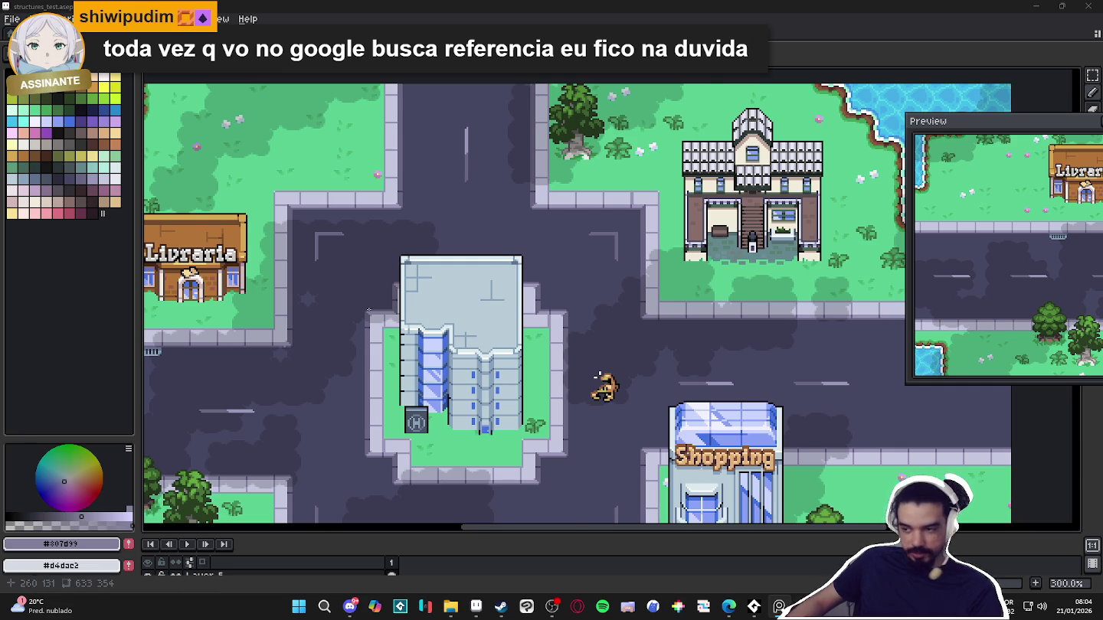
Expand the timeline, make Layer 5 visible, and add Layer 6 above it
scroll(597, 375, "up", 1)
scroll(655, 394, "up", 1)
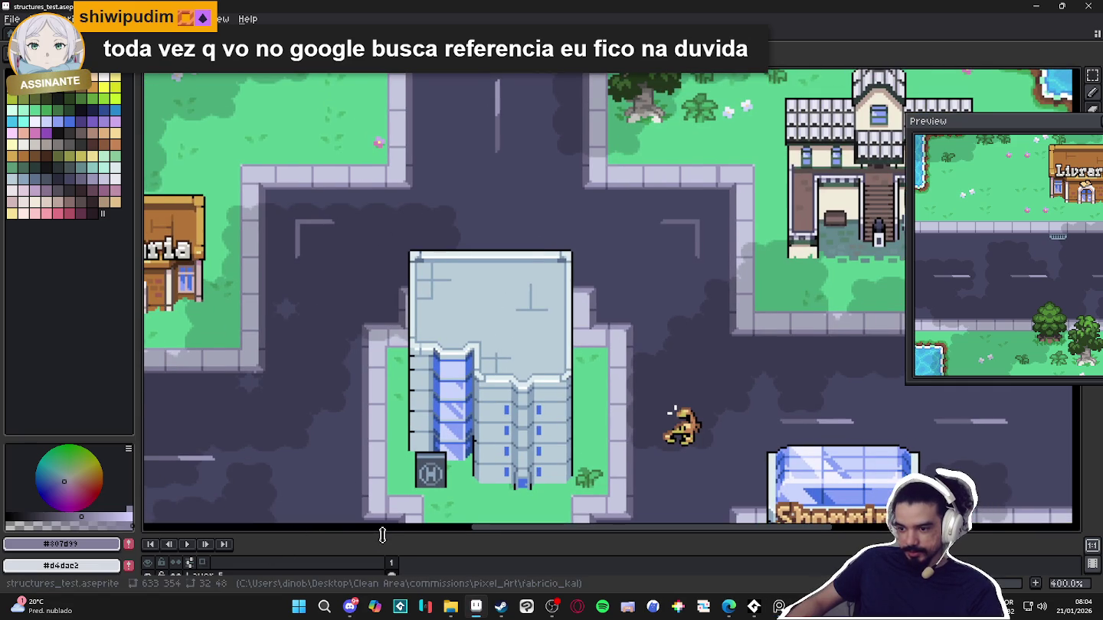
left_click_drag(387, 530, 386, 455)
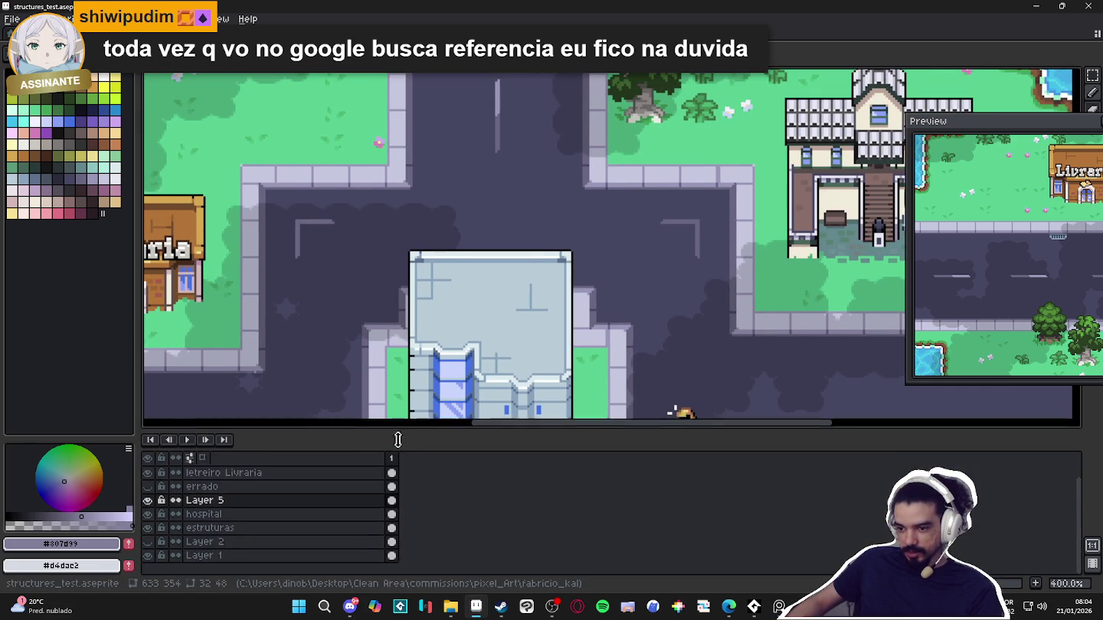
left_click(148, 515)
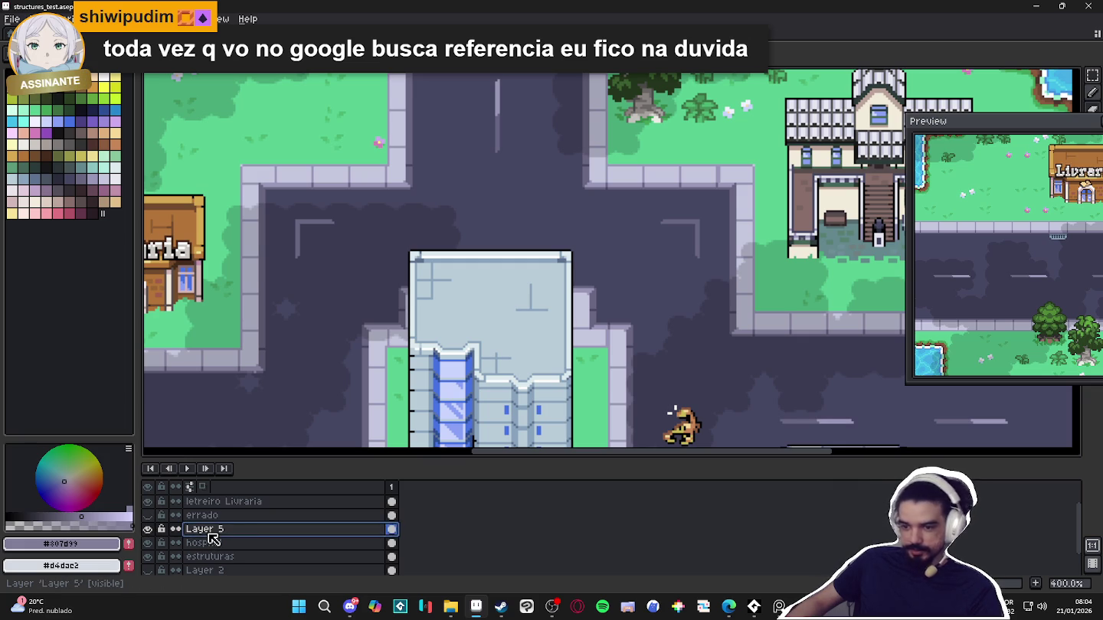
key("shift+n")
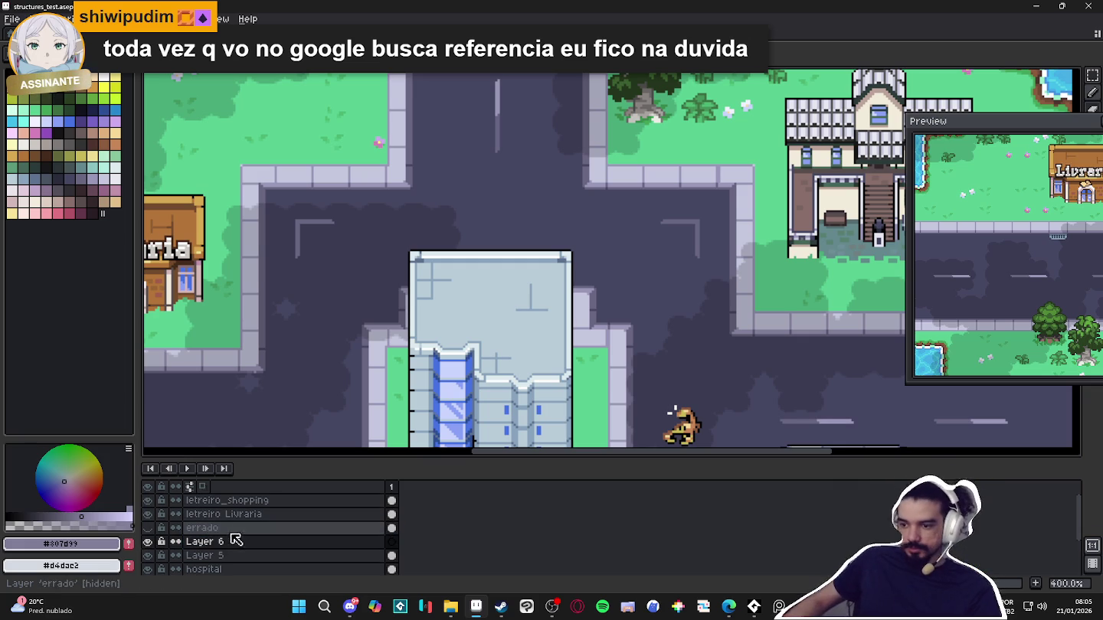
double_click(207, 542)
scroll(622, 216, "up", 1)
scroll(460, 291, "up", 2)
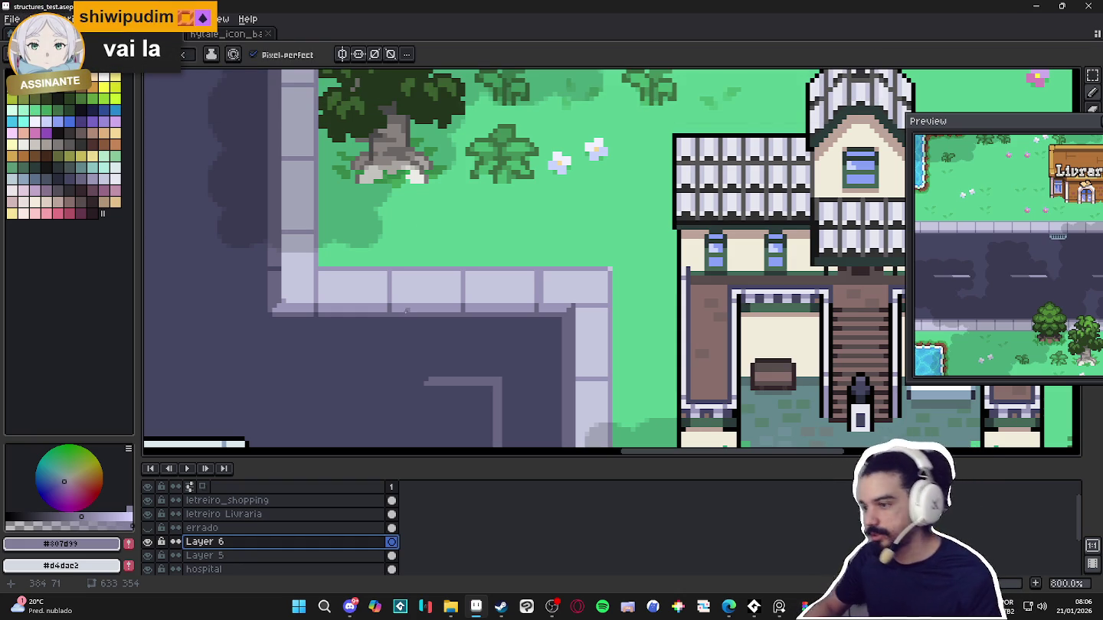
Zoom and pan onto the road corner below the house and pick pink (index 125) as the colour
scroll(455, 370, "down", 1)
scroll(455, 370, "down", 1)
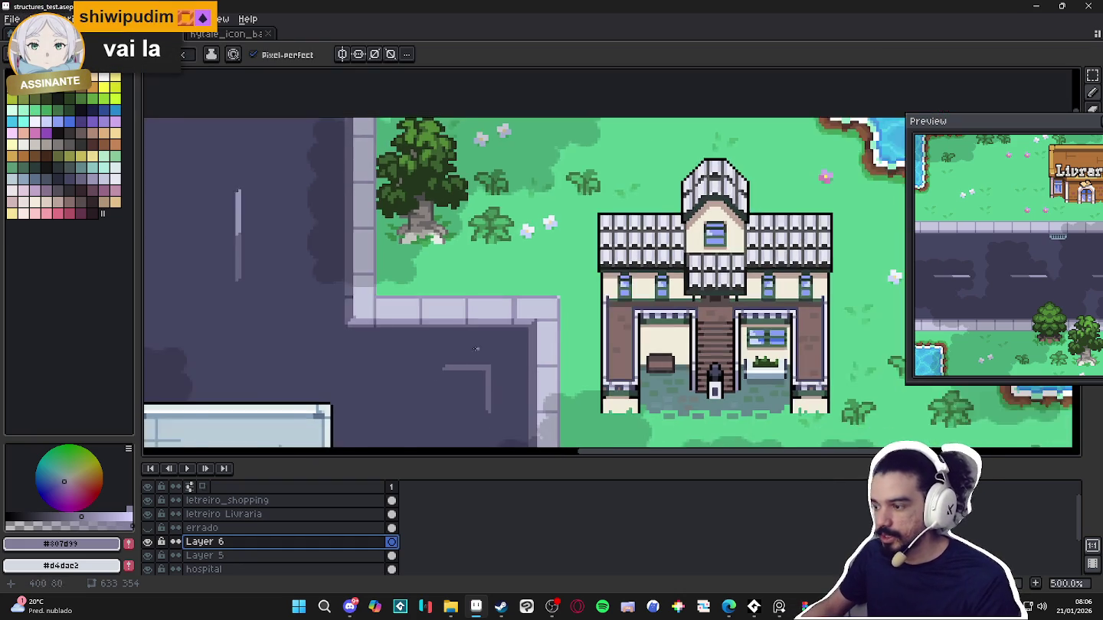
scroll(455, 370, "down", 1)
scroll(455, 370, "down", 2)
scroll(439, 228, "up", 1)
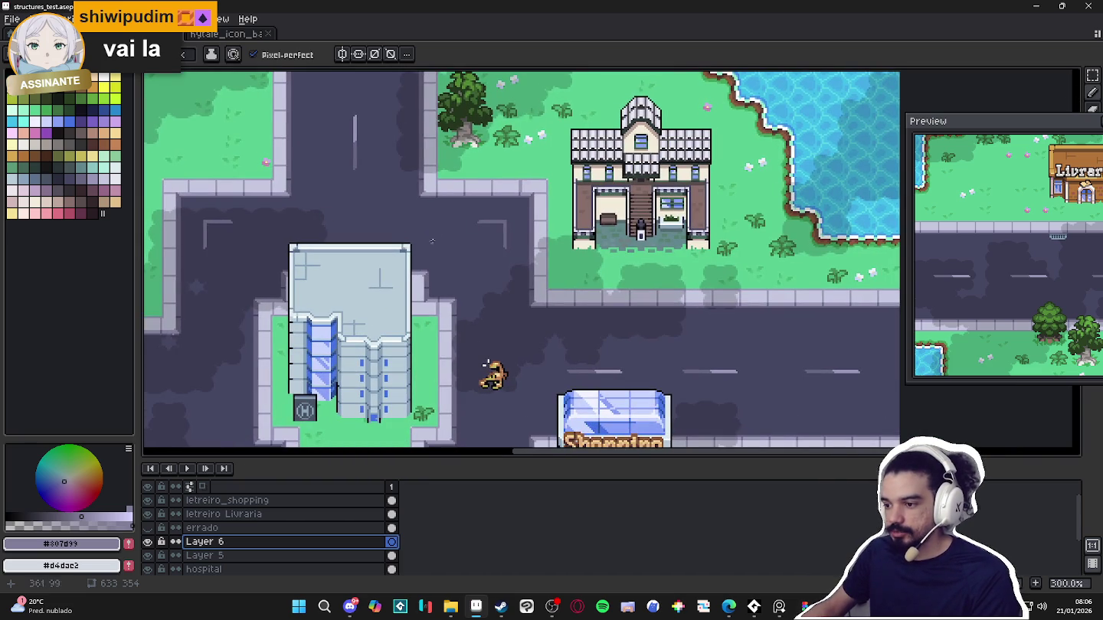
scroll(428, 247, "up", 2)
scroll(469, 197, "up", 1)
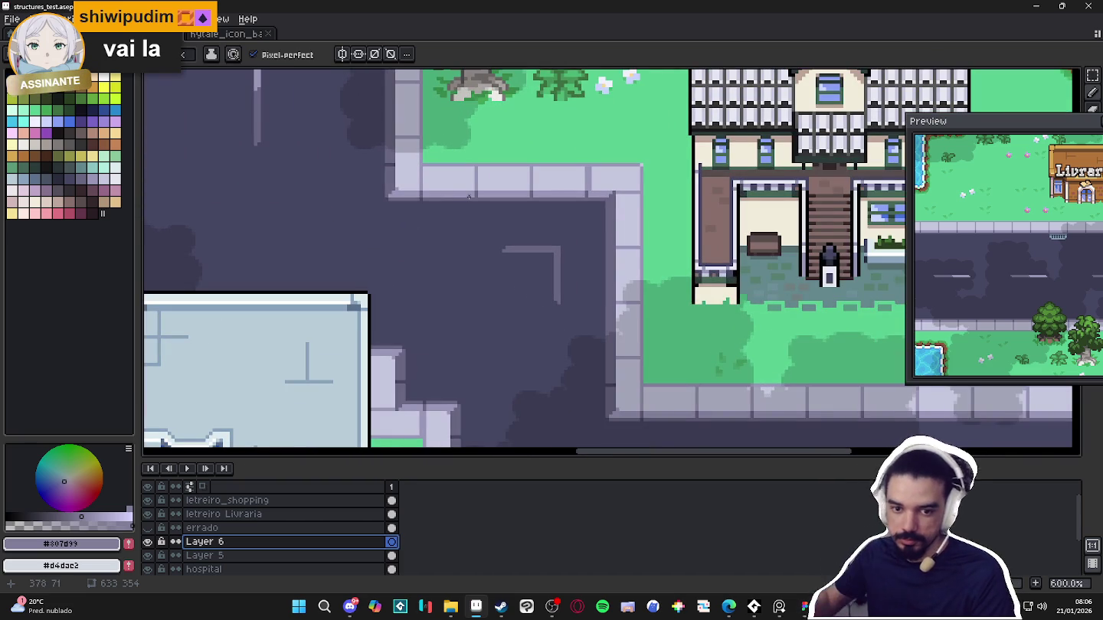
left_click_drag(469, 196, 462, 223)
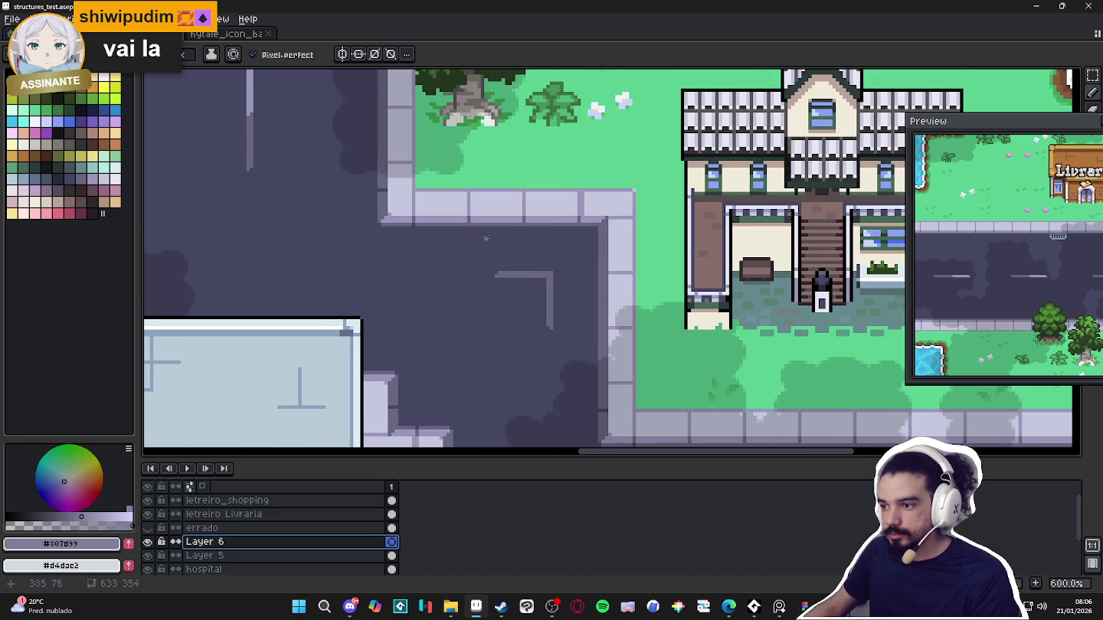
scroll(487, 235, "down", 1)
scroll(478, 239, "up", 1)
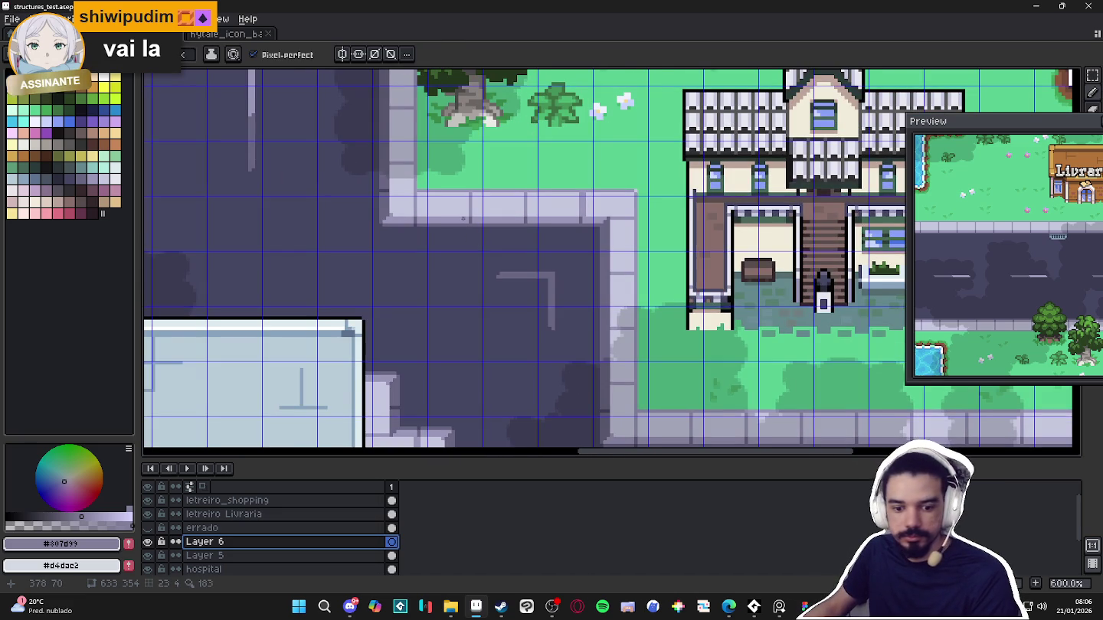
scroll(465, 222, "up", 1)
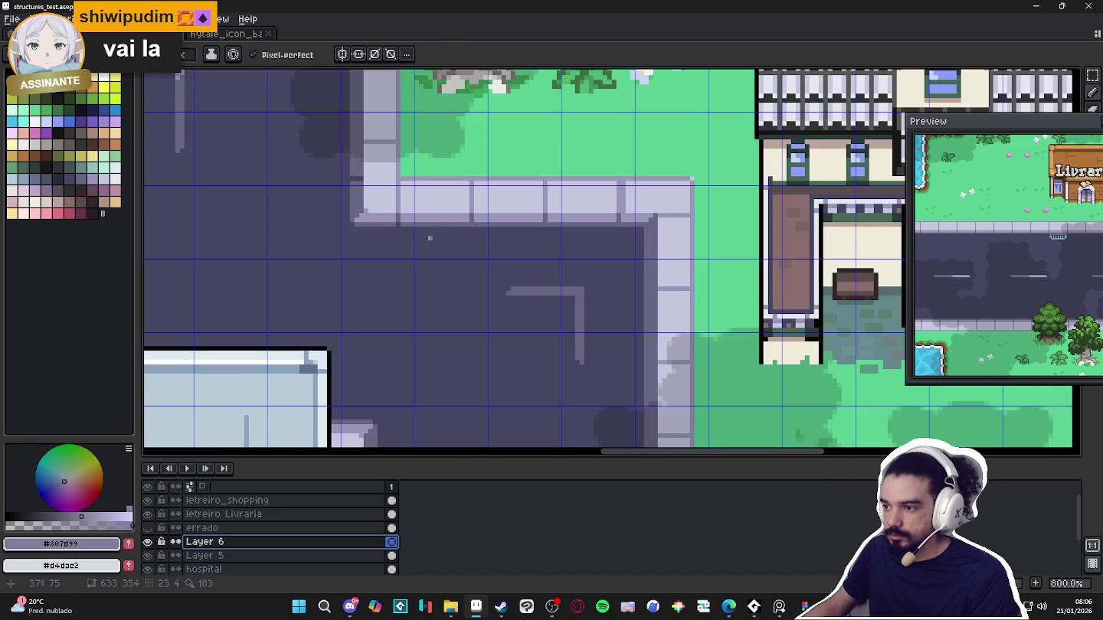
left_click(69, 213)
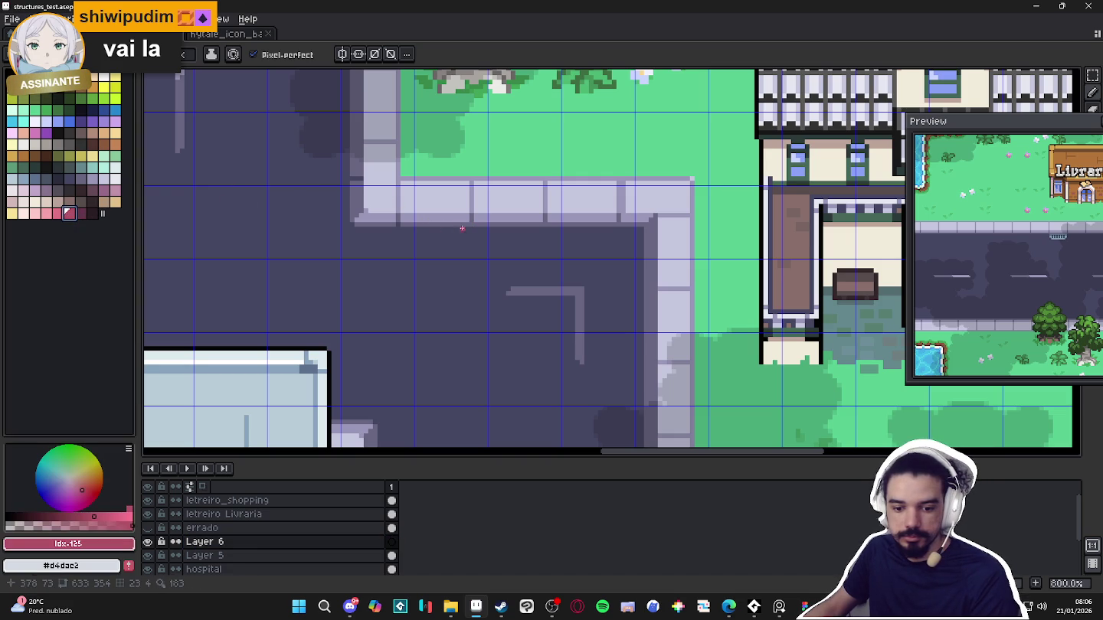
Draw pink strokes below the sidewalk edge to enlarge the red block beside it
left_click_drag(469, 218, 475, 243)
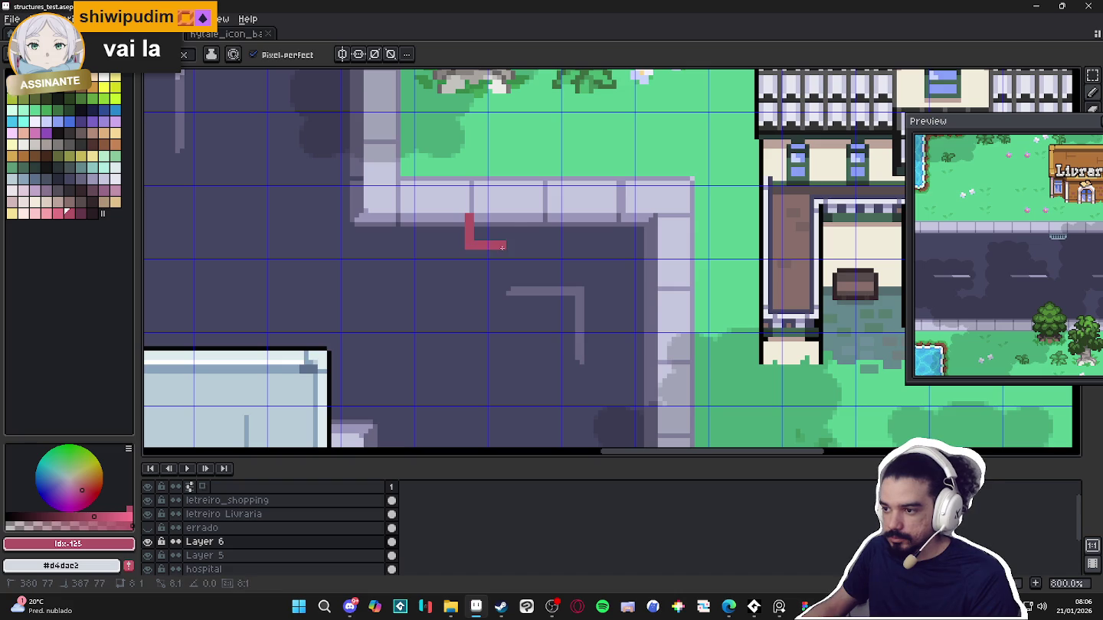
left_click_drag(503, 247, 510, 222)
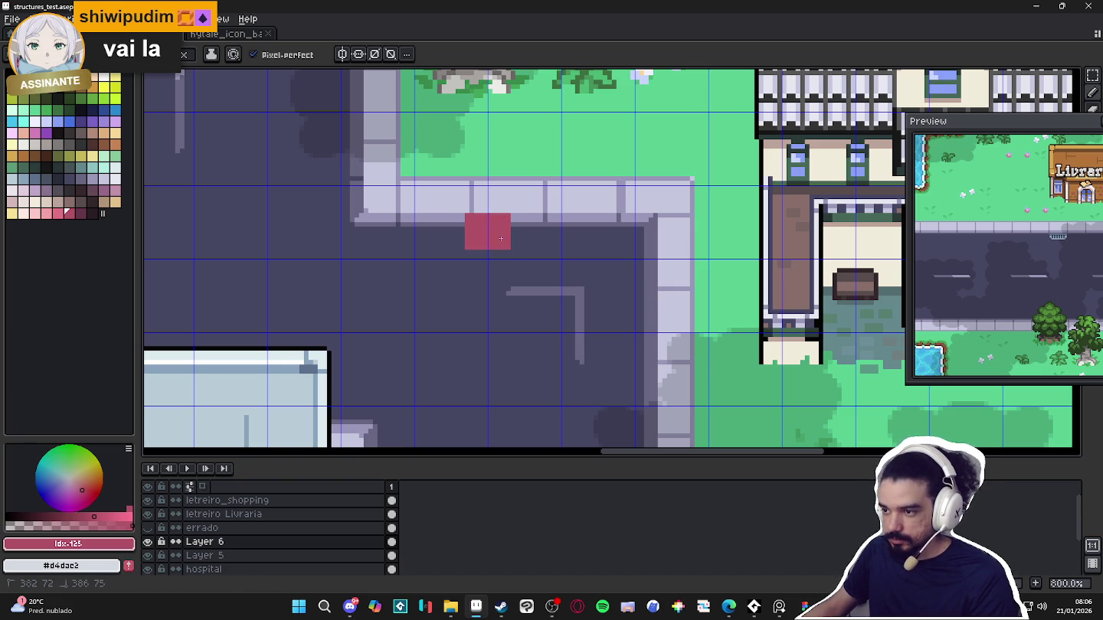
scroll(502, 259, "down", 4)
scroll(511, 270, "down", 1)
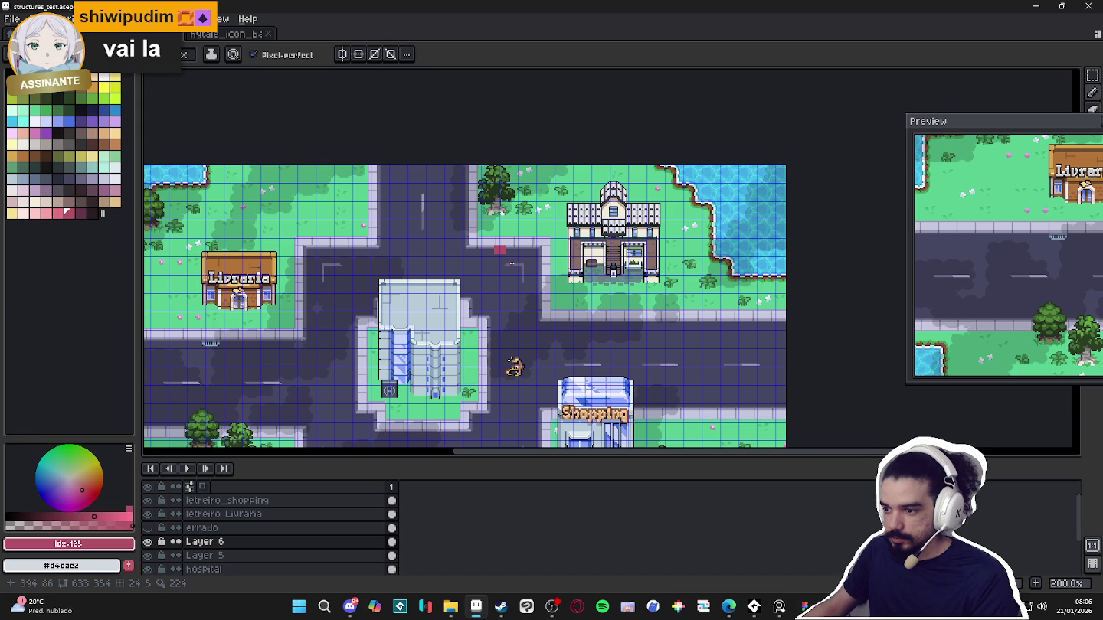
scroll(512, 258, "up", 5)
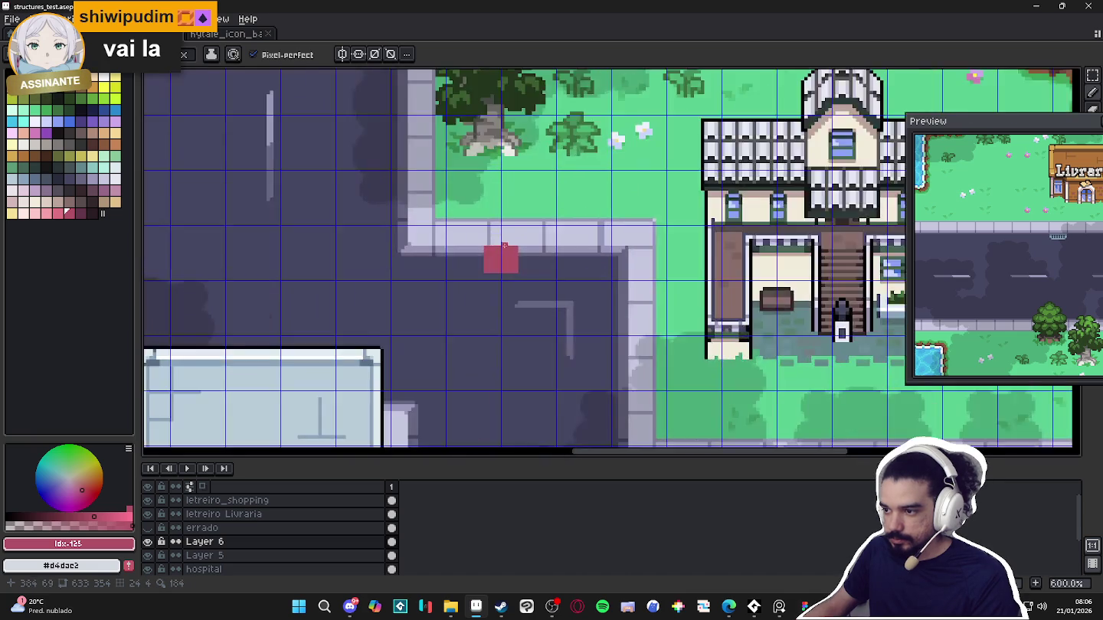
scroll(522, 249, "up", 2)
mouse_move(460, 244)
left_mouse_down()
mouse_move(538, 290)
mouse_move(524, 249)
left_mouse_up()
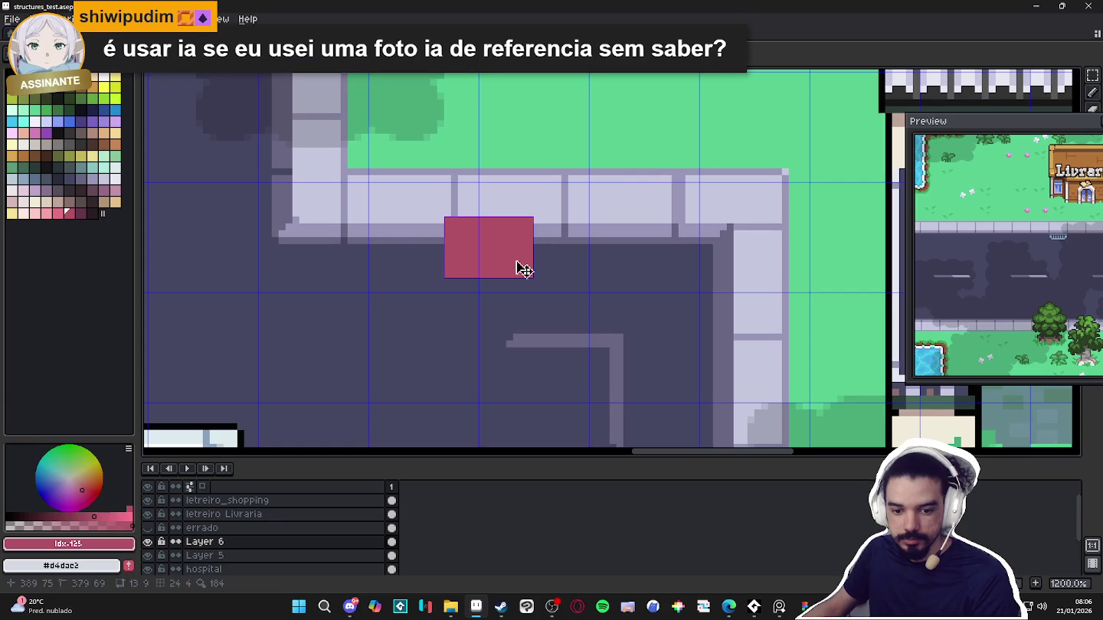
Outline the block's bottom and left edge in a darker red
scroll(503, 263, "left", 1)
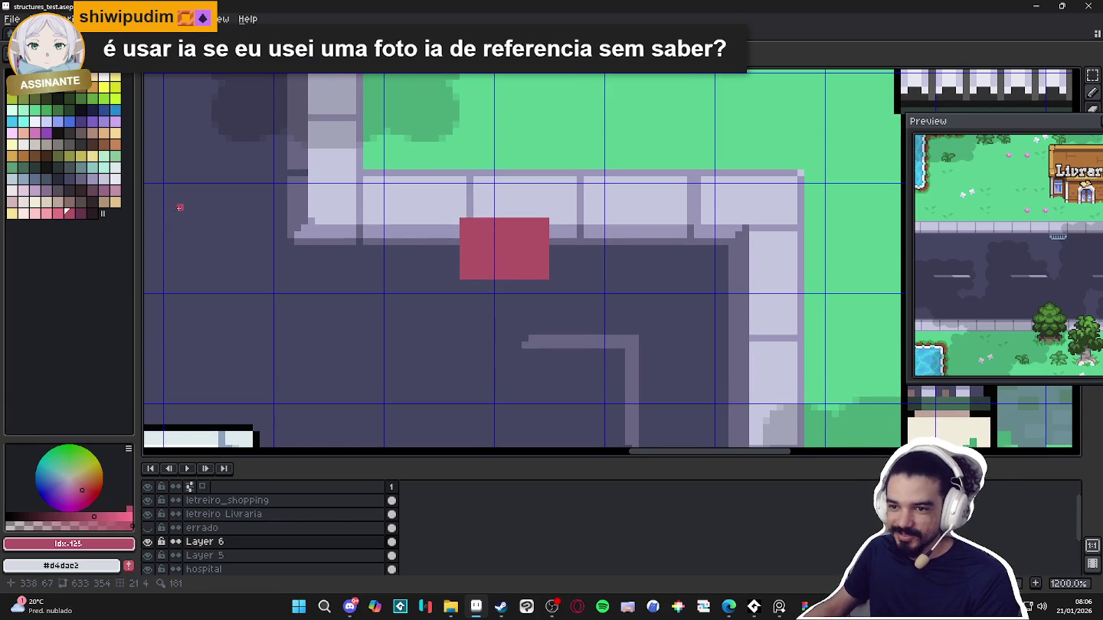
left_click(80, 213)
mouse_move(452, 289)
left_mouse_down()
mouse_move(549, 284)
mouse_move(533, 284)
left_mouse_up()
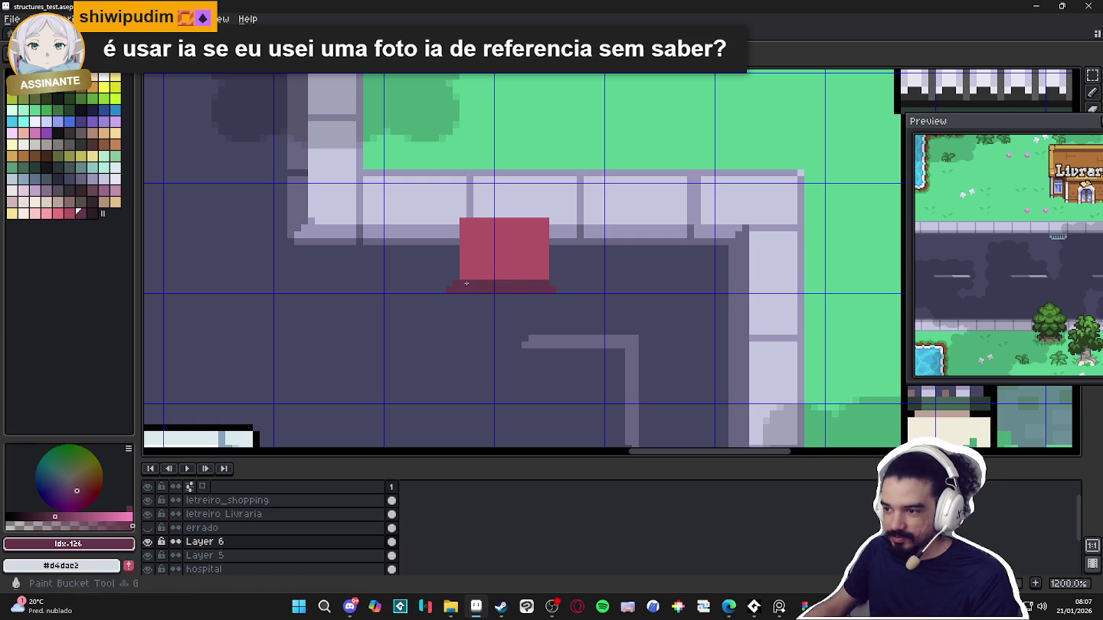
key("b")
scroll(456, 214, "down", 4)
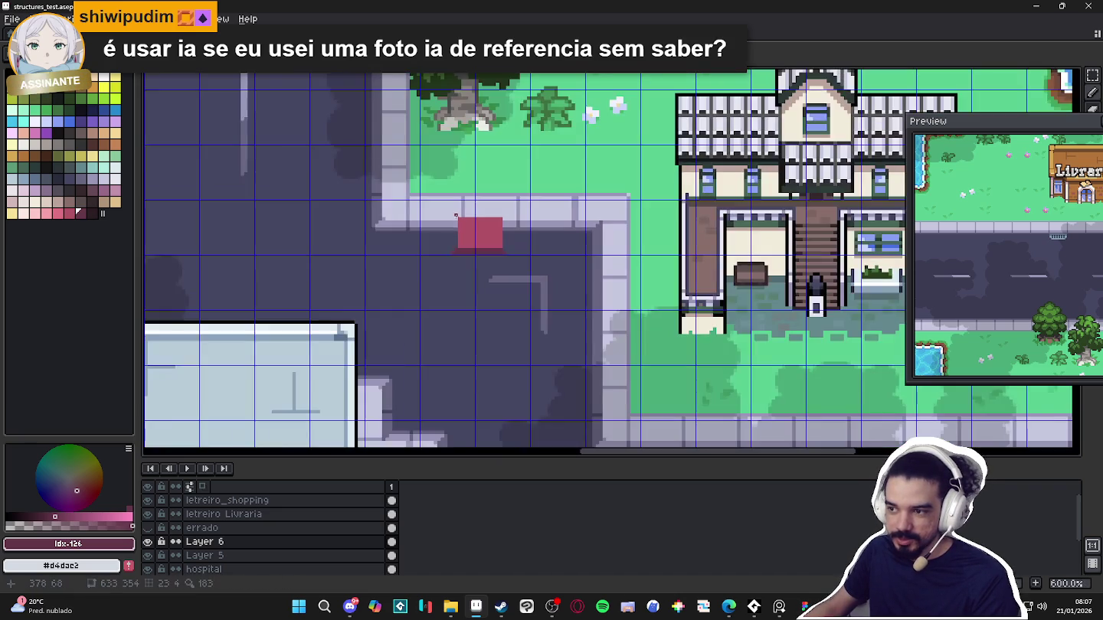
scroll(455, 215, "up", 4)
left_click_drag(451, 210, 440, 272)
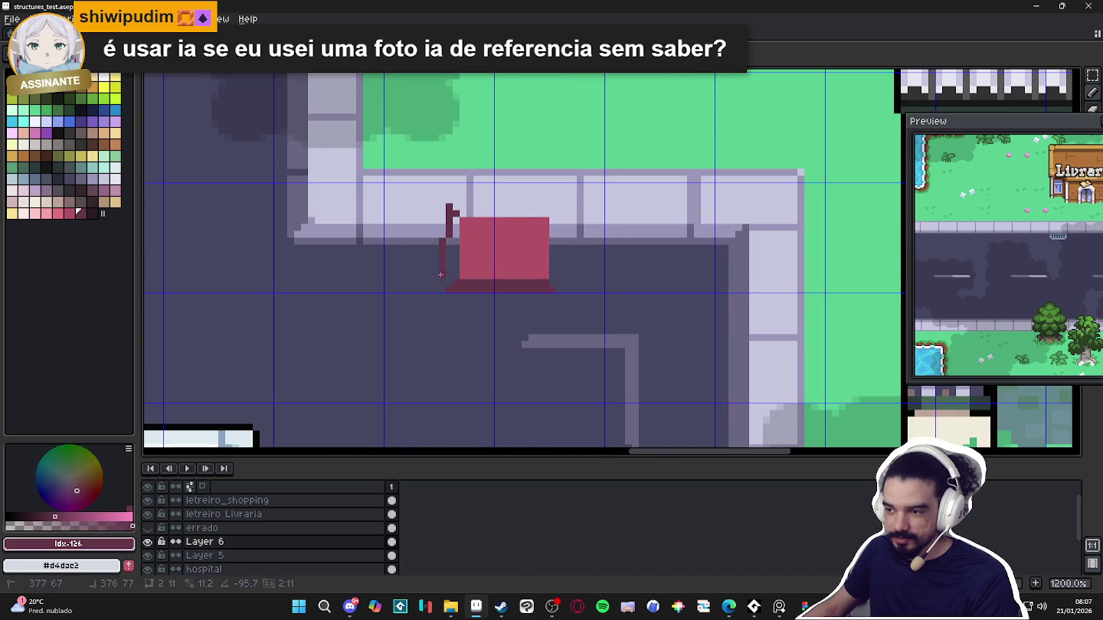
Draw near-black #2a1e23 left and right edges and fill the top edge in #64364b
key("]")
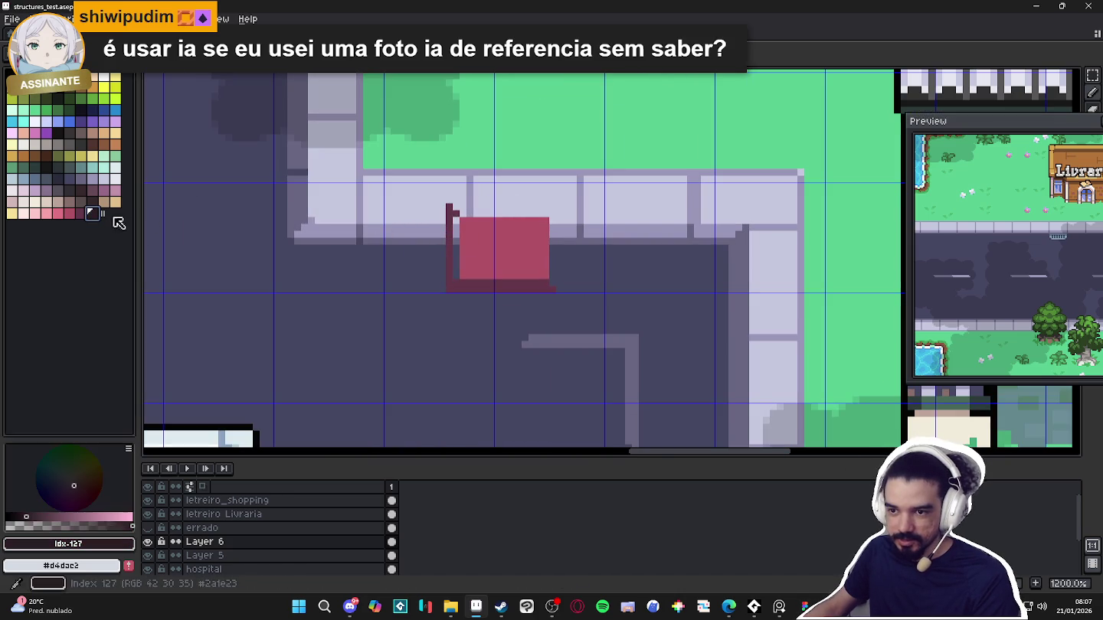
mouse_move(449, 210)
left_mouse_down()
mouse_move(452, 287)
mouse_move(456, 212)
left_mouse_up()
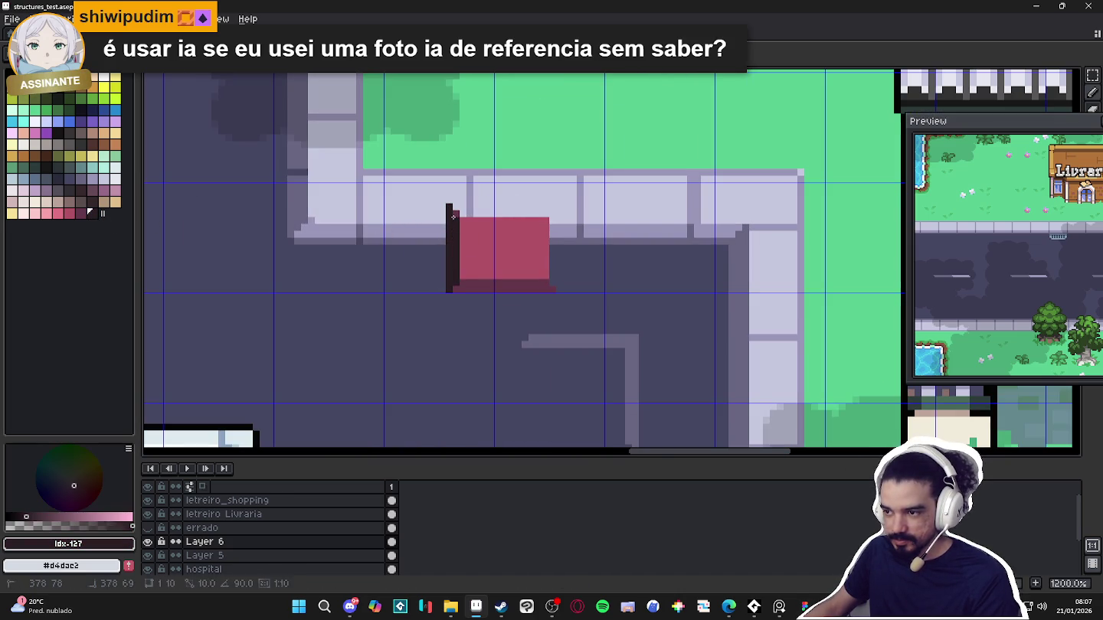
left_click(487, 279, "alt")
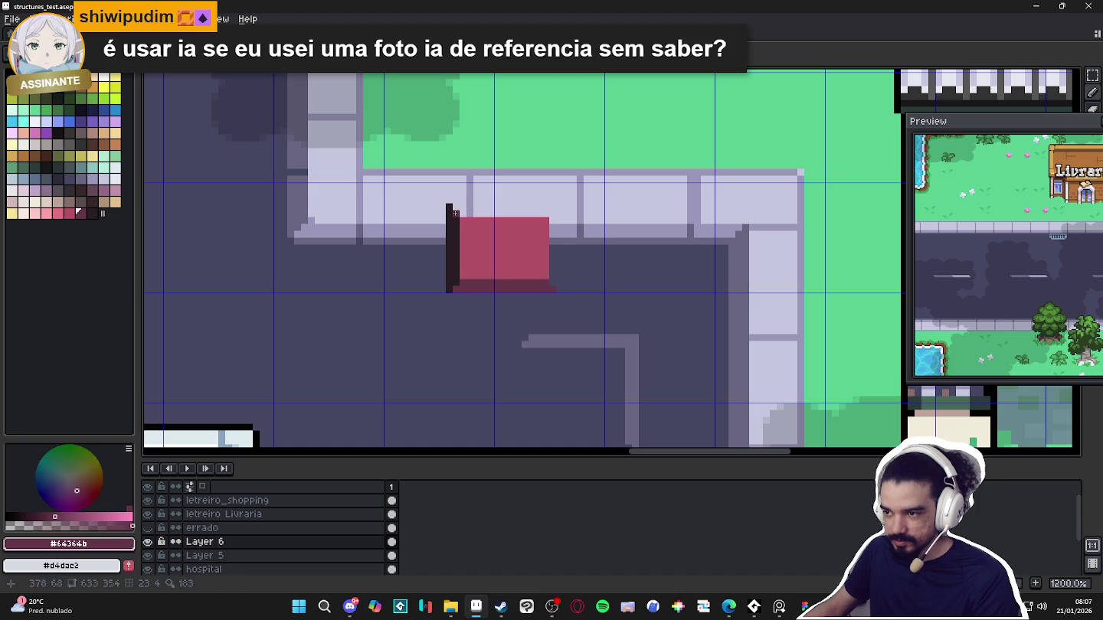
left_click(457, 231, "alt")
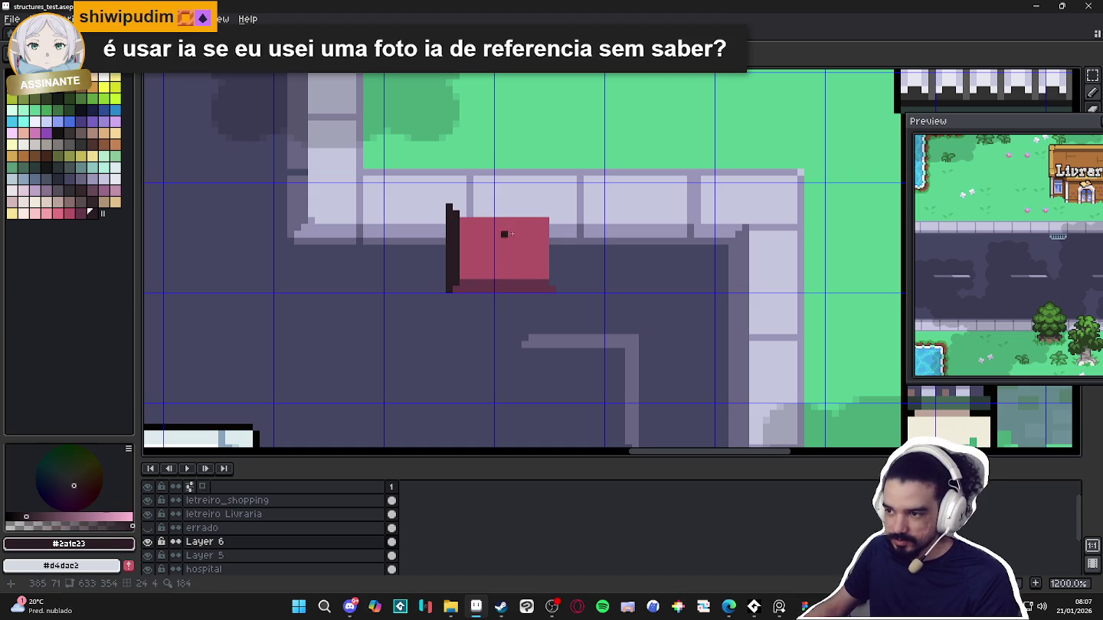
left_click_drag(559, 207, 558, 290)
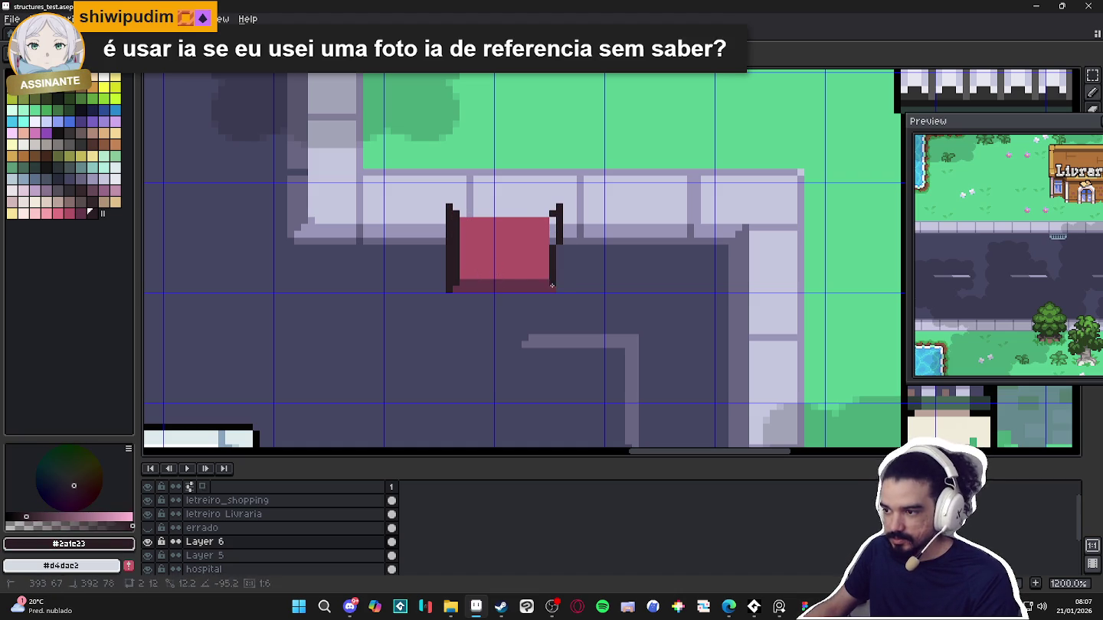
left_click(553, 289, "shift")
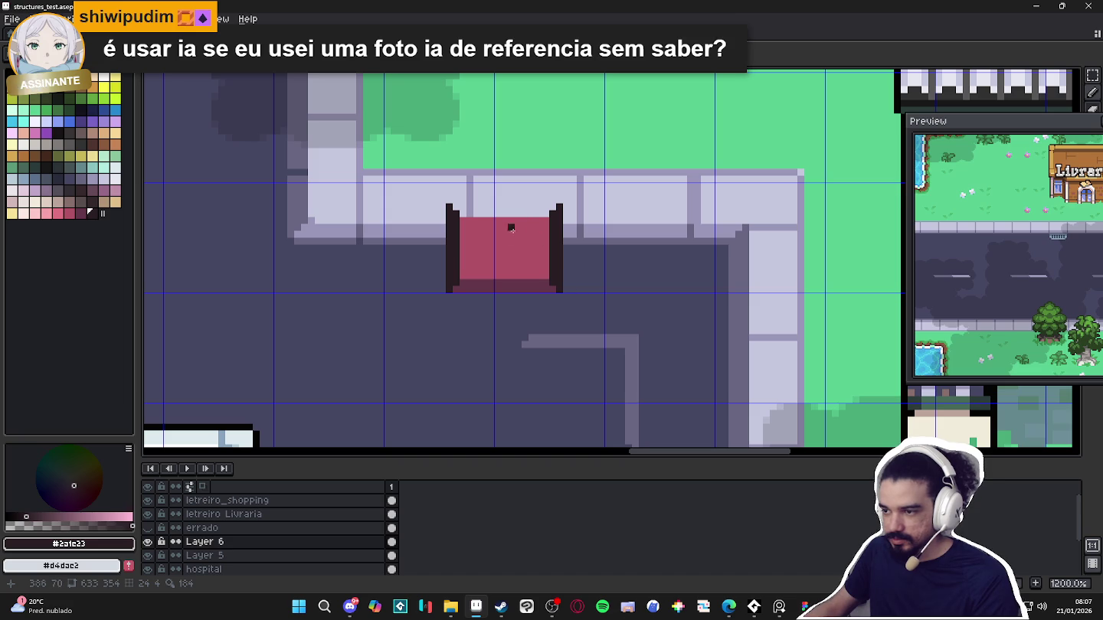
left_click(507, 289, "alt")
mouse_move(455, 205)
left_mouse_down()
mouse_move(557, 207)
mouse_move(470, 213)
left_mouse_up()
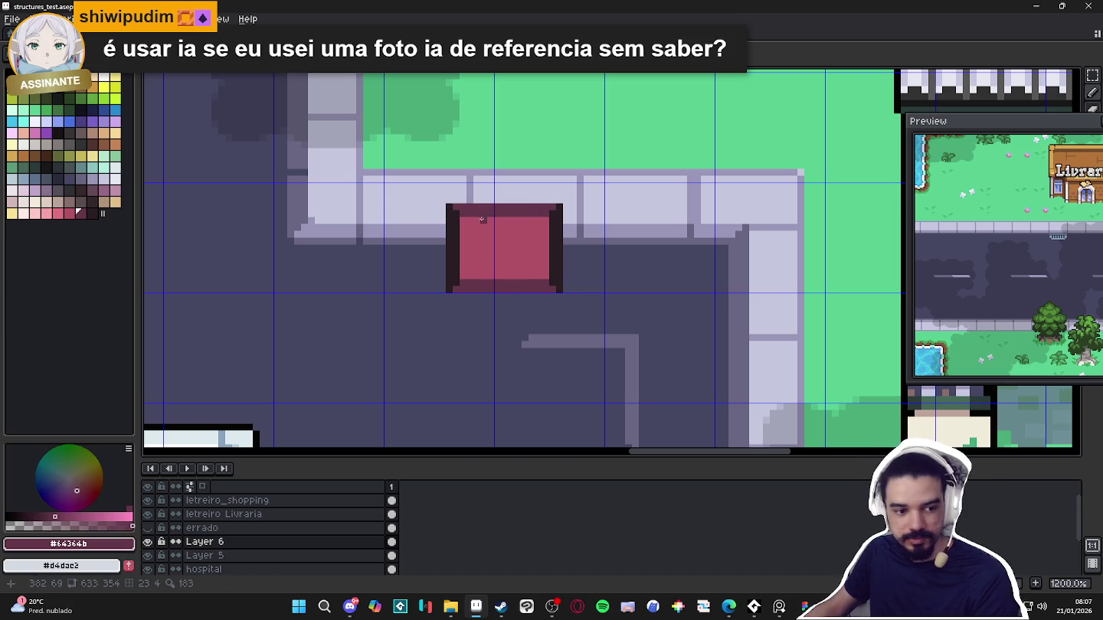
Sample the #b25266 fill and draw a pink line rightward from the block's top-right corner
scroll(481, 219, "down", 1)
left_click(525, 215, "alt")
scroll(546, 215, "down", 1)
scroll(546, 215, "down", 3)
scroll(545, 215, "up", 5)
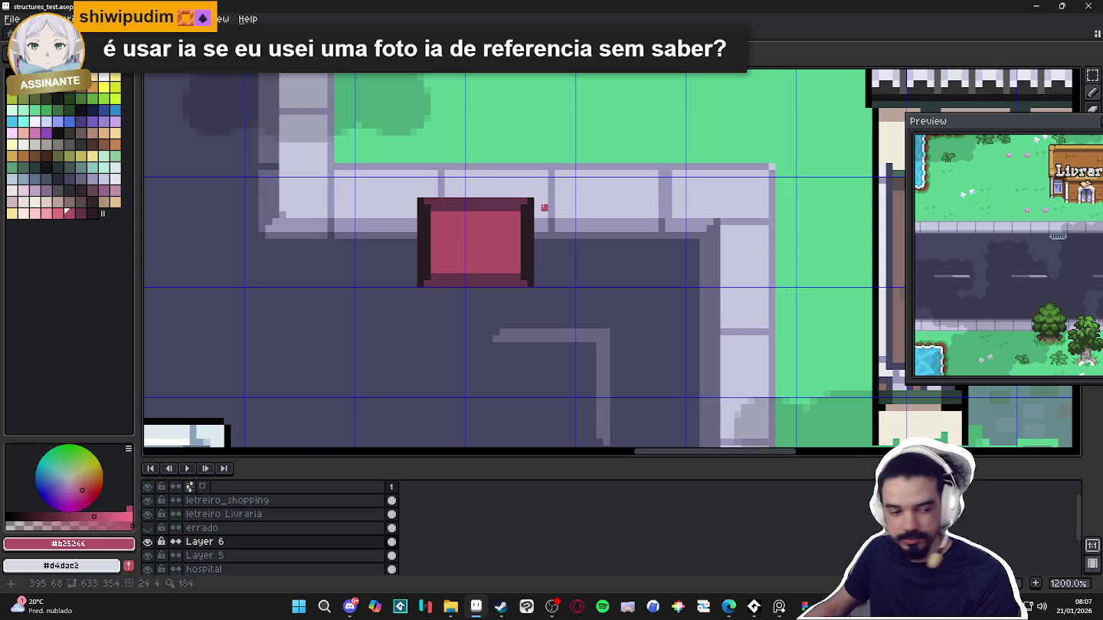
left_click(536, 206)
left_click_drag(541, 207, 581, 207)
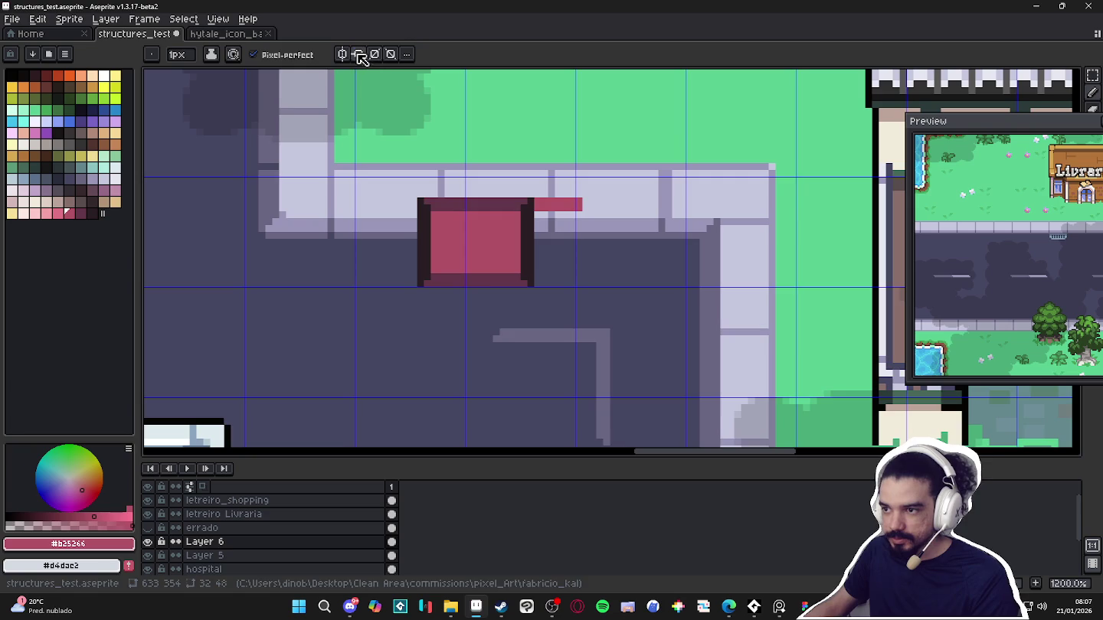
Move the symmetry axis to the car's middle and draw the mirrored pink front-section outline
scroll(475, 172, "down", 4)
scroll(484, 172, "down", 1)
scroll(484, 172, "down", 2)
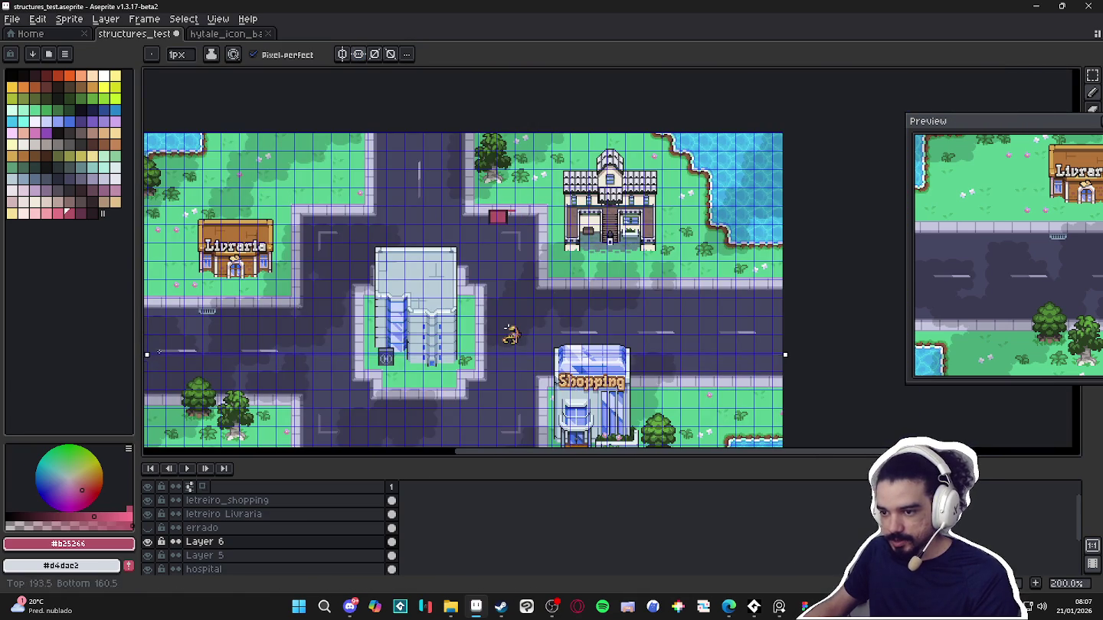
left_click_drag(148, 358, 148, 217)
scroll(509, 217, "up", 4)
scroll(504, 217, "up", 3)
mouse_move(550, 133)
left_mouse_down()
mouse_move(633, 132)
mouse_move(628, 224)
left_mouse_up()
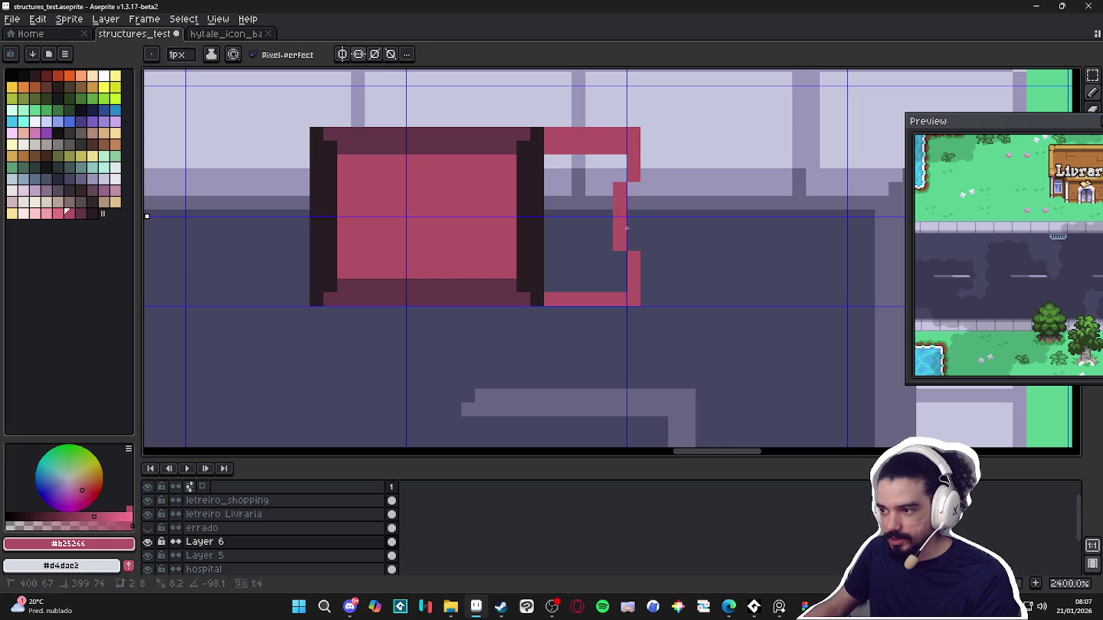
key("g")
left_click(610, 225)
Outline and fill a solid pink rear section on the car's left side
scroll(610, 225, "down", 1)
scroll(448, 221, "up", 1)
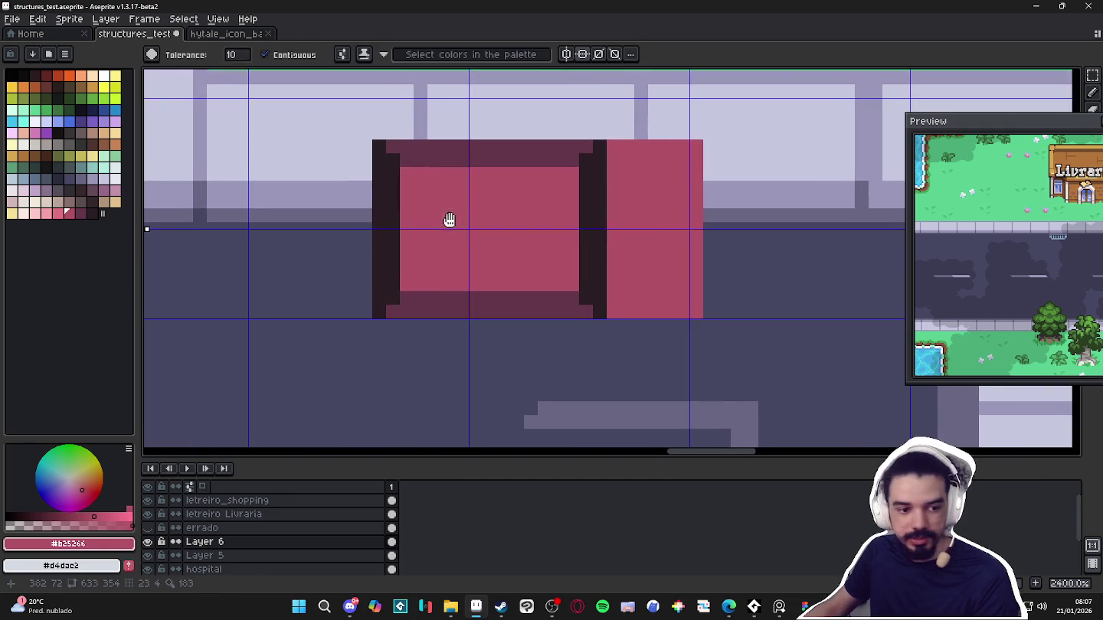
key("b")
left_click(366, 146)
mouse_move(368, 150)
left_mouse_down()
mouse_move(343, 159)
mouse_move(354, 235)
left_mouse_up()
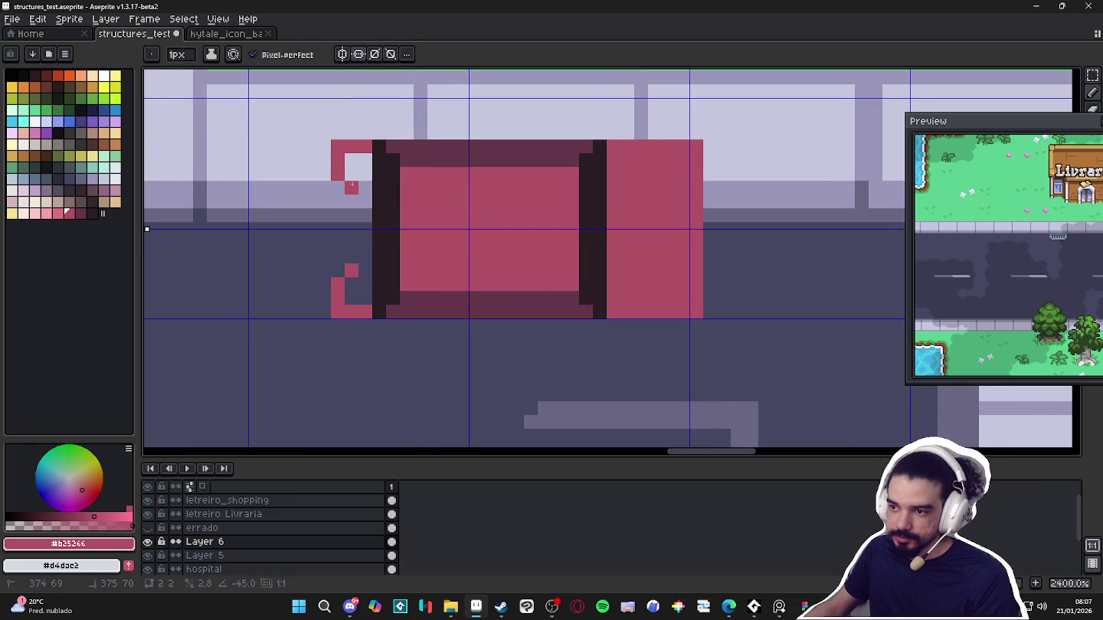
key("g")
left_click(361, 239)
key("b")
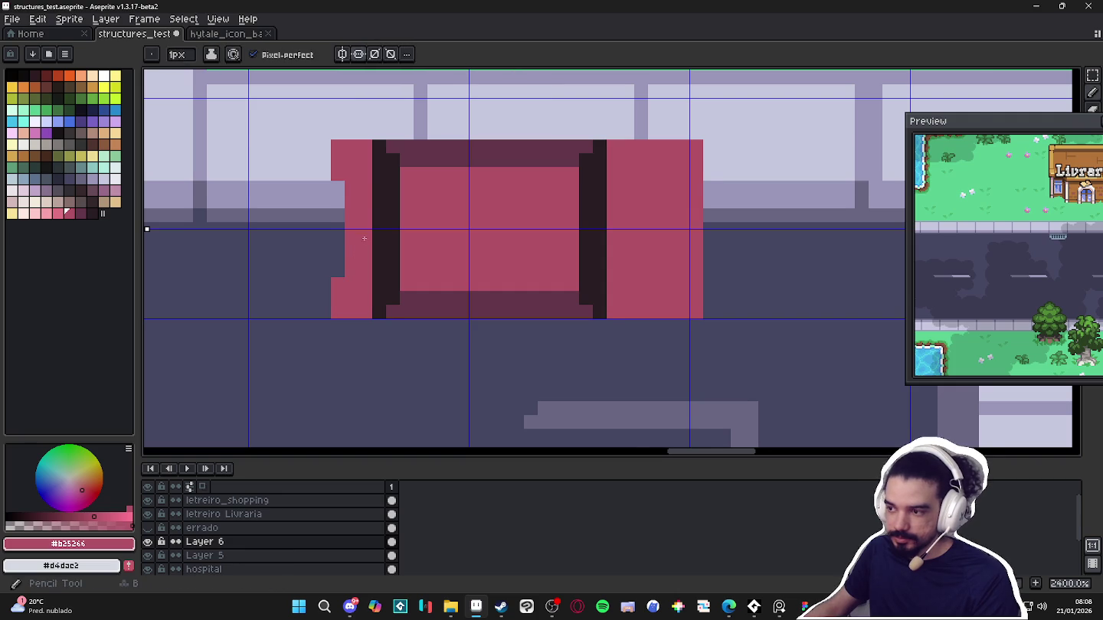
Erase the front section's two corner pixels and paint tan headlights in their place
scroll(358, 254, "down", 2)
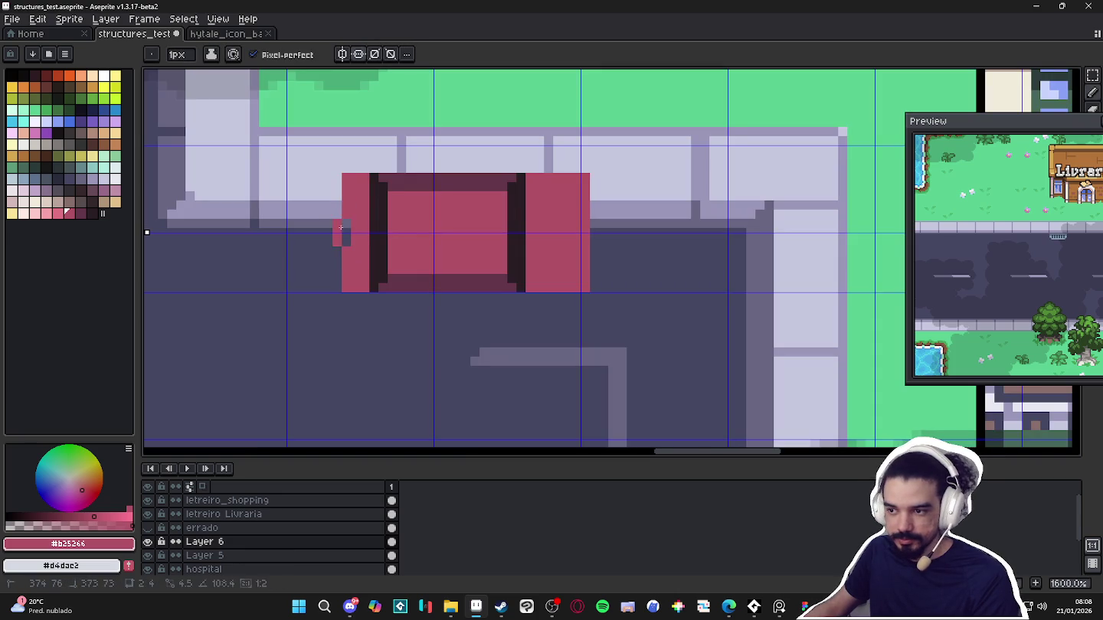
scroll(442, 252, "down", 5)
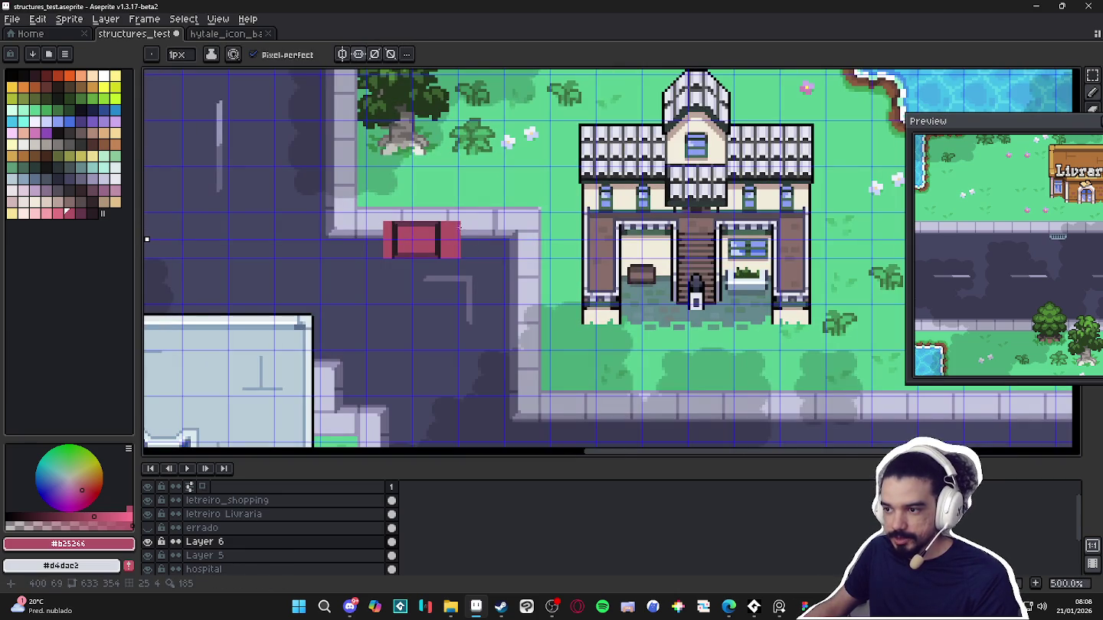
scroll(460, 228, "up", 2)
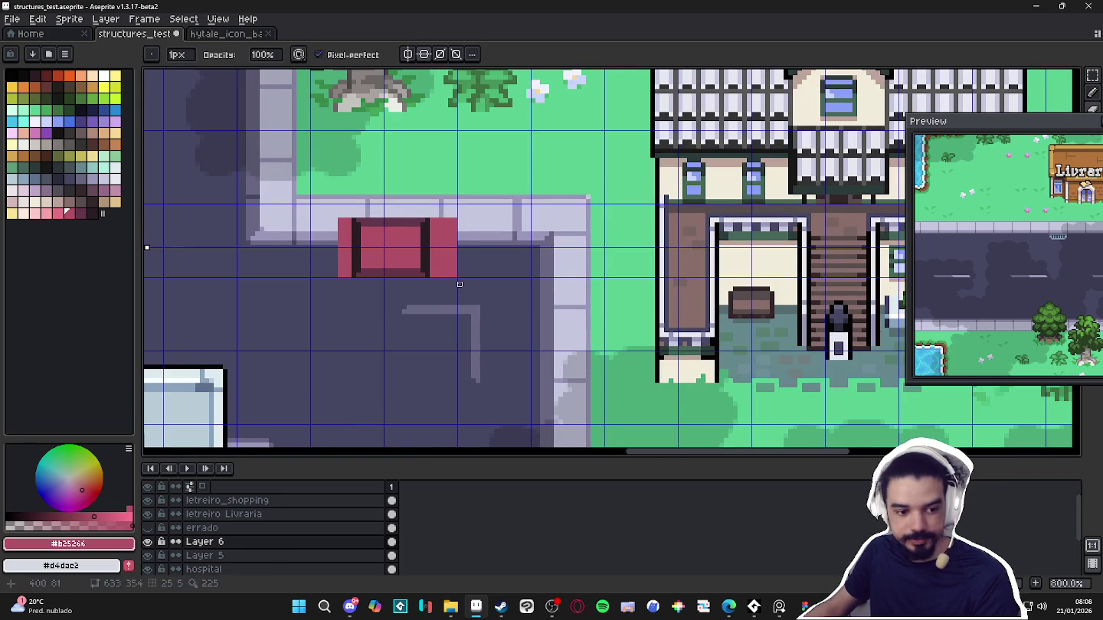
scroll(460, 284, "up", 5)
key("e")
left_click(448, 259)
left_click(448, 94)
key("b")
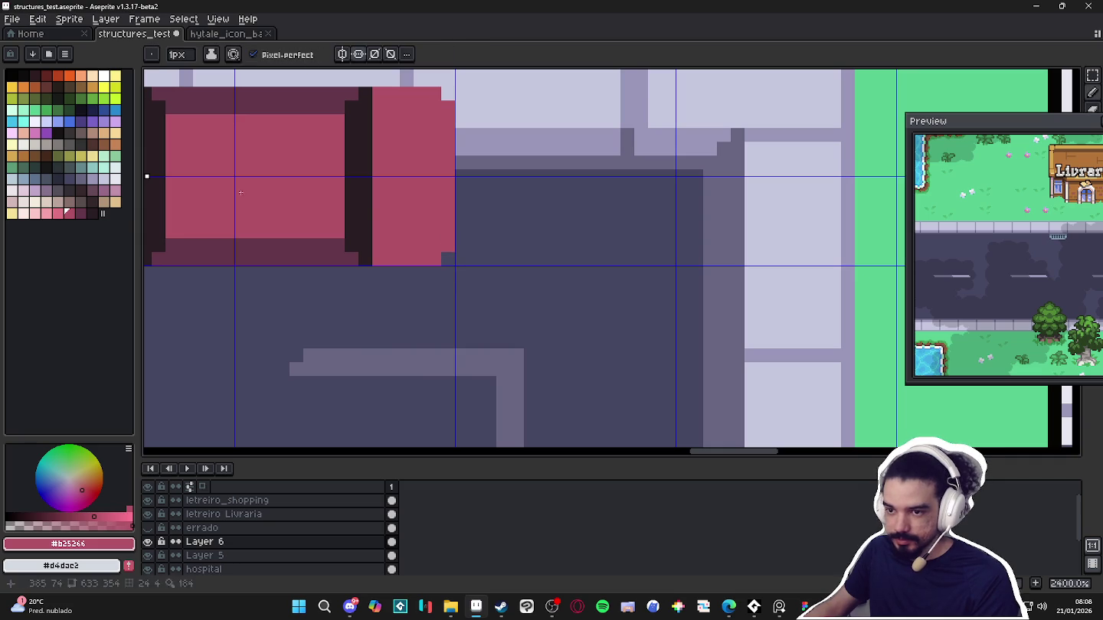
left_click(115, 202)
left_click(448, 107)
left_click(448, 245)
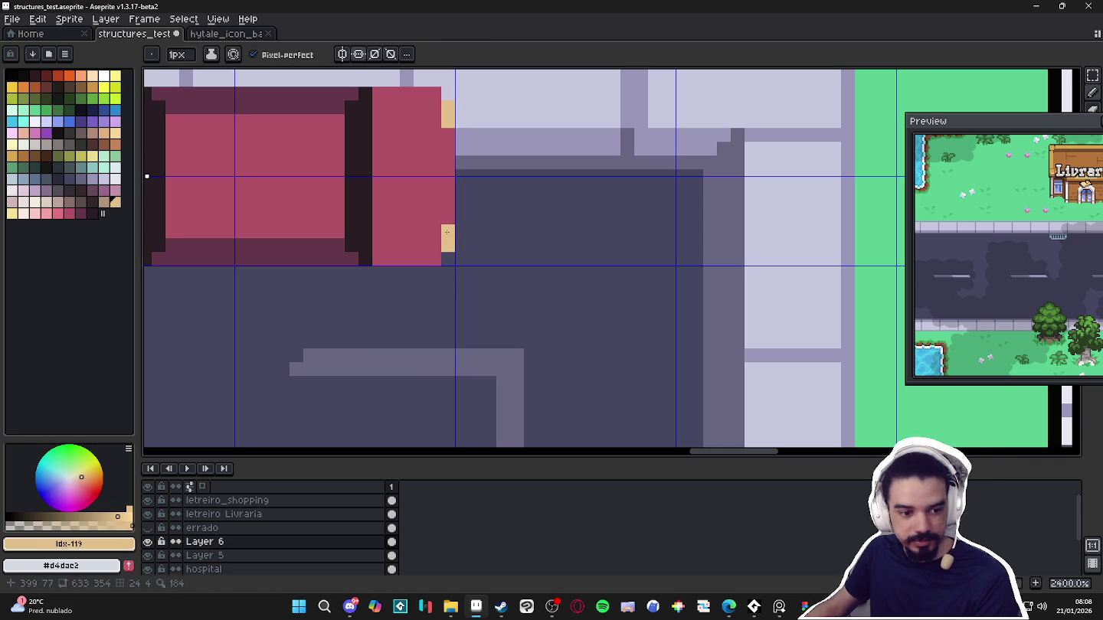
Paint dark maroon #64364b pixels beside the top and bottom headlights
left_click(343, 240, "alt")
left_click_drag(448, 135, 434, 135)
left_click_drag(449, 218, 435, 219)
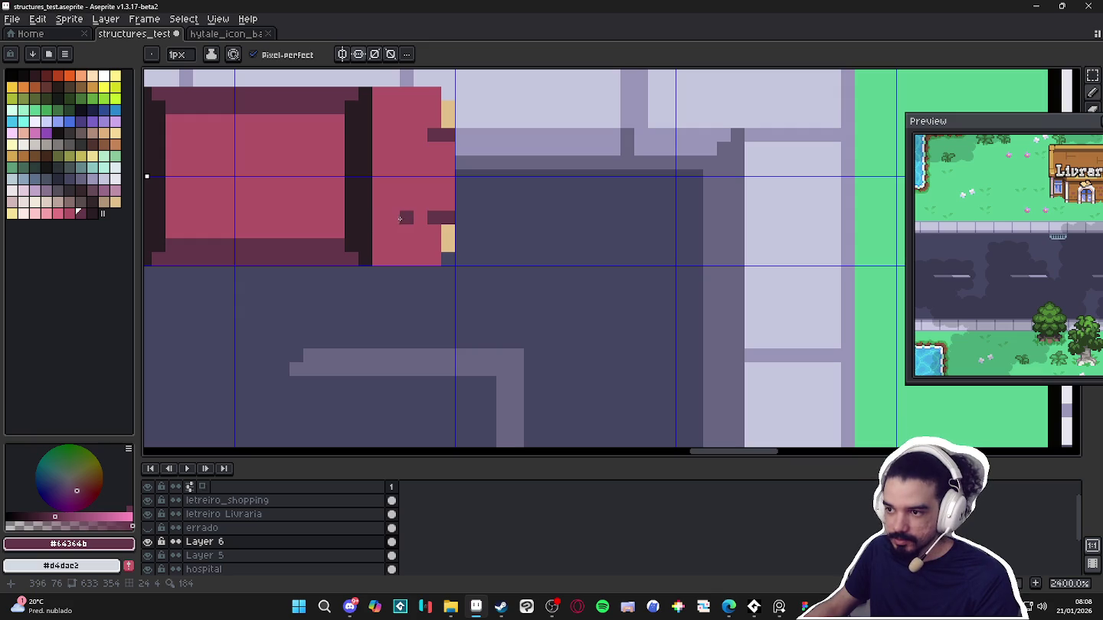
scroll(401, 220, "down", 6)
left_click_drag(406, 271, 441, 284)
Darken the rear section's top and bottom-left corners in maroon
scroll(409, 252, "up", 1)
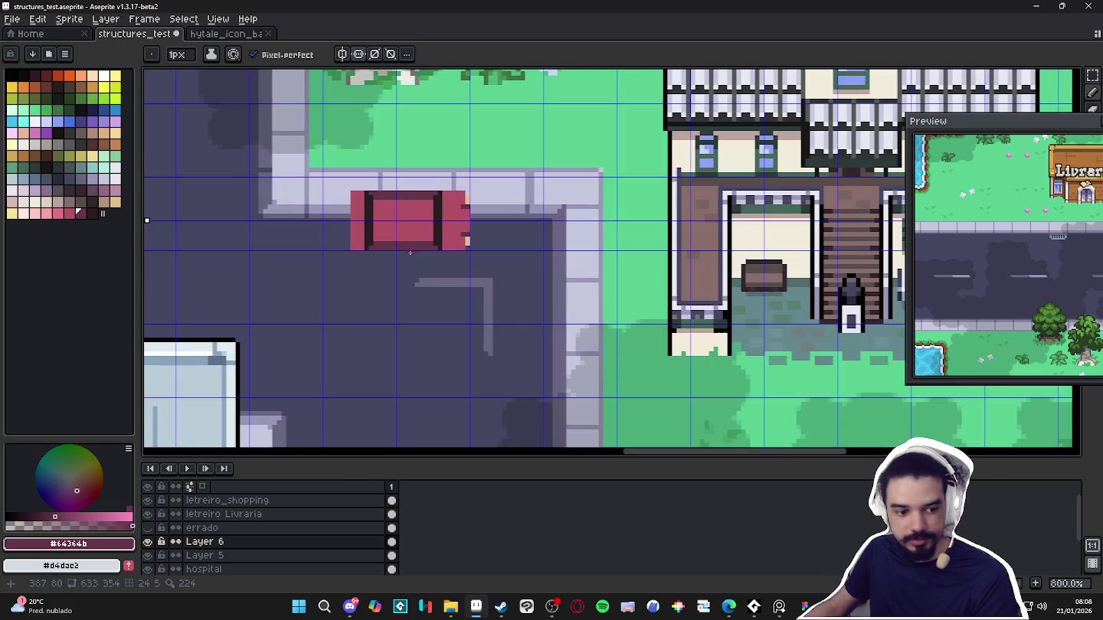
scroll(429, 256, "down", 4)
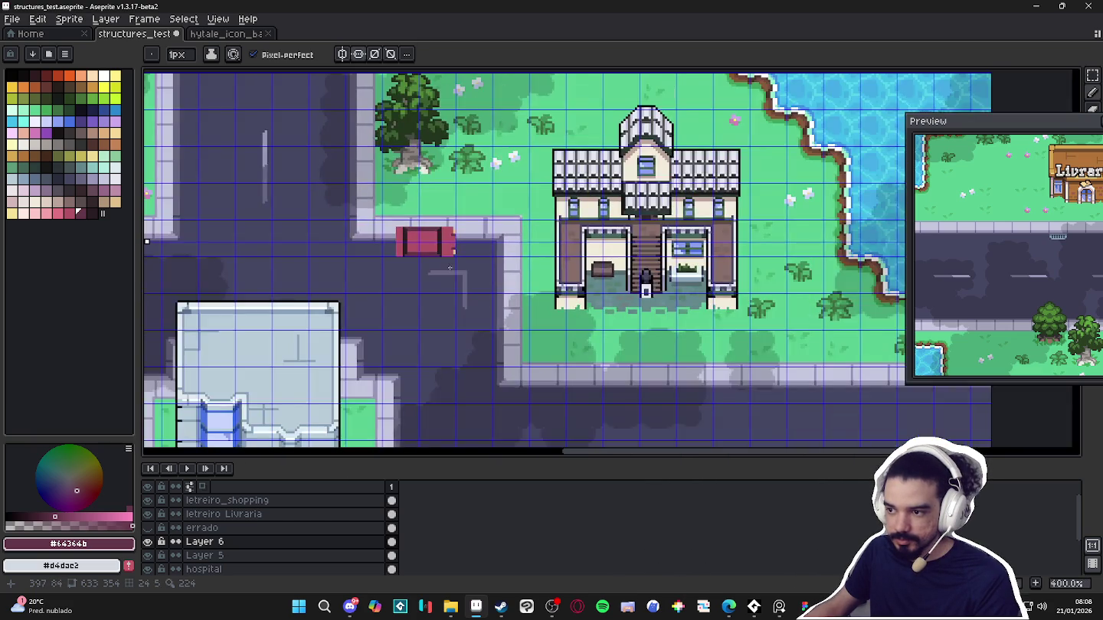
scroll(441, 261, "down", 1)
scroll(448, 263, "down", 1)
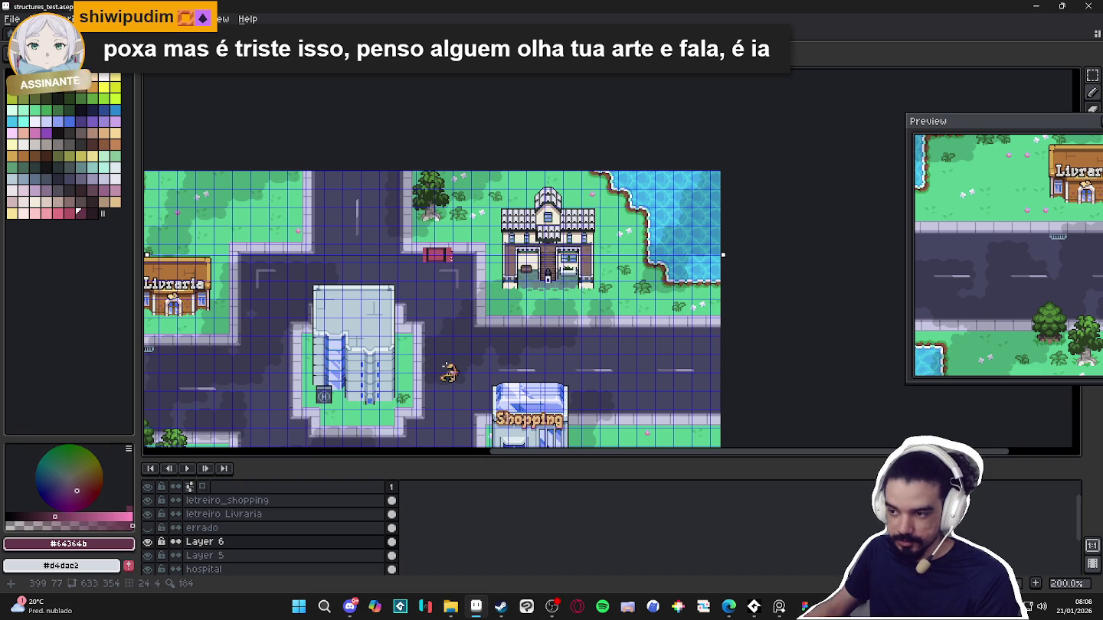
scroll(452, 264, "up", 5)
scroll(452, 276, "up", 3)
scroll(453, 285, "up", 3)
left_click_drag(372, 303, 356, 319)
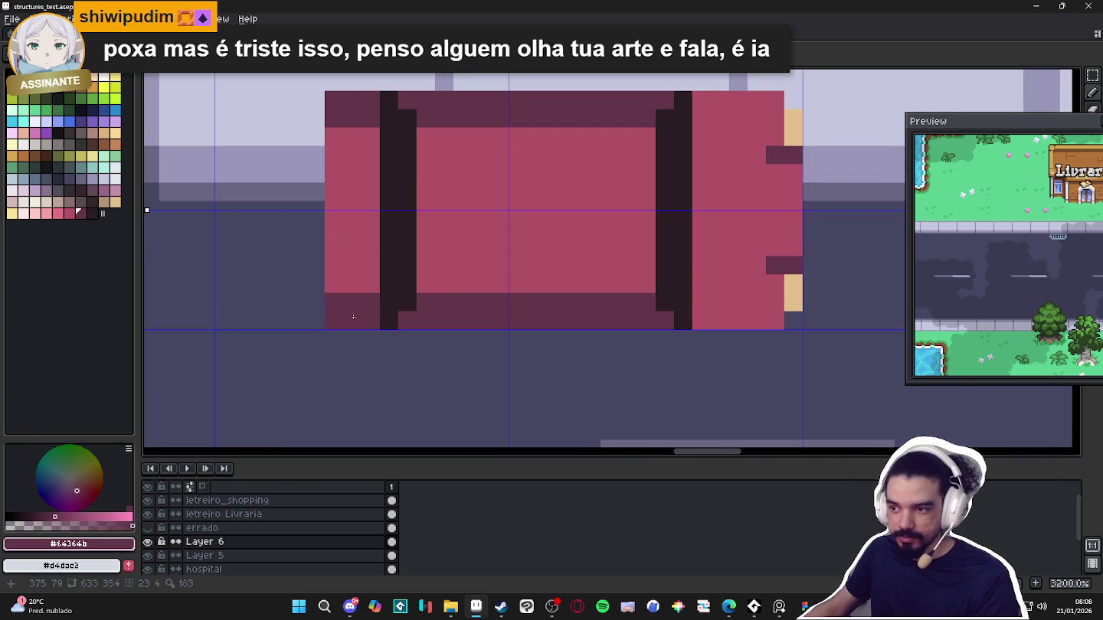
scroll(352, 317, "down", 1)
Paint tan #c1bf89 rear-light pixels along the car's left edge
left_click(683, 297, "alt")
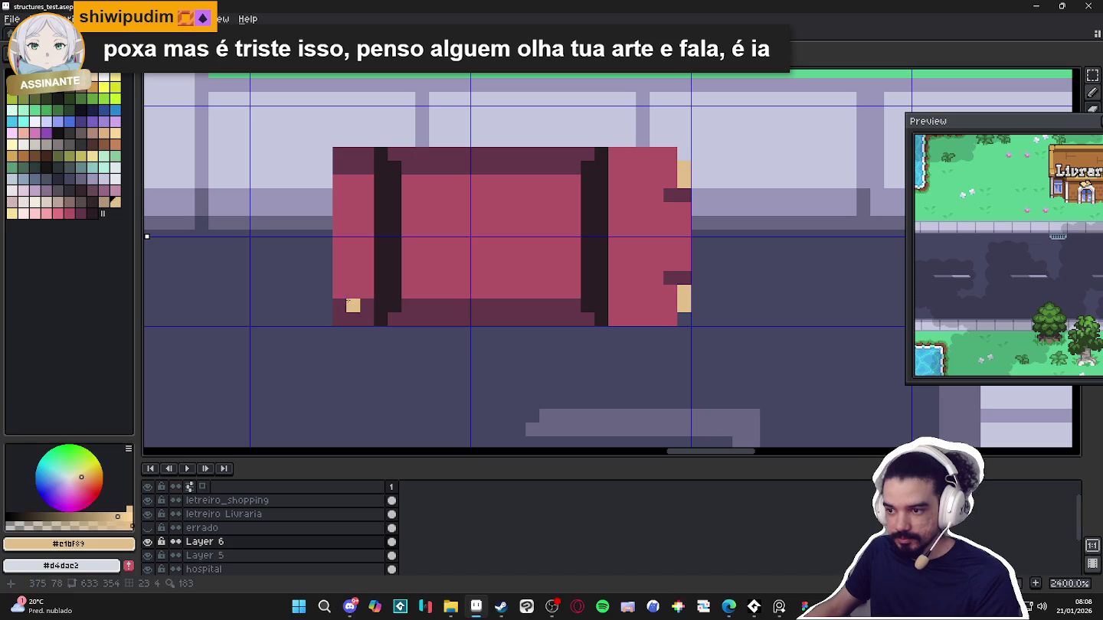
left_click_drag(340, 178, 339, 200)
left_click(340, 279)
scroll(340, 279, "down", 5)
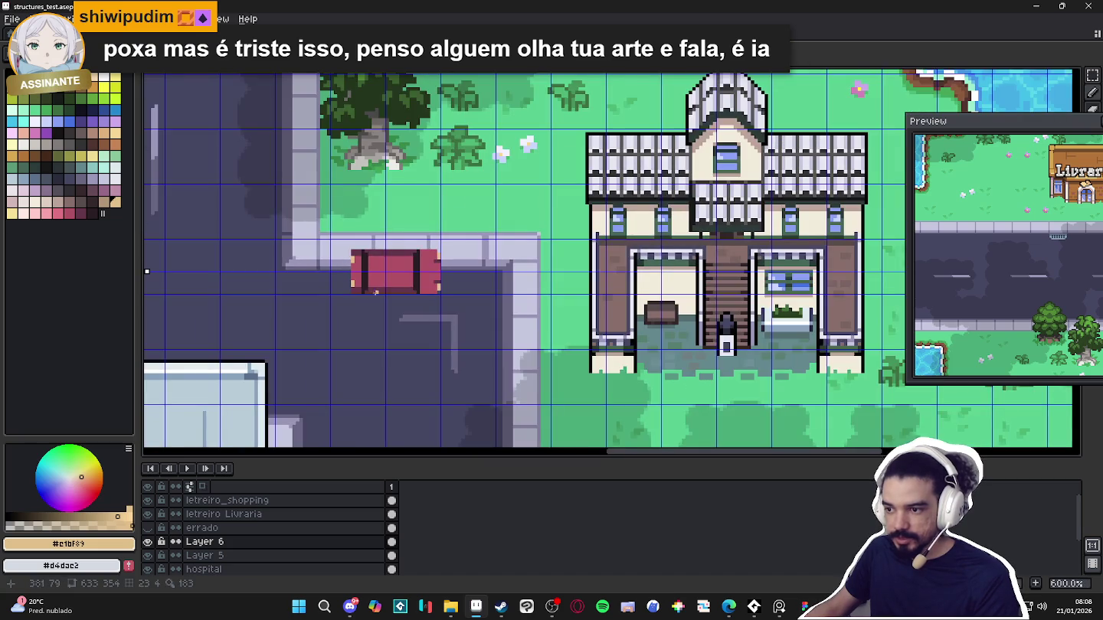
scroll(380, 289, "up", 3)
Zoom out and pan the map over to the Shopping building
scroll(367, 285, "down", 1)
scroll(395, 286, "down", 1)
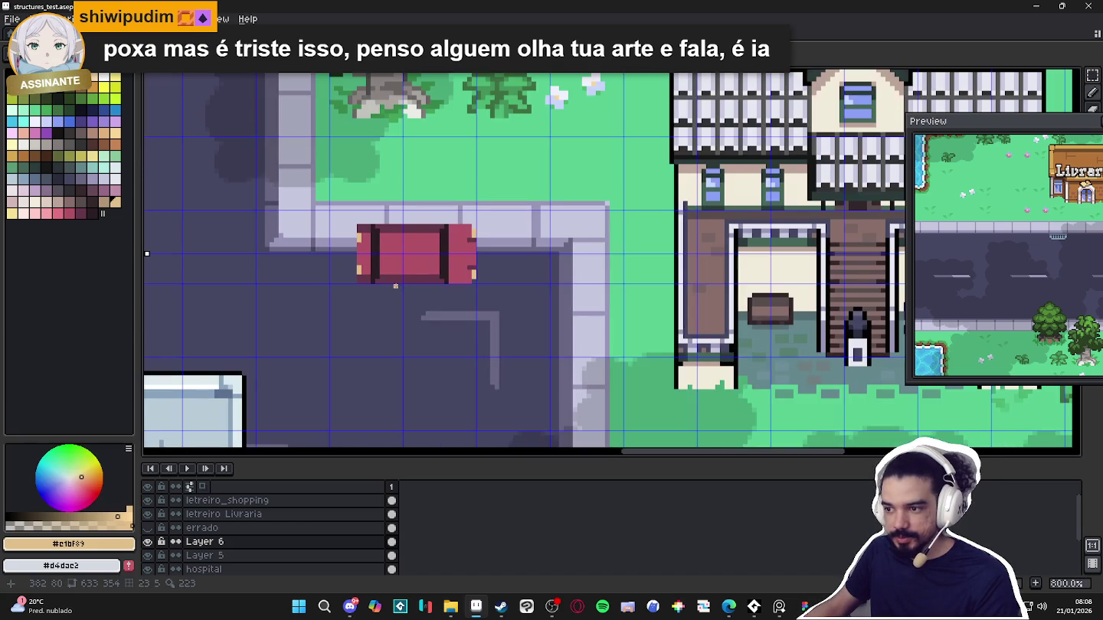
scroll(396, 285, "down", 3)
left_click_drag(528, 433, 489, 234)
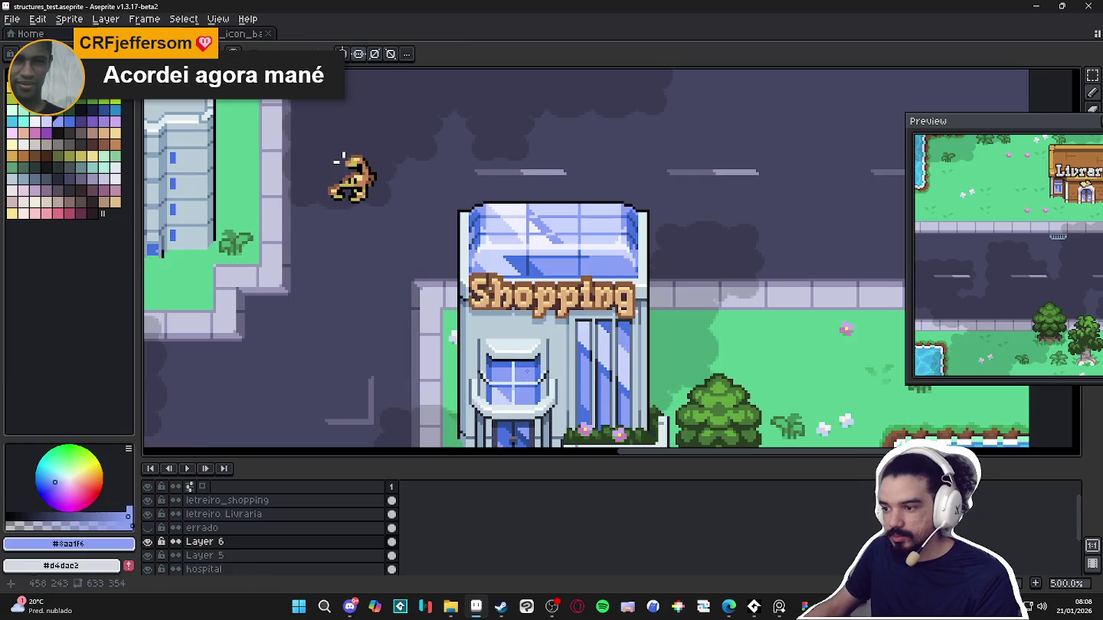
Return to the red car, deselect, and paint a mirrored light-blue #8aa1f6 windshield strip
left_click_drag(376, 73, 382, 238)
scroll(382, 238, "up", 7)
scroll(383, 234, "up", 1)
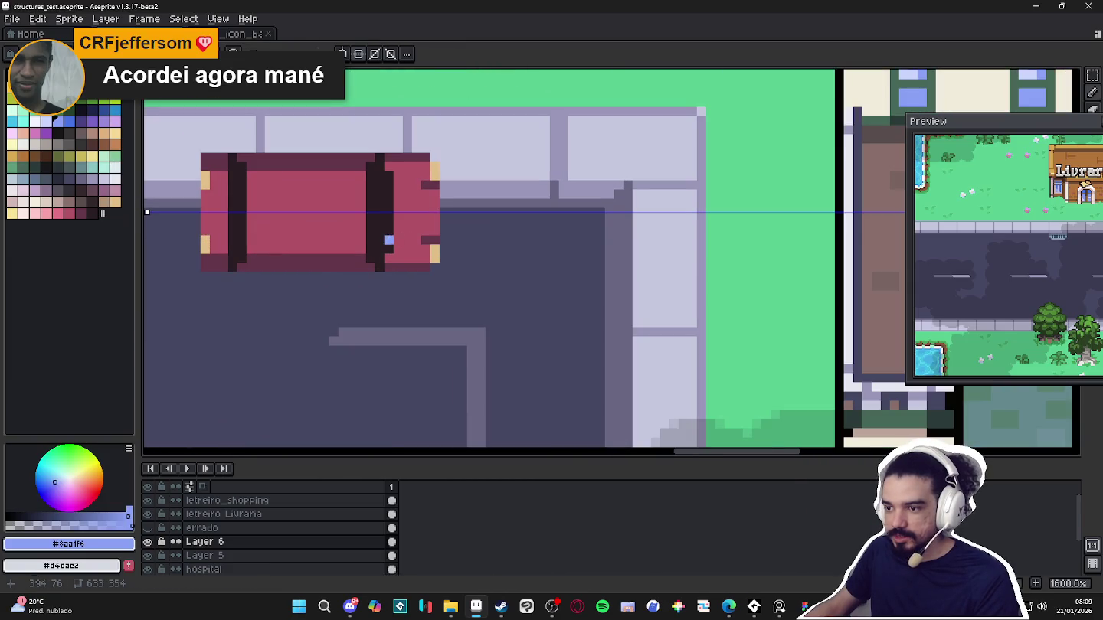
scroll(383, 234, "up", 1)
key("ctrl+d")
left_click(383, 165)
left_click_drag(382, 180, 382, 220)
left_click(362, 167)
key("ctrl+z")
left_click_drag(362, 158, 375, 144)
left_click_drag(362, 227, 362, 200)
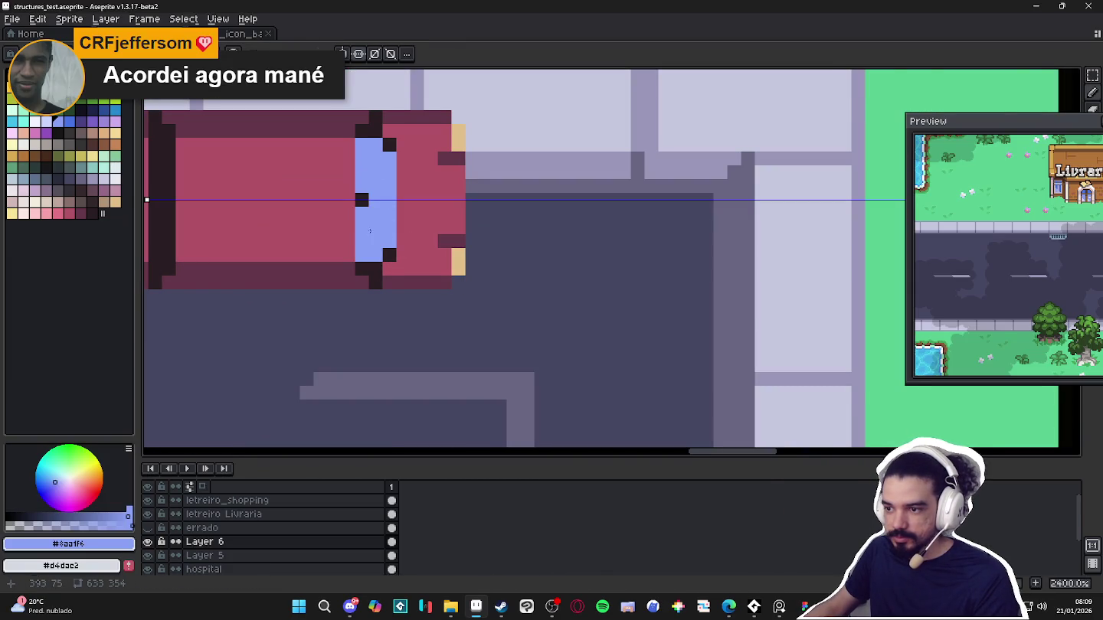
Widen the windshield over its dark corners and touch up its lower edge in blue
scroll(367, 219, "down", 1)
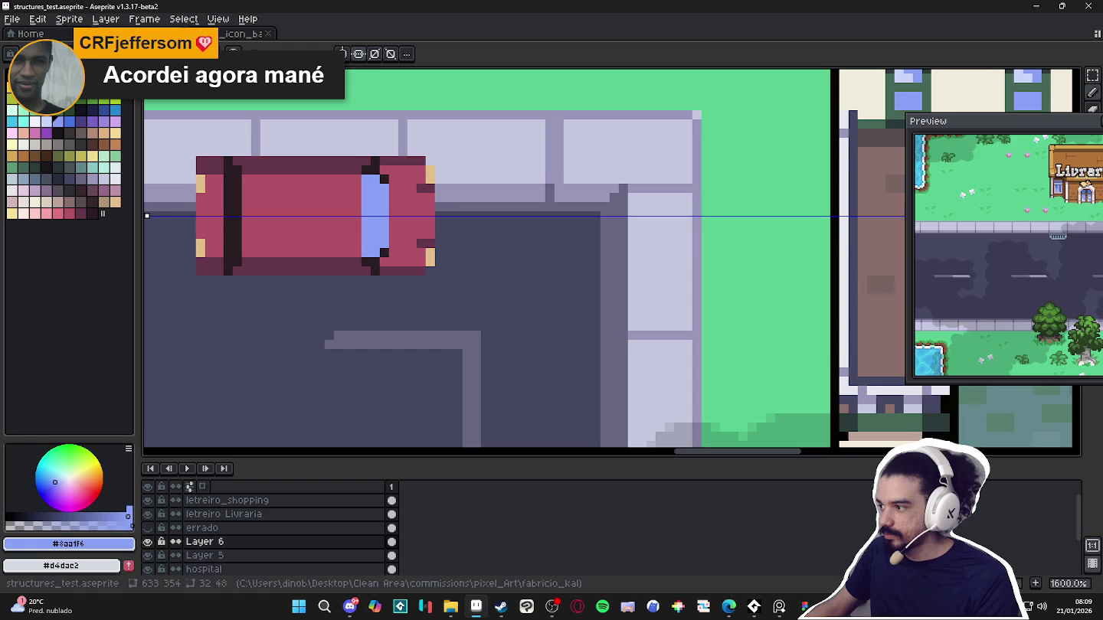
left_click_drag(1074, 127, 921, 110)
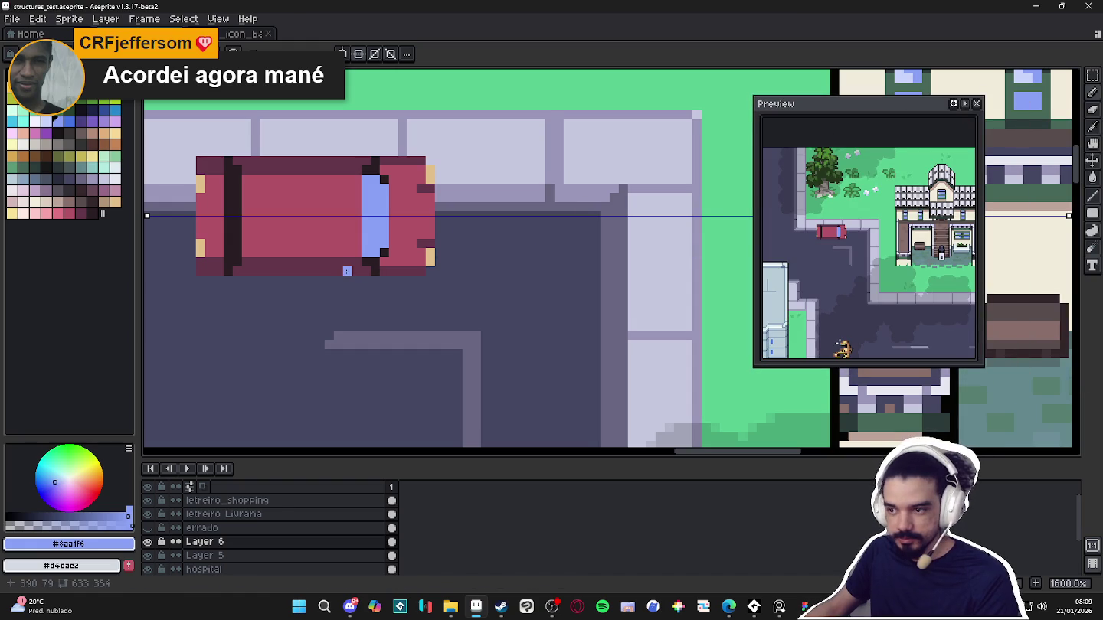
left_click(374, 262)
left_click(385, 253)
left_click(384, 180)
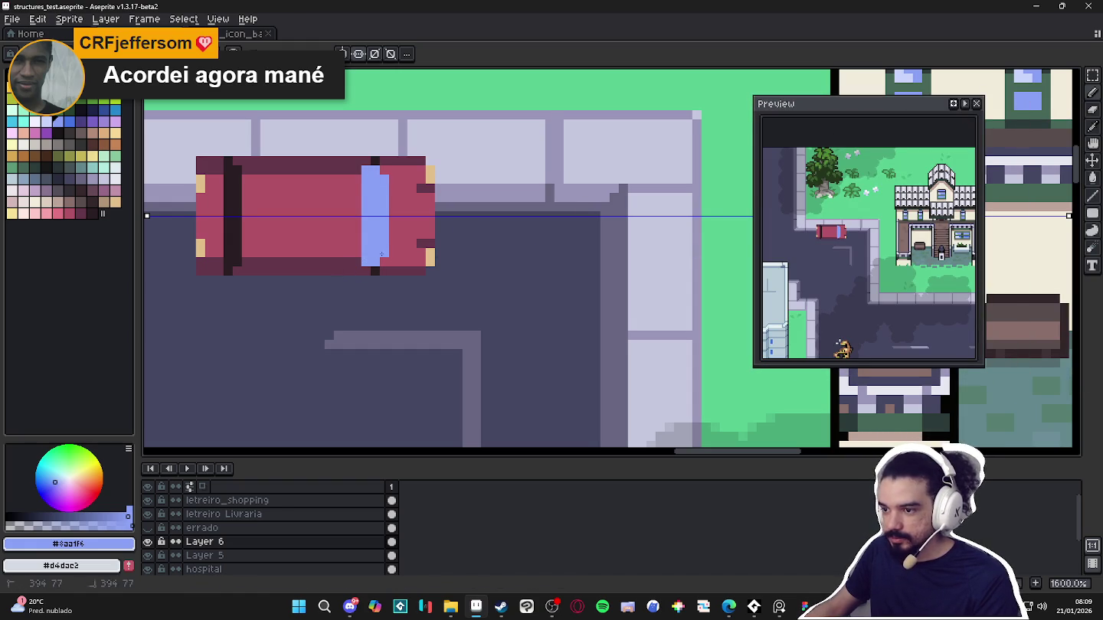
left_click(386, 244)
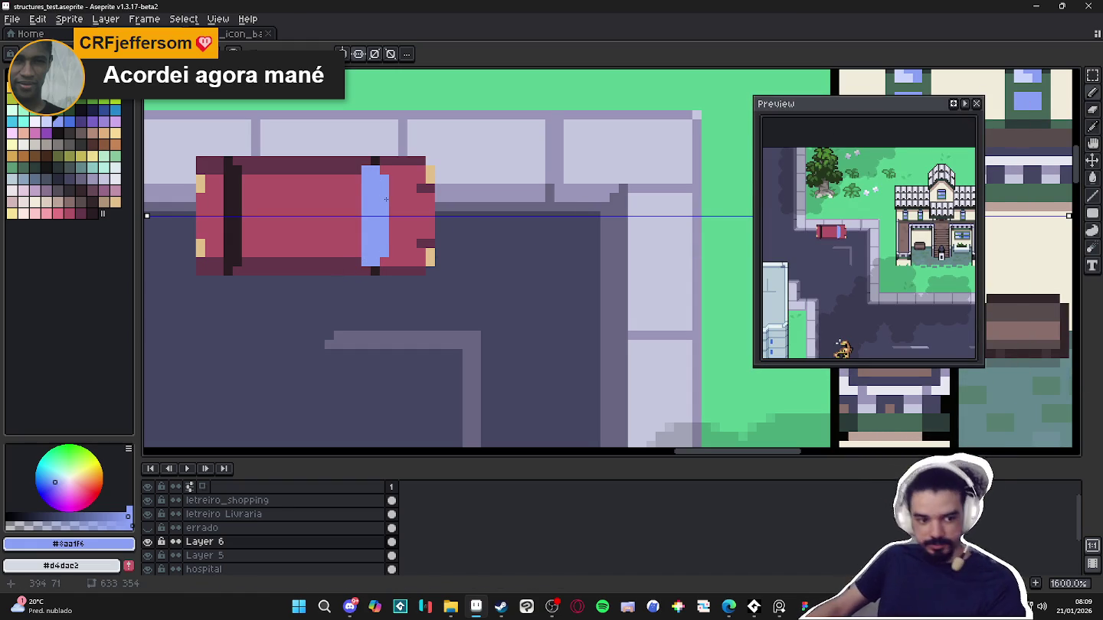
left_click(338, 262)
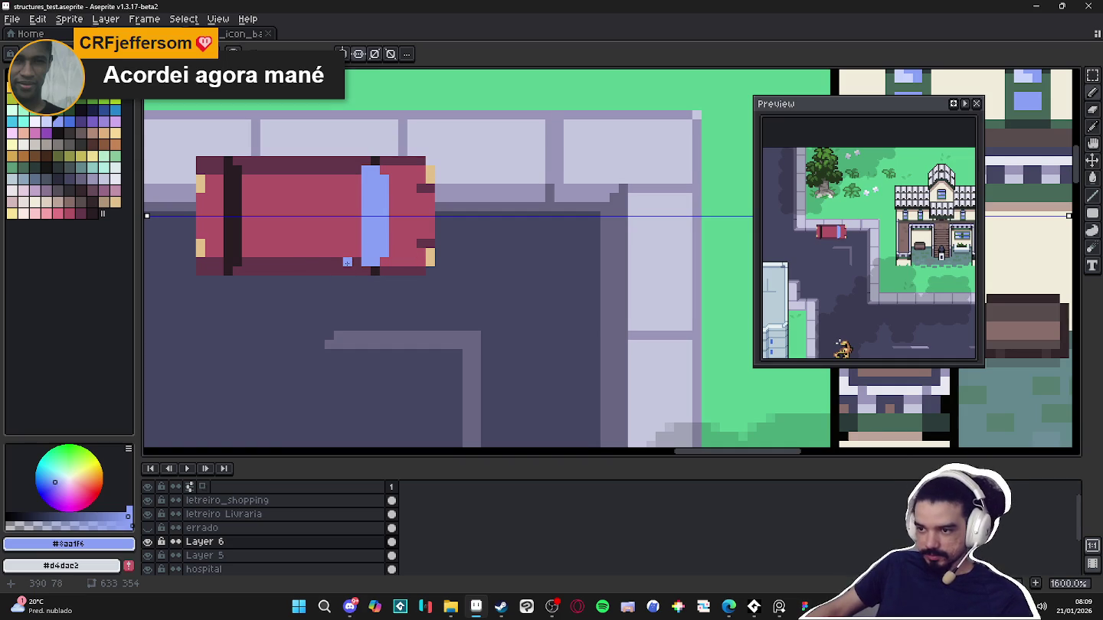
Paint blue side windows top and bottom, then add dark #2a1e23 side mirrors and pillars
left_click_drag(338, 262, 253, 262)
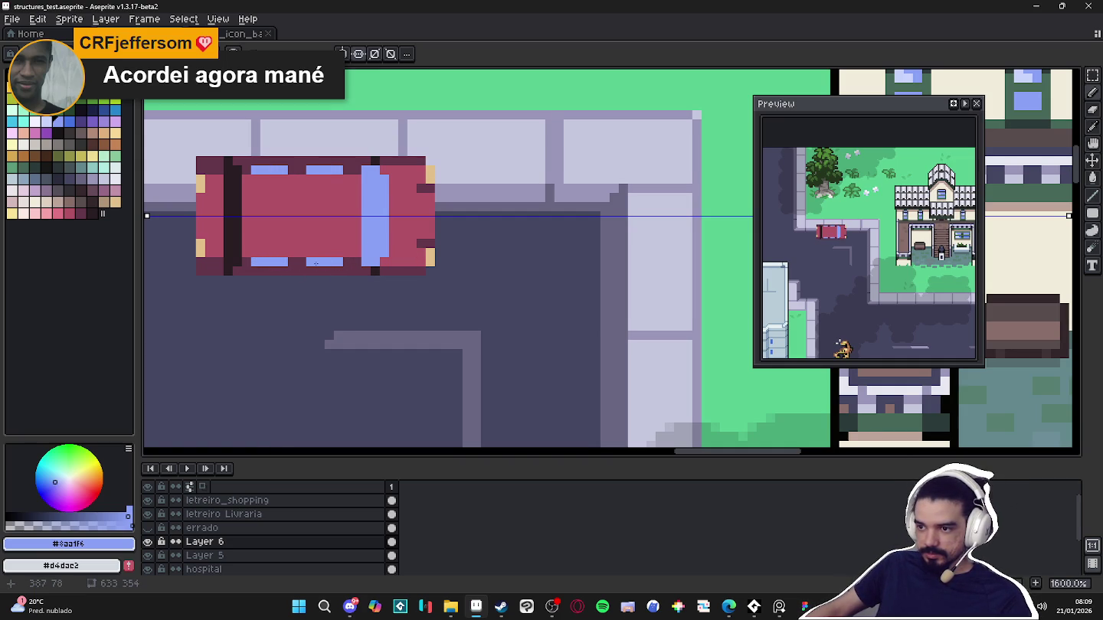
left_click(352, 268, "alt")
left_click(353, 280)
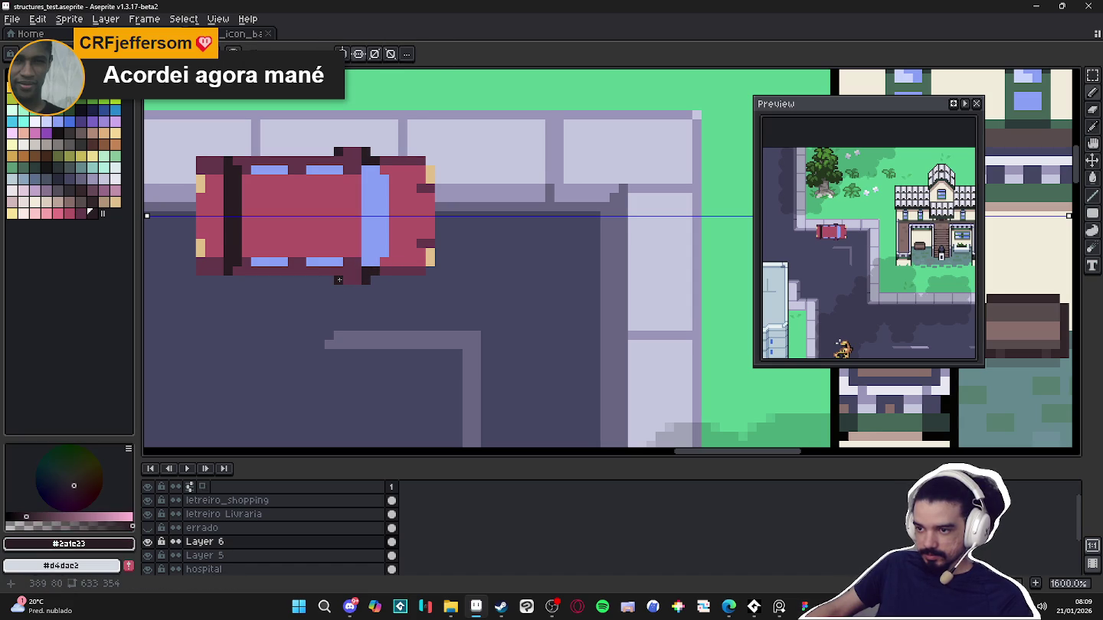
left_click_drag(347, 287, 354, 285)
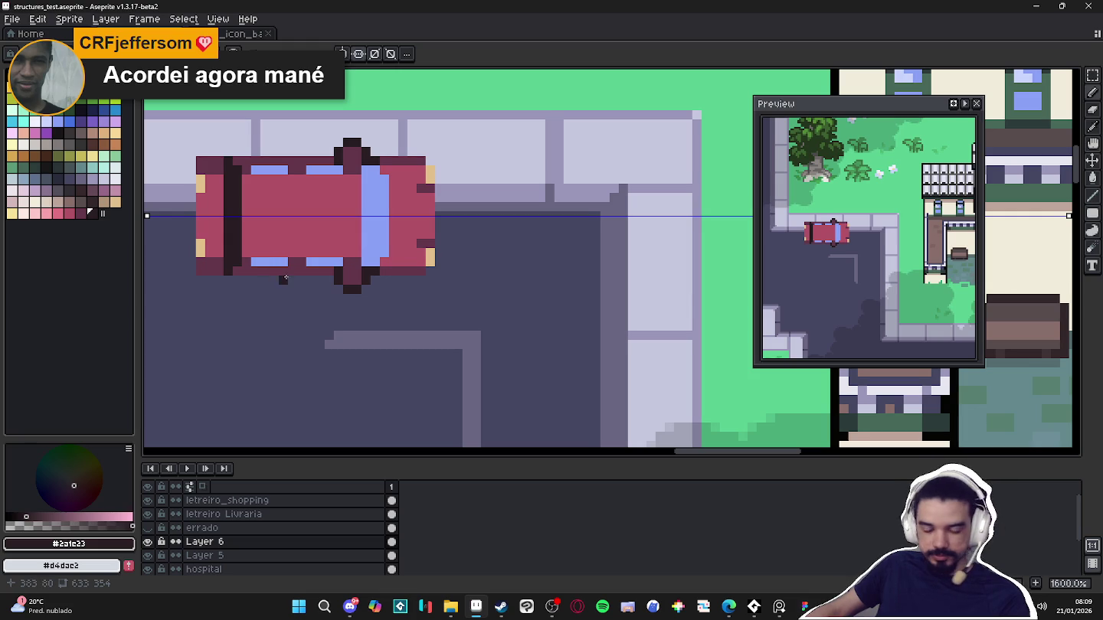
left_click(293, 269)
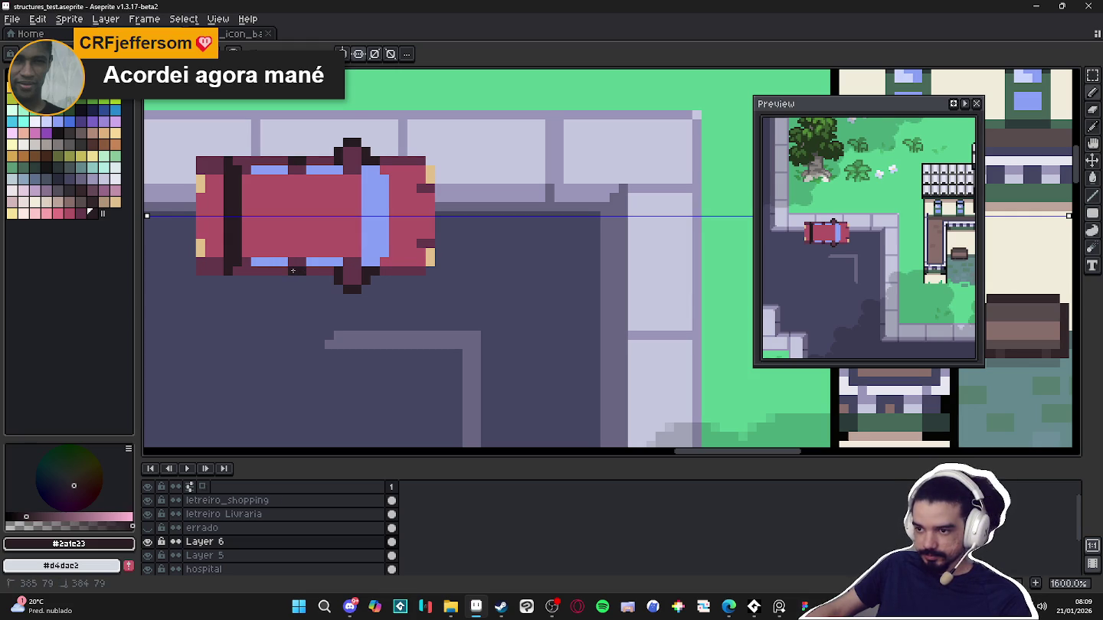
left_click(292, 262)
left_click(337, 270, "alt")
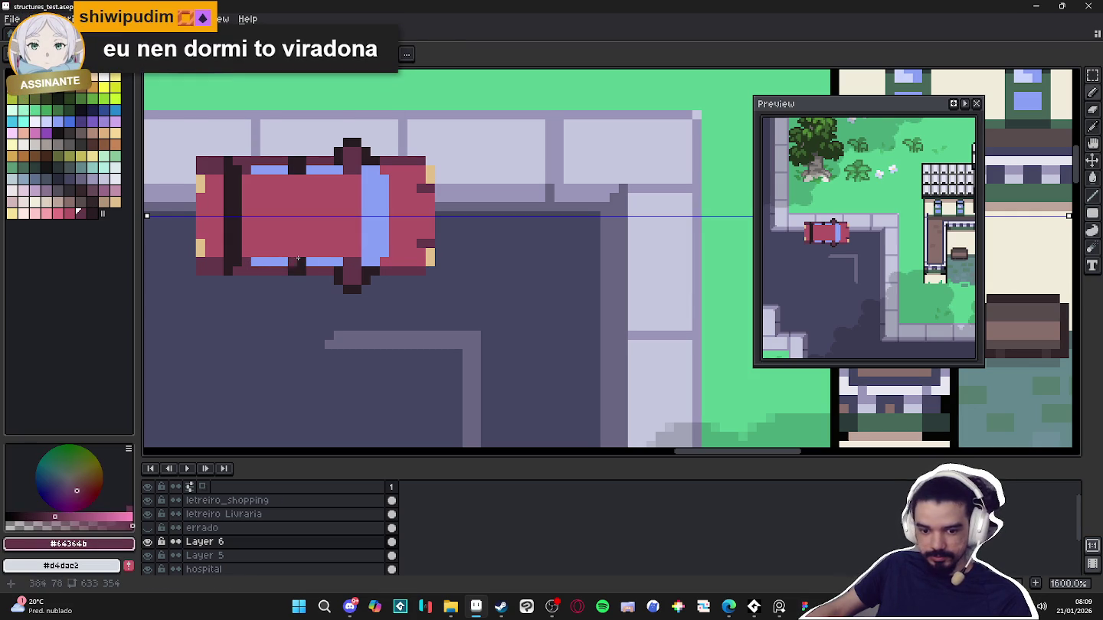
Extend the car's rear with pink pixels and round off its corners
left_click(357, 253)
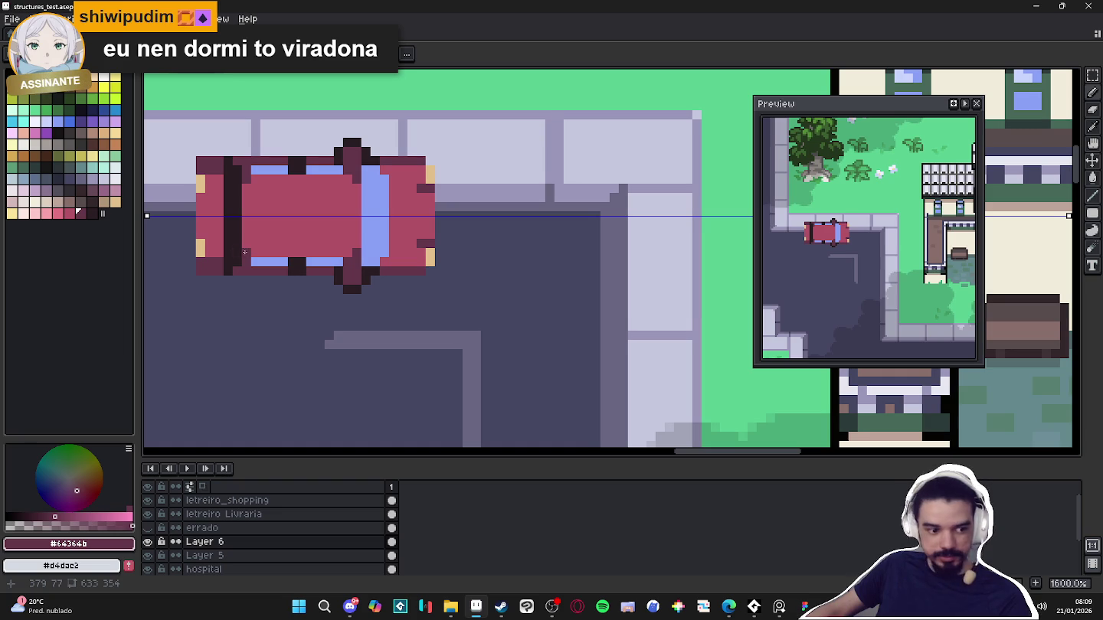
left_click(216, 242, "alt")
left_click(191, 249)
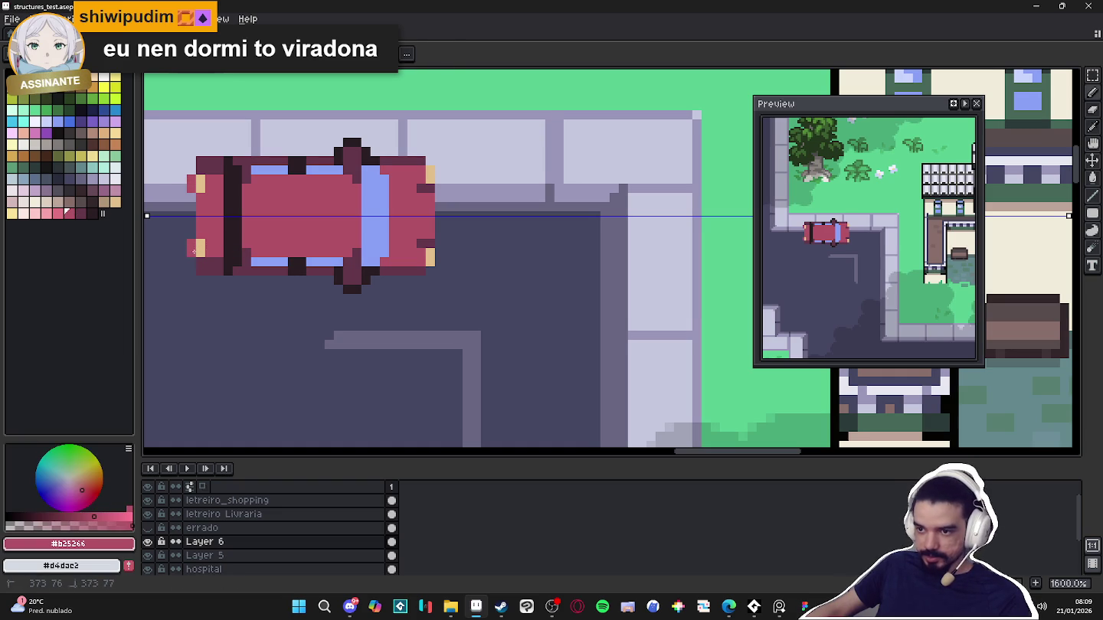
left_click(201, 266, "alt")
left_click(194, 263)
left_click(200, 234)
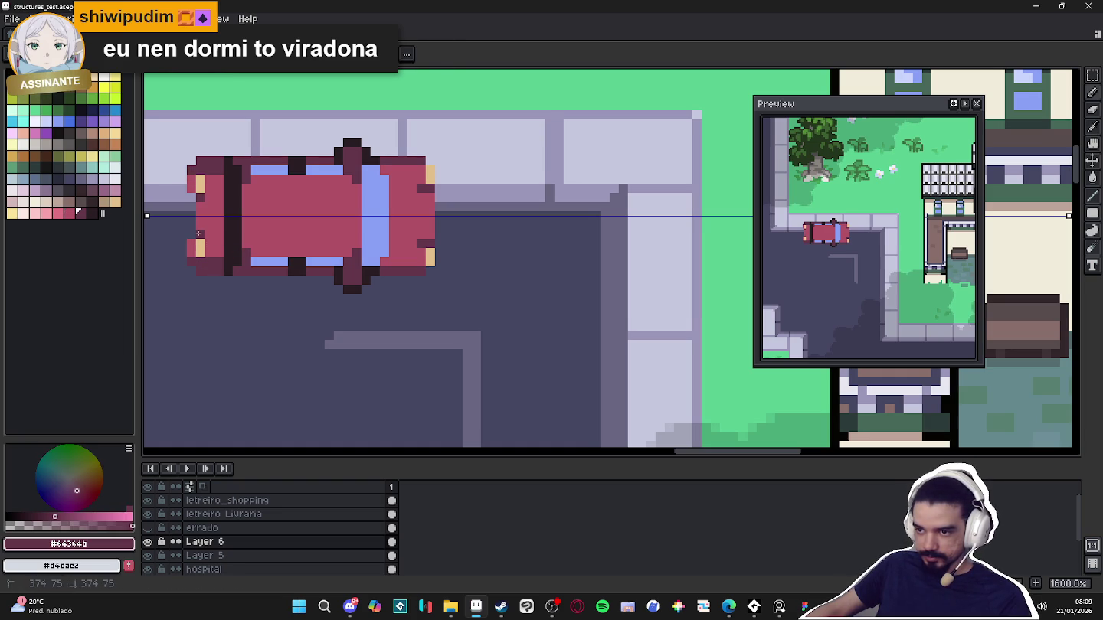
Add a tan tail-light at the rear corner and repaint neighbouring corner pixels pink
left_click(200, 247, "alt")
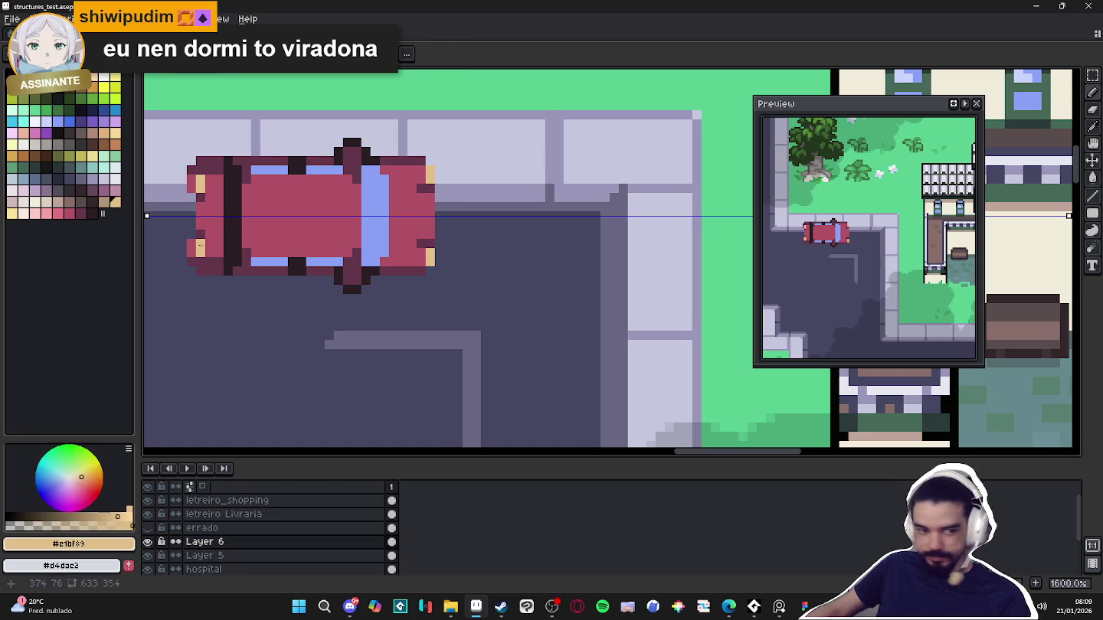
left_click(191, 251)
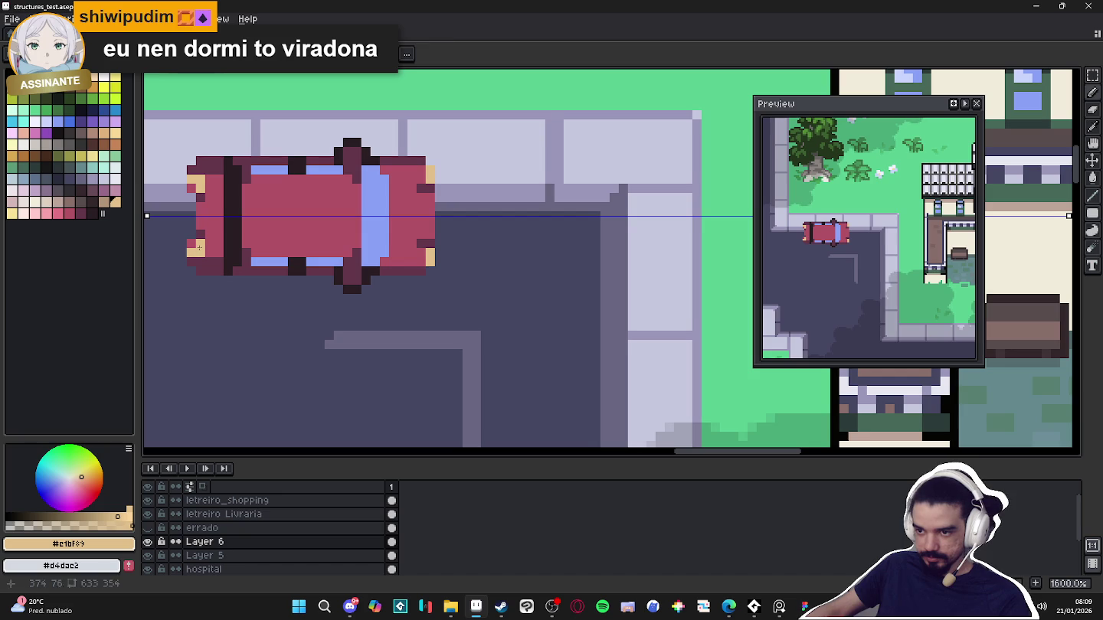
left_click(203, 245, "alt")
left_click(203, 245)
left_click(203, 233, "alt")
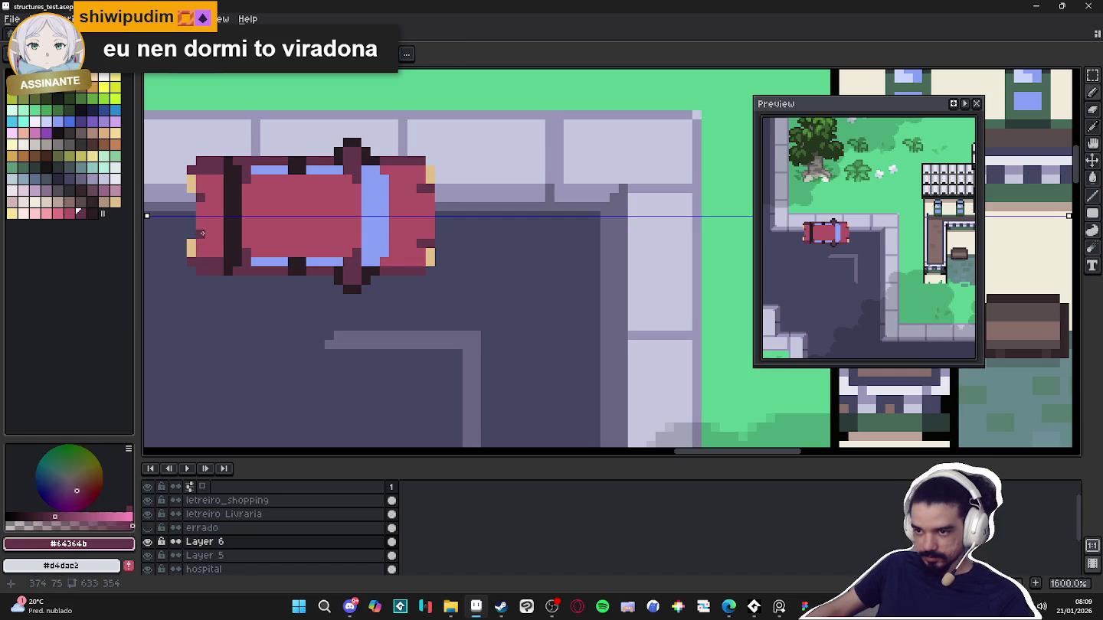
key("ctrl+z")
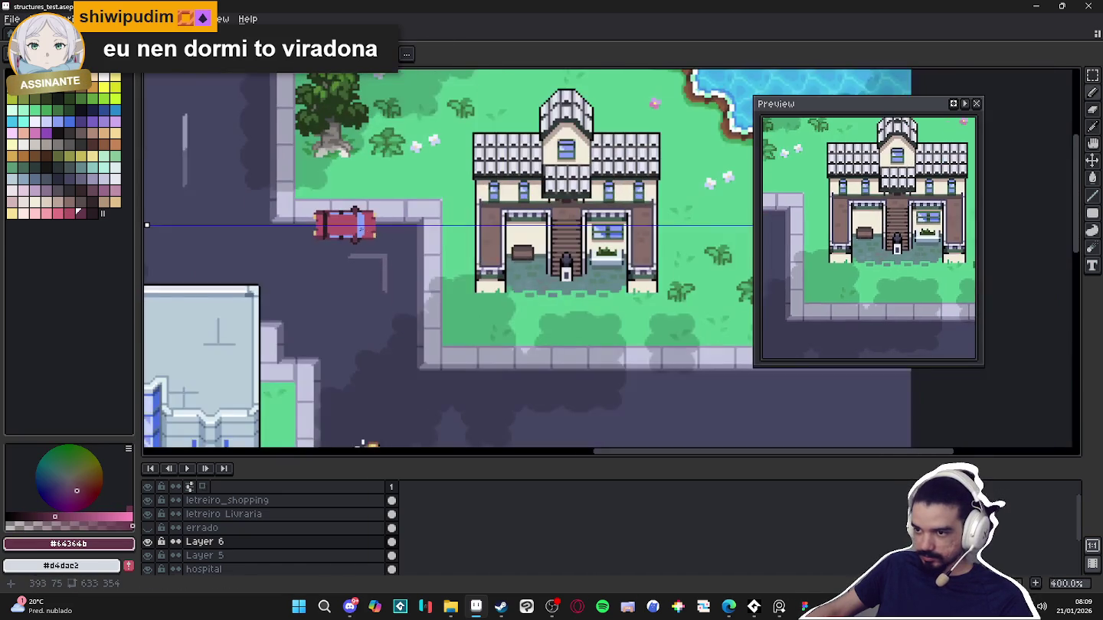
Darken one edge pixel in the outline colour and erase a stray pixel below the car
scroll(350, 244, "up", 2)
left_click(350, 261, "alt")
left_click(352, 249)
key("e")
left_click(343, 262)
scroll(343, 263, "down", 5)
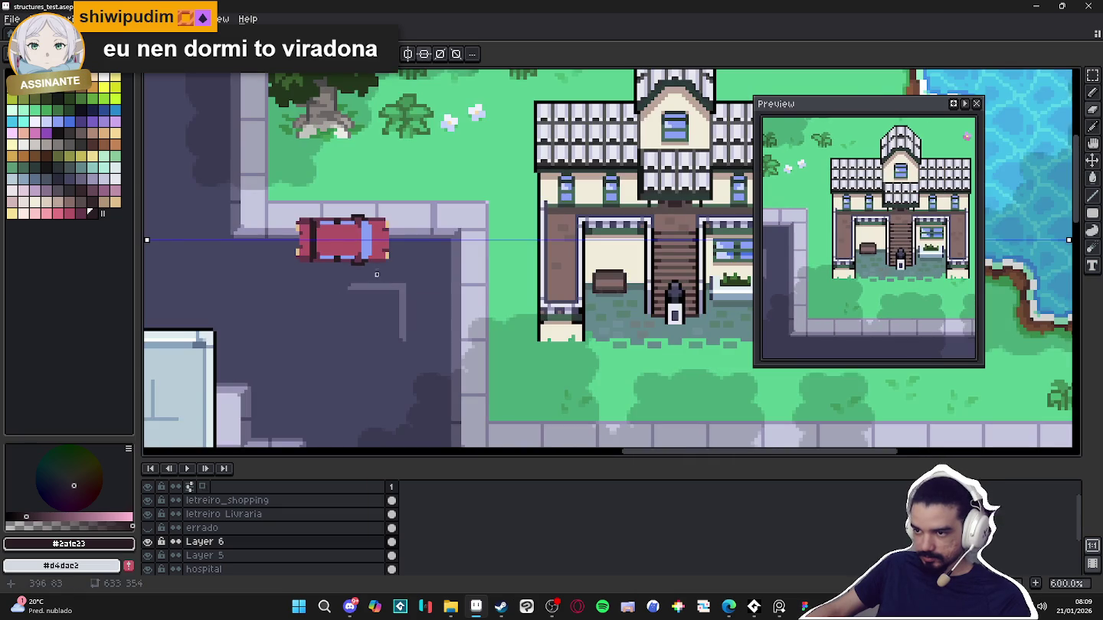
scroll(358, 255, "up", 3)
key("b")
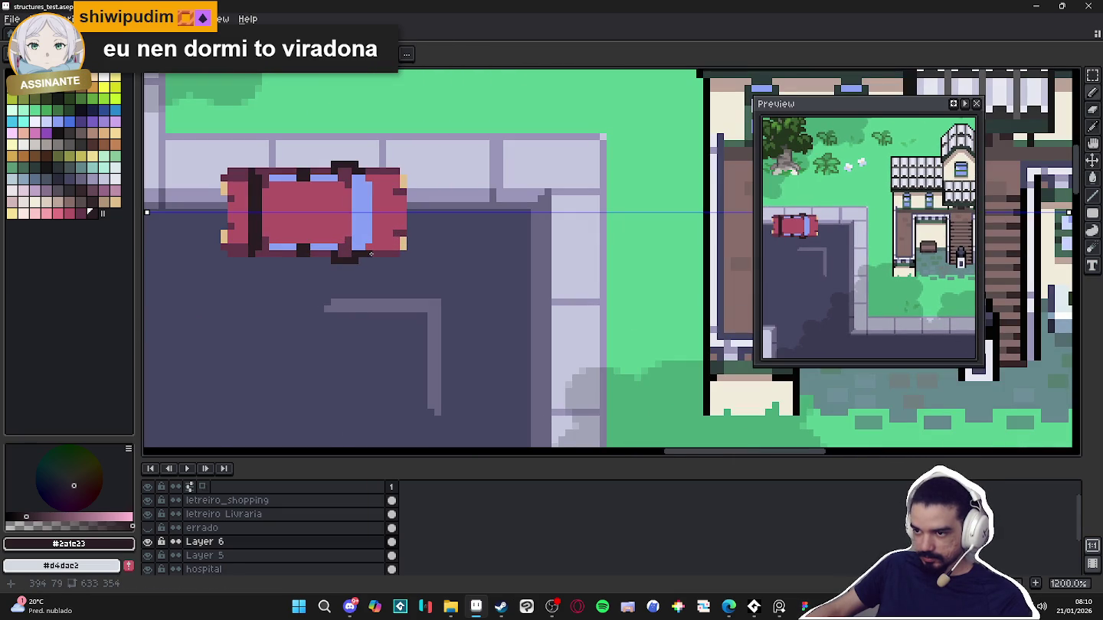
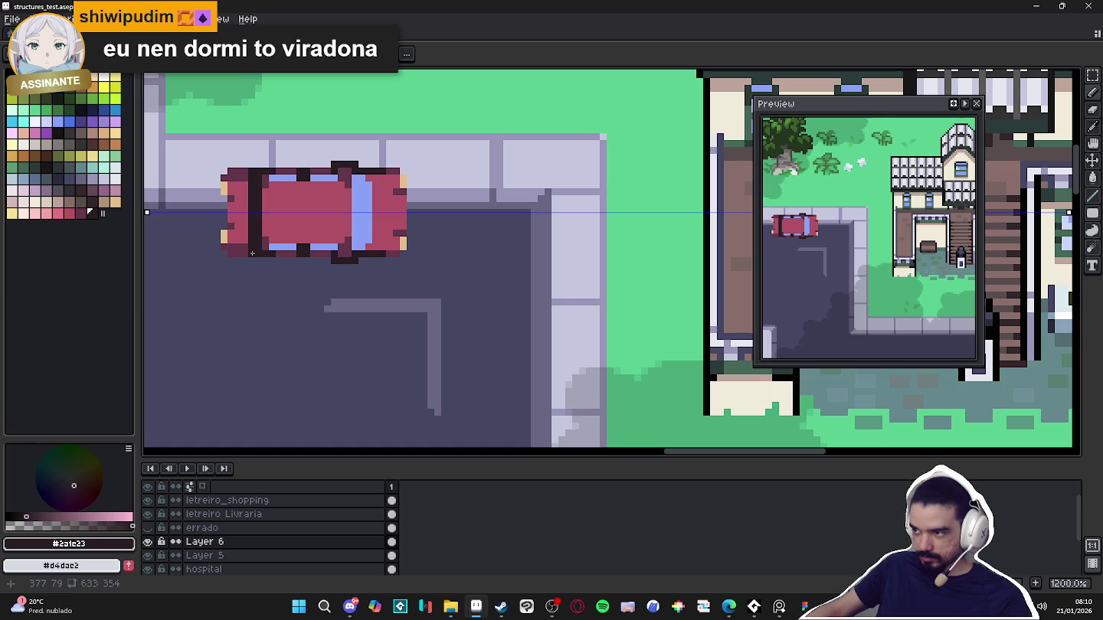
Recentre on the car, eyedrop its red body and pick a lighter pink for highlights
scroll(244, 253, "down", 4)
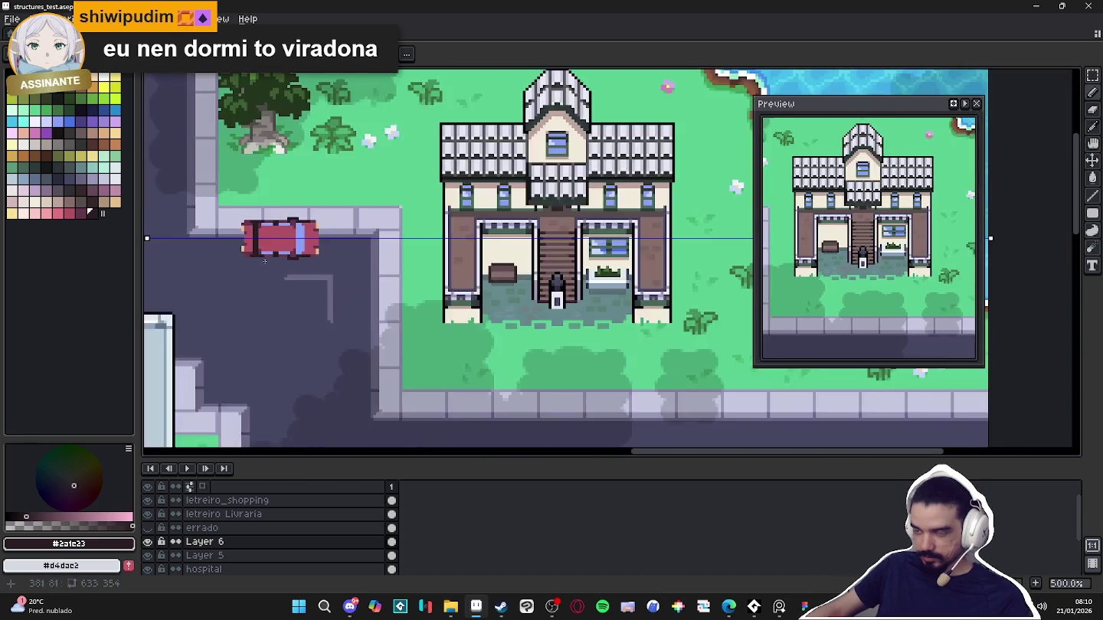
scroll(270, 281, "down", 2)
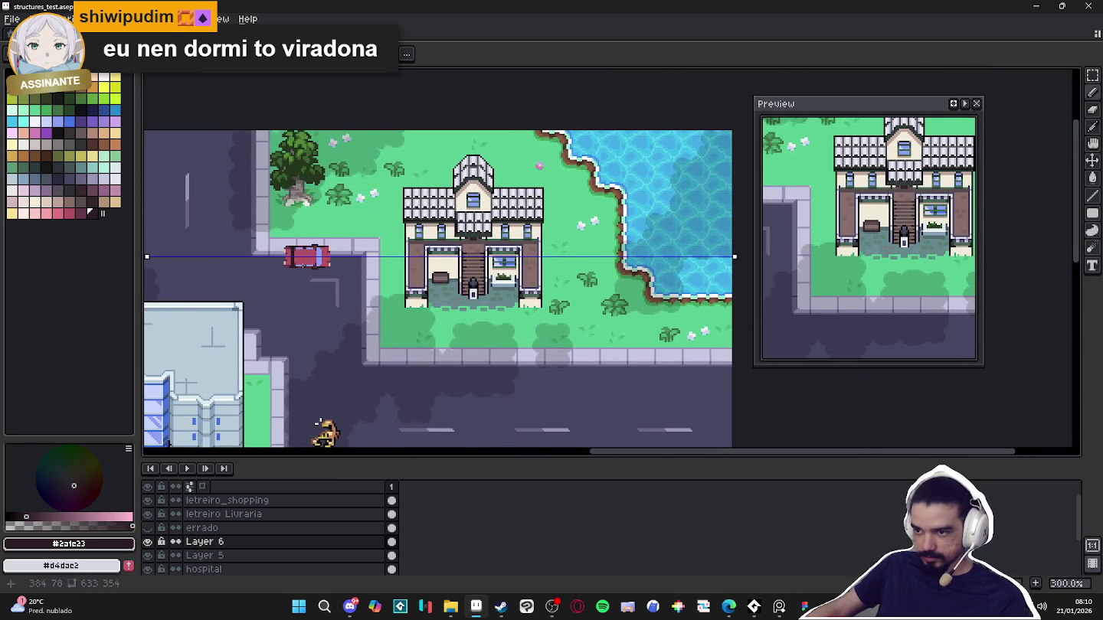
scroll(265, 282, "up", 1)
scroll(333, 282, "down", 4)
scroll(333, 282, "up", 3)
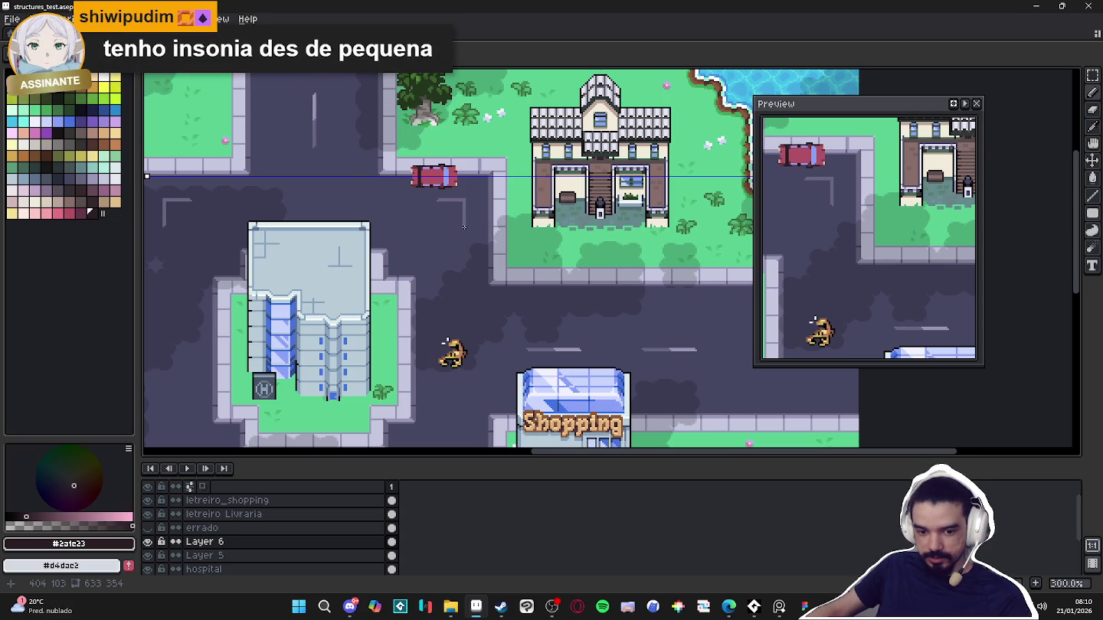
scroll(435, 176, "up", 3)
scroll(438, 149, "up", 4)
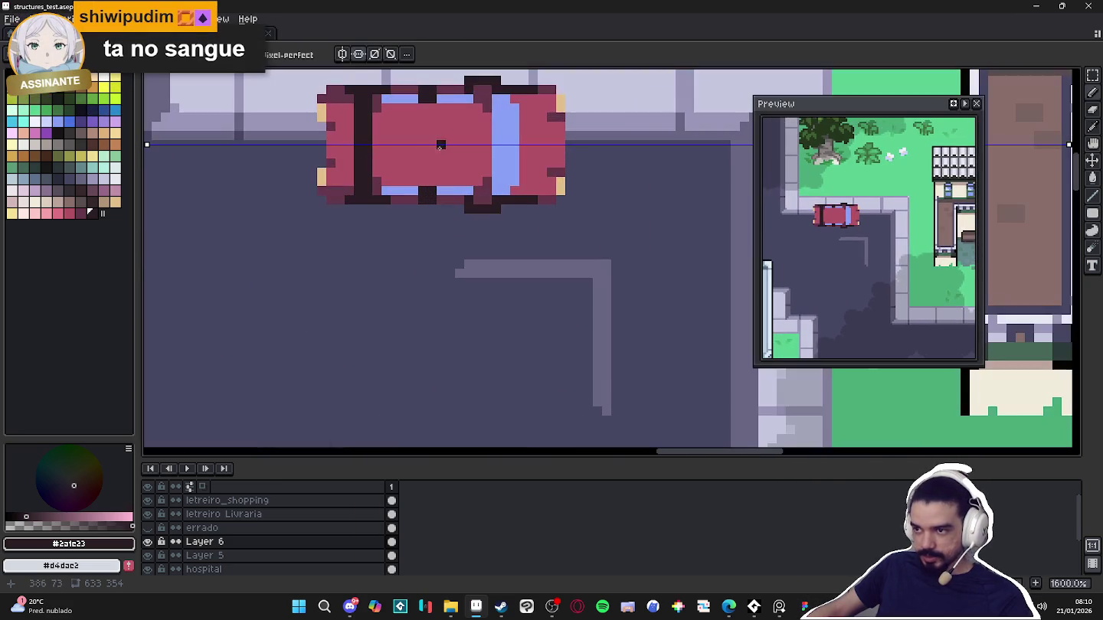
left_click_drag(439, 147, 426, 228)
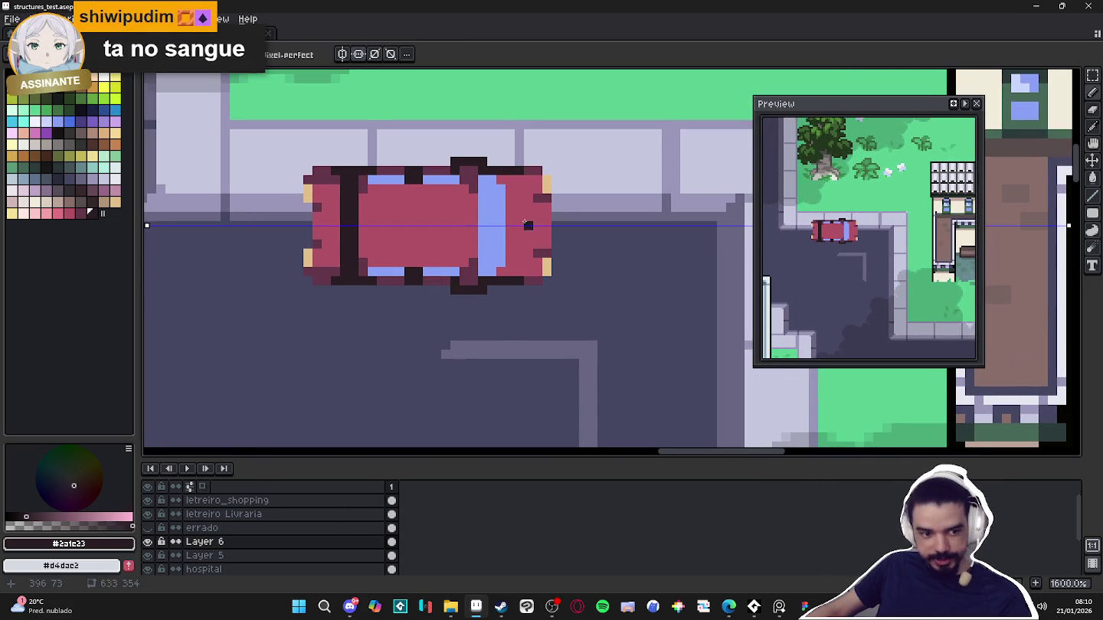
scroll(519, 224, "up", 1)
left_click(544, 209, "alt")
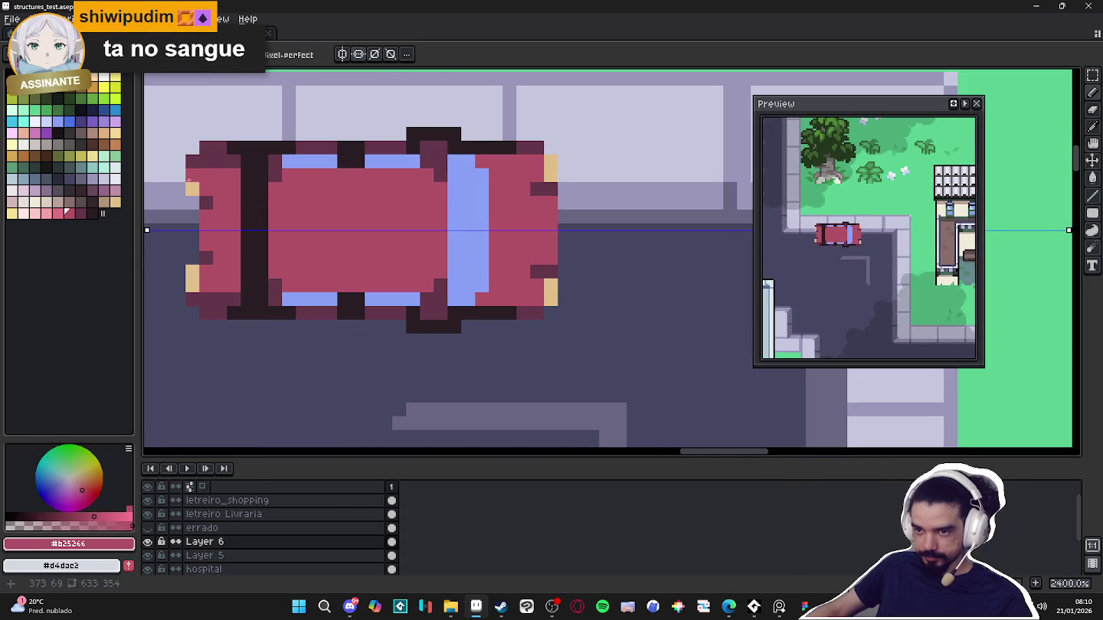
left_click(59, 213)
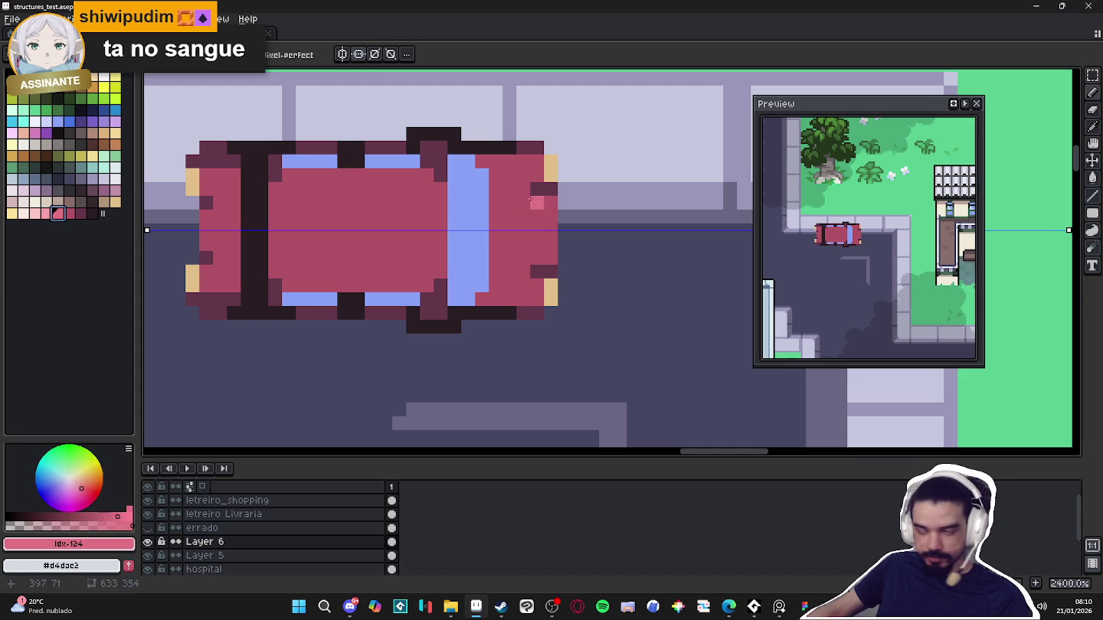
Paint light-pink highlights on the car's right corners and across its front
left_click_drag(523, 162, 509, 162)
left_click_drag(510, 300, 523, 299)
left_click(496, 299)
left_click(523, 299, "alt")
left_click(523, 299)
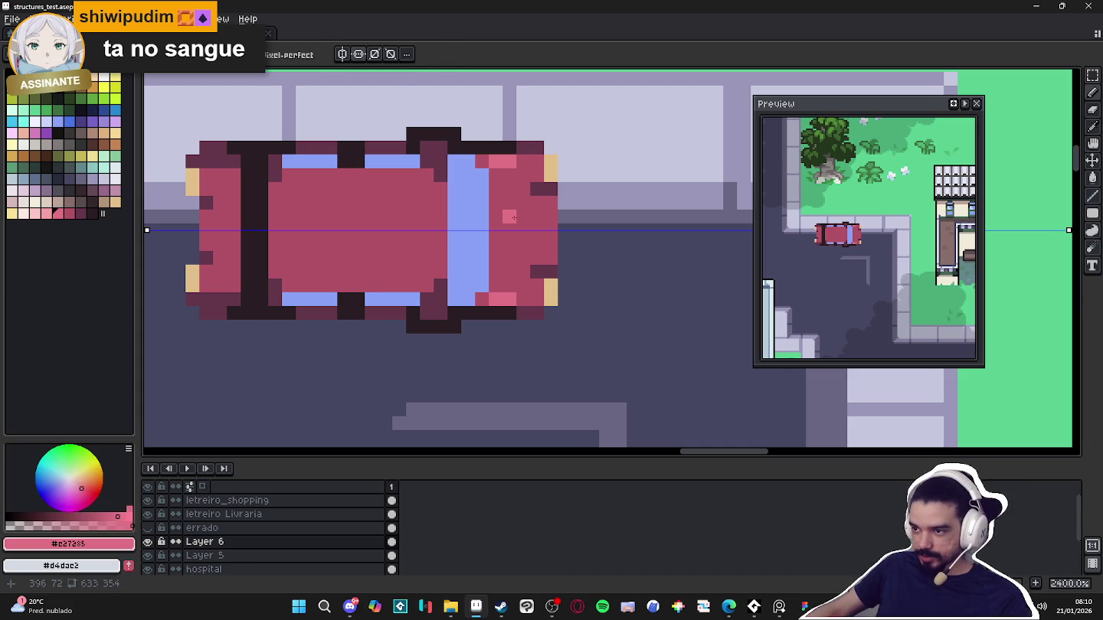
left_click_drag(523, 203, 523, 216)
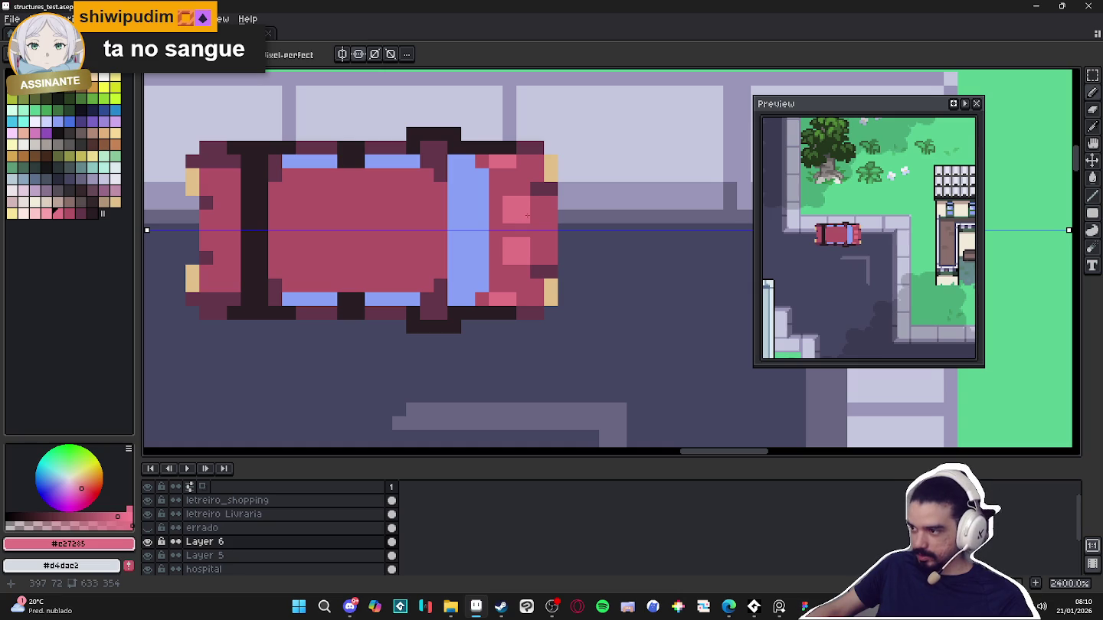
left_click(494, 253)
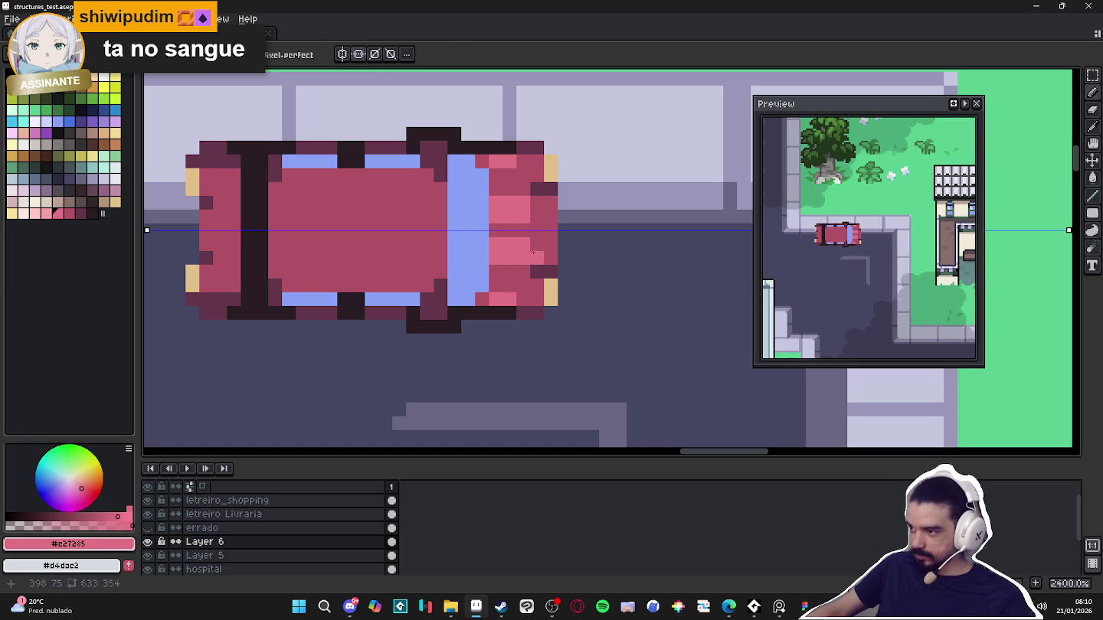
left_click(544, 246, "alt")
left_click(527, 257)
left_click(507, 251, "alt")
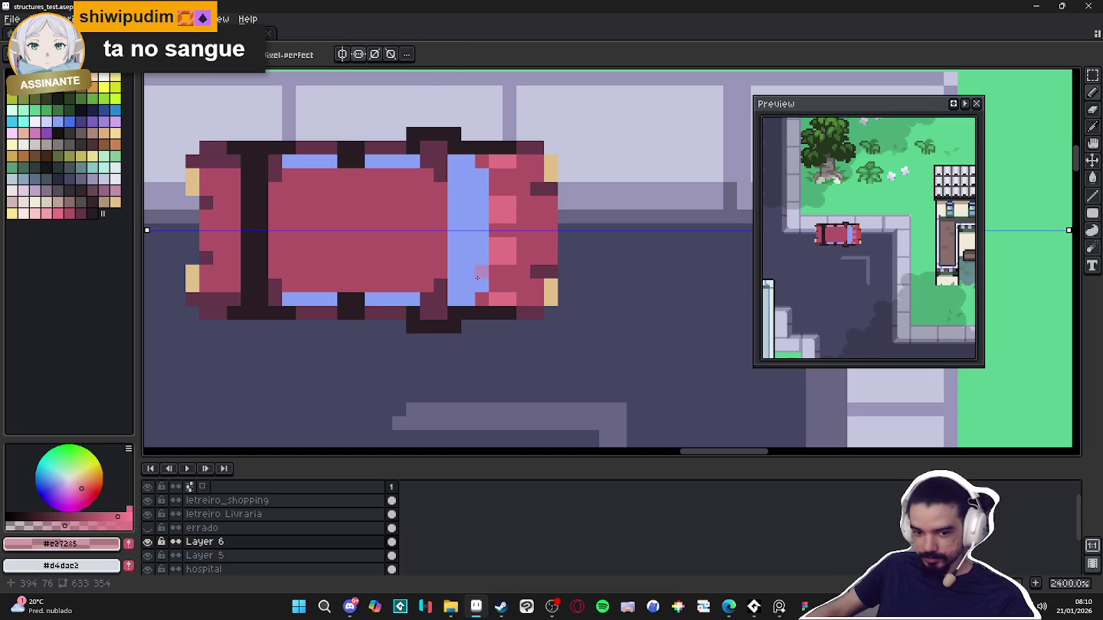
left_click_drag(524, 248, 538, 258)
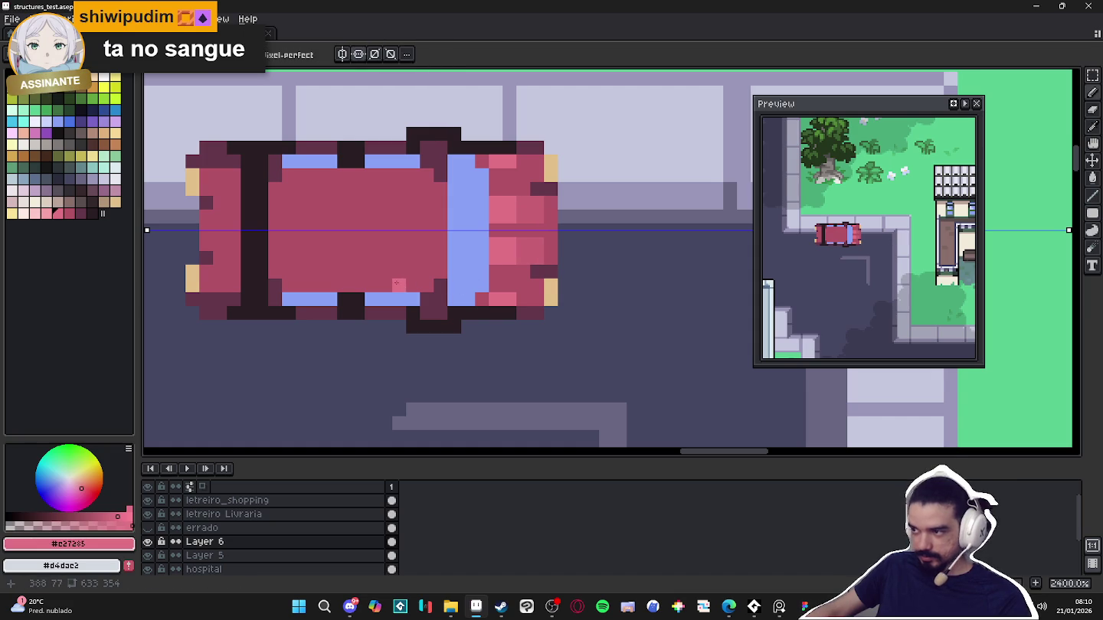
Change the symmetry mirroring axis and paint a highlight along the car's left inner edge
left_click(342, 54)
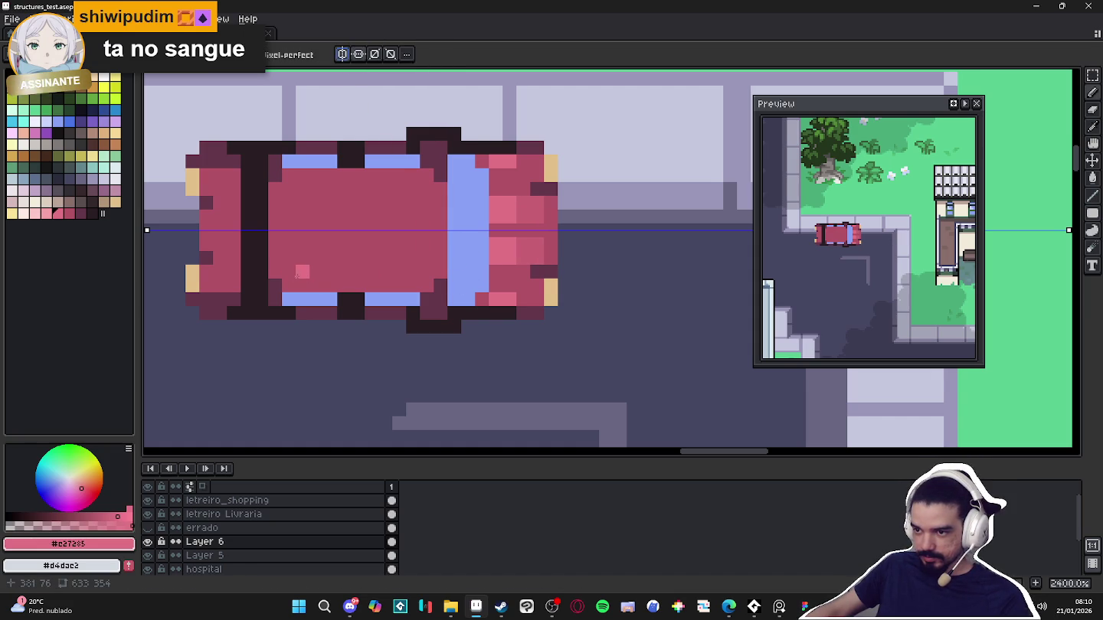
left_click(359, 53)
scroll(472, 372, "down", 5)
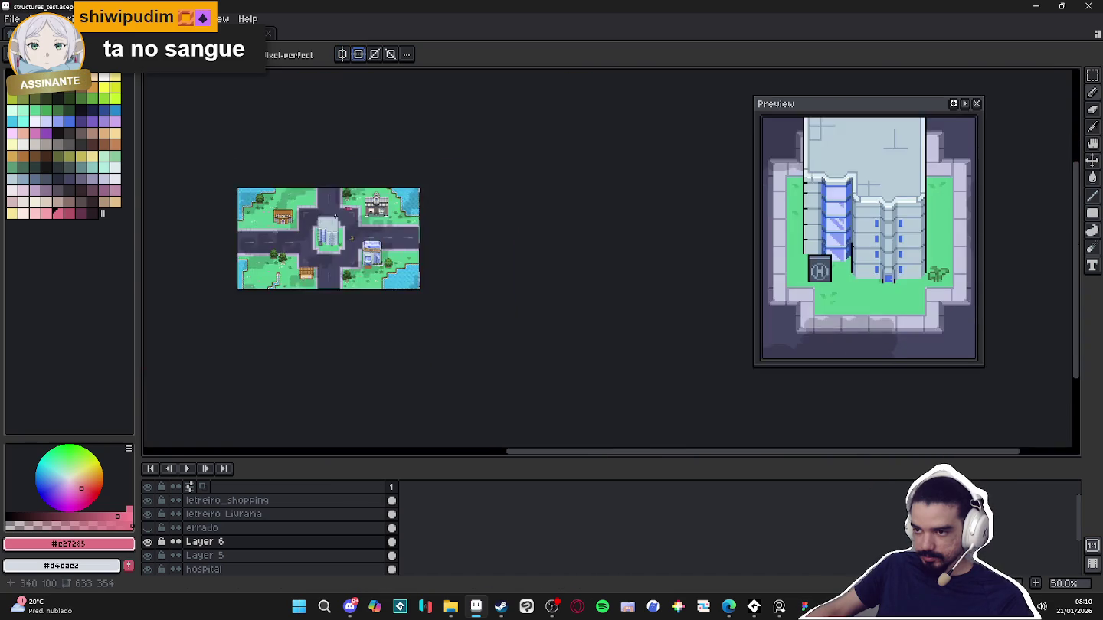
scroll(472, 372, "up", 3)
scroll(455, 150, "up", 3)
scroll(459, 168, "up", 2)
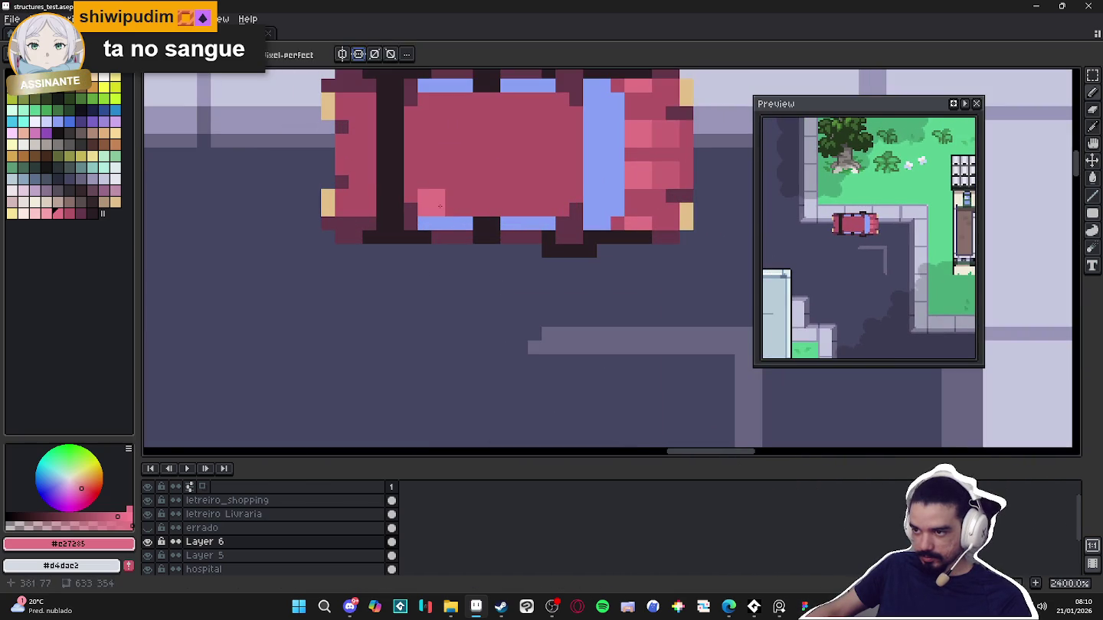
left_click_drag(470, 206, 491, 210)
left_click_drag(418, 196, 412, 127)
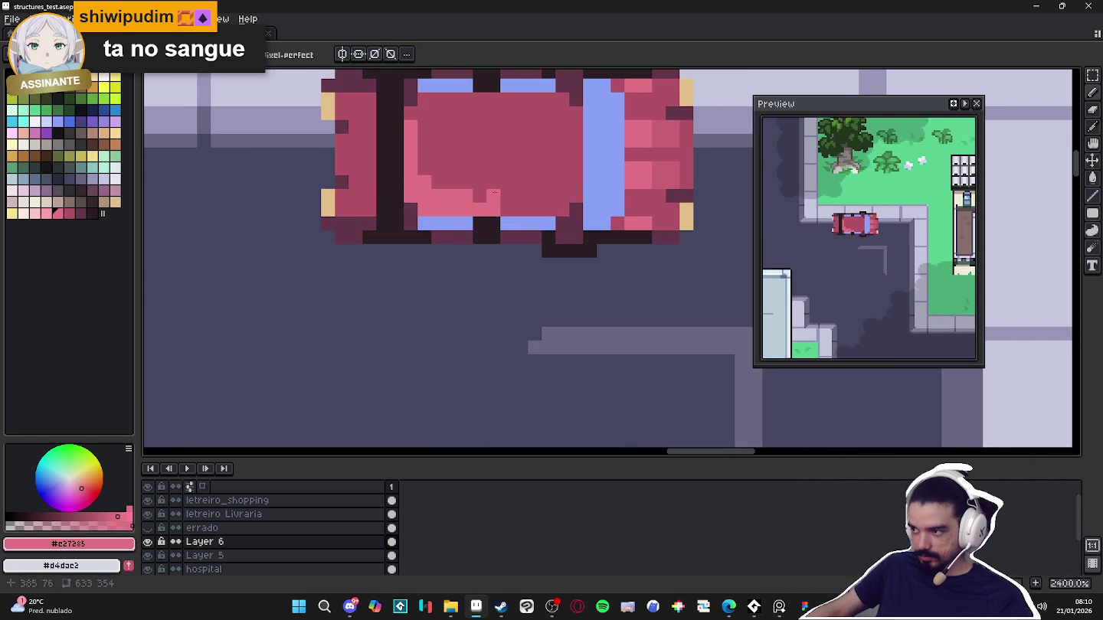
Repaint stray light pixels car red and add more pink highlights along the left edge
left_click(485, 167, "alt")
mouse_move(467, 196)
left_mouse_down()
mouse_move(412, 122)
mouse_move(444, 189)
left_mouse_up()
left_click(438, 206, "alt")
left_click(502, 209)
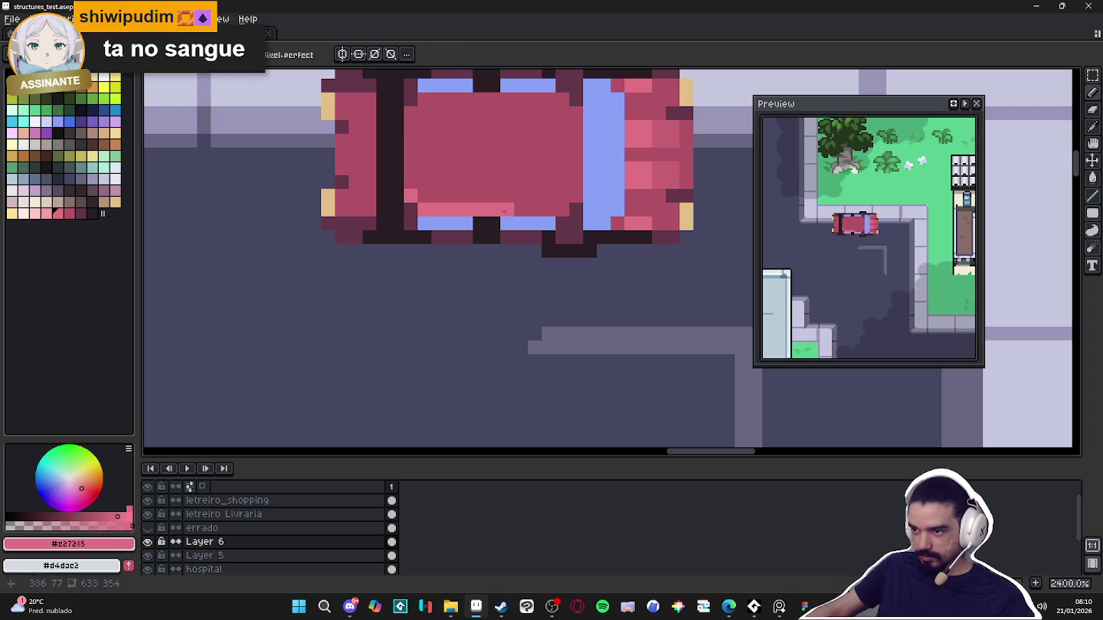
left_click(438, 196)
left_click(357, 209)
mouse_move(342, 195)
left_mouse_down()
mouse_move(363, 202)
mouse_move(355, 168)
left_mouse_up()
left_click(369, 167)
scroll(426, 194, "down", 3)
Sample the dark outline colour and add dark pixels at the top-right corner and down the front
scroll(462, 214, "down", 2)
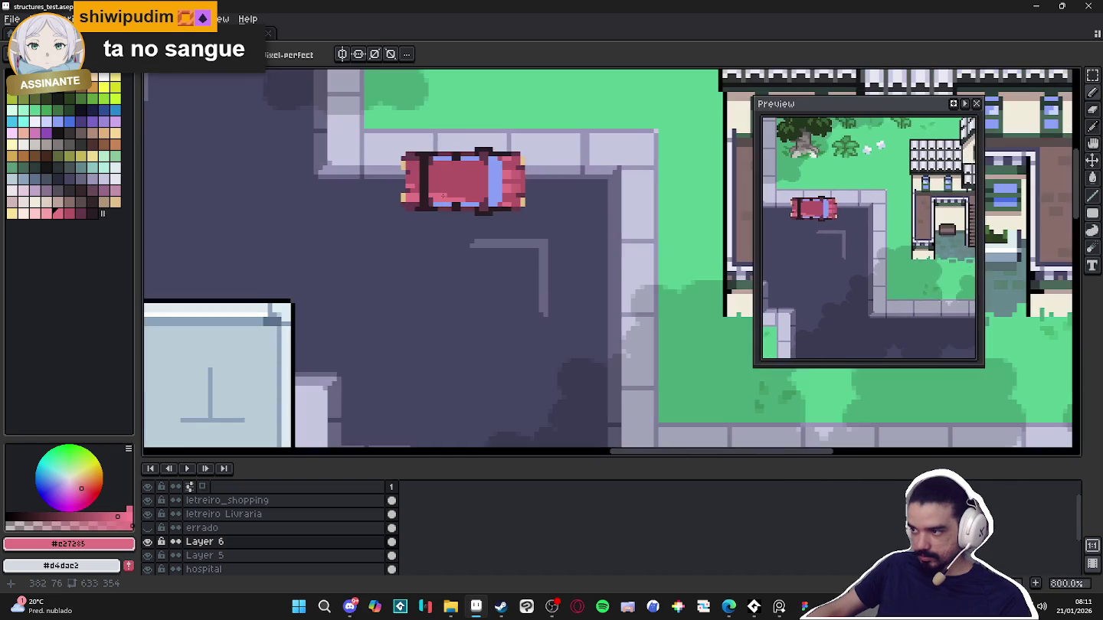
scroll(462, 214, "down", 2)
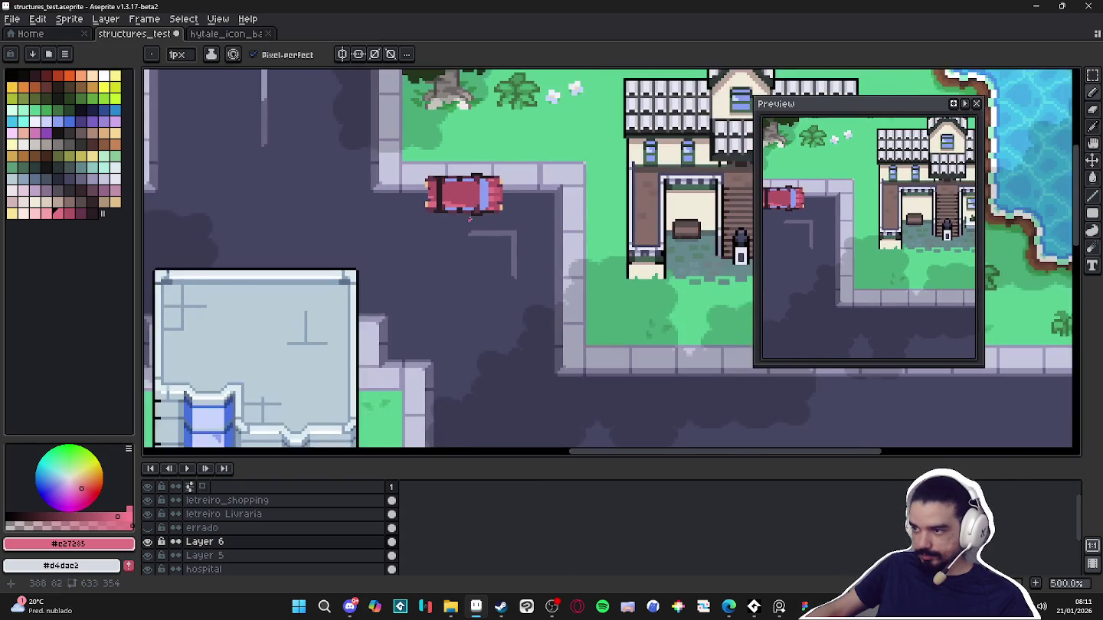
scroll(490, 232, "down", 2)
scroll(513, 168, "up", 1)
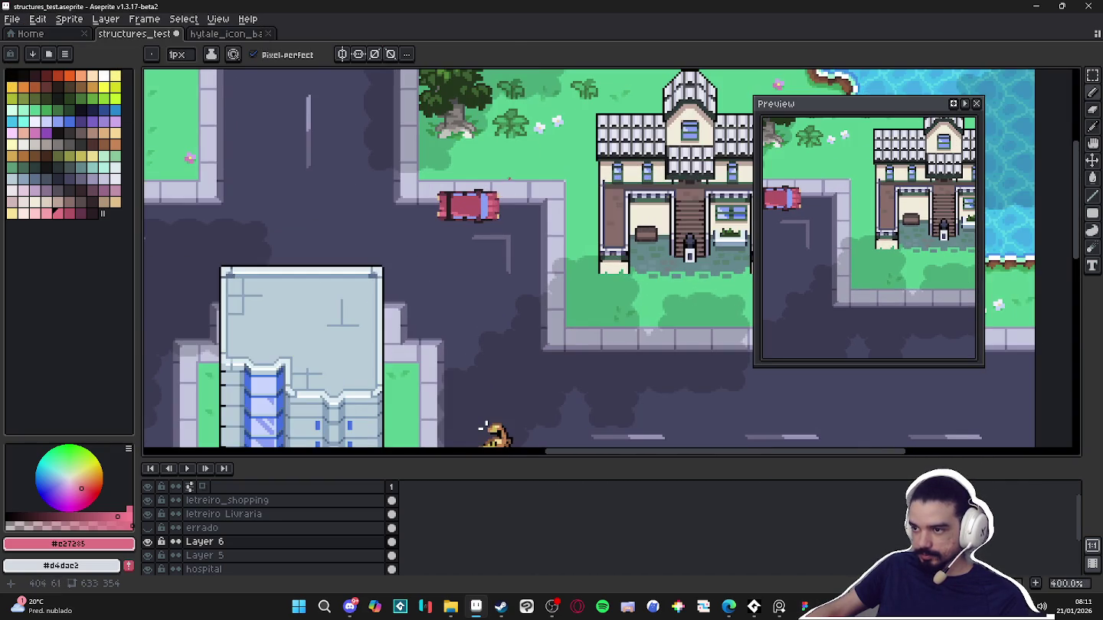
scroll(505, 172, "up", 2)
scroll(502, 176, "up", 3)
left_click(500, 178, "alt")
scroll(502, 182, "up", 3)
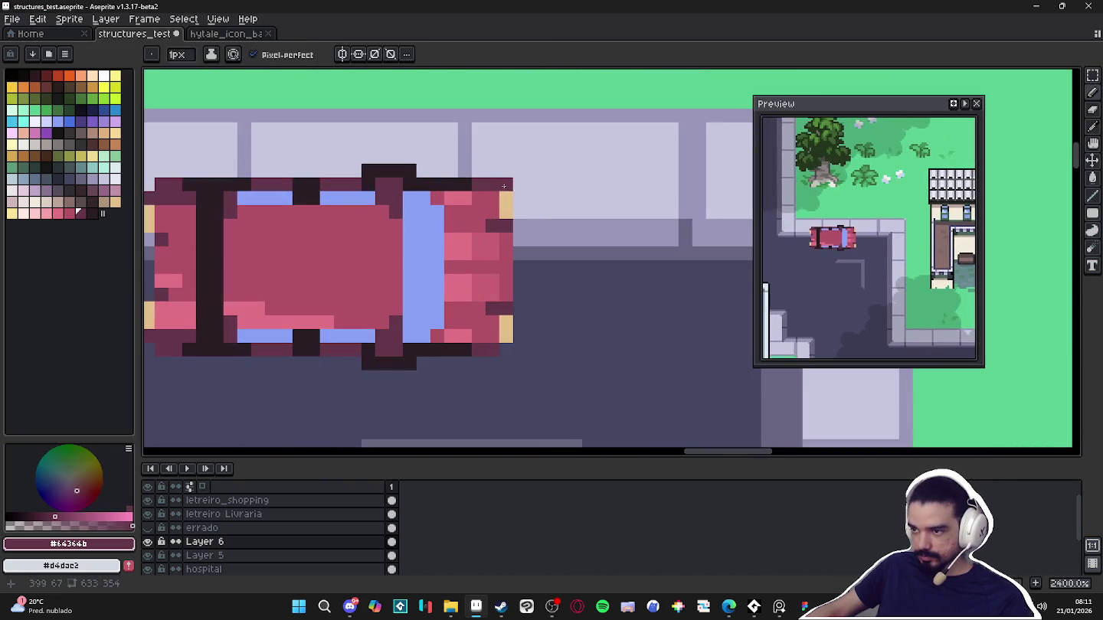
left_click(506, 185)
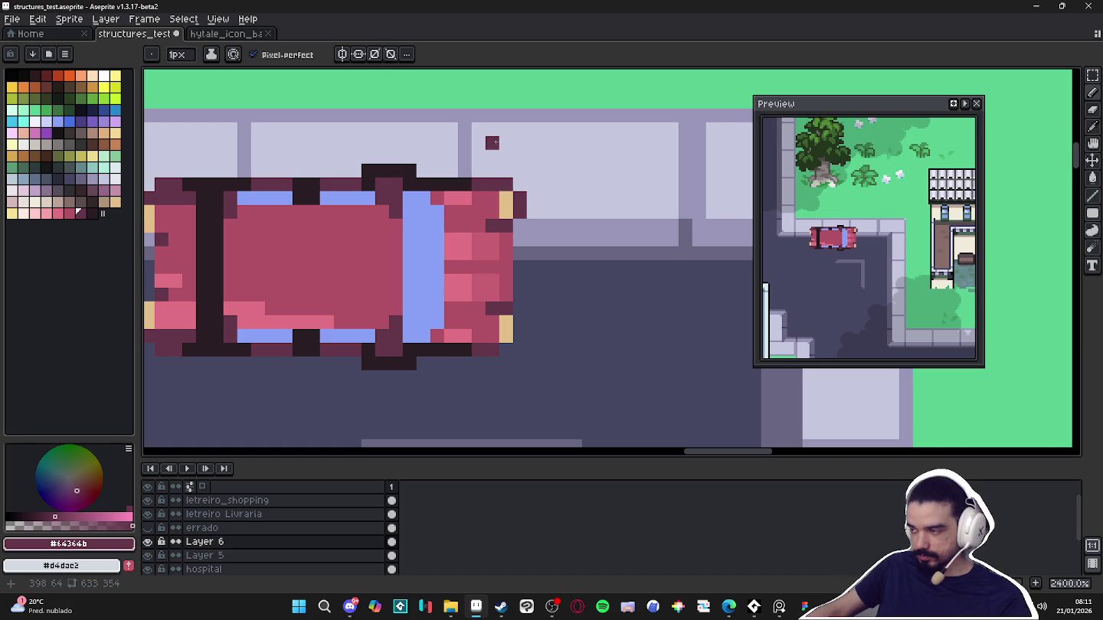
left_click(520, 185)
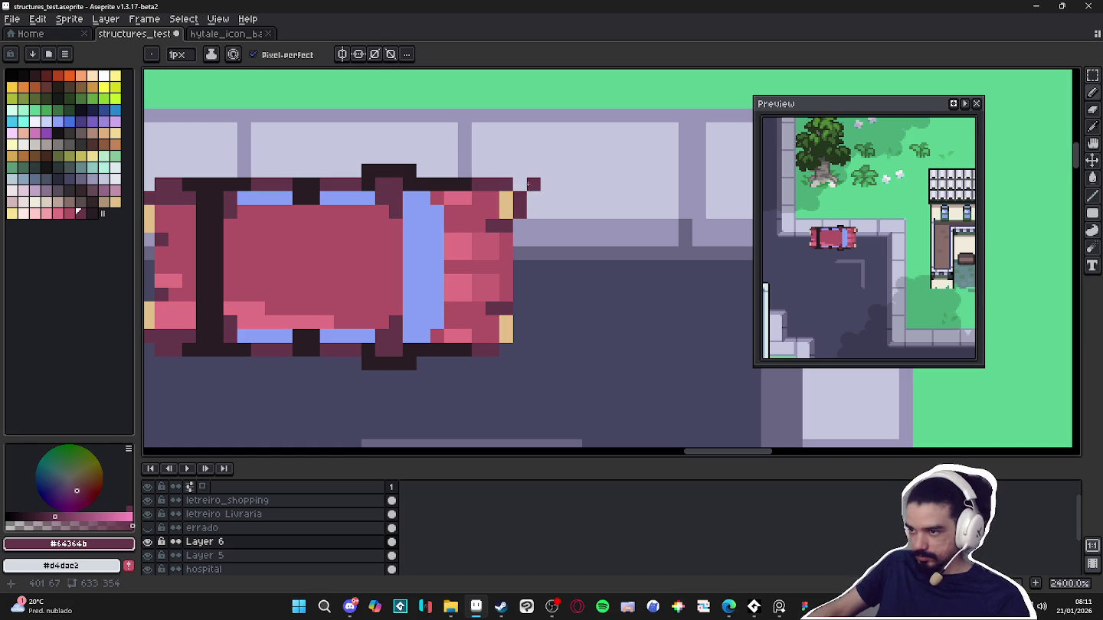
left_click_drag(522, 267, 521, 333)
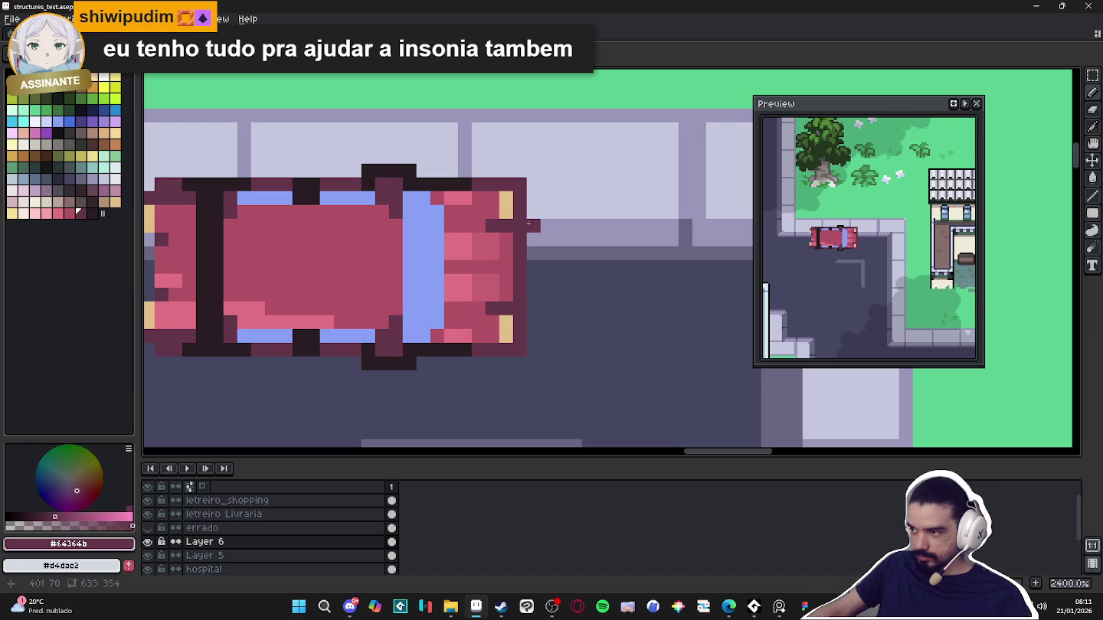
Select the car with a marquee to move it off this street
scroll(285, 294, "left", 3)
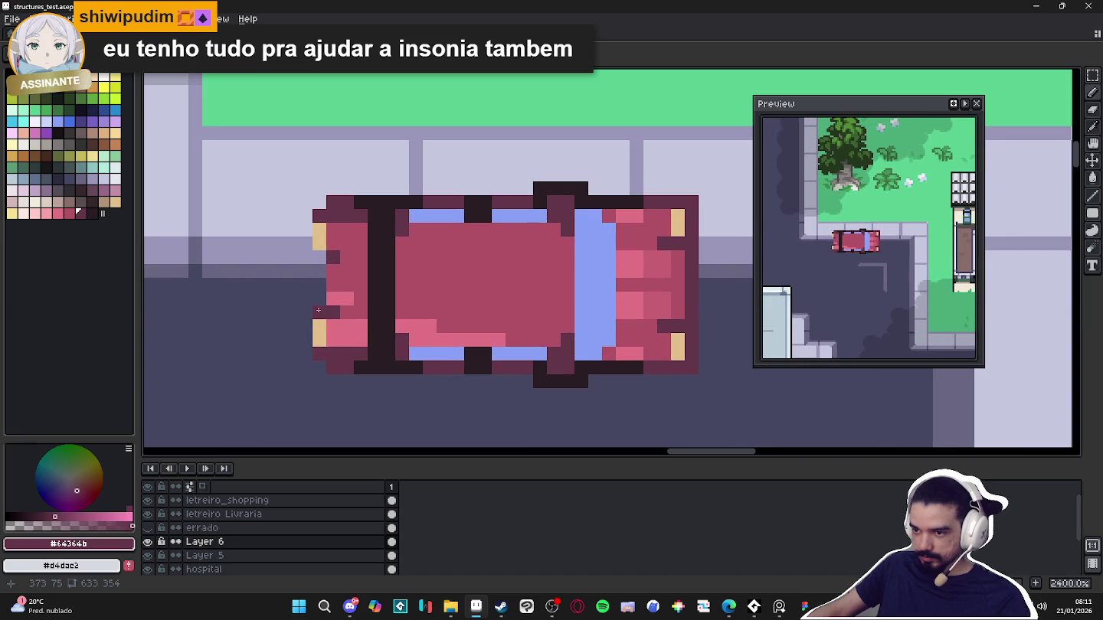
scroll(319, 271, "down", 2)
scroll(388, 320, "down", 3)
mouse_move(325, 253)
left_mouse_down()
mouse_move(455, 320)
mouse_move(369, 323)
mouse_move(459, 325)
mouse_move(460, 280)
left_mouse_up()
Bring the left road into view, select the car on the Livraria street and delete it
scroll(450, 326, "down", 3)
scroll(451, 264, "down", 3)
scroll(438, 246, "up", 3)
mouse_move(438, 239)
left_mouse_down()
mouse_move(596, 281)
mouse_move(380, 375)
left_mouse_up()
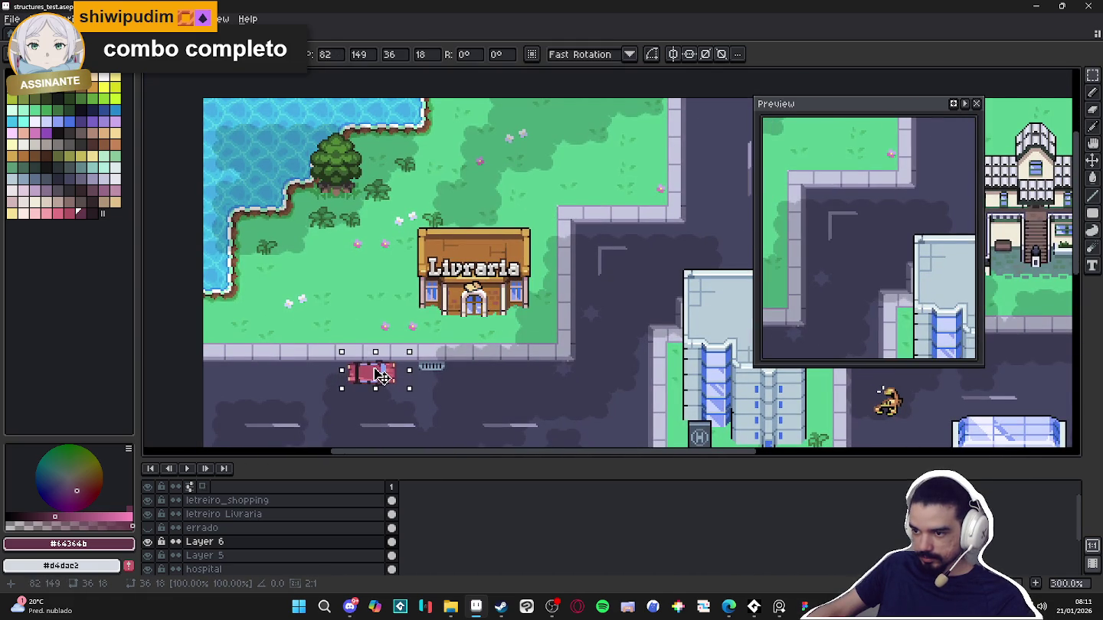
scroll(446, 376, "down", 2)
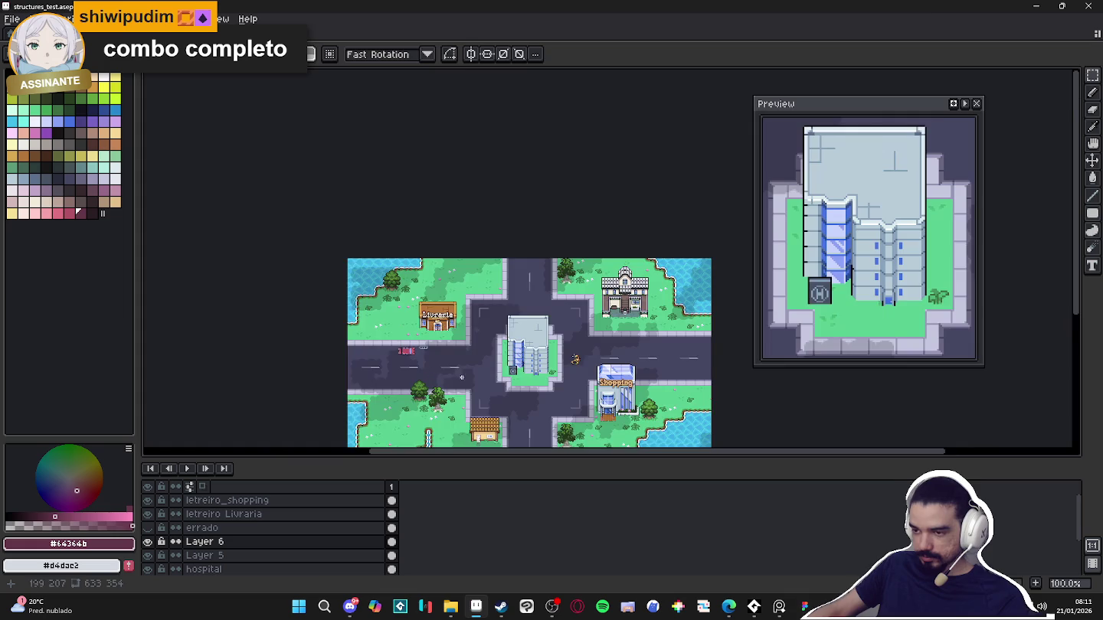
scroll(439, 293, "up", 1)
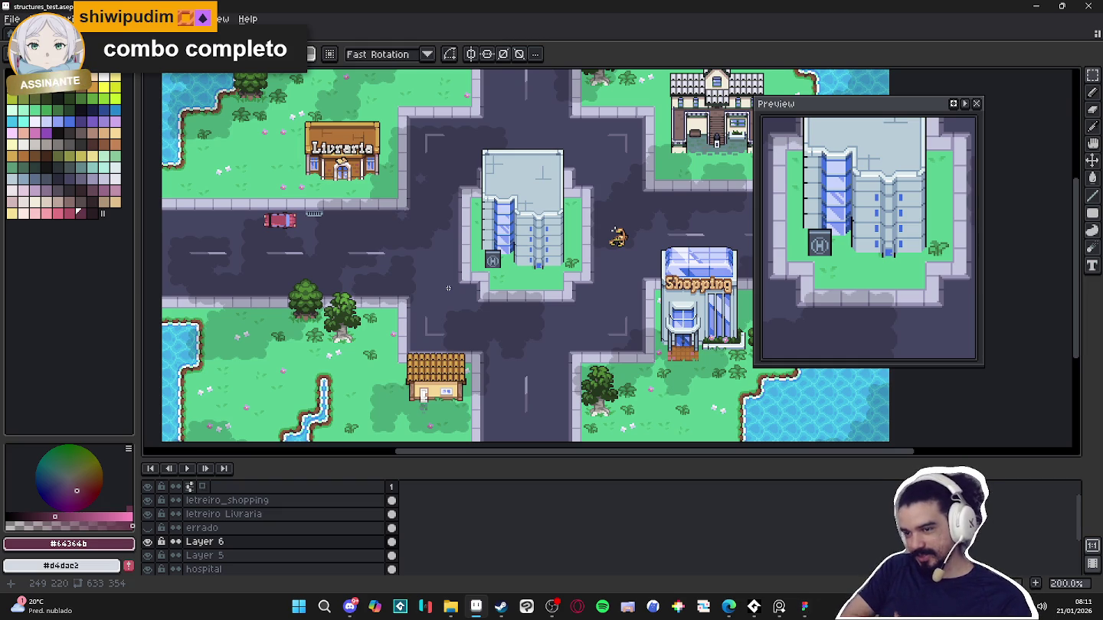
scroll(401, 275, "up", 3)
left_click_drag(205, 186, 691, 358)
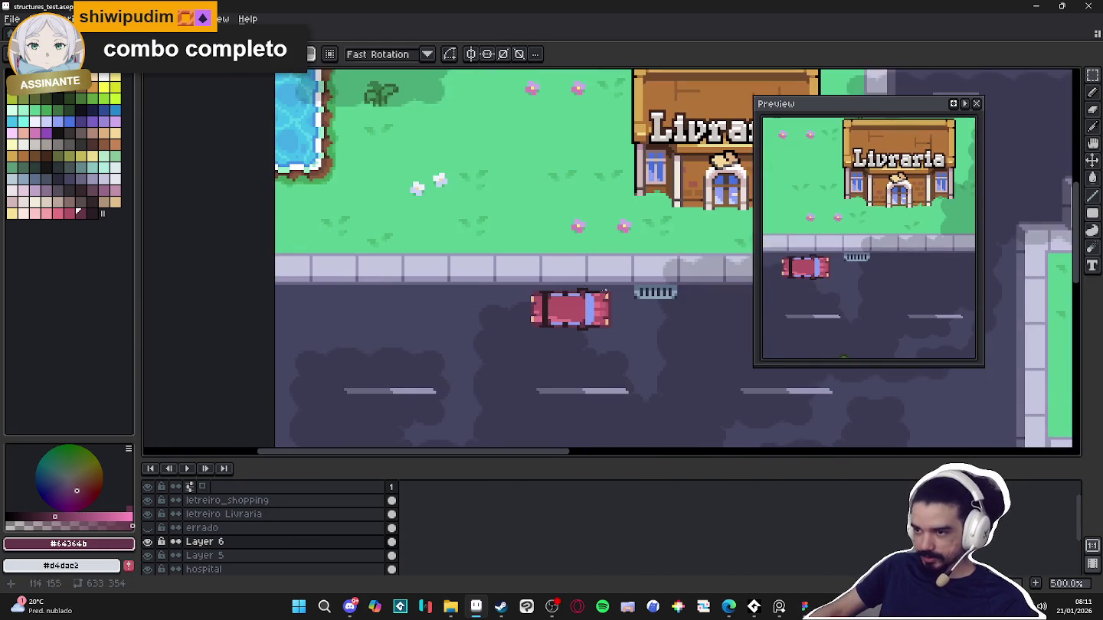
left_click_drag(473, 248, 677, 382)
key("Delete")
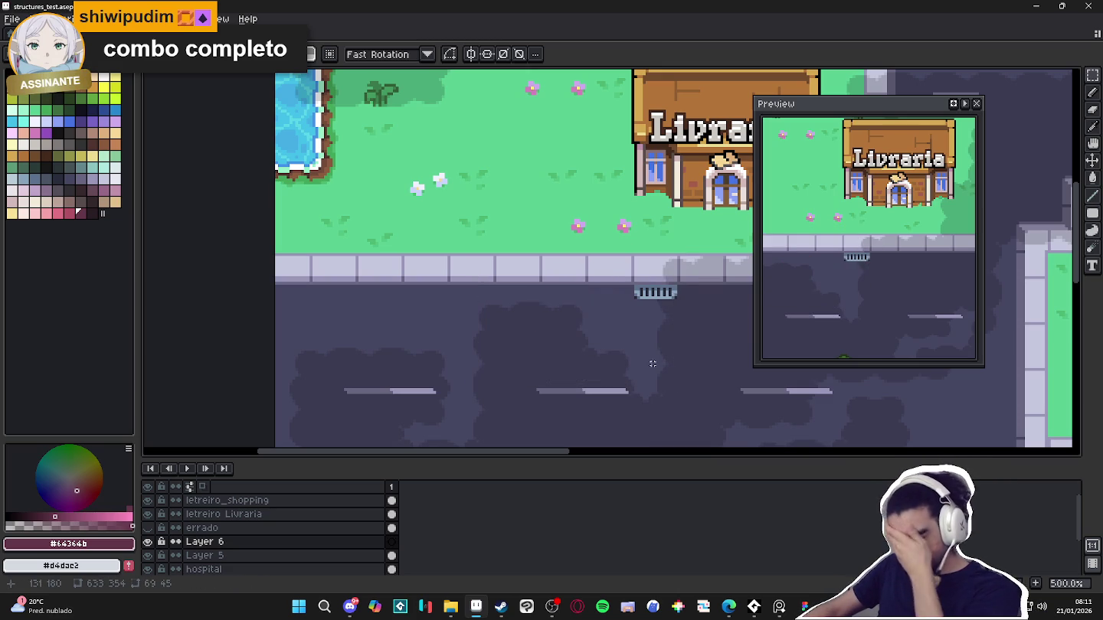
Zoom toward the road corner below the sidewalk and choose the pink swatch (Idx-124)
scroll(653, 364, "down", 3)
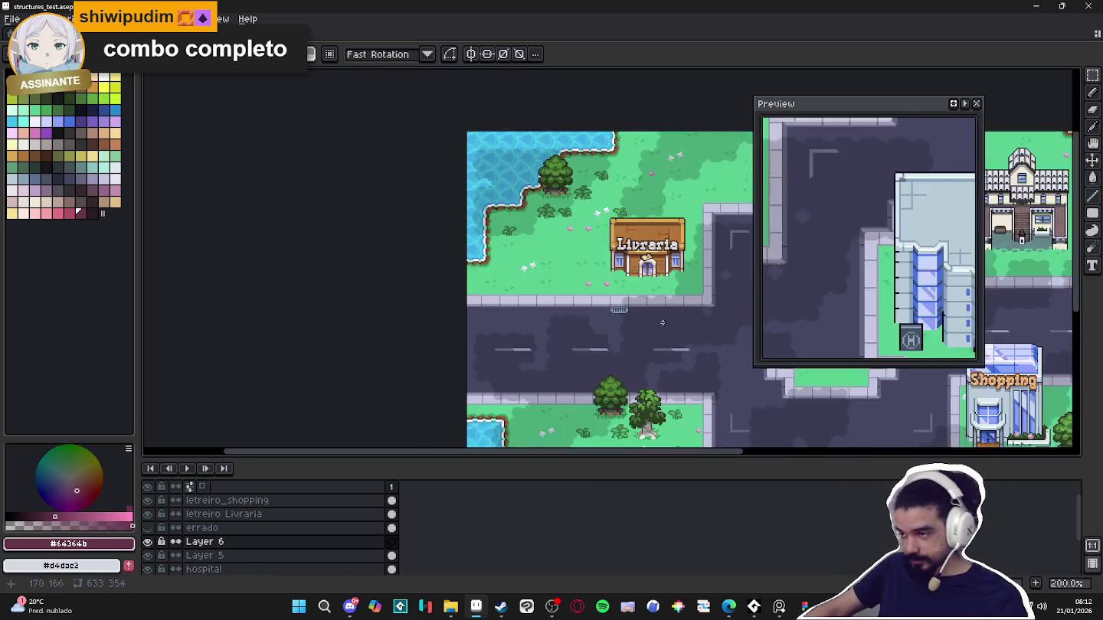
scroll(621, 250, "up", 2)
scroll(600, 258, "down", 1)
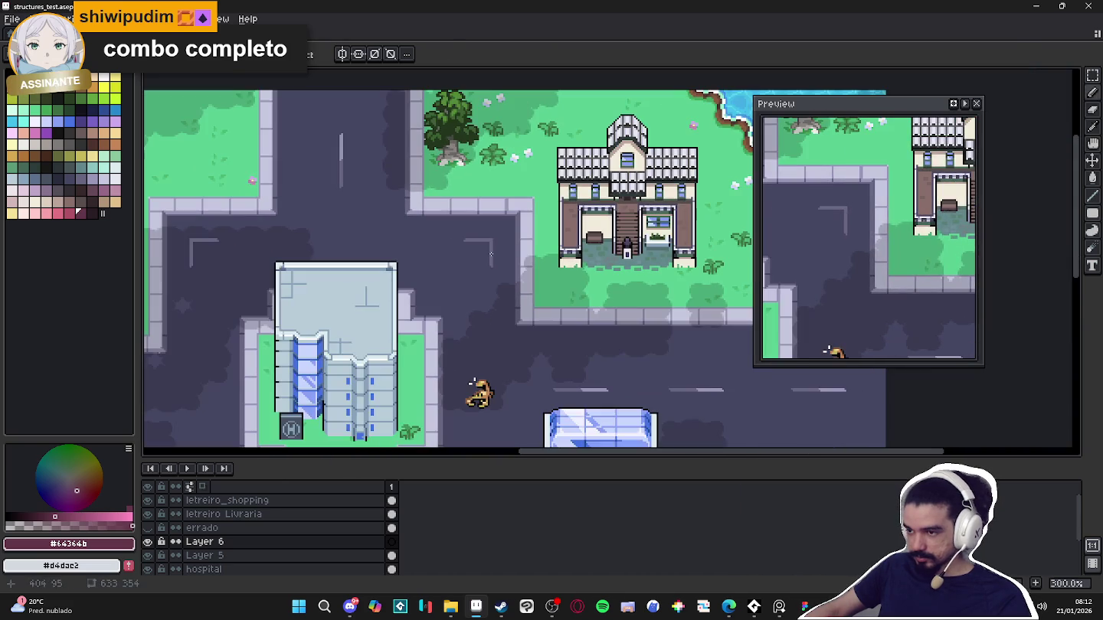
scroll(473, 381, "down", 1)
scroll(475, 384, "up", 1)
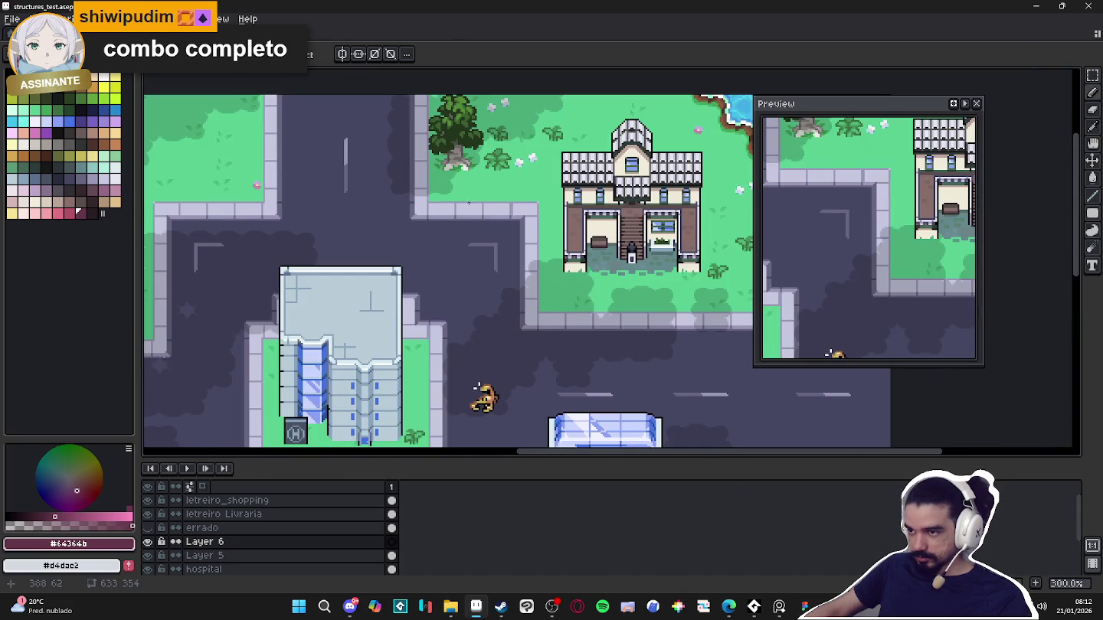
scroll(478, 387, "down", 1)
scroll(463, 222, "up", 3)
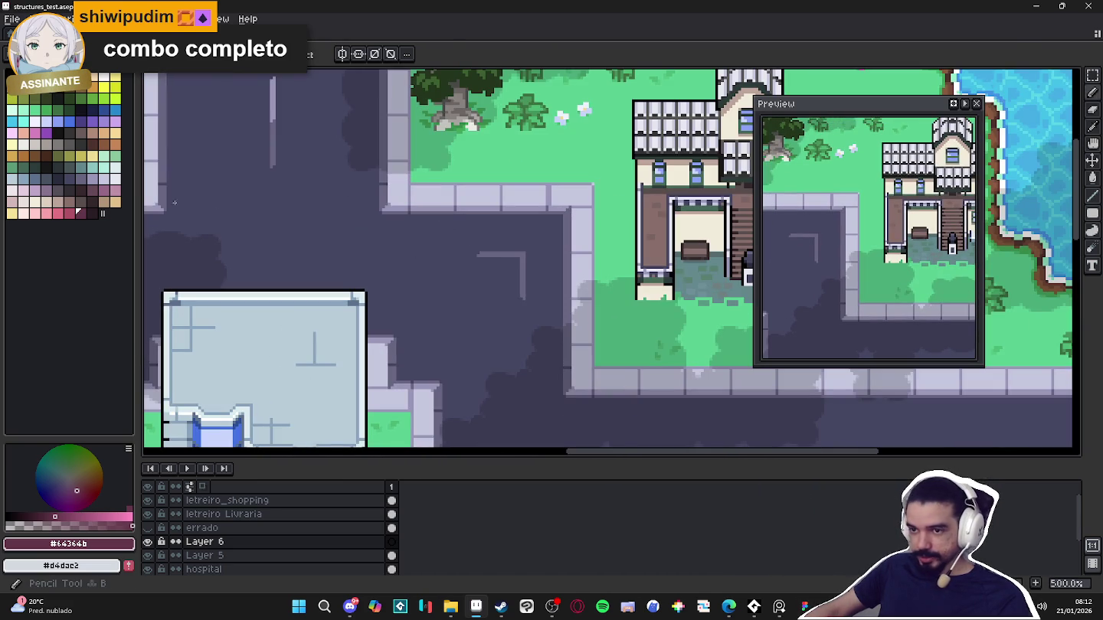
left_click(60, 215)
scroll(473, 208, "up", 2)
scroll(473, 208, "up", 2)
scroll(487, 238, "down", 1)
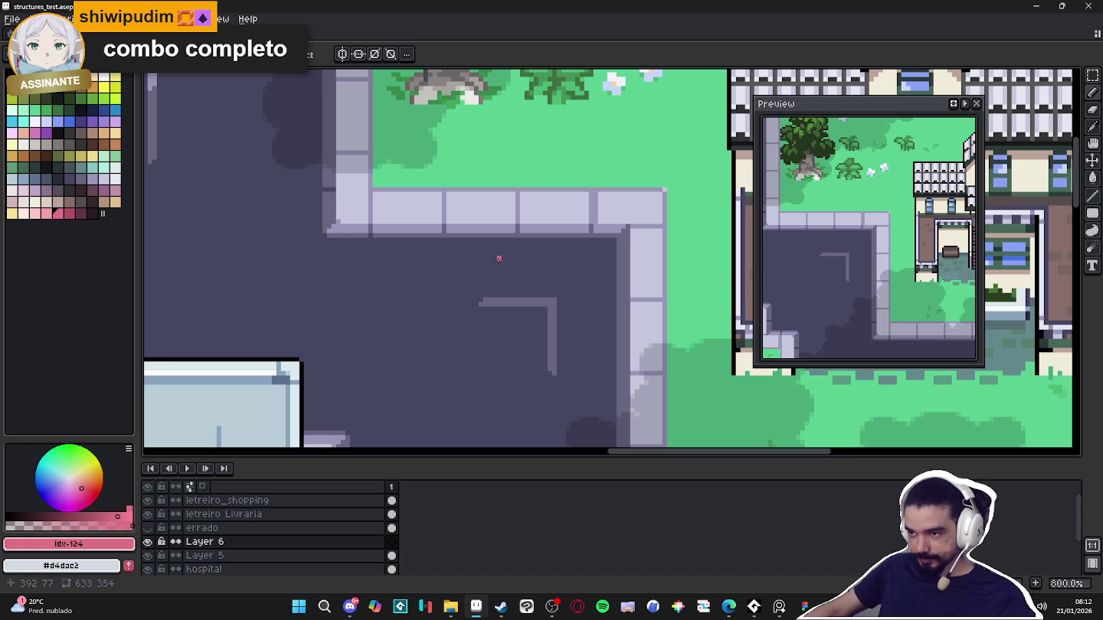
Outline the car's roof in pink below the sidewalk and bucket-fill it solid
mouse_move(438, 214)
left_mouse_down()
mouse_move(492, 211)
mouse_move(514, 264)
mouse_move(452, 266)
mouse_move(446, 221)
left_mouse_up()
key("g")
left_click(458, 246)
scroll(490, 242, "down", 1)
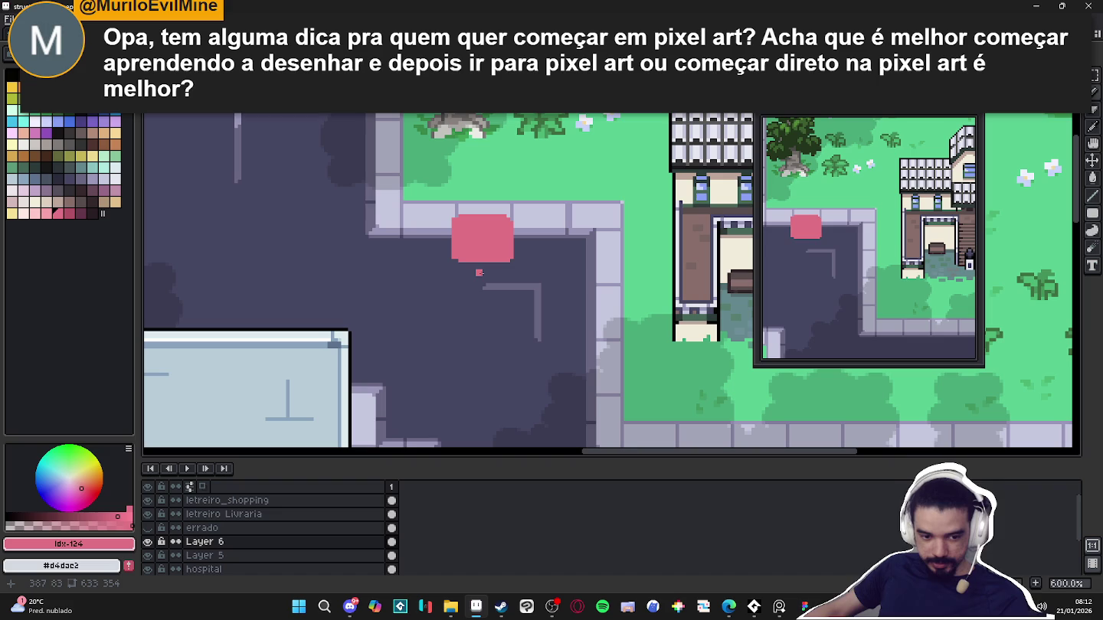
scroll(480, 272, "up", 1)
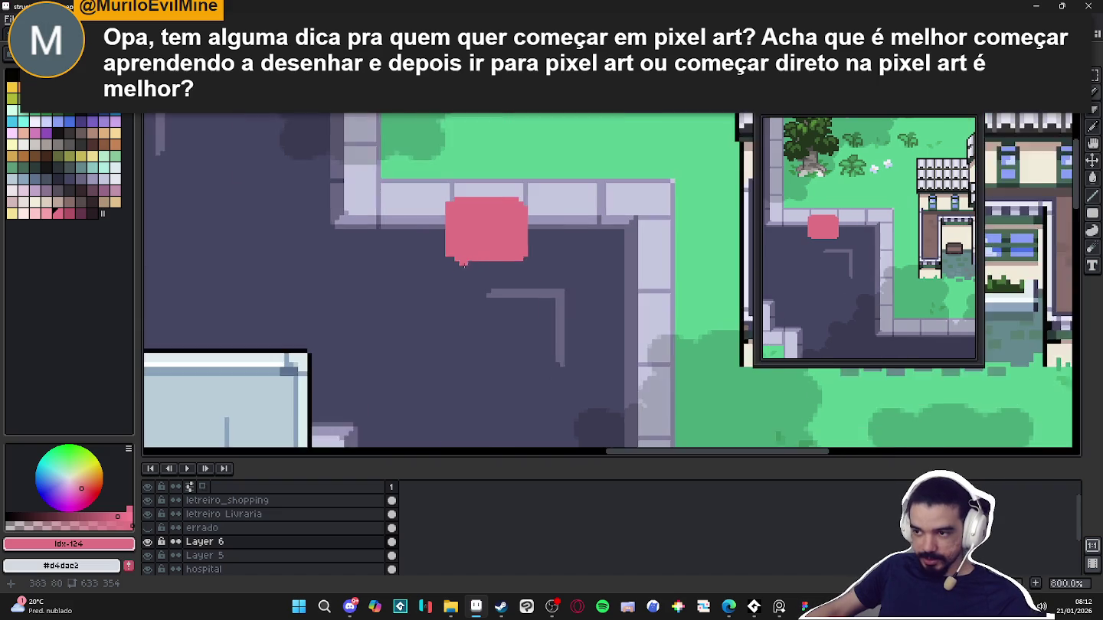
scroll(480, 272, "up", 2)
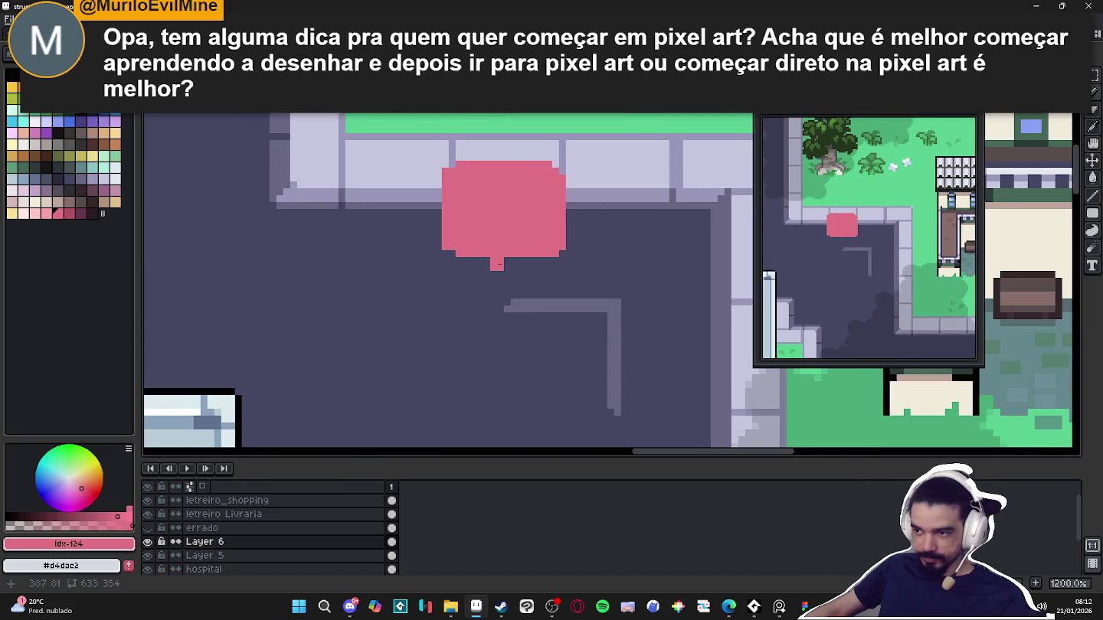
Add a pink stem, a diagonal at the lower-right corner and a line along the bottom edge
left_click_drag(498, 267, 498, 290)
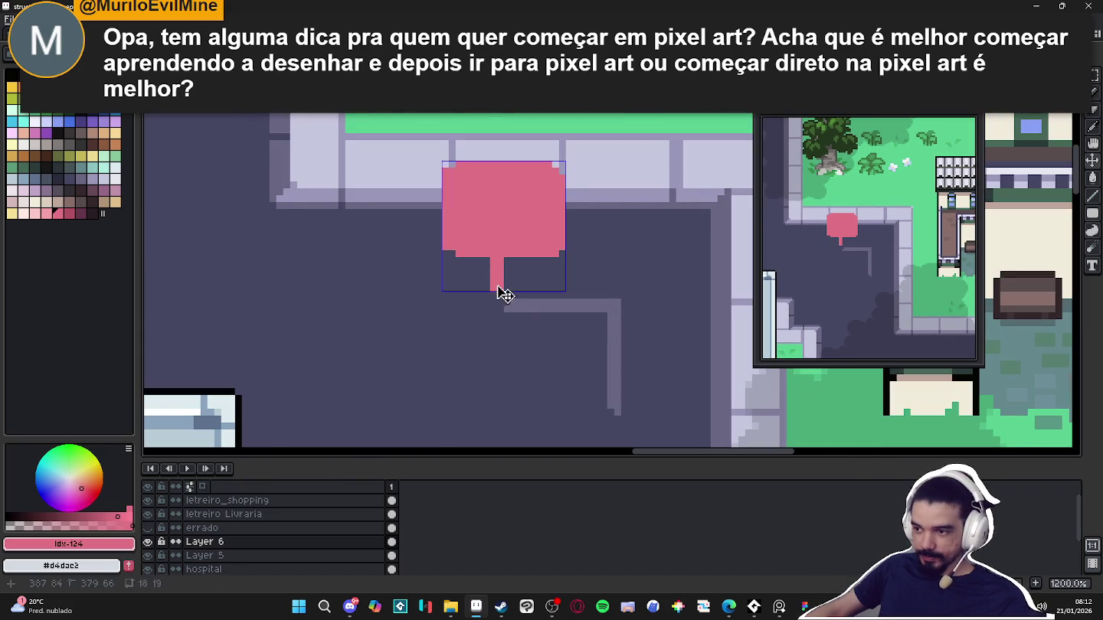
left_click_drag(562, 254, 575, 276)
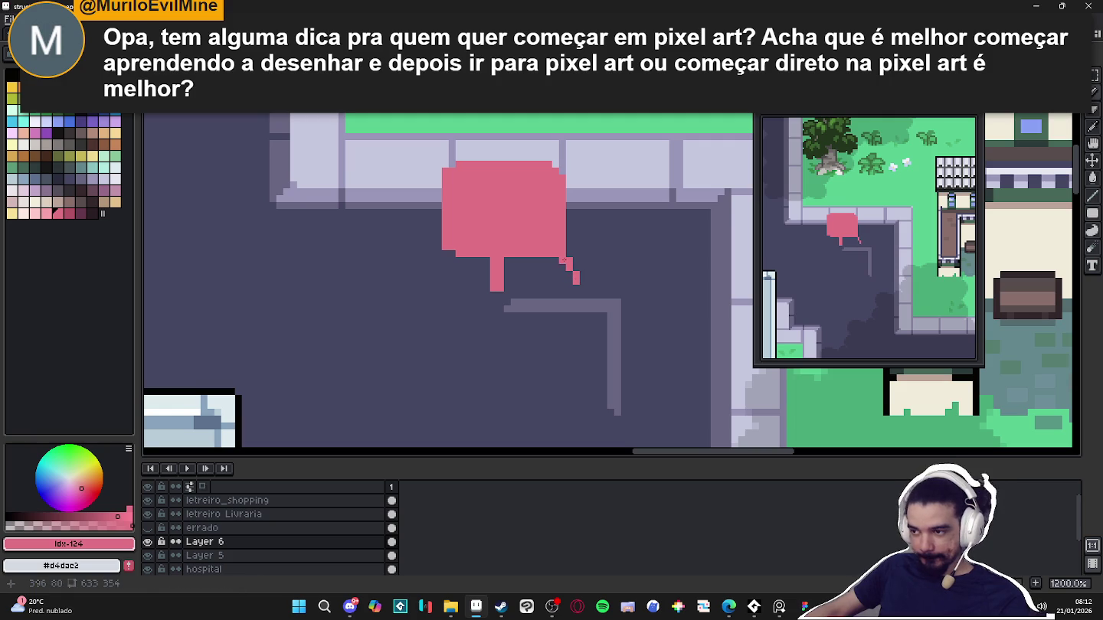
left_click(565, 270)
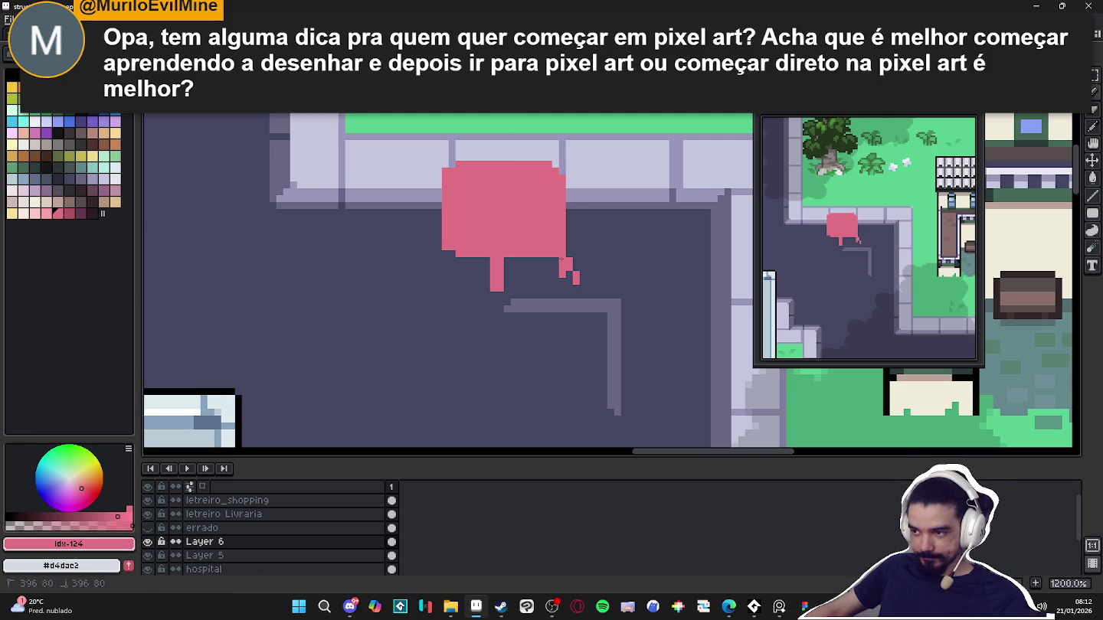
left_click(563, 266)
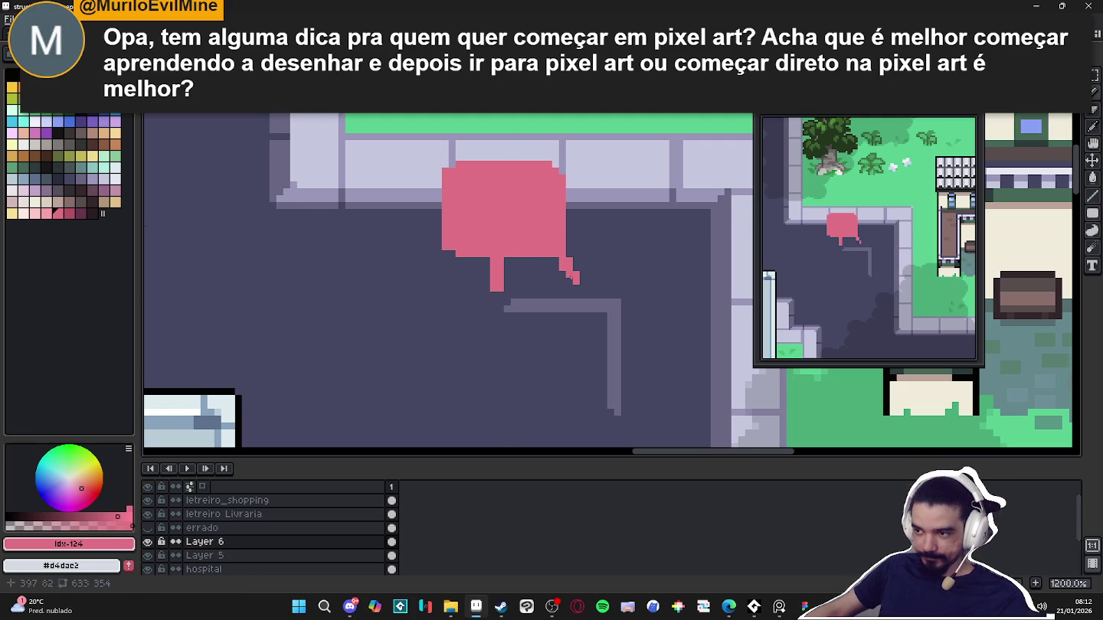
left_click(570, 281)
left_click(575, 288)
left_click(493, 285, "shift")
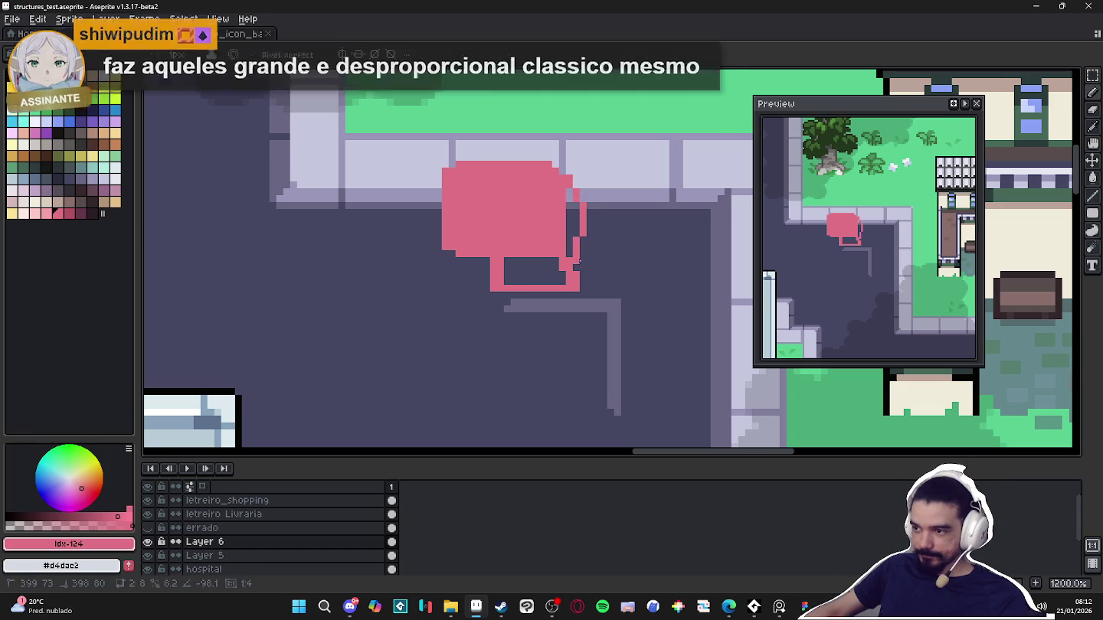
scroll(543, 301, "down", 5)
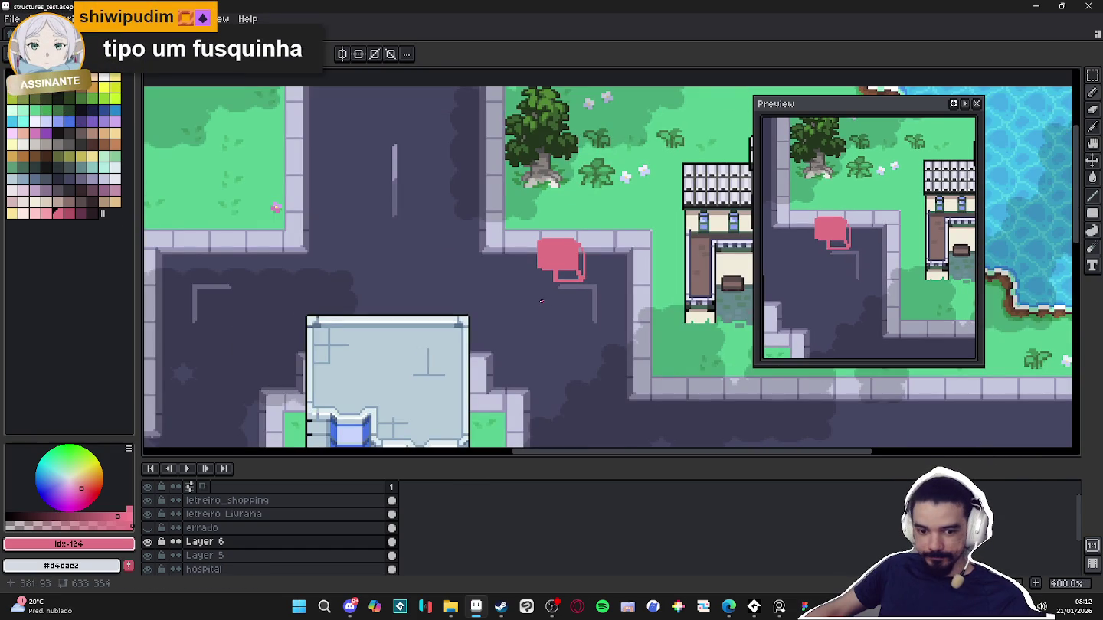
scroll(568, 276, "up", 5)
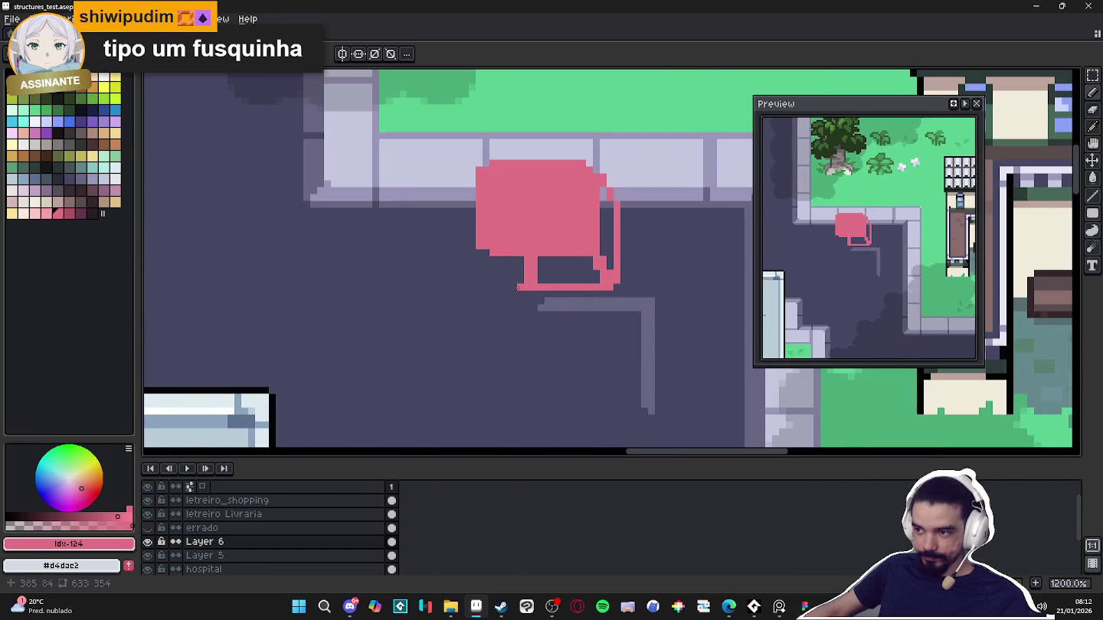
left_click_drag(511, 286, 556, 291)
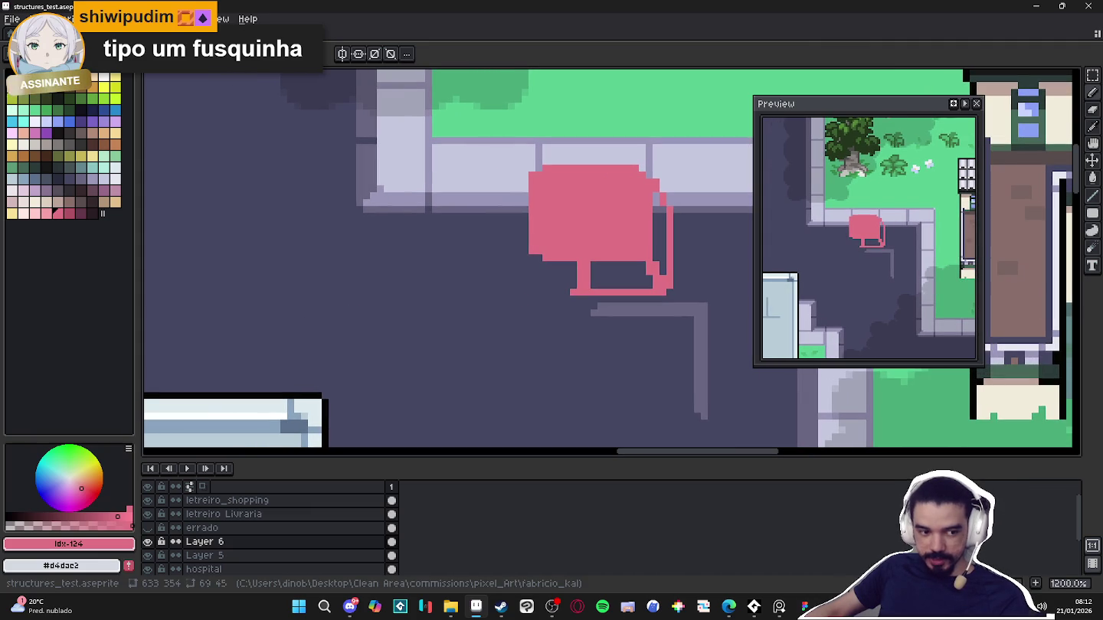
Check the car reference image, then extend pink pixels down-left from the lower-left corner
key("alt+Tab")
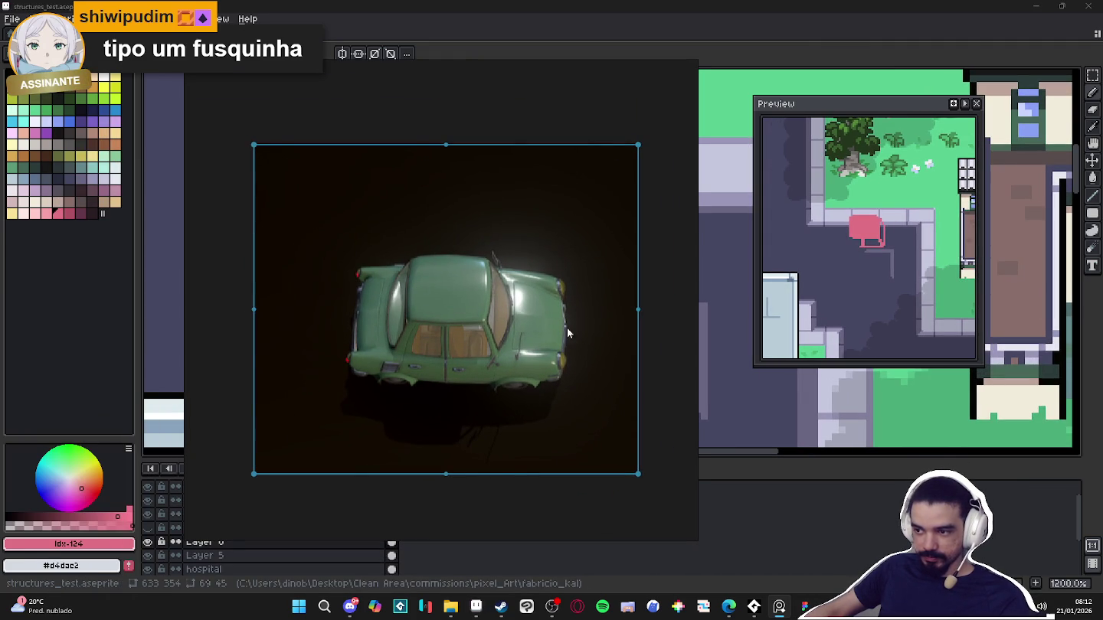
key("alt+Tab")
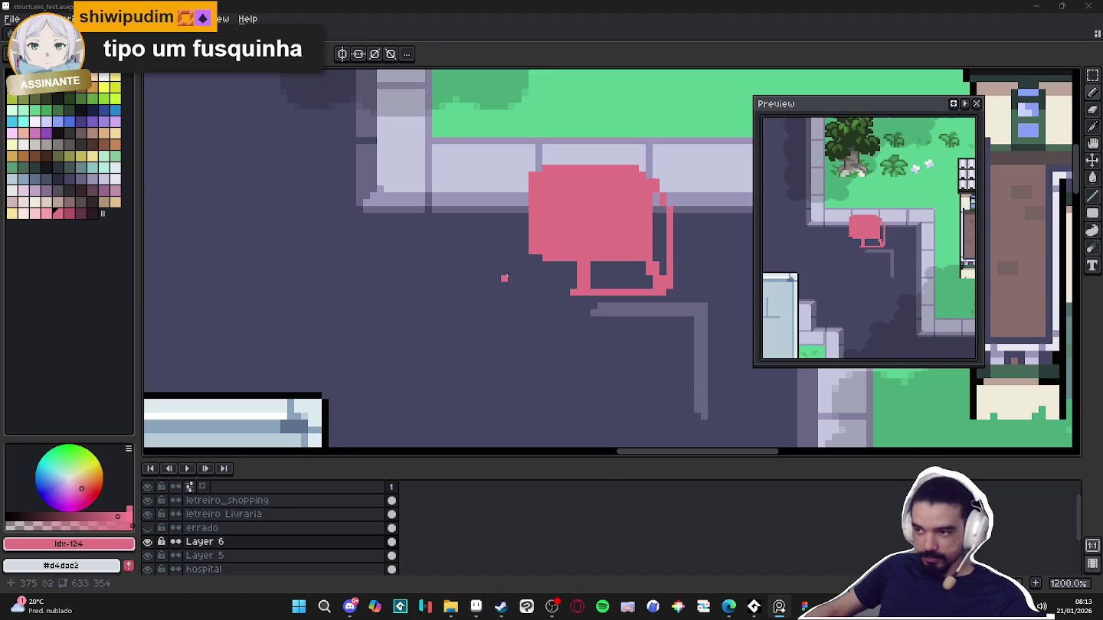
left_click(536, 259)
mouse_move(533, 259)
left_mouse_down()
mouse_move(518, 291)
mouse_move(570, 292)
mouse_move(519, 292)
left_mouse_up()
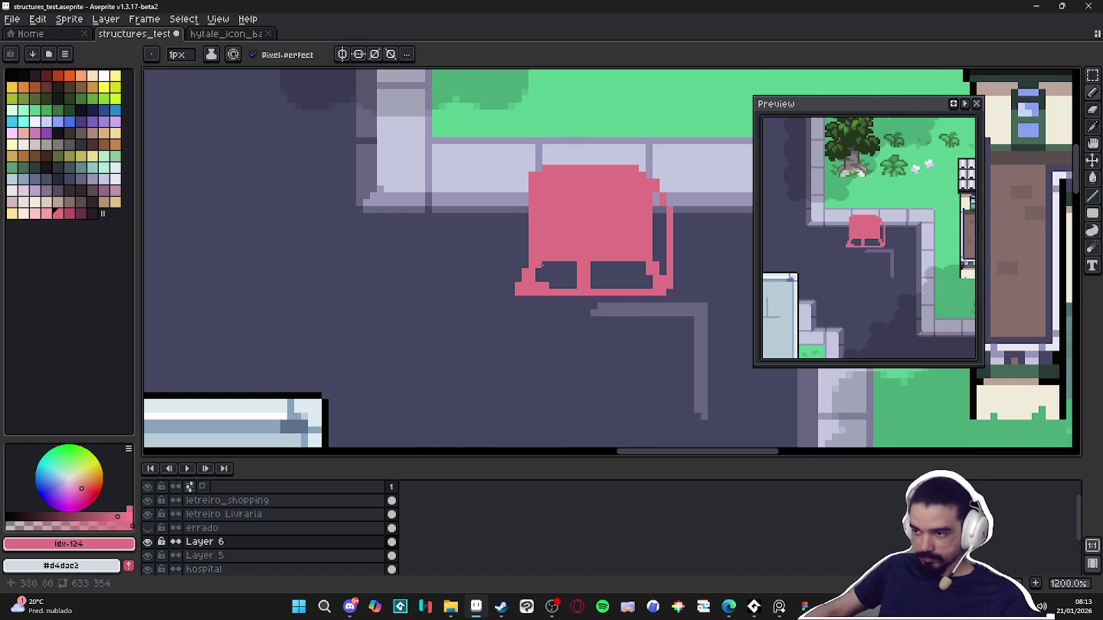
Paint the car's left side and a thick pink bar along its bottom
scroll(537, 268, "down", 2)
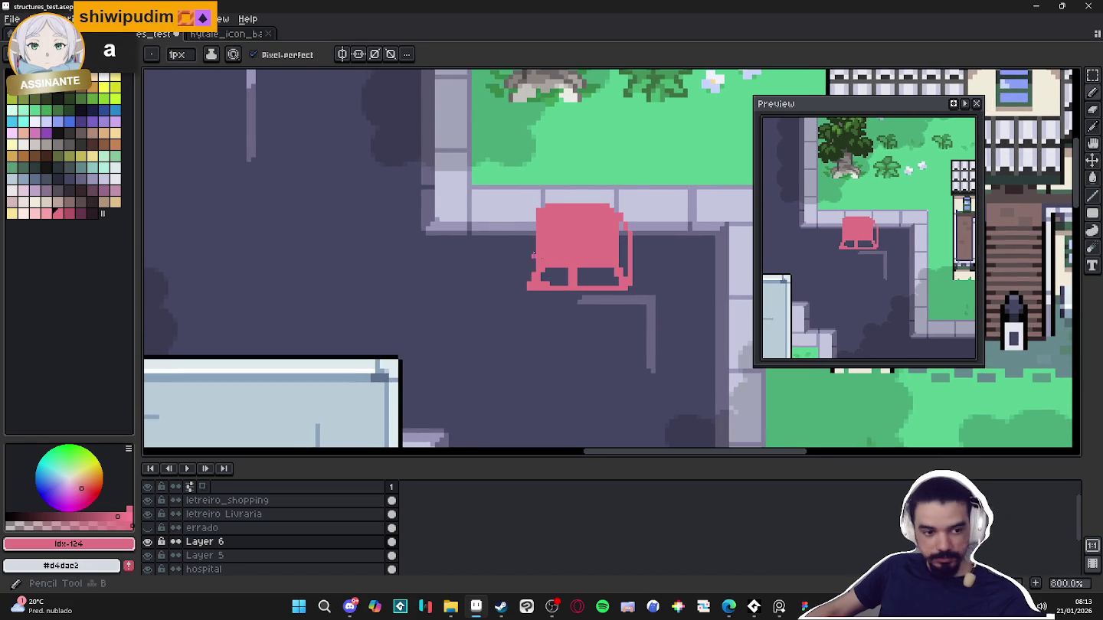
scroll(540, 274, "up", 1)
scroll(548, 217, "up", 1)
left_click_drag(549, 217, 521, 360)
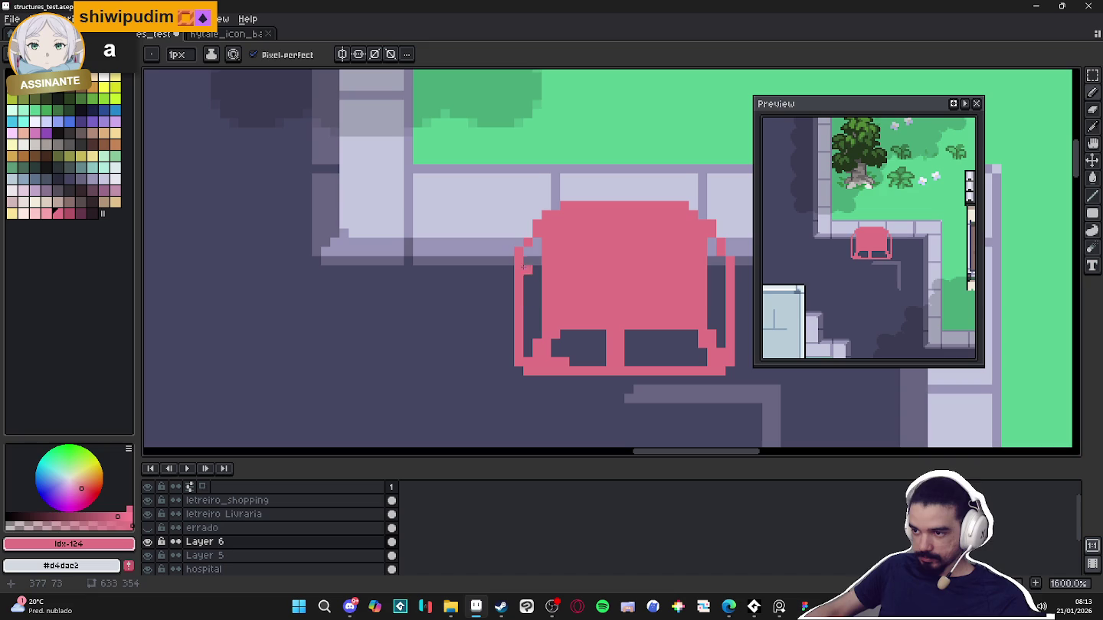
scroll(518, 246, "down", 2)
scroll(520, 260, "down", 1)
scroll(527, 291, "down", 1)
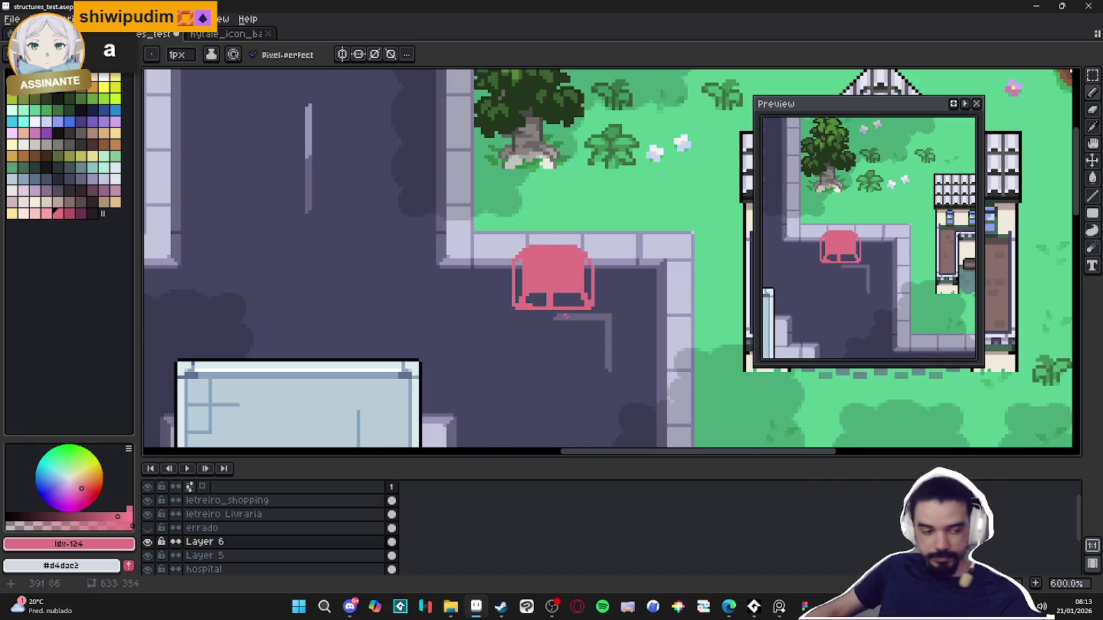
scroll(592, 356, "up", 2)
scroll(529, 291, "up", 1)
mouse_move(524, 283)
left_mouse_down()
mouse_move(611, 284)
mouse_move(458, 278)
left_mouse_up()
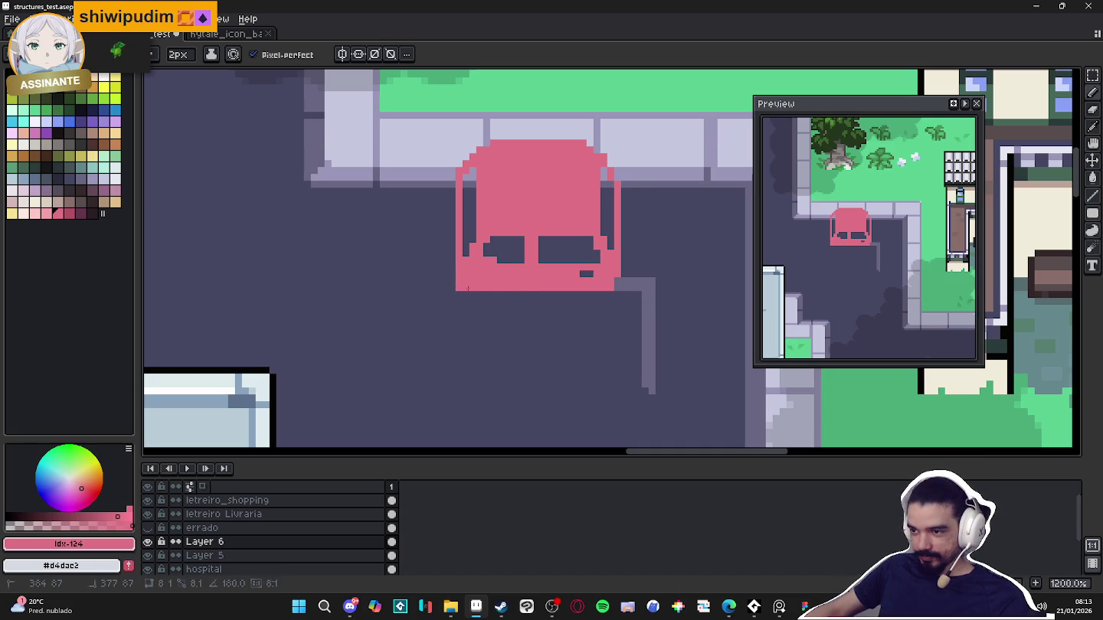
Trim the left window's lower corner, then sample the car's pink #c27285
key("b")
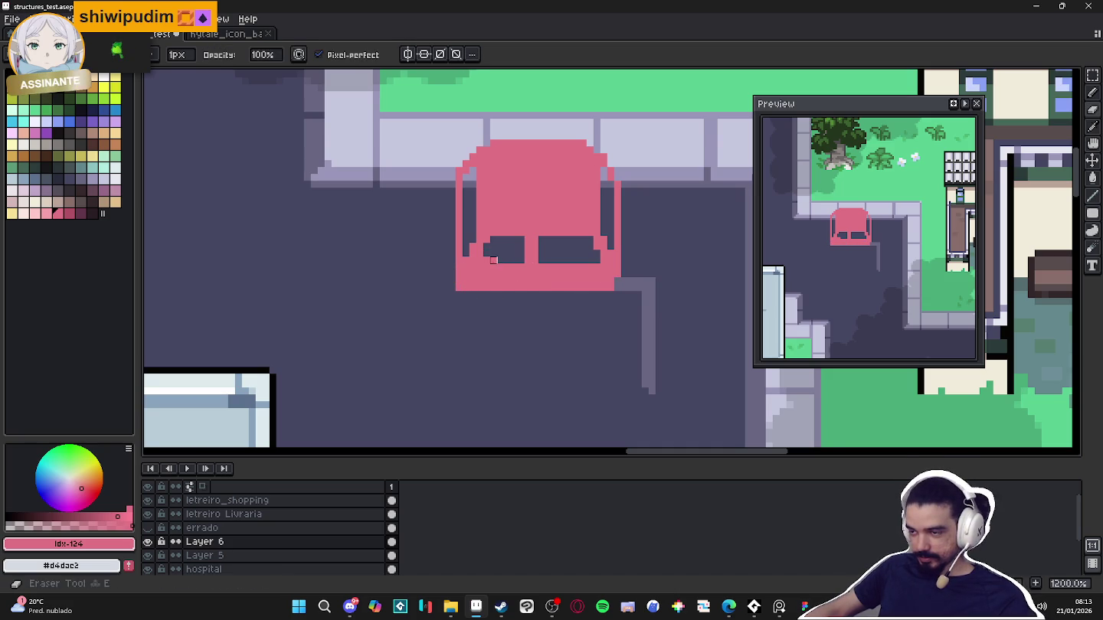
left_click_drag(486, 261, 486, 260)
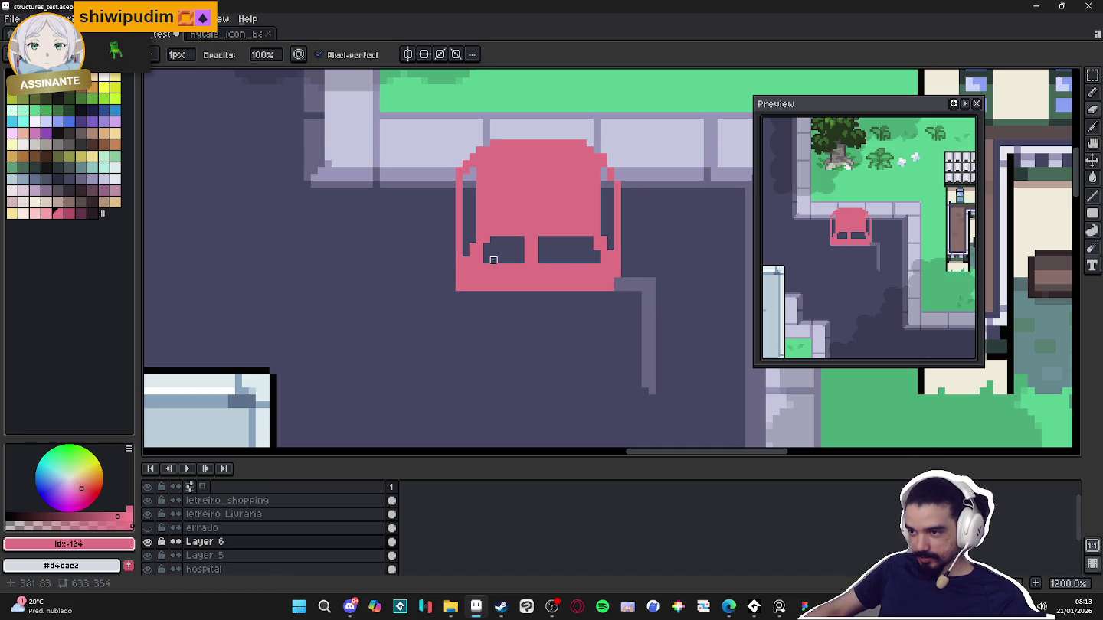
scroll(560, 292, "down", 3)
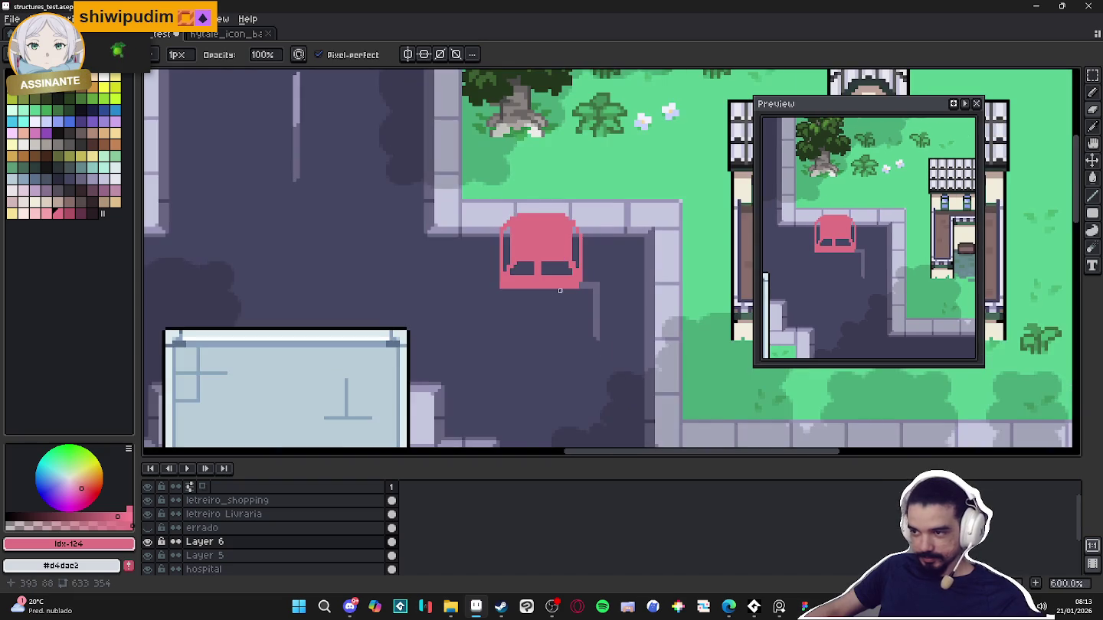
key("b")
scroll(549, 294, "up", 3)
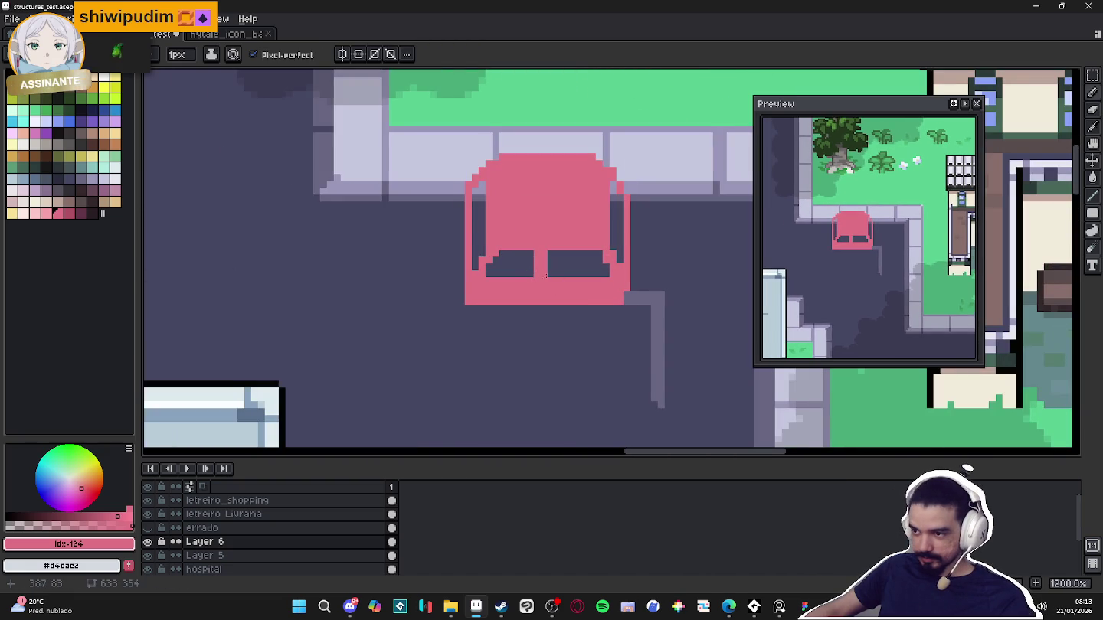
left_click_drag(603, 296, 502, 288)
left_click(546, 200, "alt")
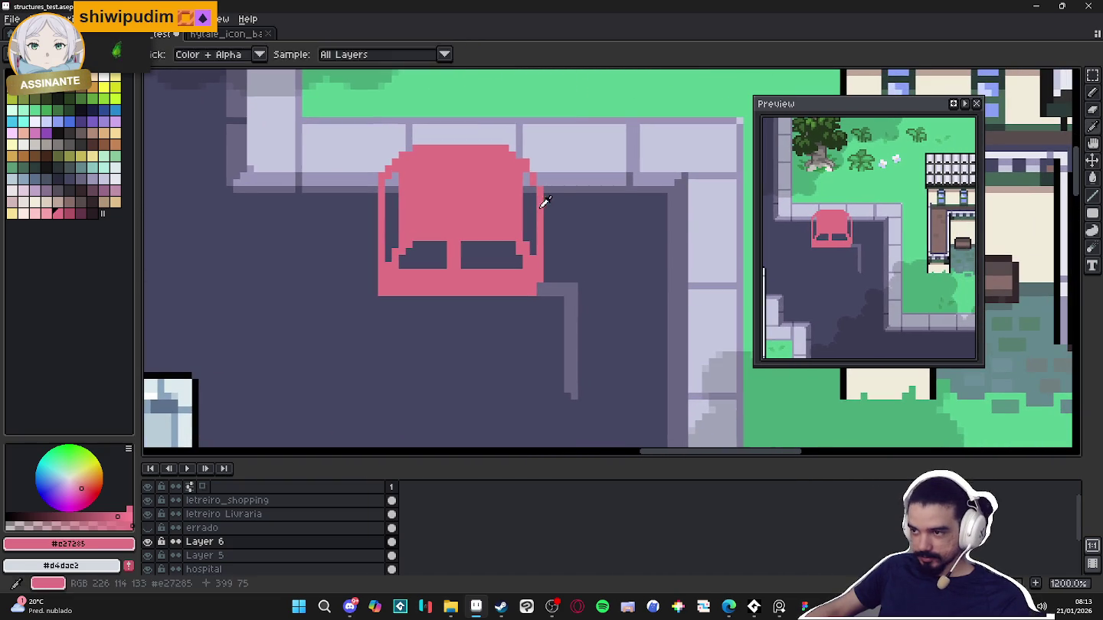
Extend the car's right block and bottom bar in pink, removing the stray square at the right
key("plus")
mouse_move(548, 200)
left_mouse_down()
mouse_move(600, 190)
mouse_move(601, 217)
mouse_move(548, 214)
left_mouse_up()
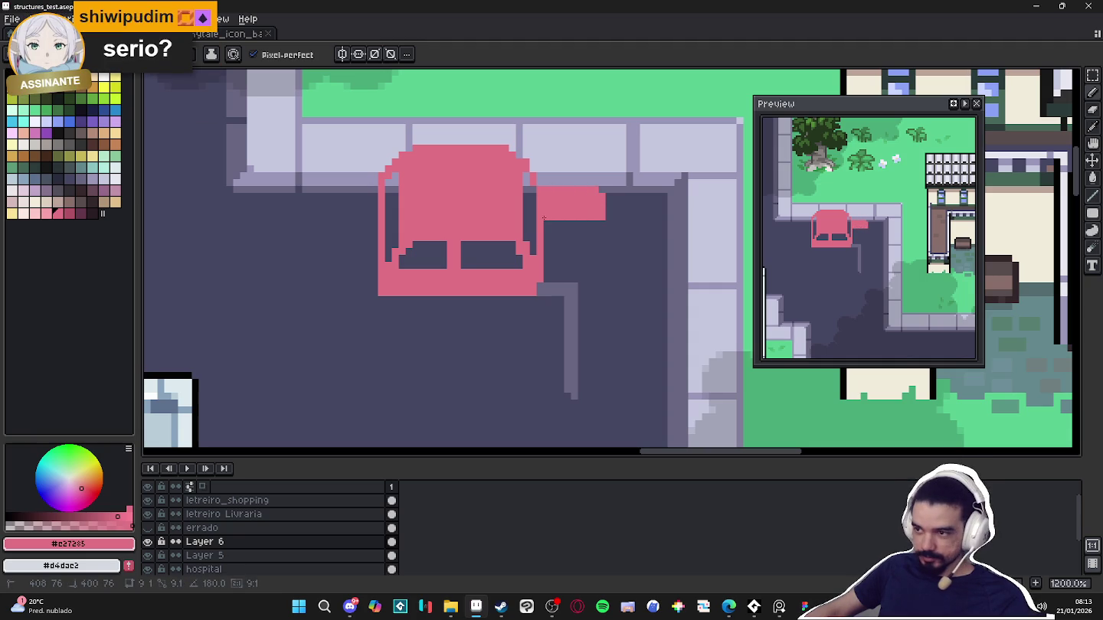
left_click(536, 310)
left_click_drag(540, 289, 611, 291)
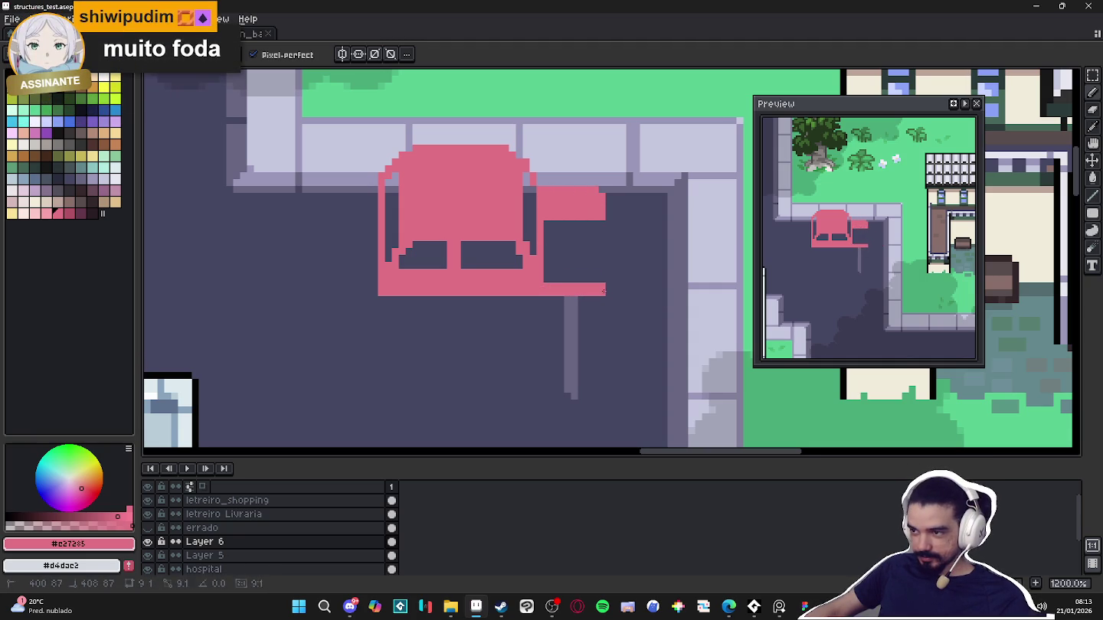
left_click(594, 228)
left_click_drag(595, 231, 609, 307)
key("e")
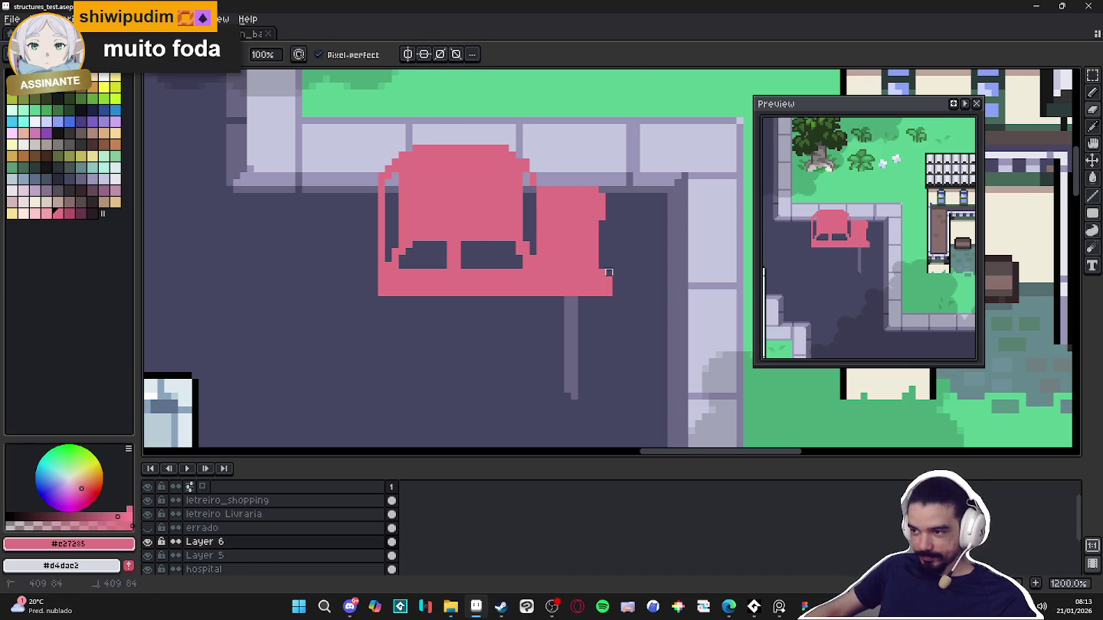
key("b")
right_click(612, 264)
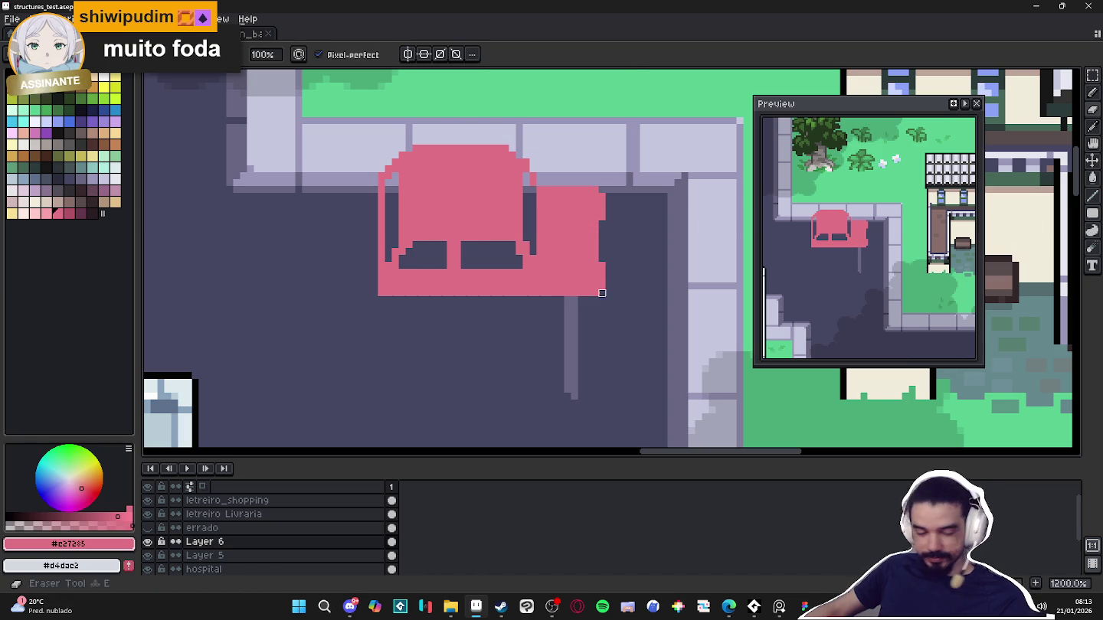
Extend the car body leftward and fill the left extension with pink
scroll(524, 295, "down", 4)
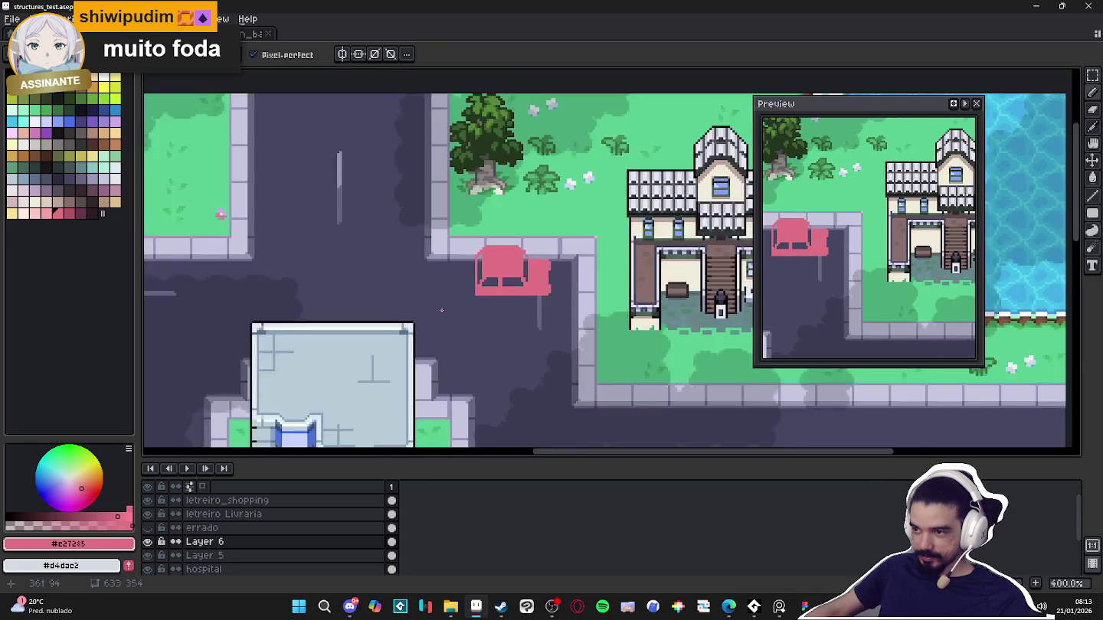
scroll(453, 310, "down", 3)
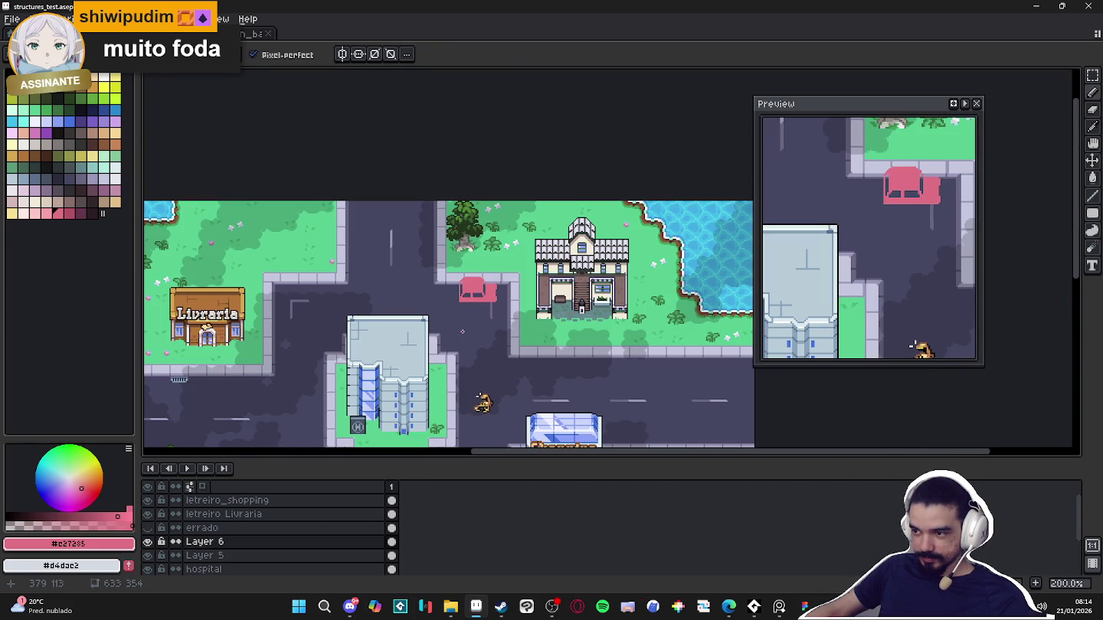
left_click_drag(463, 329, 444, 313)
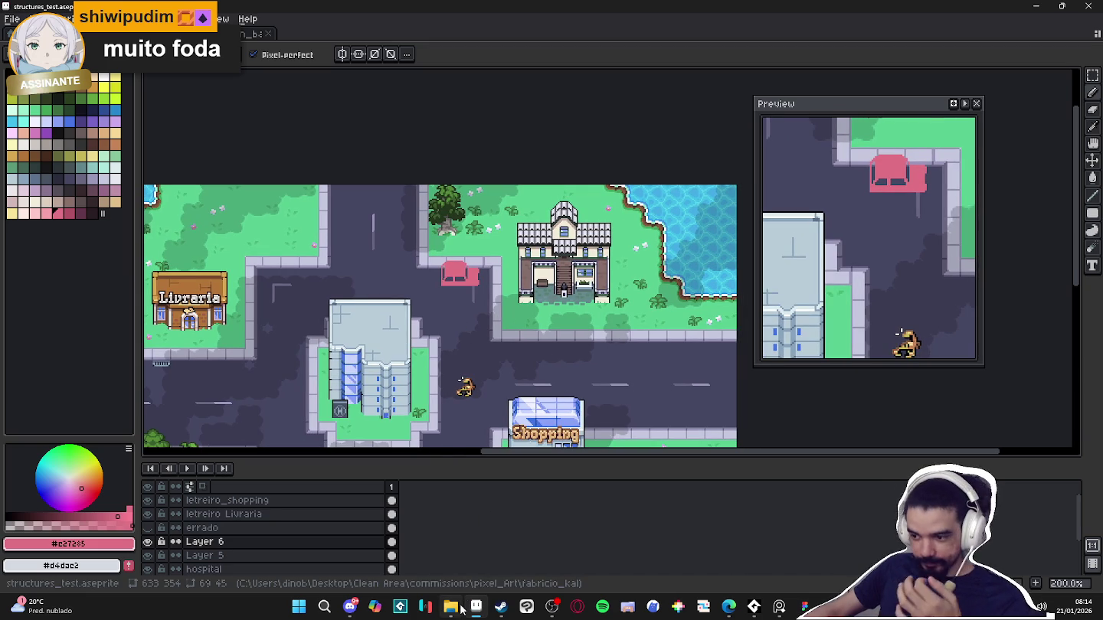
scroll(443, 266, "up", 4)
scroll(394, 258, "up", 3)
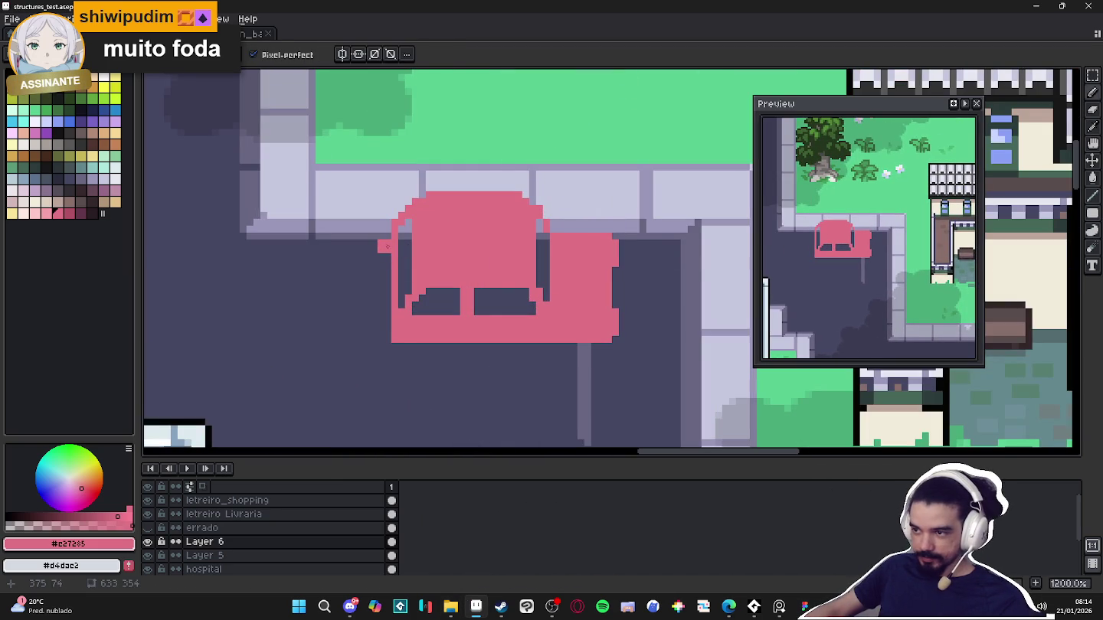
left_click_drag(388, 245, 350, 254)
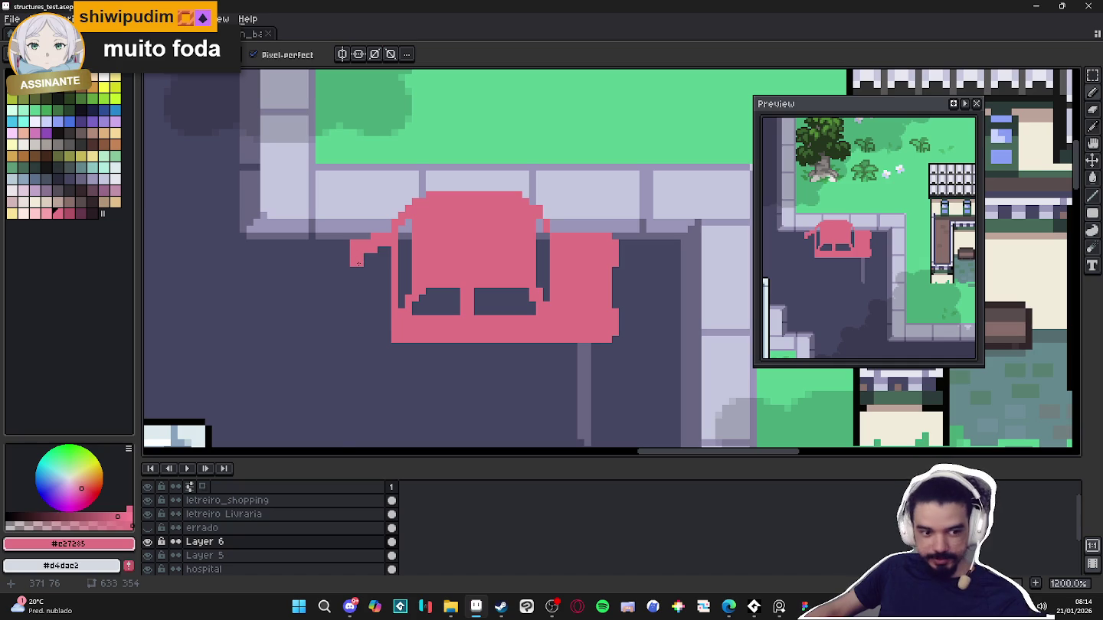
mouse_move(358, 263)
left_mouse_down()
mouse_move(386, 257)
mouse_move(351, 329)
mouse_move(385, 323)
left_mouse_up()
Complete the car's bottom edge in pink and select a dark colour for the wheels
scroll(408, 291, "down", 1)
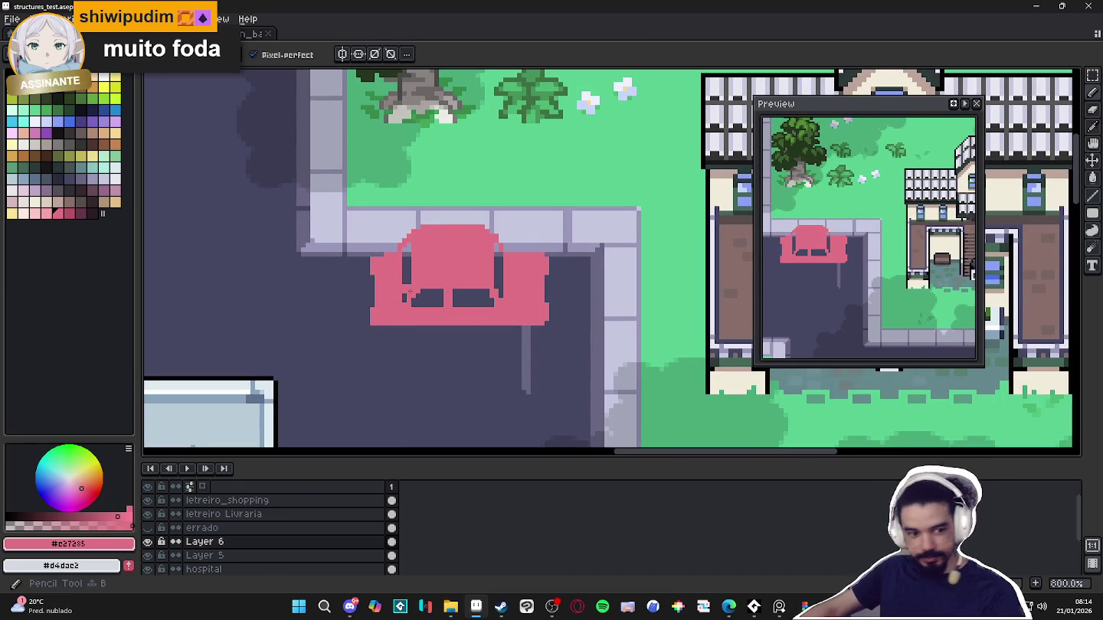
scroll(389, 310, "up", 1)
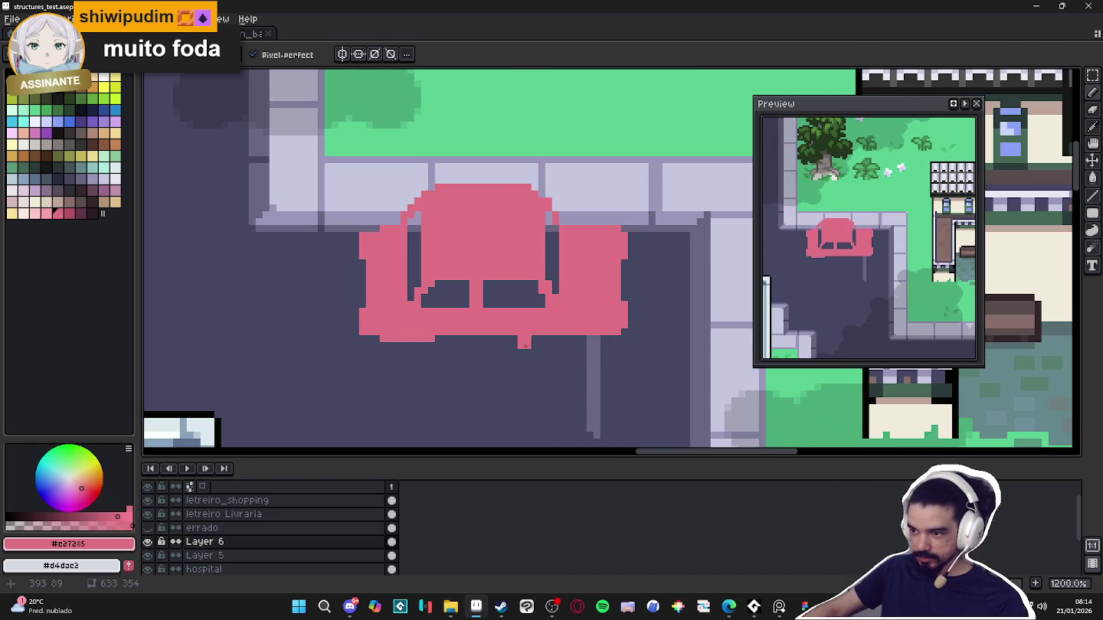
left_click_drag(555, 338, 587, 338)
scroll(557, 336, "down", 1)
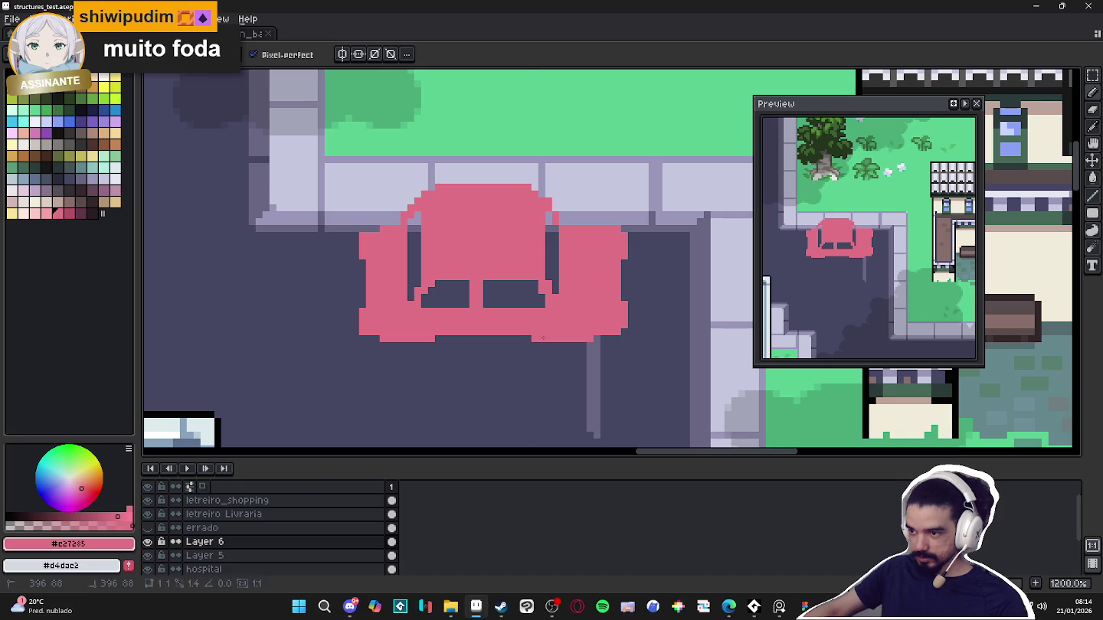
scroll(557, 336, "down", 3)
scroll(557, 335, "down", 1)
scroll(540, 357, "up", 5)
scroll(540, 357, "up", 1)
left_click(57, 178)
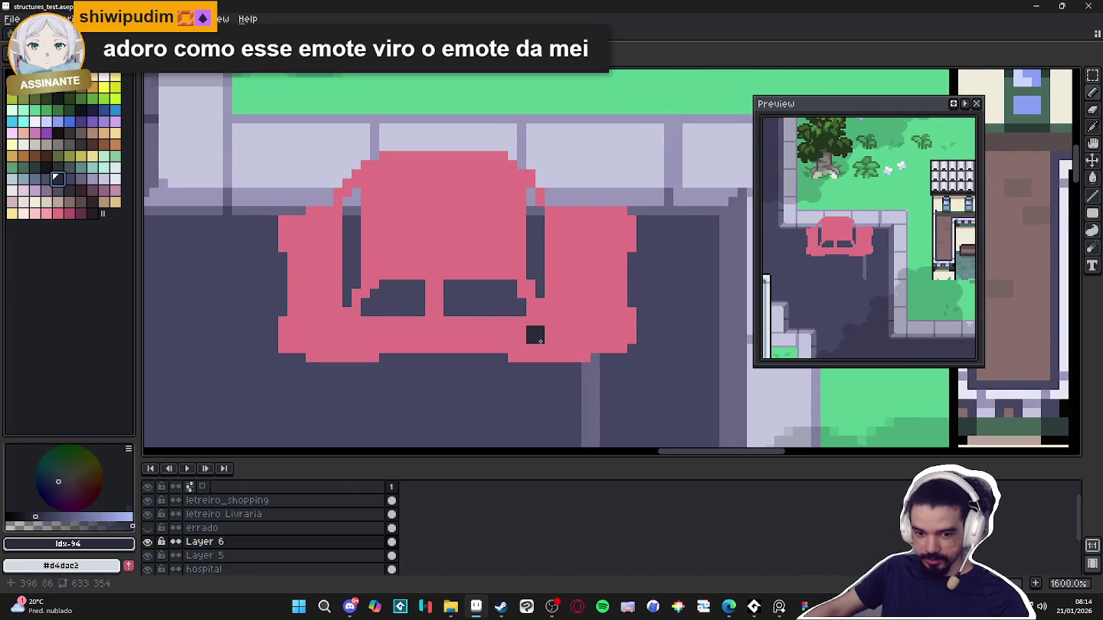
Paint dark wheel blocks under the pink car and pick peach for its lights
left_click_drag(537, 365, 576, 366)
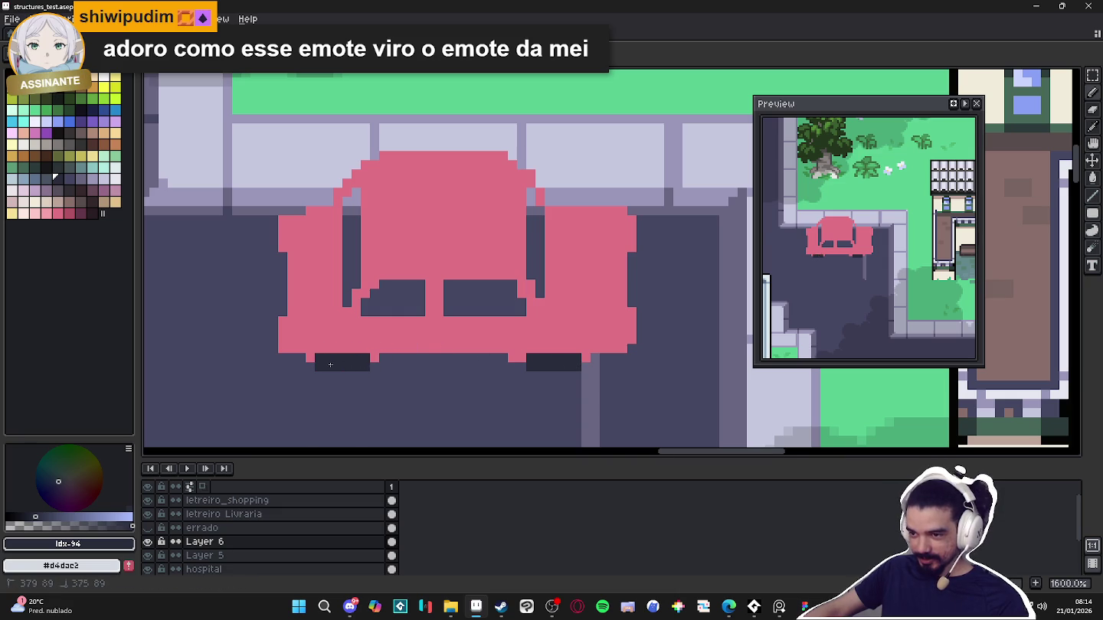
scroll(439, 368, "down", 4)
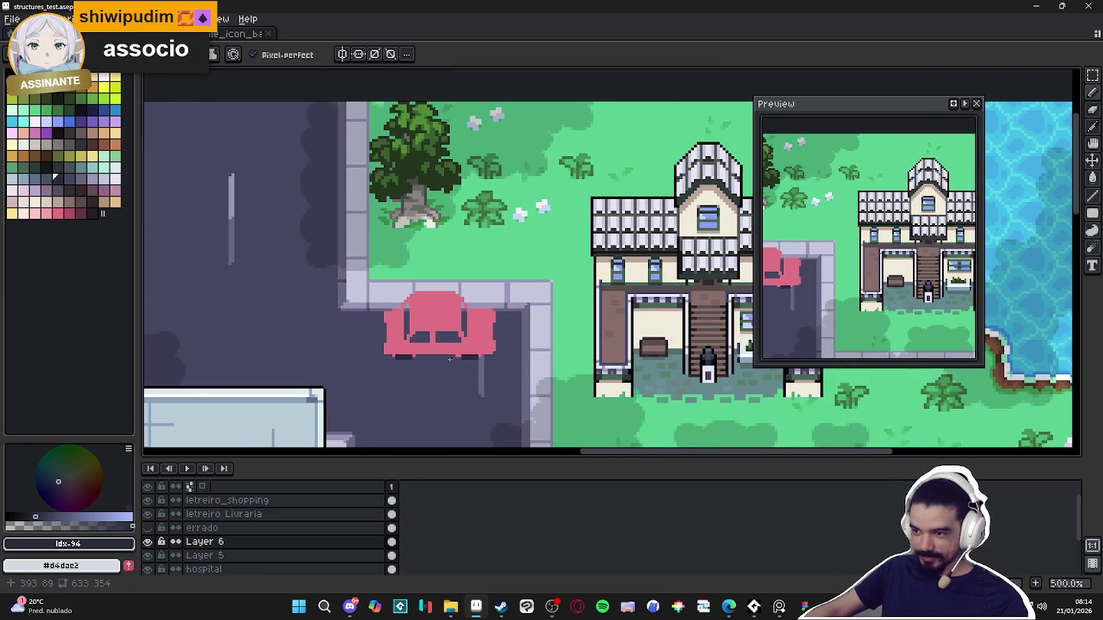
scroll(482, 324, "up", 2)
scroll(483, 324, "up", 2)
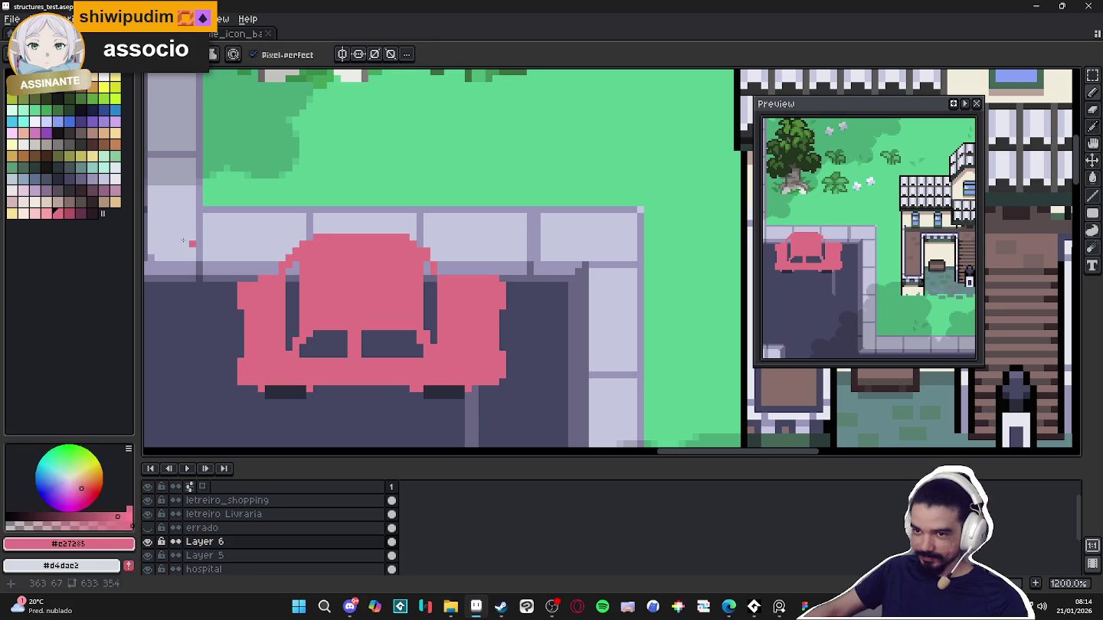
left_click(115, 204)
scroll(505, 362, "up", 1)
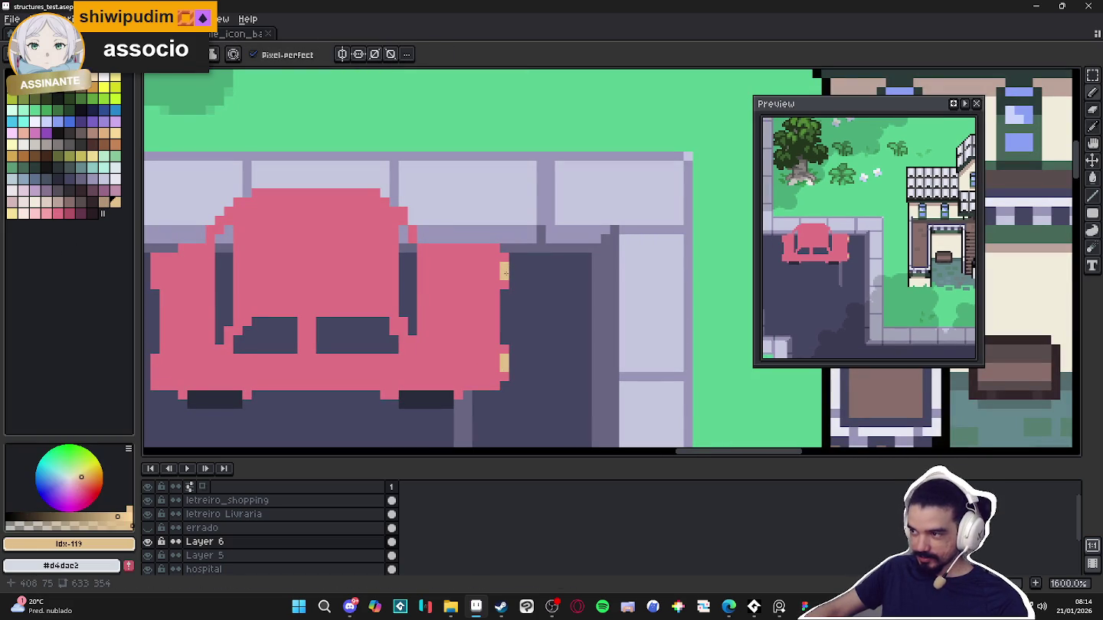
Try a peach light pixel on the car, then undo the stray pixel
left_click(375, 284)
scroll(379, 286, "up", 1)
scroll(381, 288, "up", 1)
scroll(275, 362, "down", 5)
key("ctrl+z")
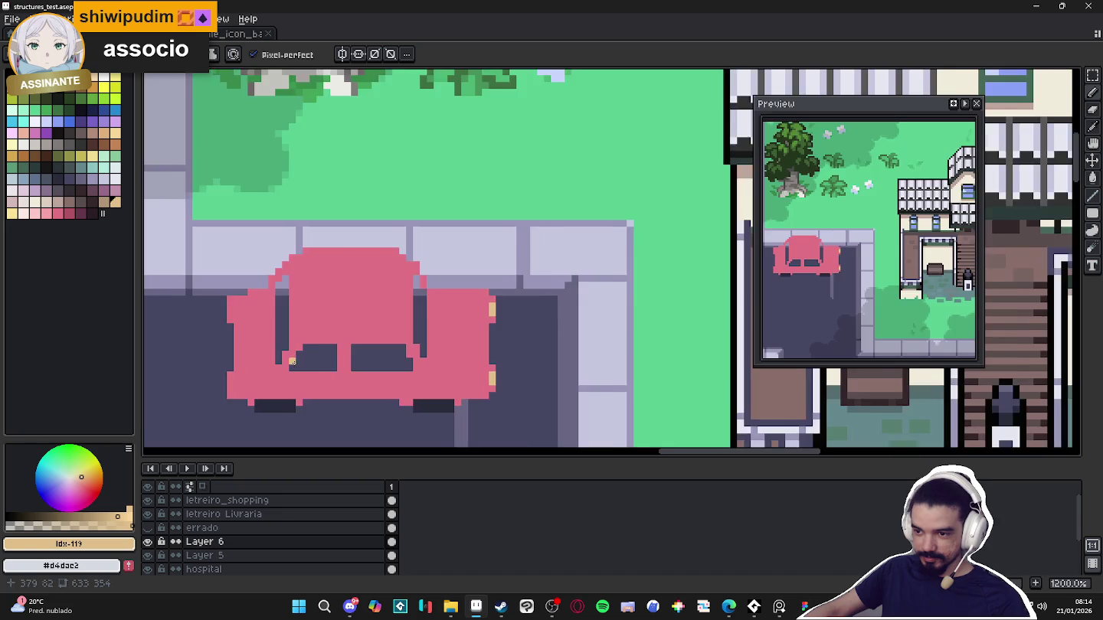
scroll(230, 322, "up", 2)
scroll(222, 306, "up", 3)
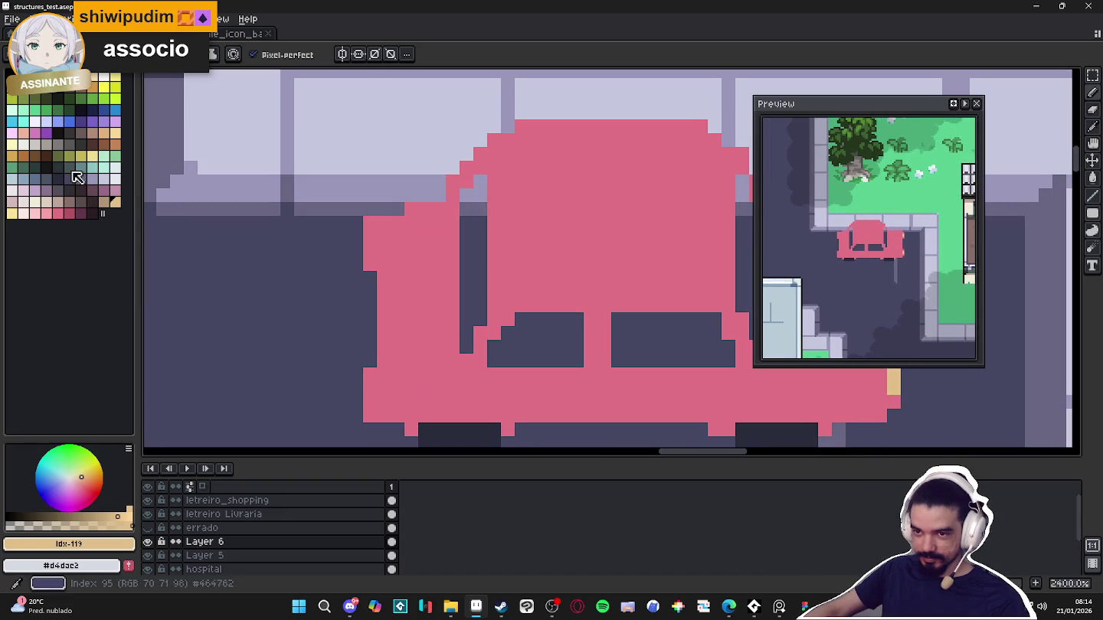
Paint peach light pixels down the car's left side
left_click(72, 93)
scroll(328, 416, "up", 1)
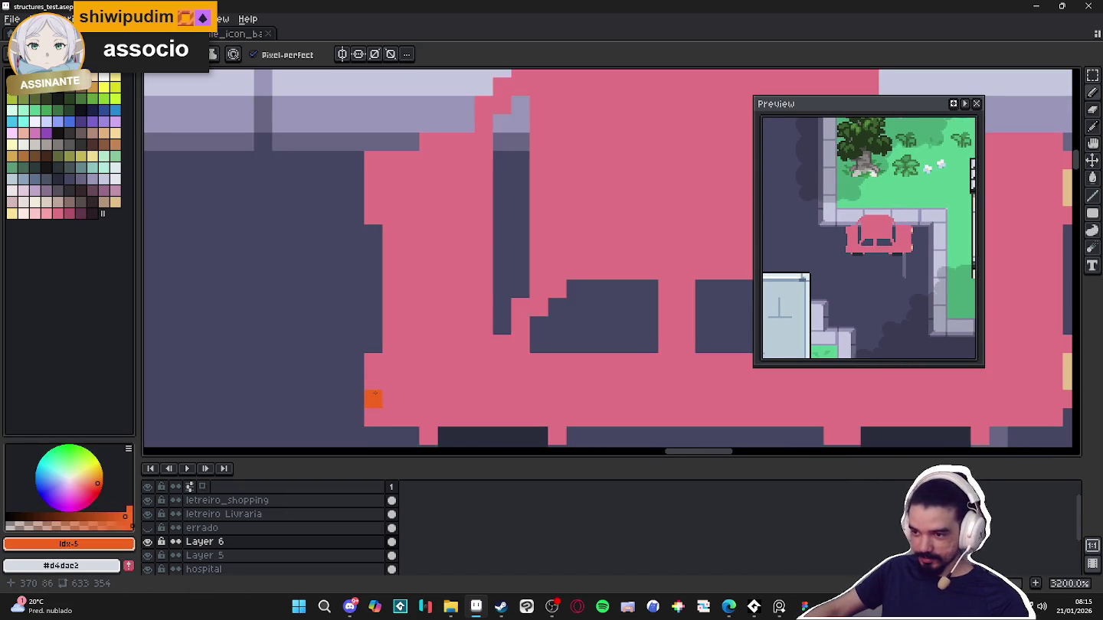
left_click(86, 93)
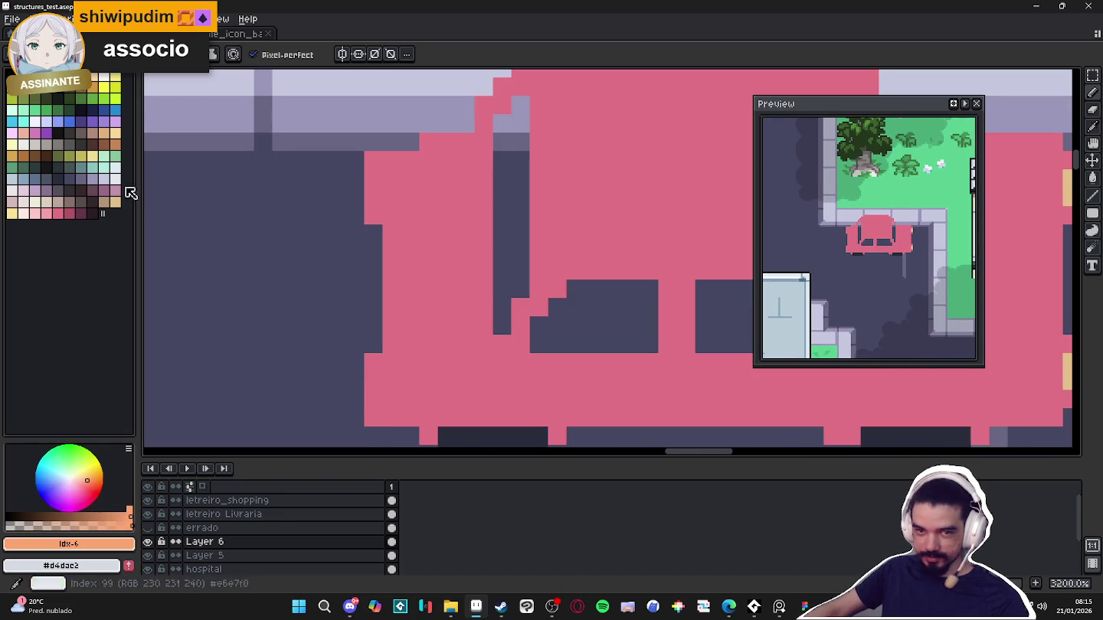
left_click_drag(373, 381, 373, 399)
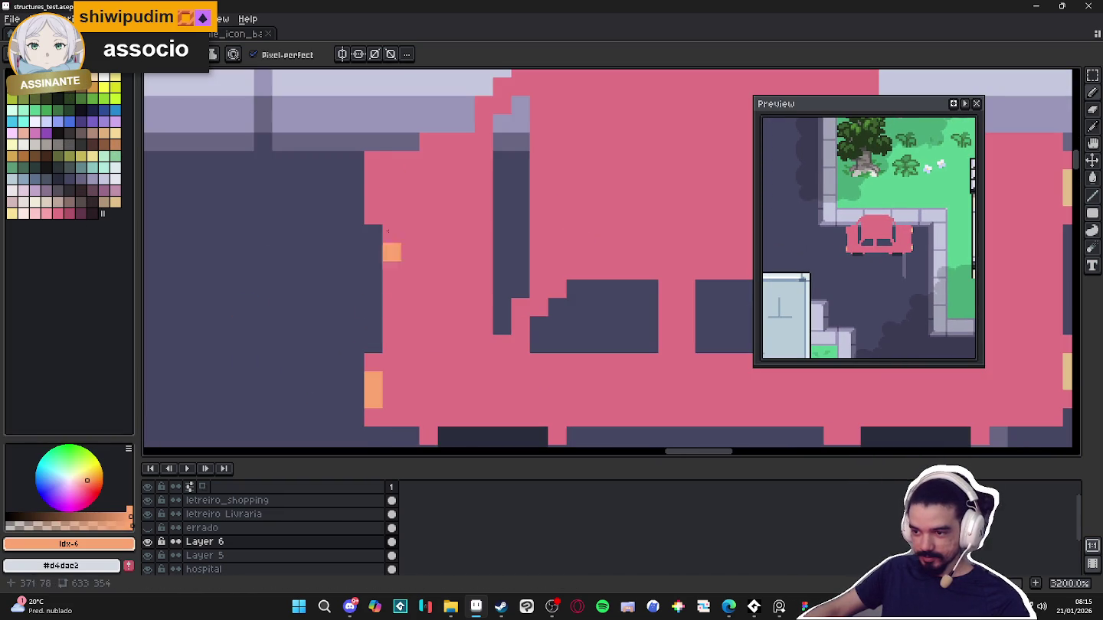
scroll(377, 195, "down", 5)
scroll(452, 294, "down", 1)
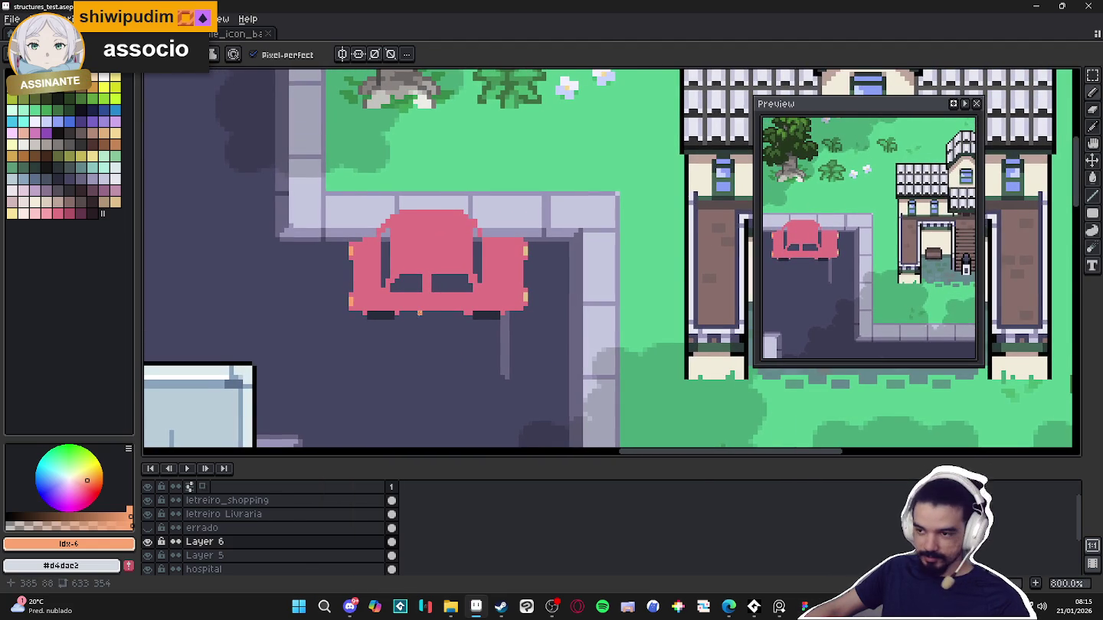
scroll(521, 312, "down", 1)
scroll(522, 311, "down", 1)
scroll(522, 312, "down", 1)
scroll(521, 312, "down", 1)
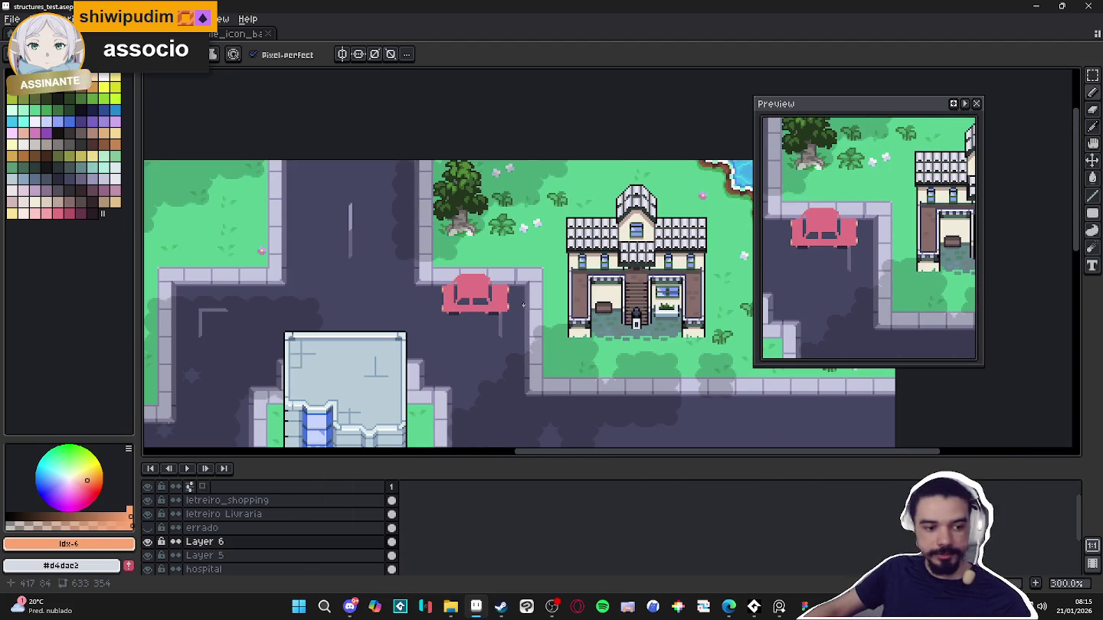
Sample the car's pink and outline the roof corner in lighter pink
scroll(495, 315, "up", 1)
scroll(495, 306, "up", 2)
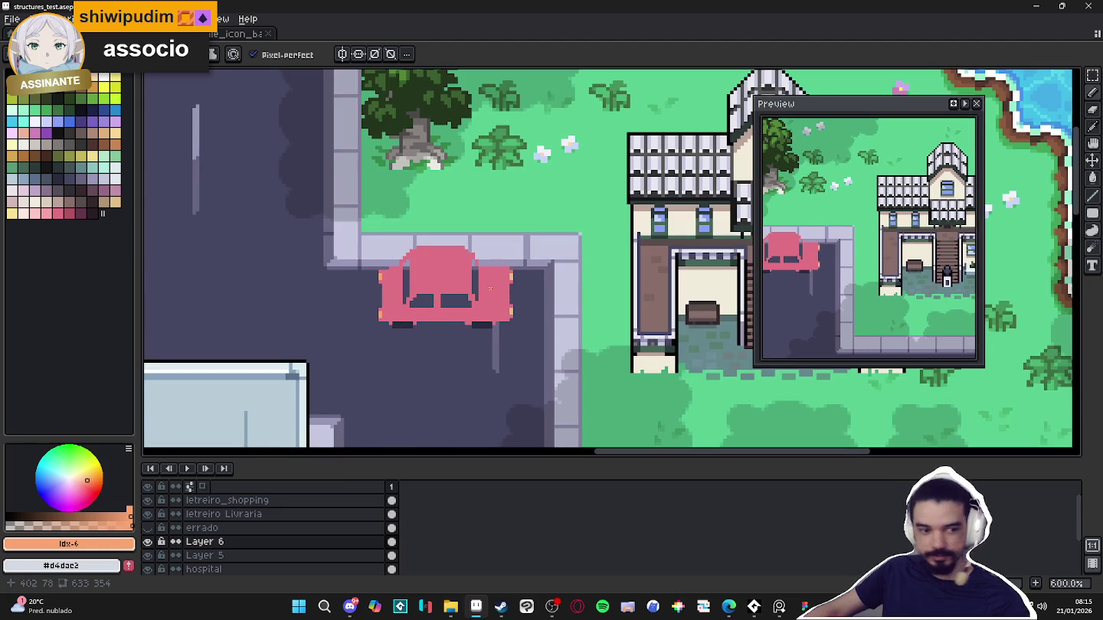
scroll(494, 280, "up", 1)
scroll(495, 281, "up", 2)
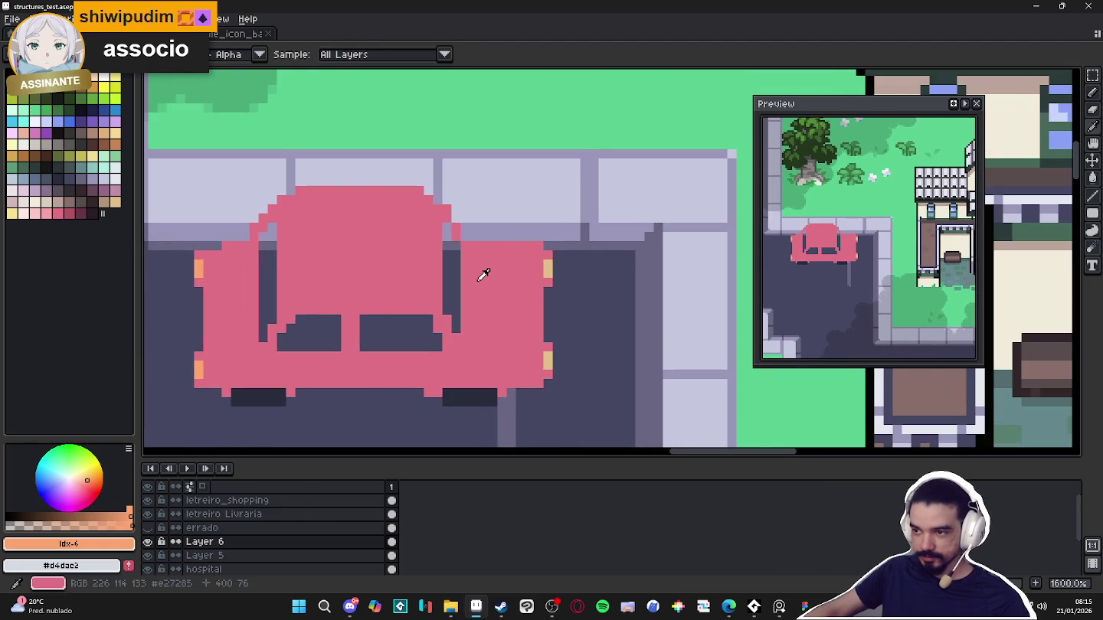
scroll(390, 258, "down", 1)
left_click(390, 258, "alt")
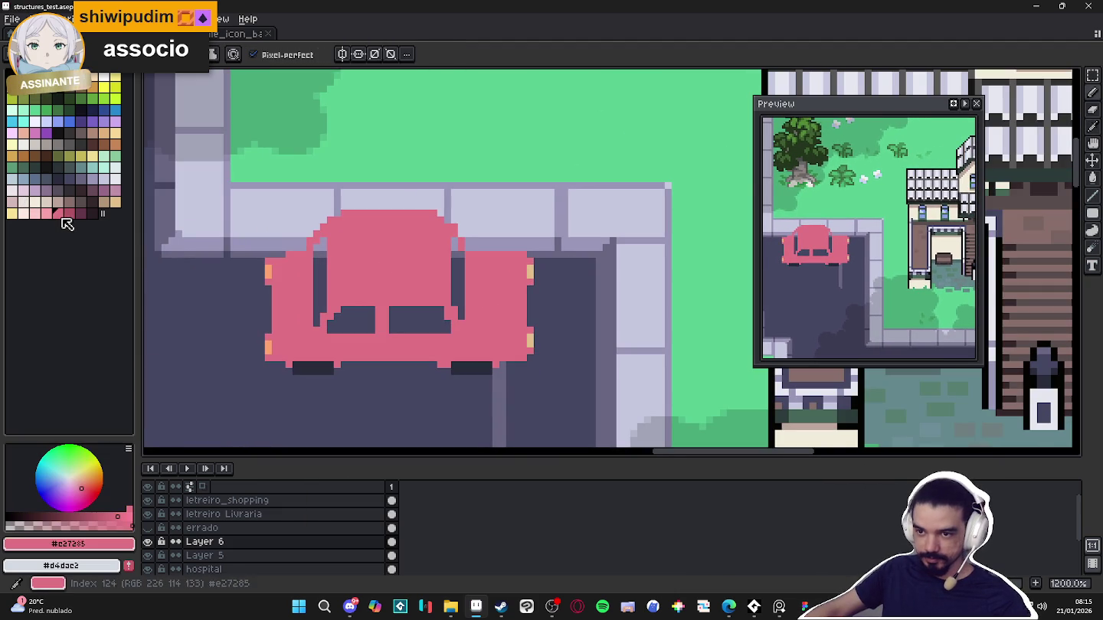
left_click(350, 224)
mouse_move(351, 226)
left_mouse_down()
mouse_move(427, 259)
mouse_move(427, 294)
mouse_move(365, 293)
mouse_move(347, 230)
left_mouse_up()
Fill the car roof interior with light pink using the Paint Bucket
key("g")
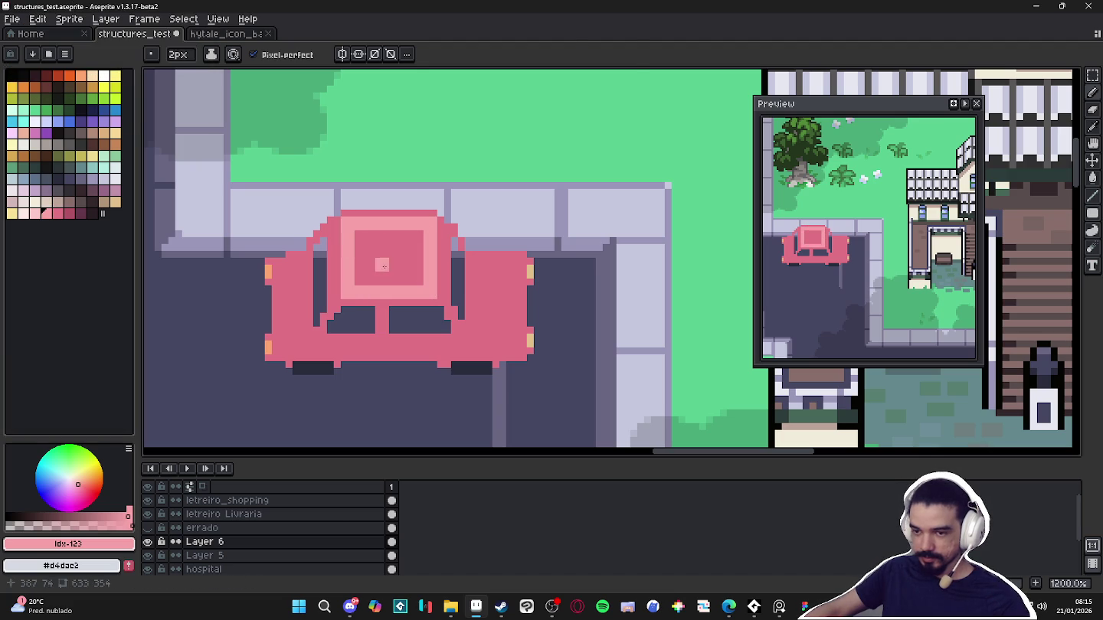
left_click(398, 269)
key("b")
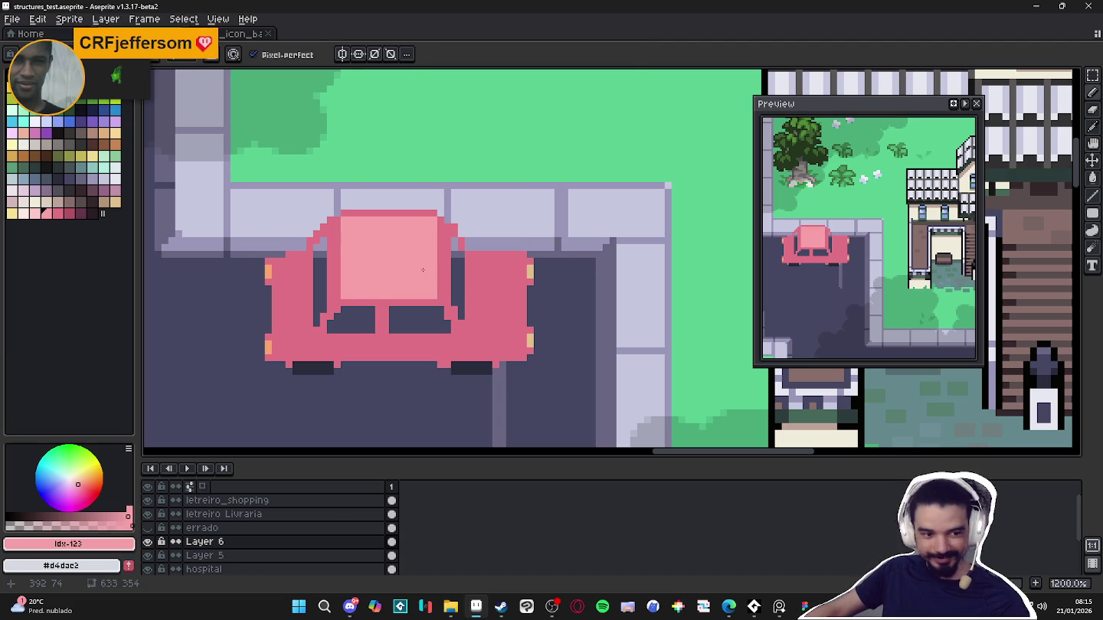
scroll(429, 293, "up", 1)
Shade the roof's bottom edge, right window side and lower-right body in darker pink
left_click(69, 214)
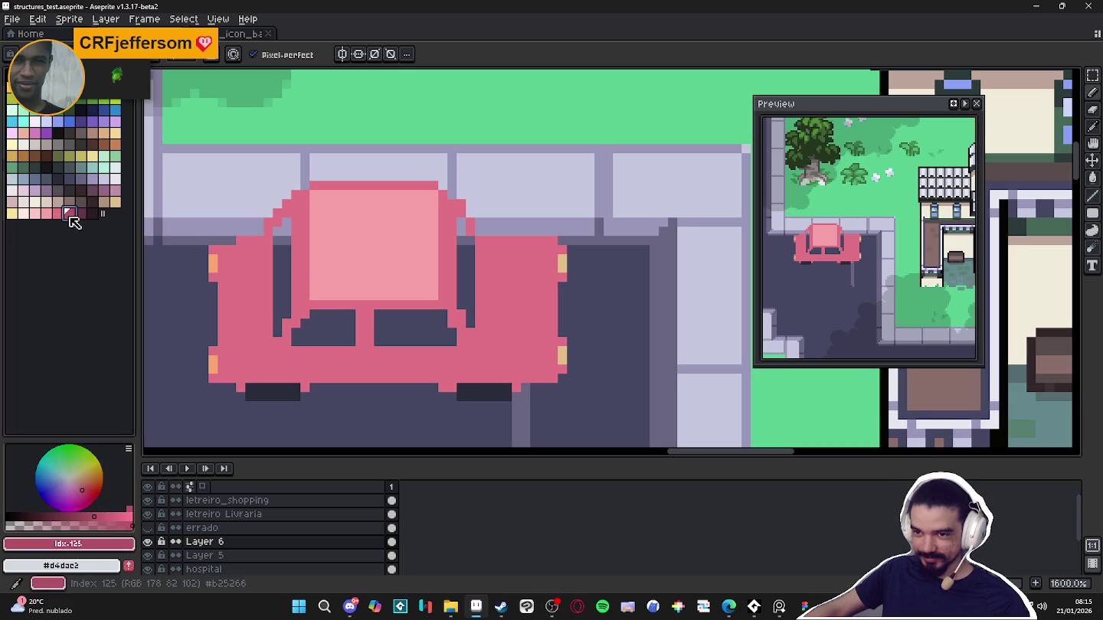
left_click_drag(312, 305, 444, 307)
left_click(455, 320)
left_click(468, 346)
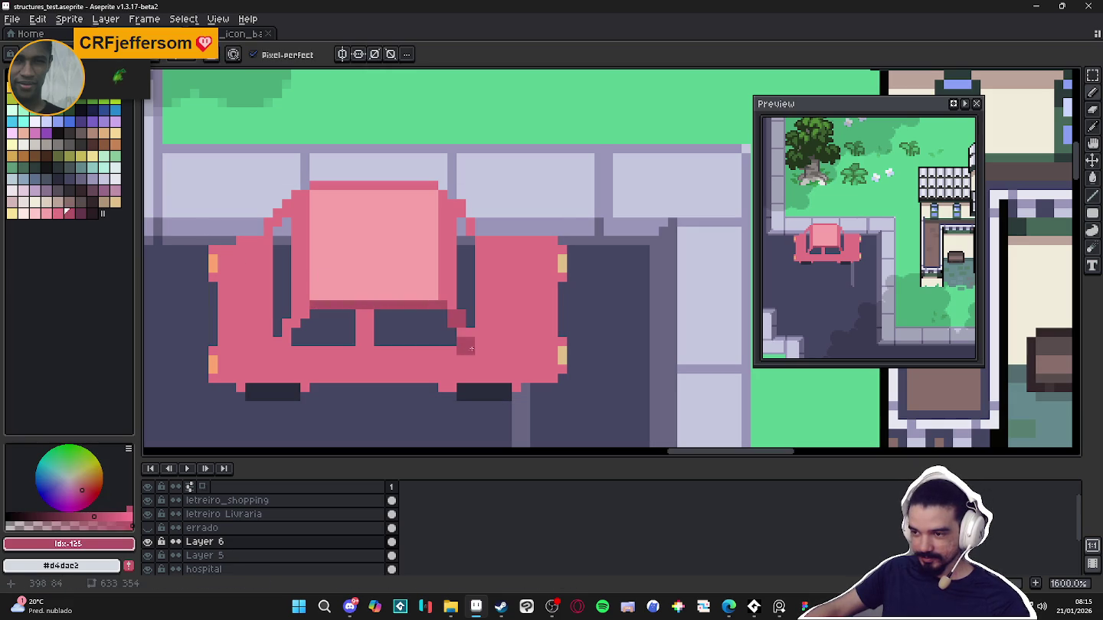
left_click_drag(462, 346, 462, 362)
left_click_drag(551, 360, 463, 360)
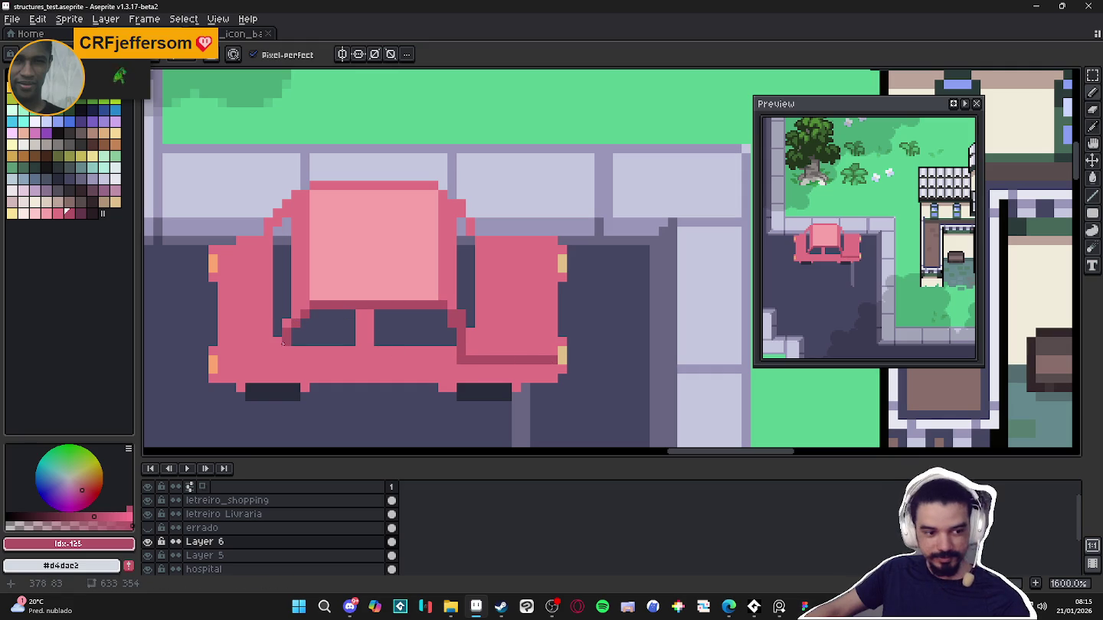
Darken the lower-left body and fill the lower body band in darker pink
left_click(236, 375)
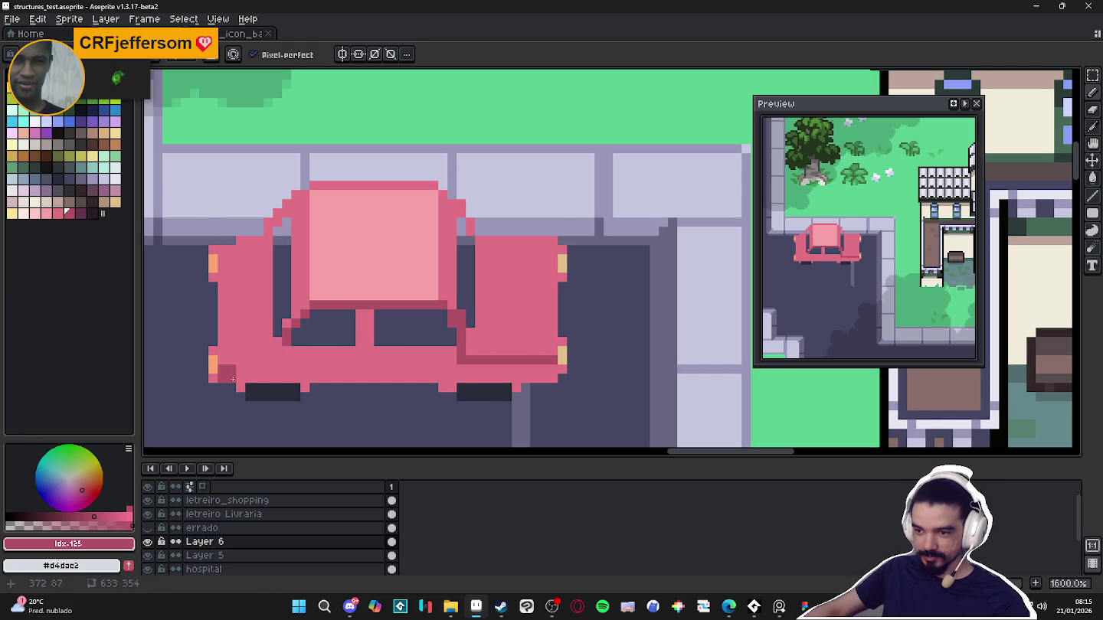
left_click_drag(232, 378, 274, 374)
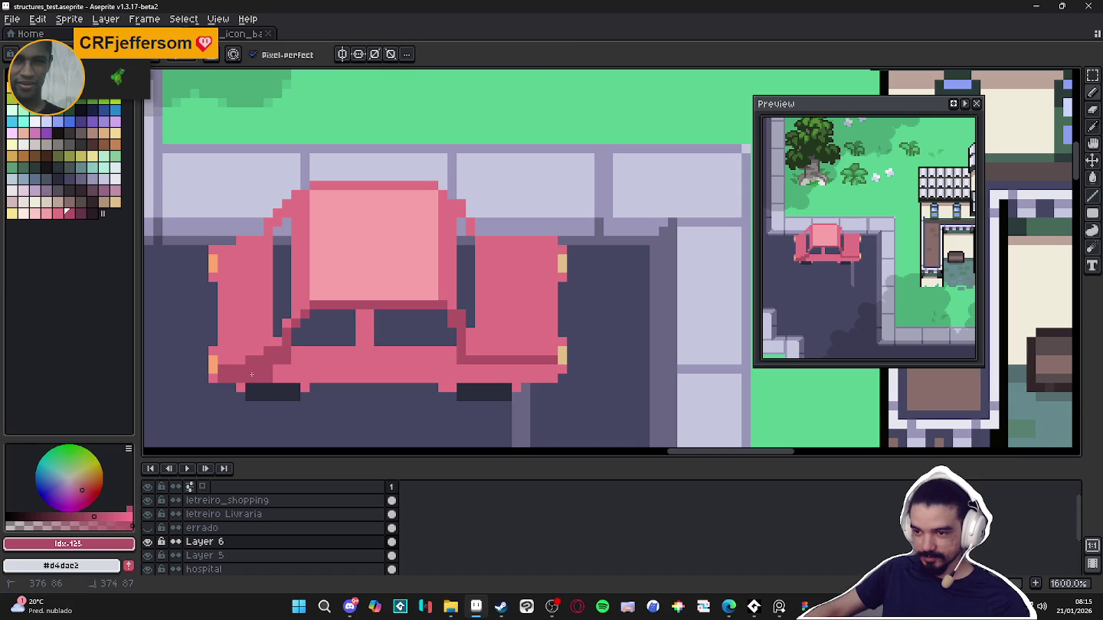
left_click(301, 355)
key("g")
left_click(429, 360)
key("b")
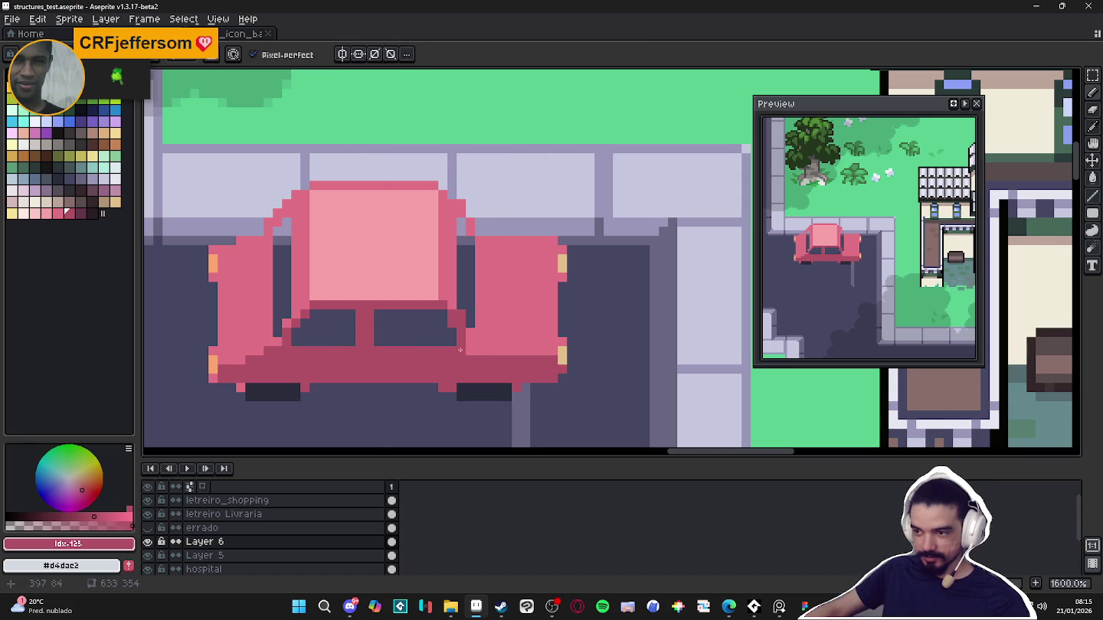
left_click_drag(476, 352, 550, 357)
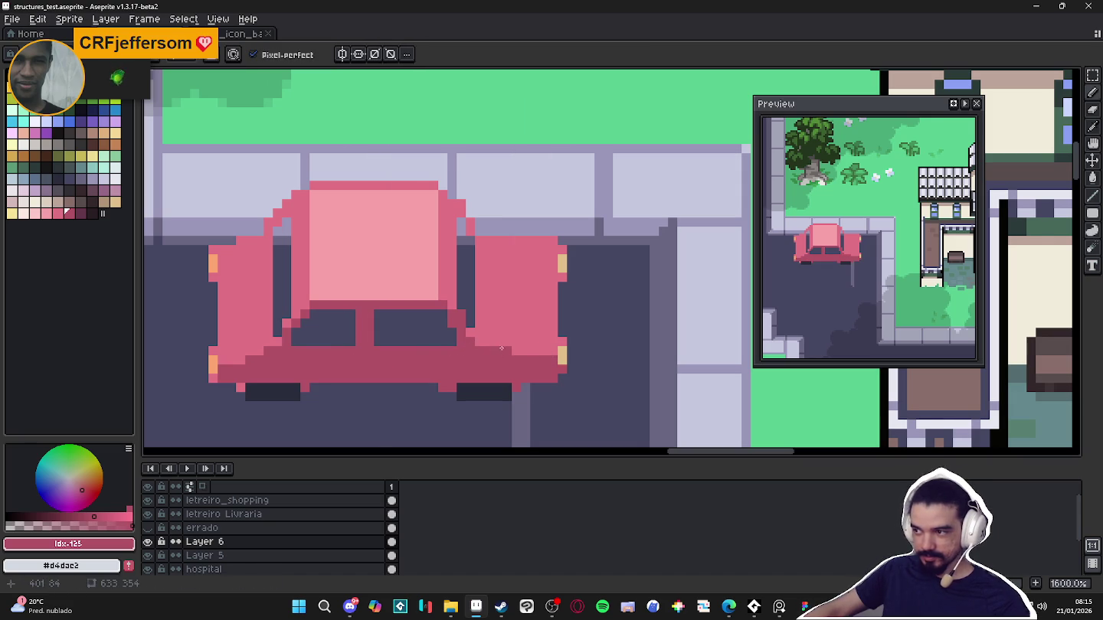
left_click_drag(438, 337, 497, 330)
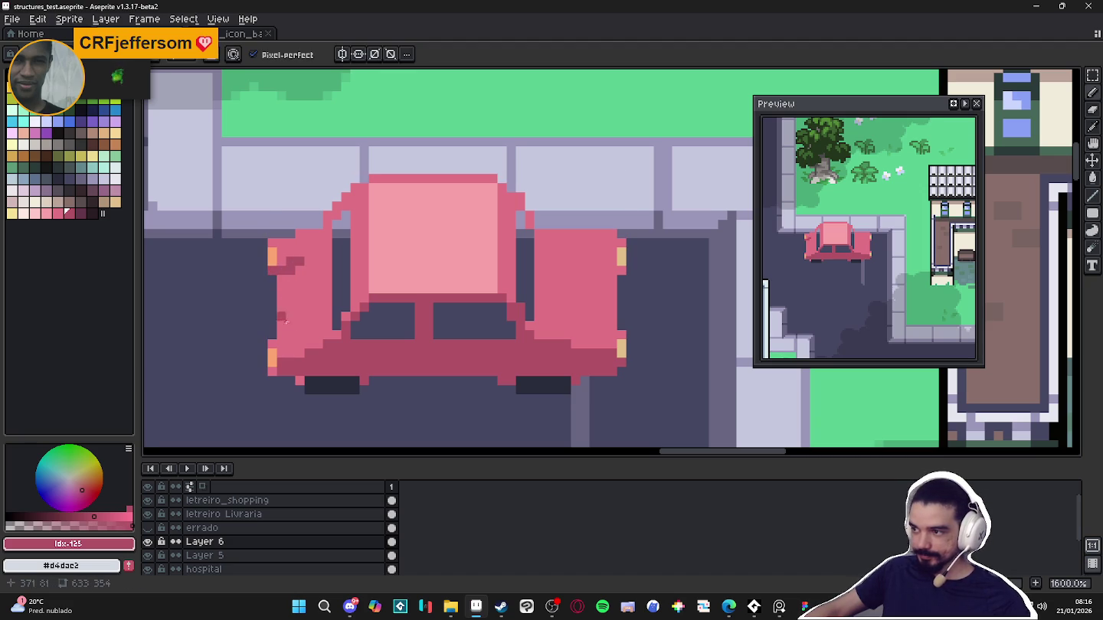
scroll(281, 334, "down", 1)
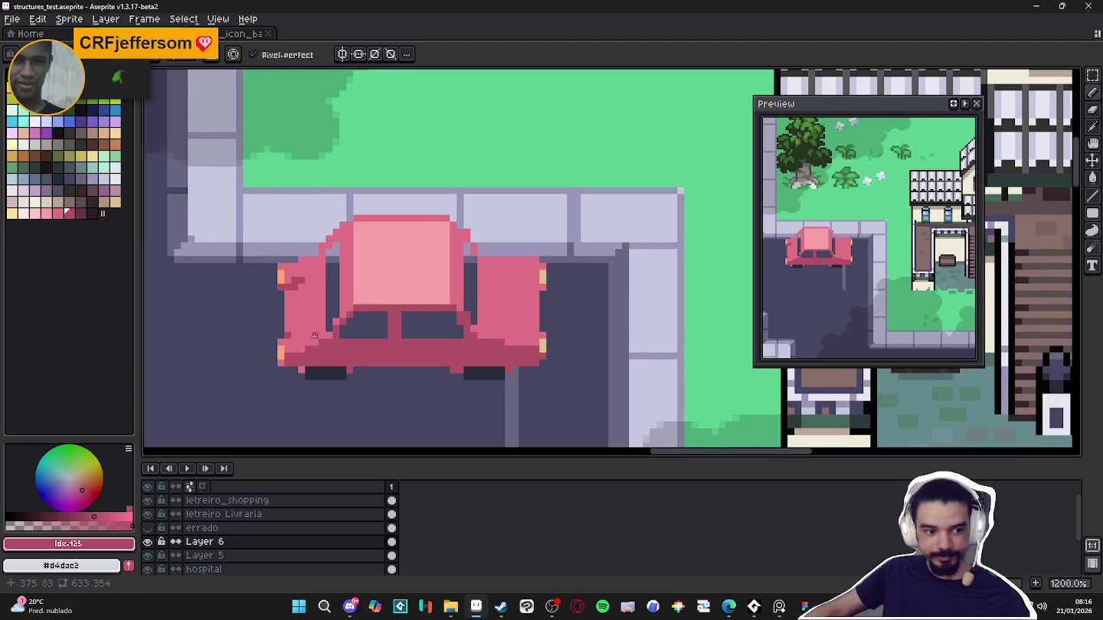
left_click_drag(287, 295, 287, 327)
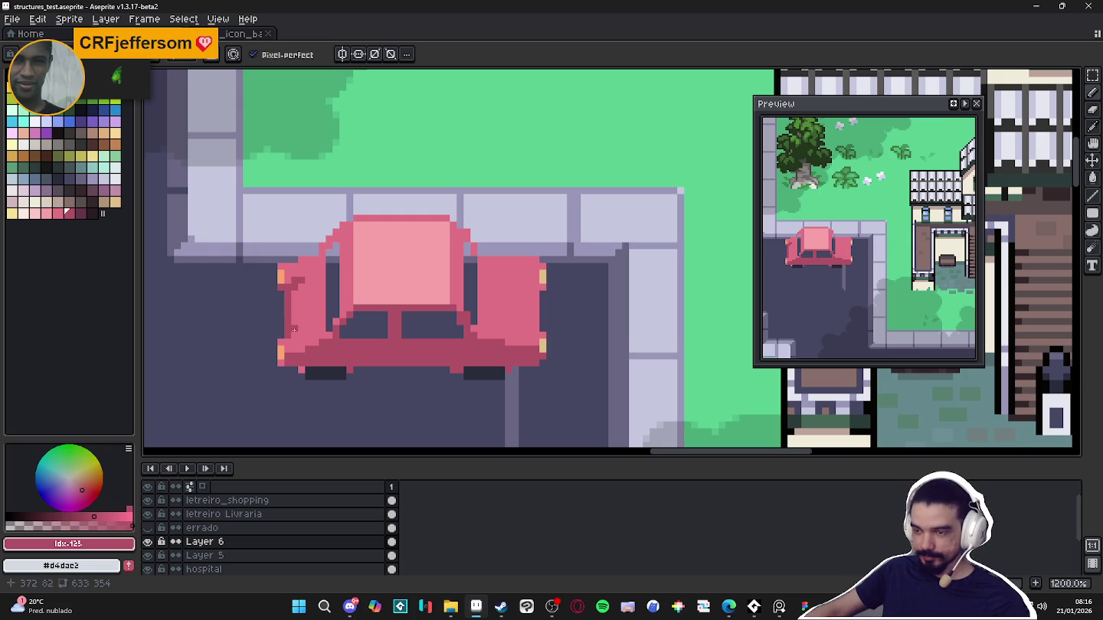
scroll(320, 259, "down", 4)
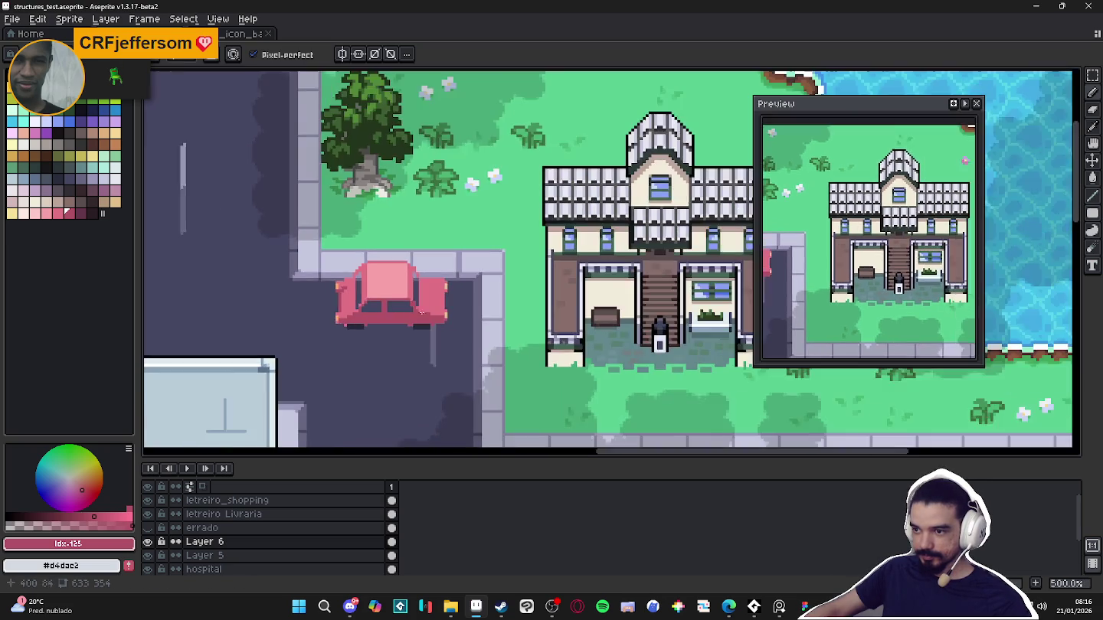
scroll(452, 305, "down", 1)
scroll(452, 305, "down", 1)
scroll(437, 292, "up", 4)
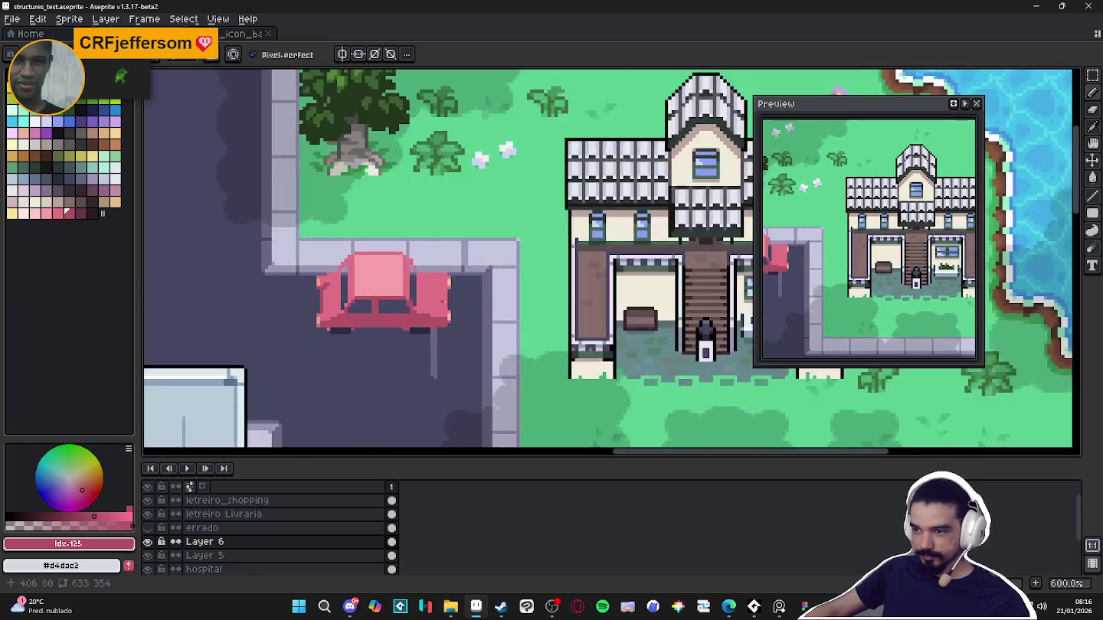
scroll(437, 291, "up", 2)
scroll(438, 290, "up", 1)
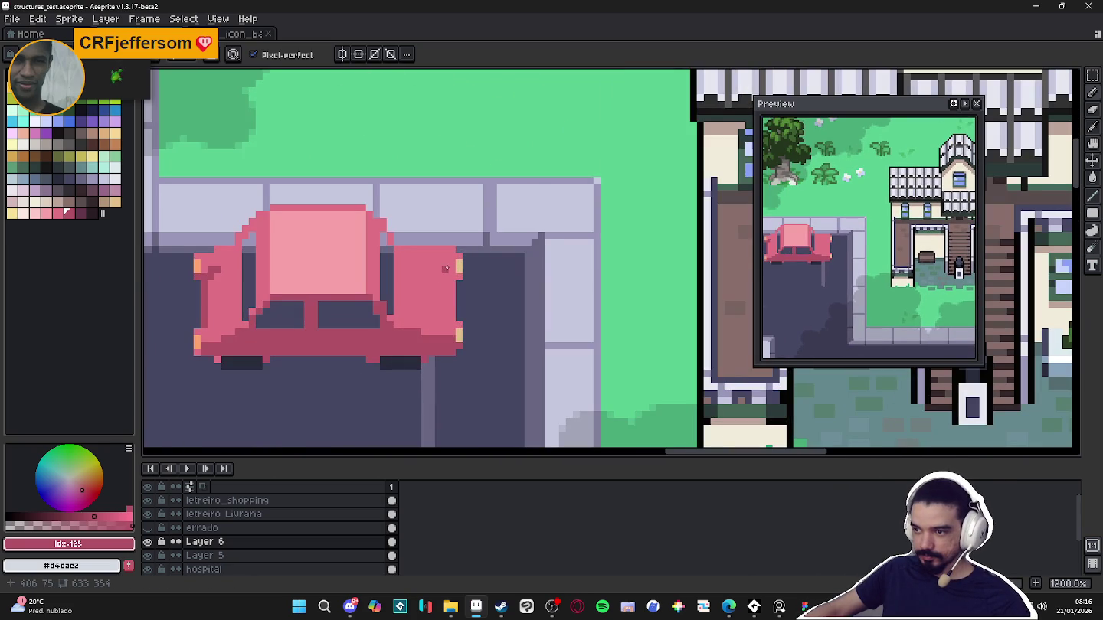
left_click_drag(410, 263, 411, 320)
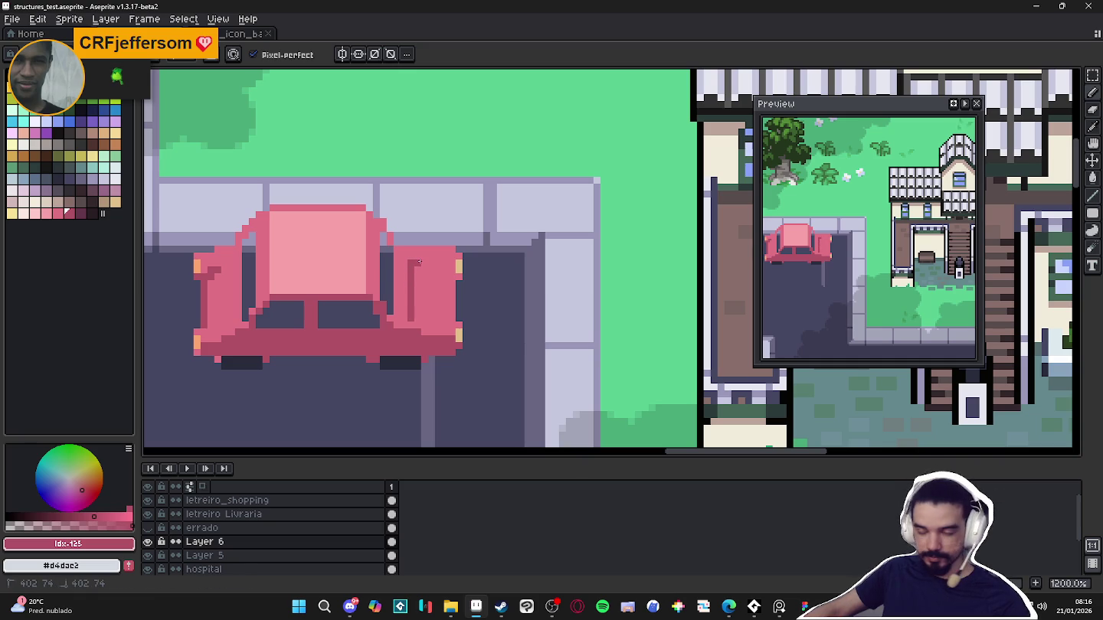
left_click(451, 275, "shift")
left_click(417, 311)
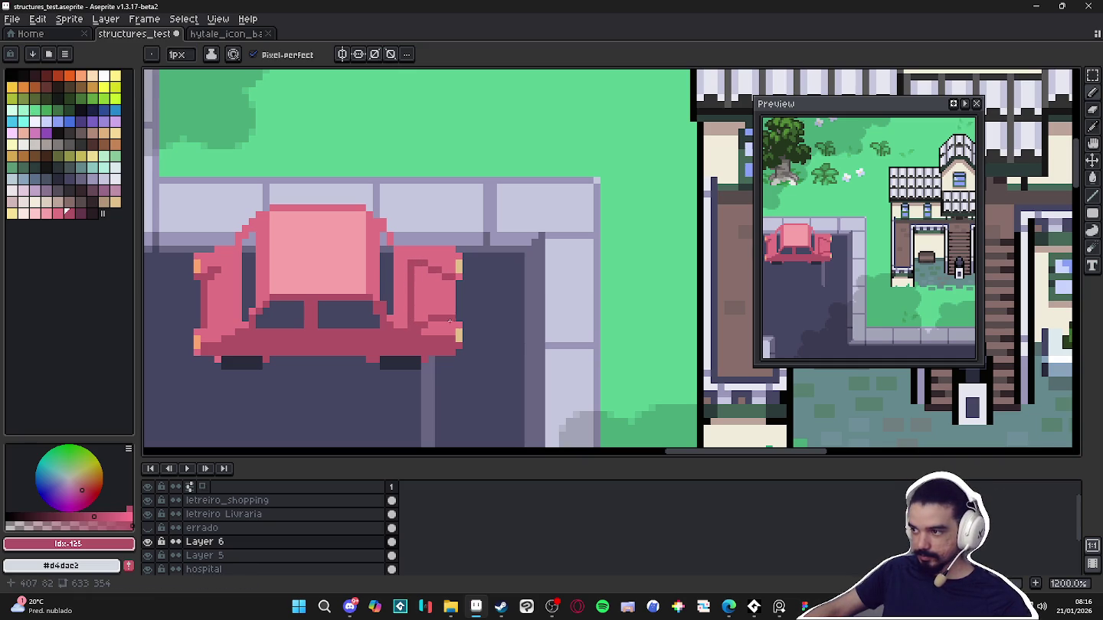
key("ctrl+z")
key("v")
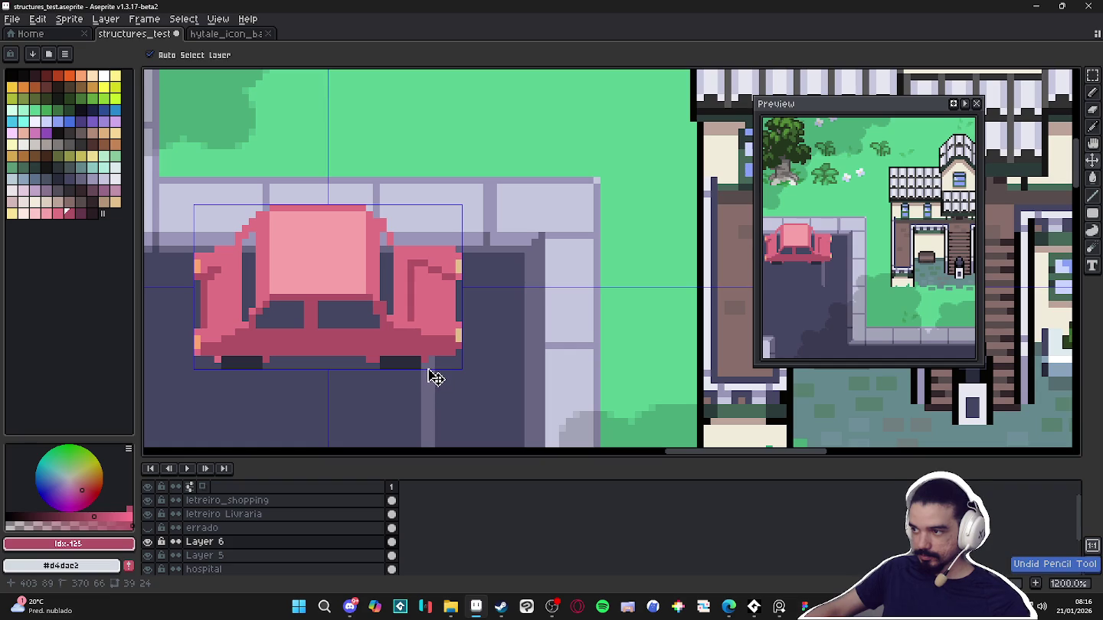
key("b")
scroll(467, 369, "down", 1)
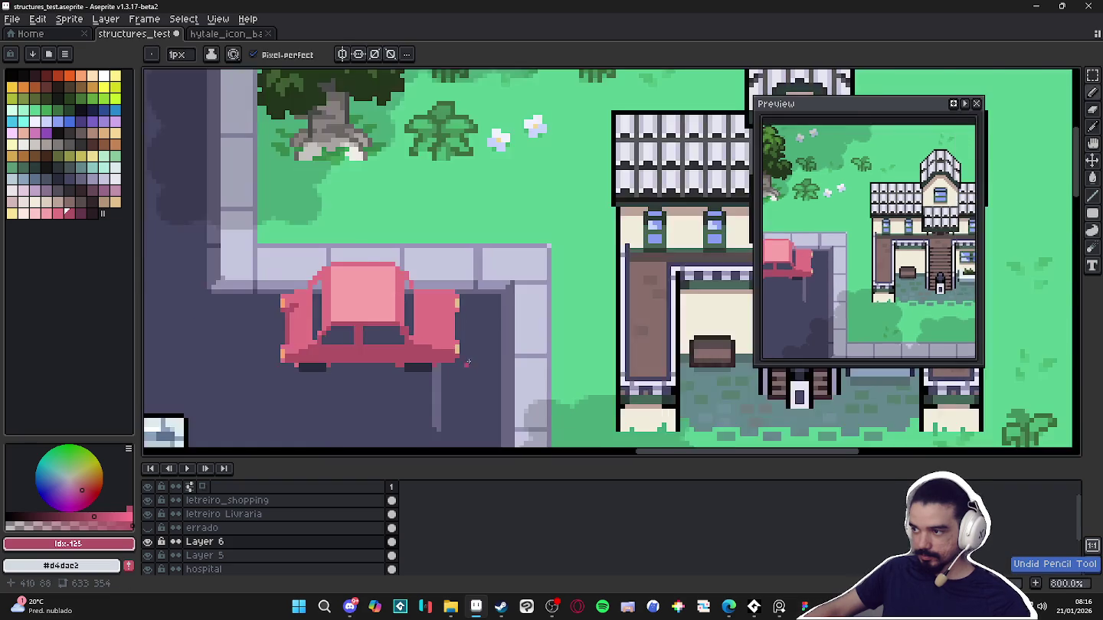
scroll(467, 370, "up", 3)
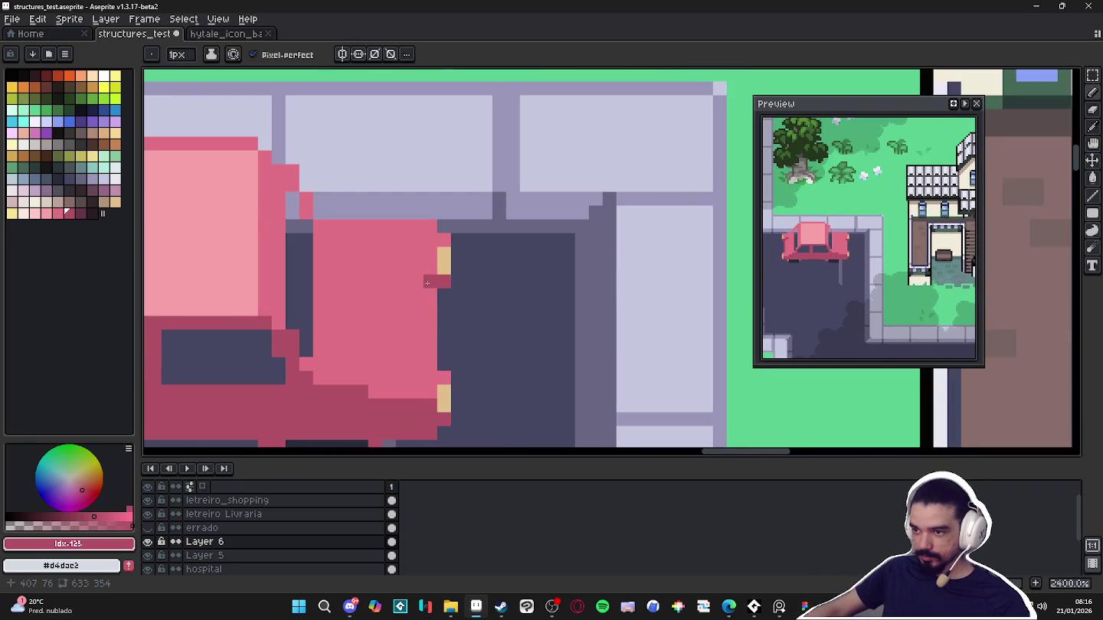
scroll(427, 283, "down", 4)
scroll(439, 331, "down", 1)
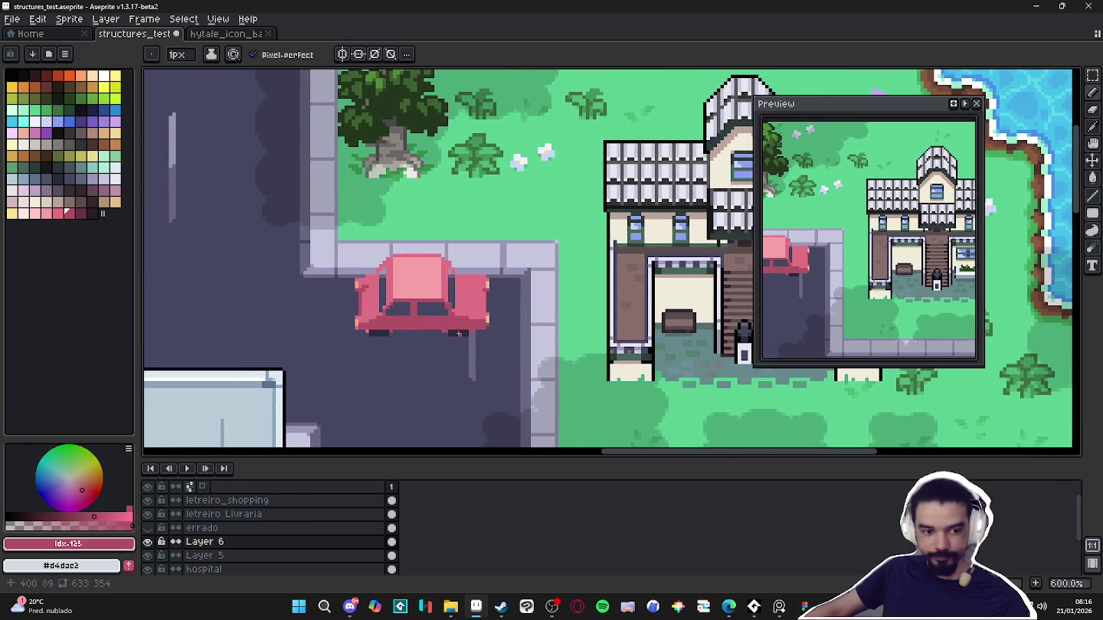
scroll(456, 347, "up", 2)
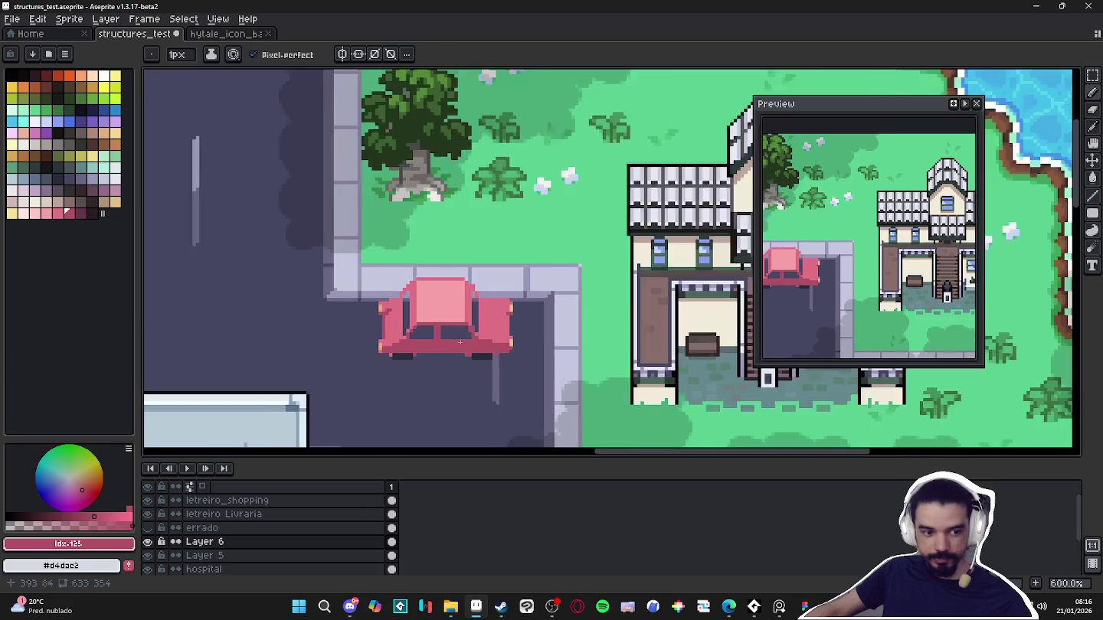
scroll(460, 345, "up", 2)
left_click(468, 342, "alt")
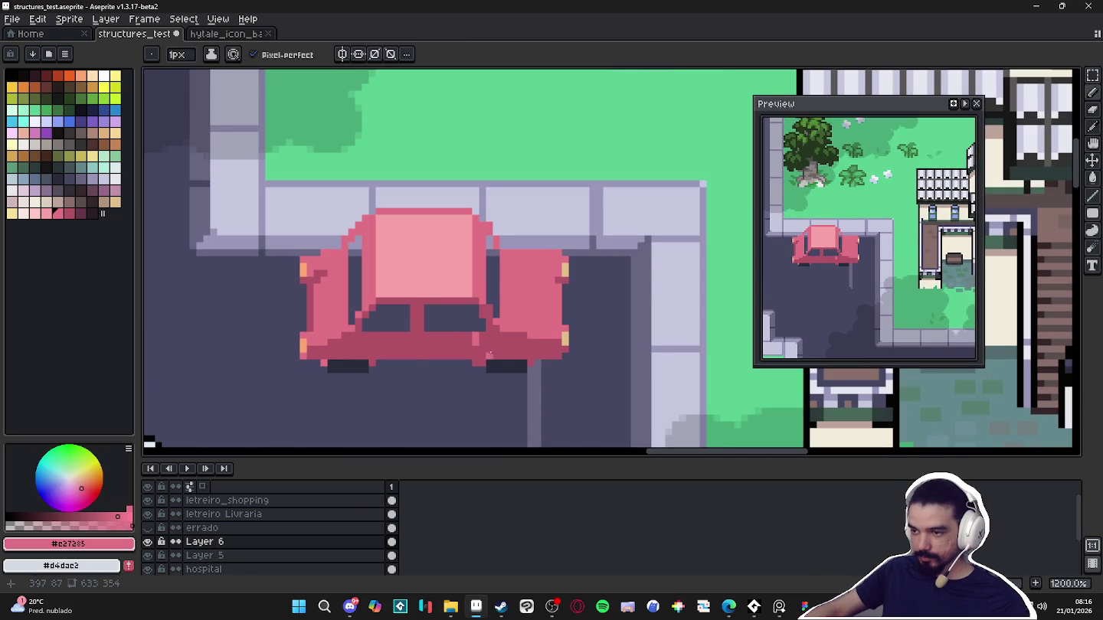
scroll(510, 337, "down", 2)
scroll(518, 376, "down", 1)
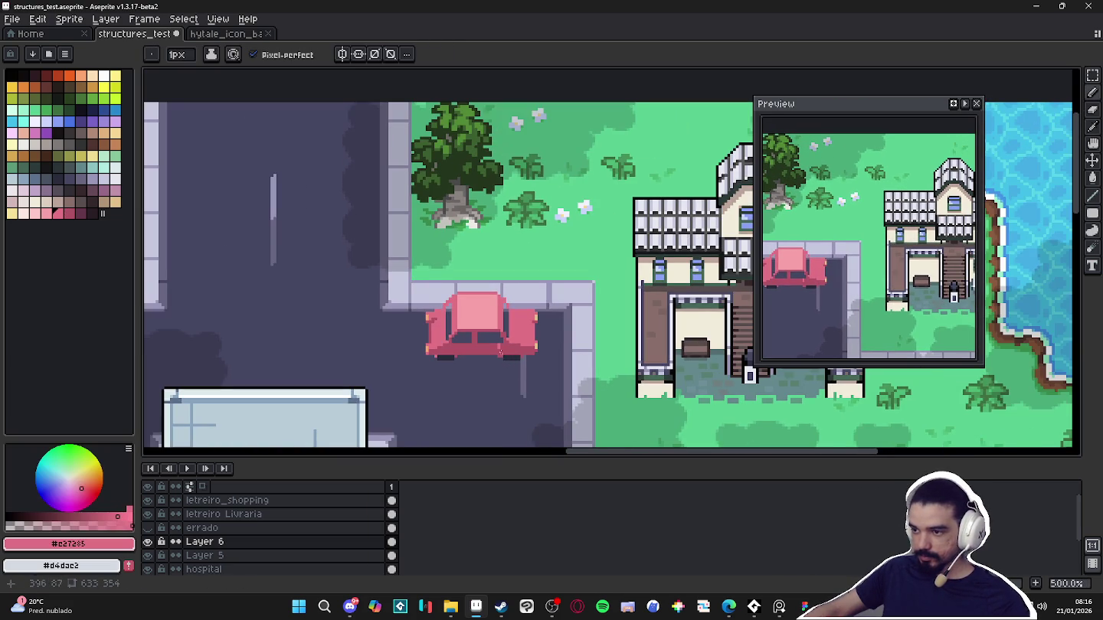
scroll(501, 354, "up", 2)
scroll(498, 339, "down", 4)
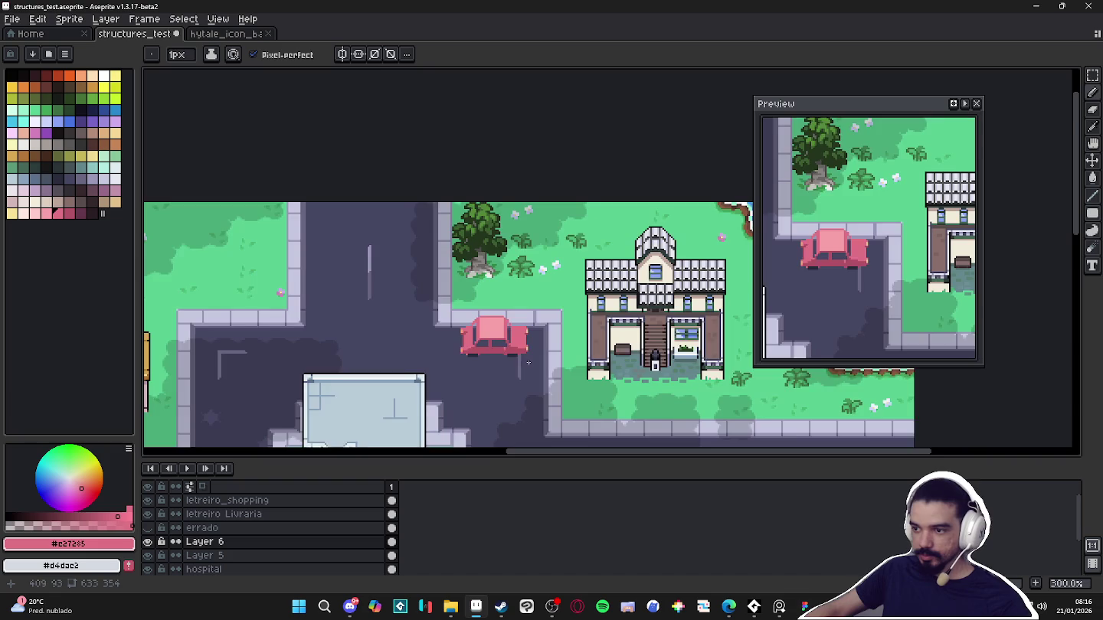
scroll(494, 337, "down", 1)
left_click_drag(492, 336, 485, 287)
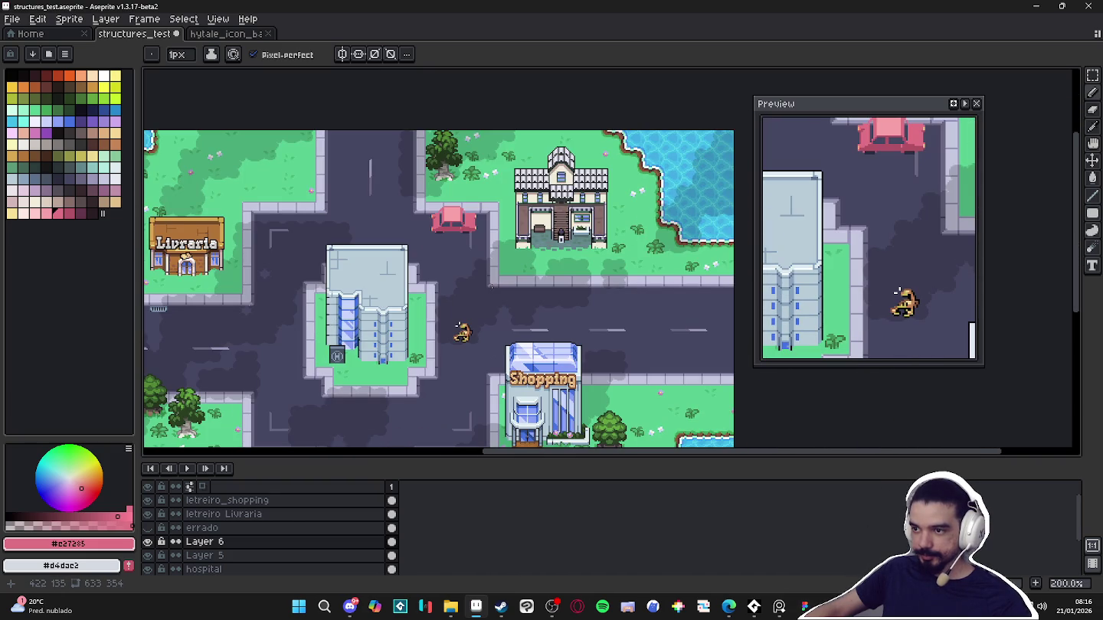
scroll(485, 231, "up", 1)
scroll(485, 232, "up", 1)
left_click(485, 232, "alt")
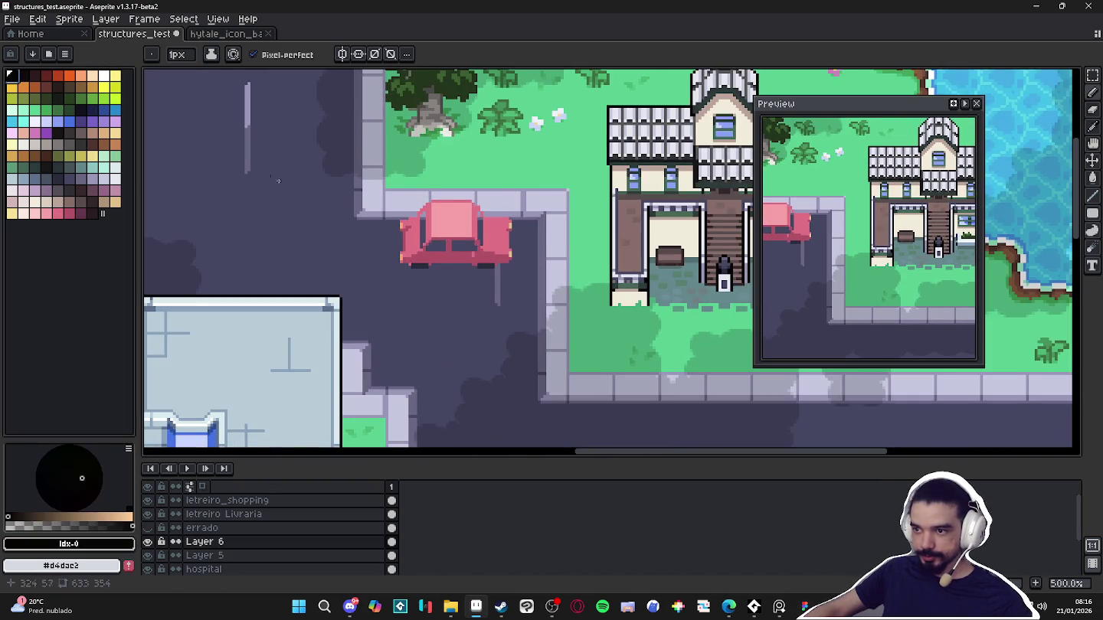
Select the pink car and preview an Outline effect, then cancel it
scroll(465, 194, "up", 3)
key("m")
left_click_drag(415, 175, 642, 313)
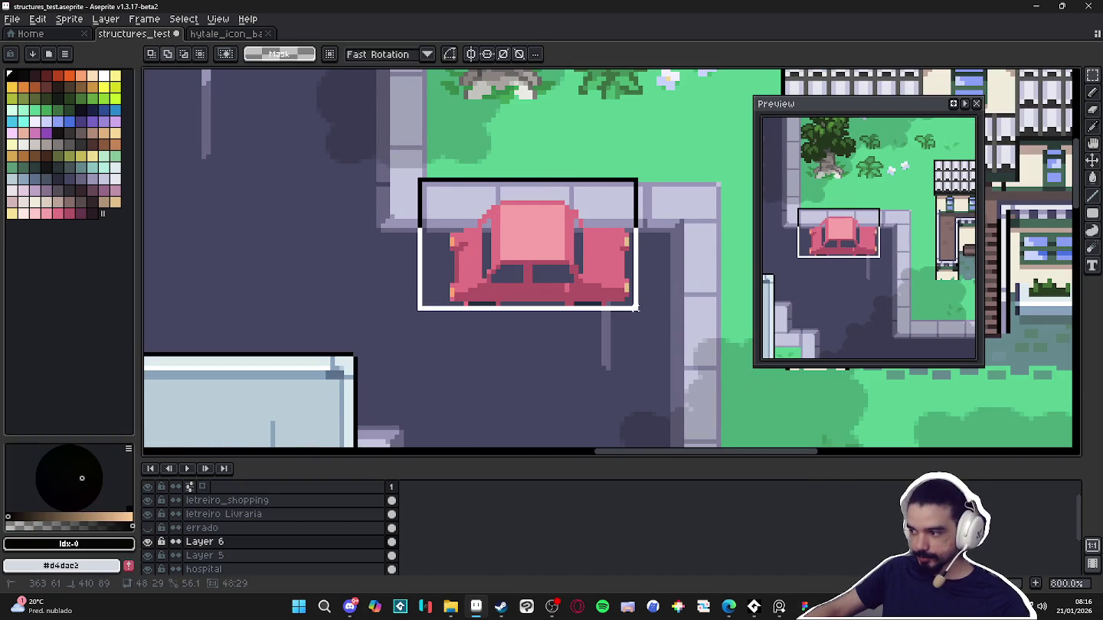
key("shift+o")
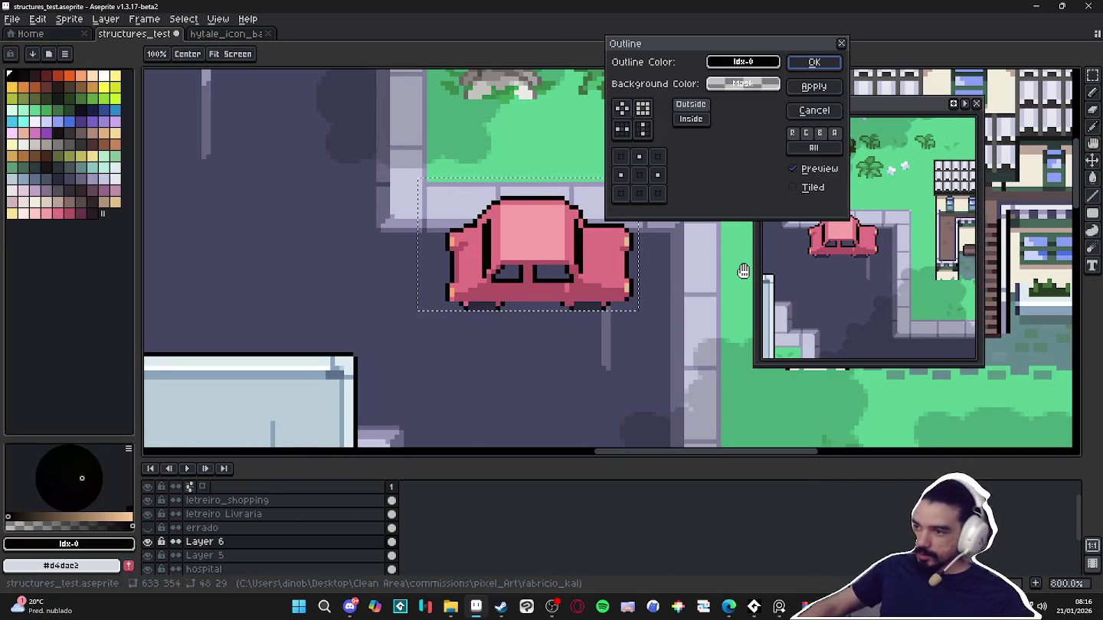
left_click(831, 111)
scroll(528, 302, "down", 1)
scroll(517, 302, "down", 1)
scroll(517, 303, "down", 2)
Eyedrop the Shopping building's light blue glass (#8aa1f6) as the drawing colour
key("b")
scroll(556, 295, "up", 2)
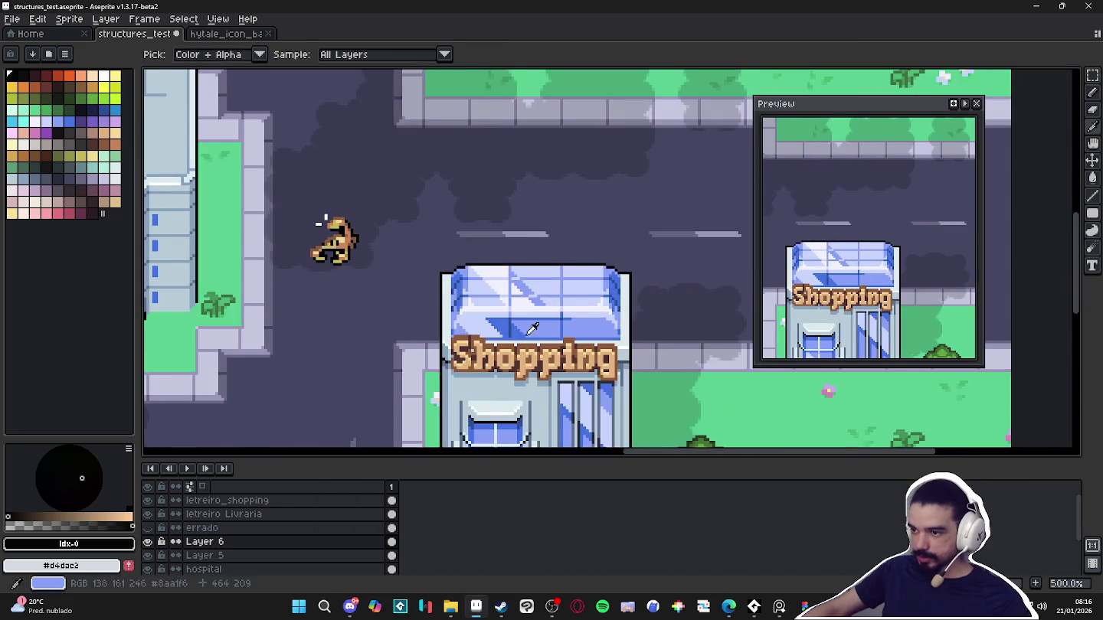
left_click(537, 306, "alt")
scroll(319, 223, "down", 1)
mouse_move(319, 223)
left_mouse_down()
mouse_move(426, 380)
mouse_move(484, 433)
left_mouse_up()
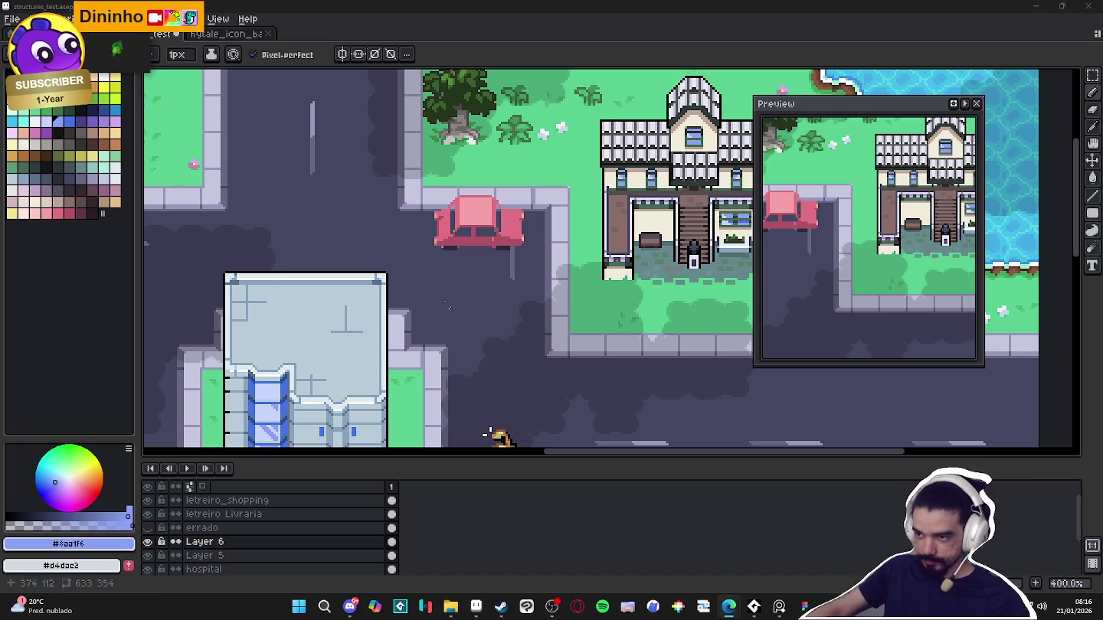
scroll(463, 234, "up", 2)
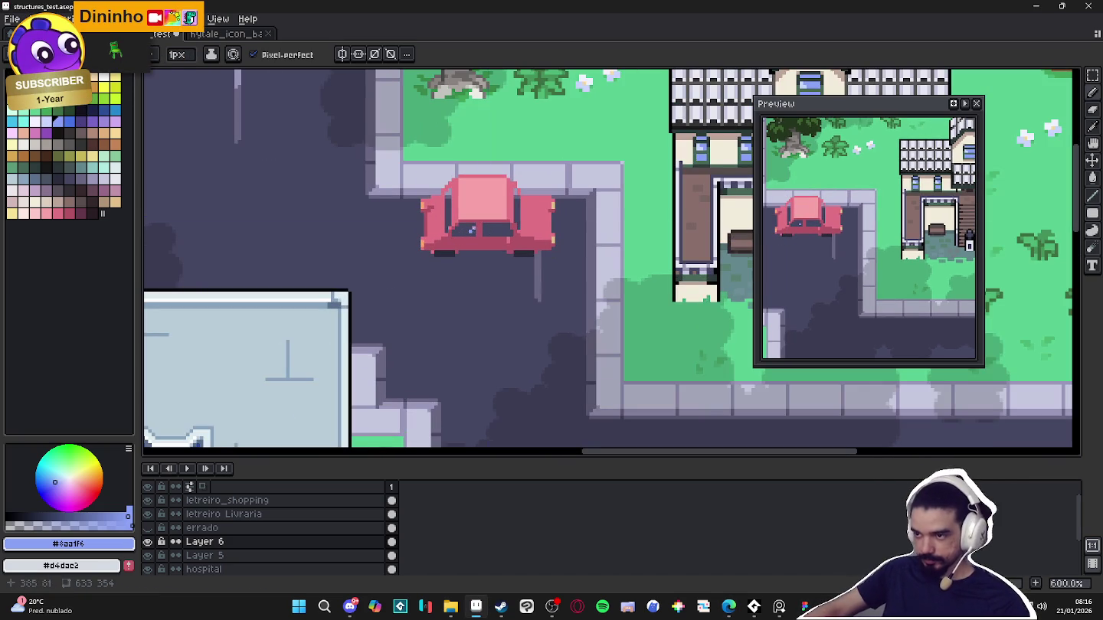
key("g")
left_click(466, 228)
left_click(498, 228)
left_click(517, 213)
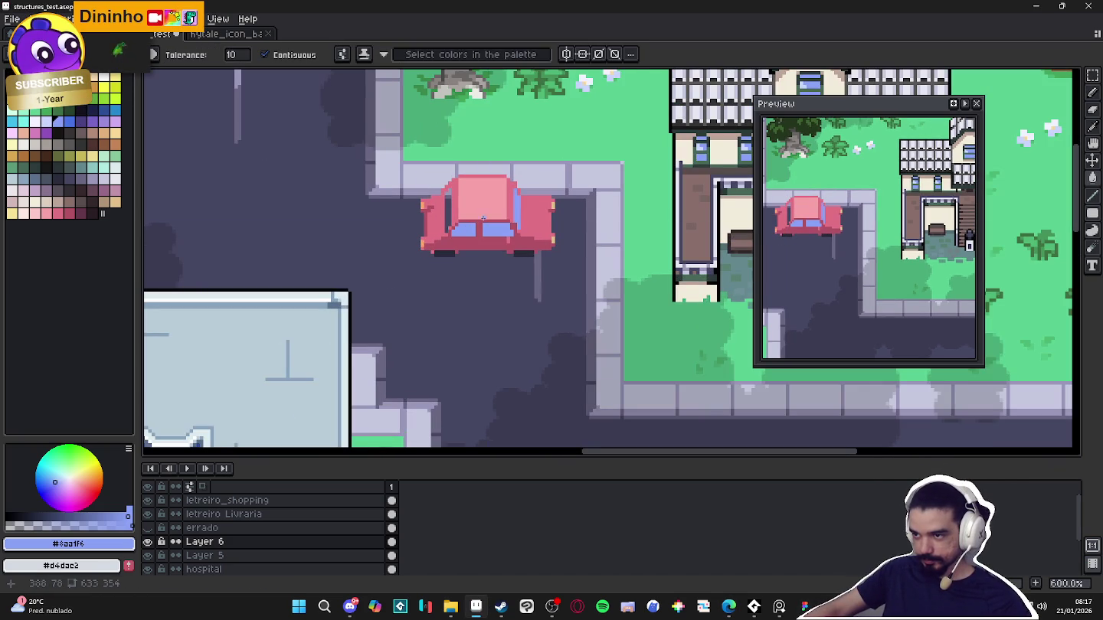
left_click(448, 217)
scroll(478, 231, "down", 3)
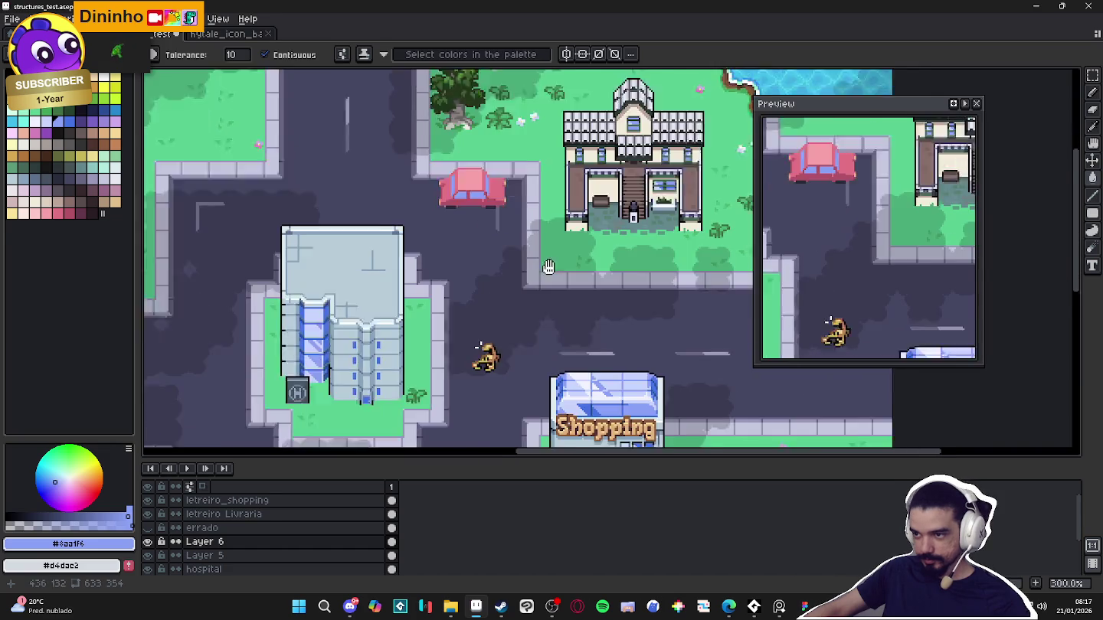
scroll(397, 258, "up", 3)
left_click(397, 258, "alt")
scroll(396, 259, "down", 3)
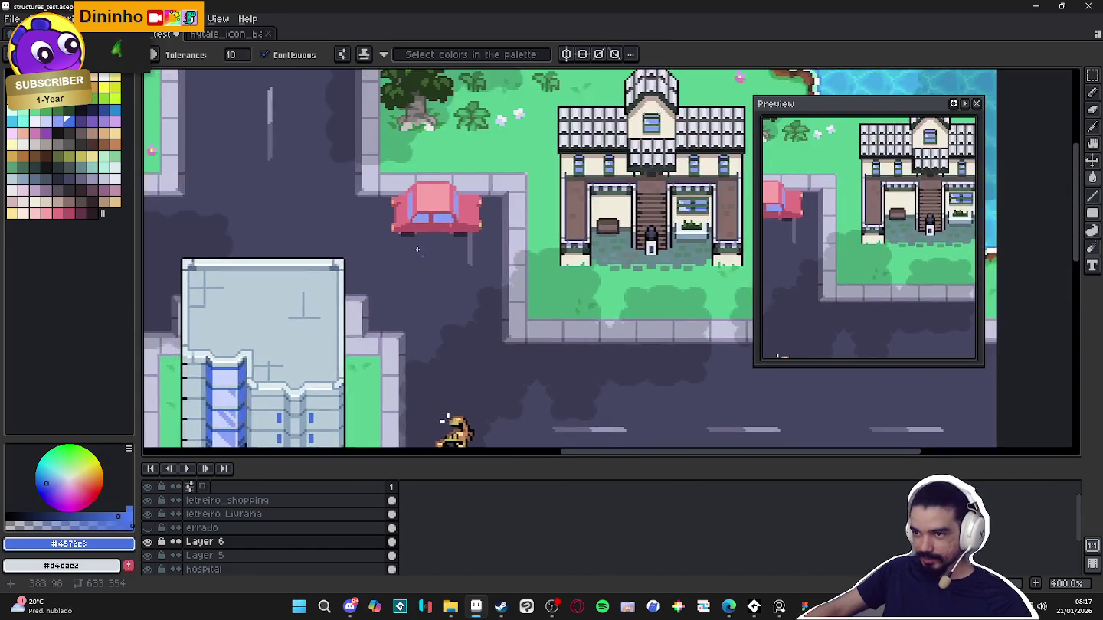
scroll(484, 244, "up", 4)
scroll(483, 244, "down", 1)
key("b")
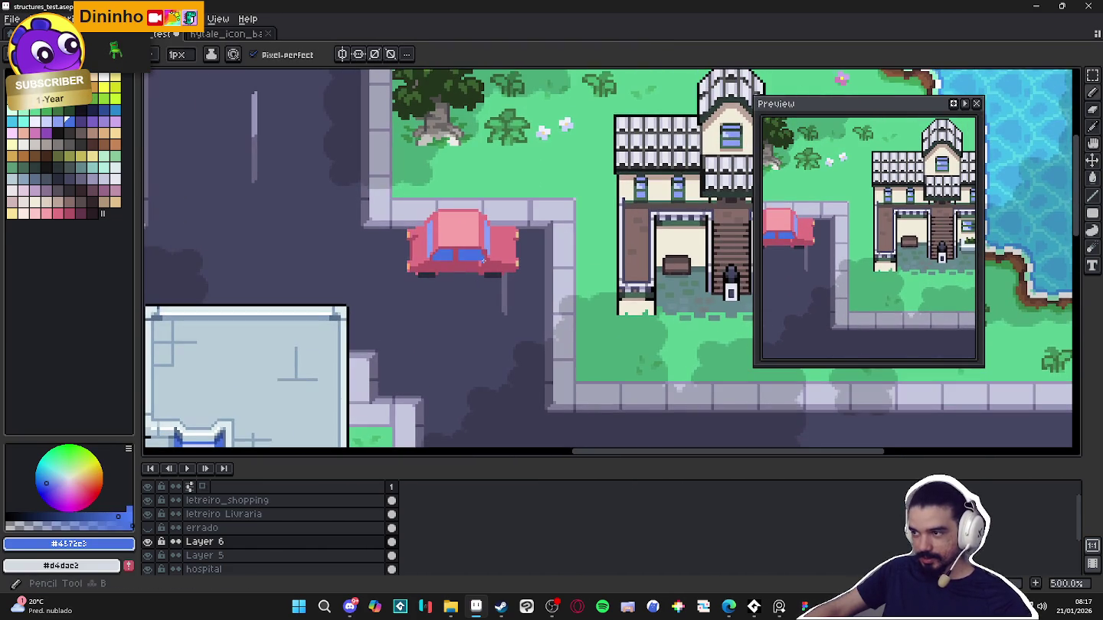
scroll(504, 340, "up", 2)
scroll(504, 340, "down", 3)
scroll(430, 300, "down", 2)
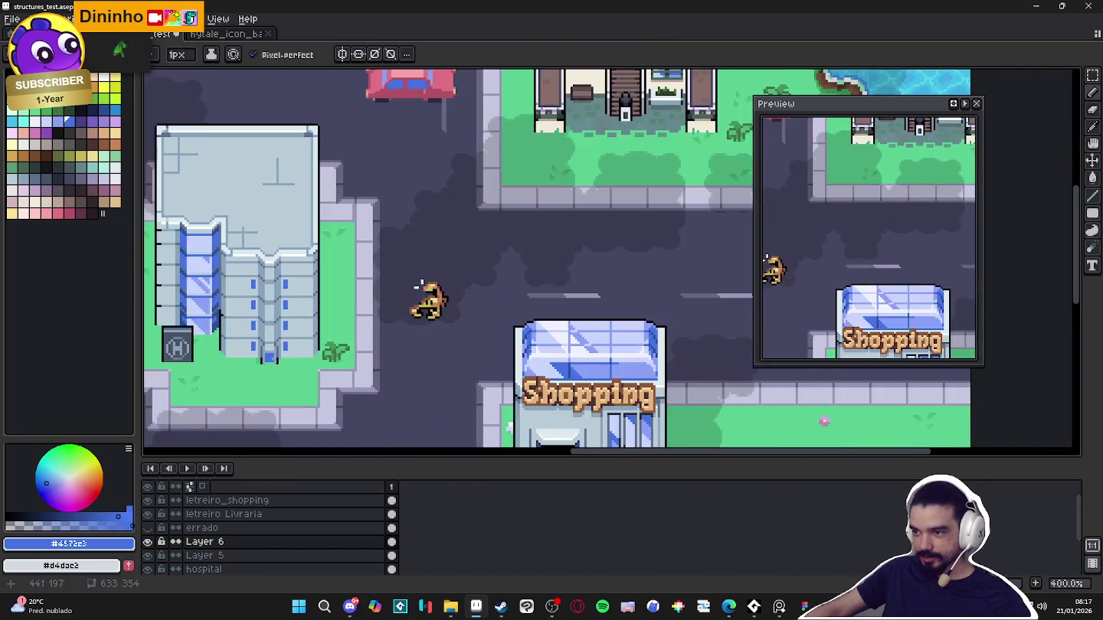
scroll(394, 288, "up", 1)
left_click(394, 288, "alt")
scroll(458, 287, "up", 2)
scroll(457, 288, "up", 4)
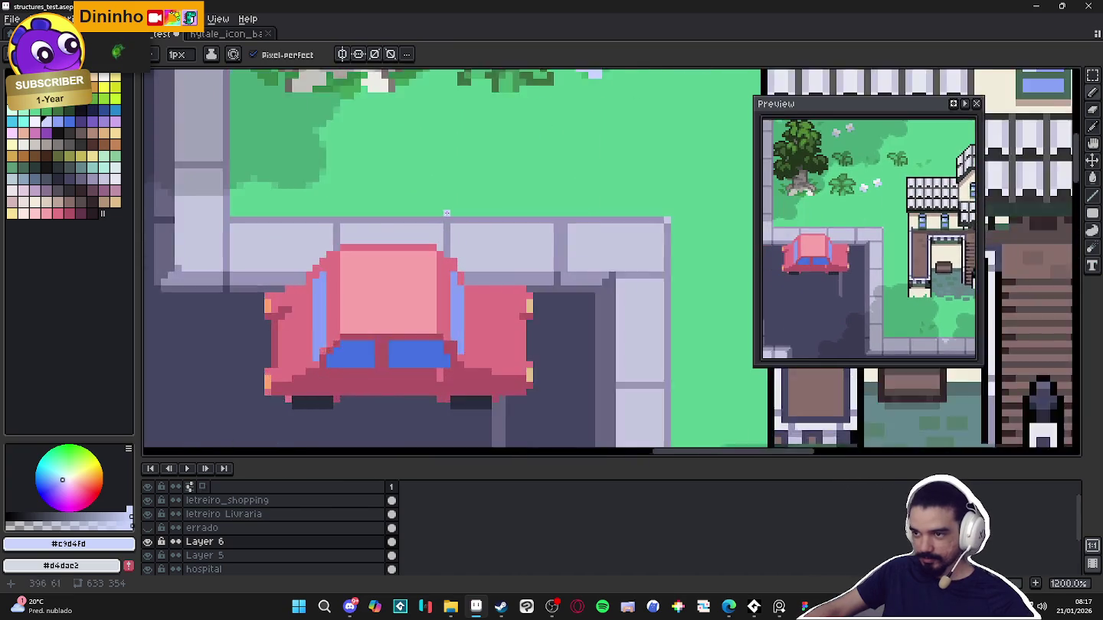
scroll(450, 280, "up", 3)
left_click_drag(450, 273, 457, 349)
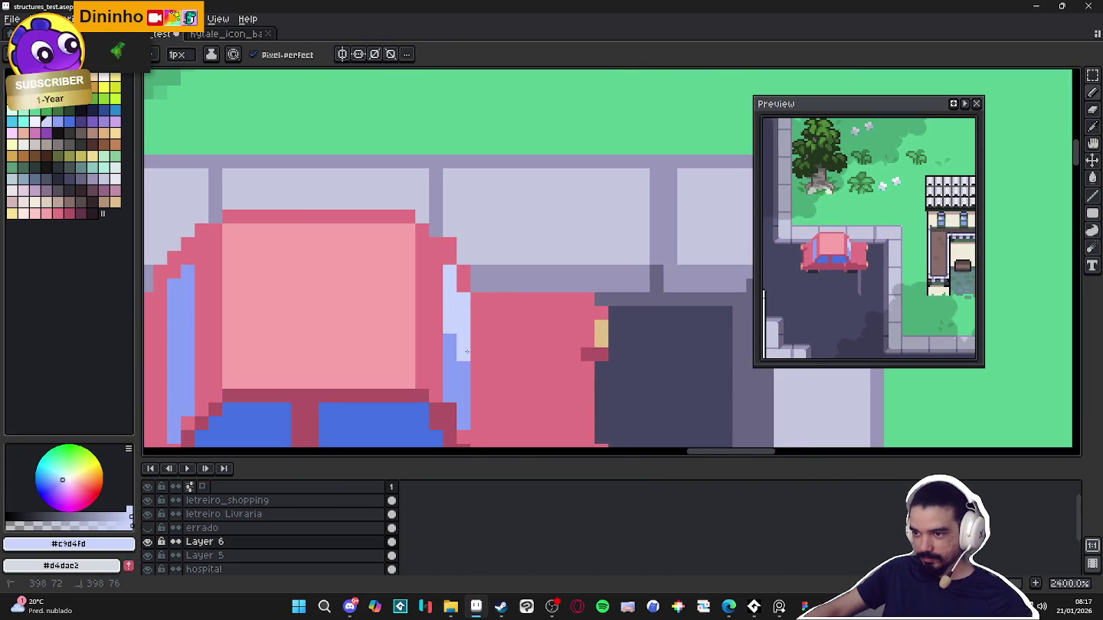
left_click_drag(464, 306, 583, 262)
key("plus")
key("minus")
mouse_move(303, 274)
left_mouse_down()
mouse_move(292, 303)
mouse_move(304, 288)
left_mouse_up()
scroll(306, 245, "down", 3)
scroll(305, 275, "up", 2)
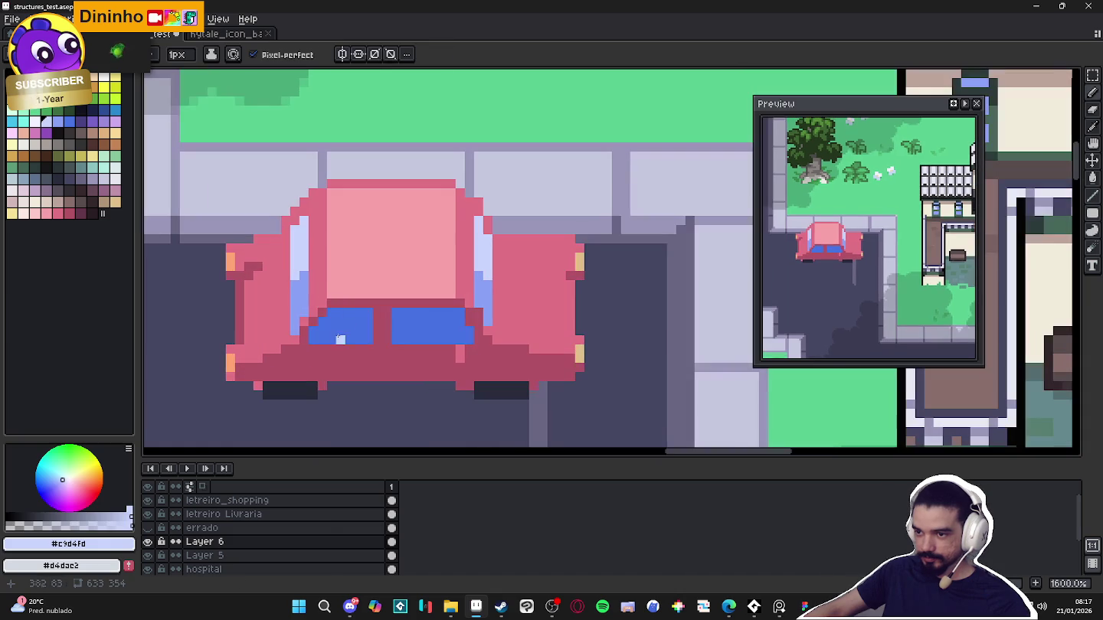
left_click(303, 282, "alt")
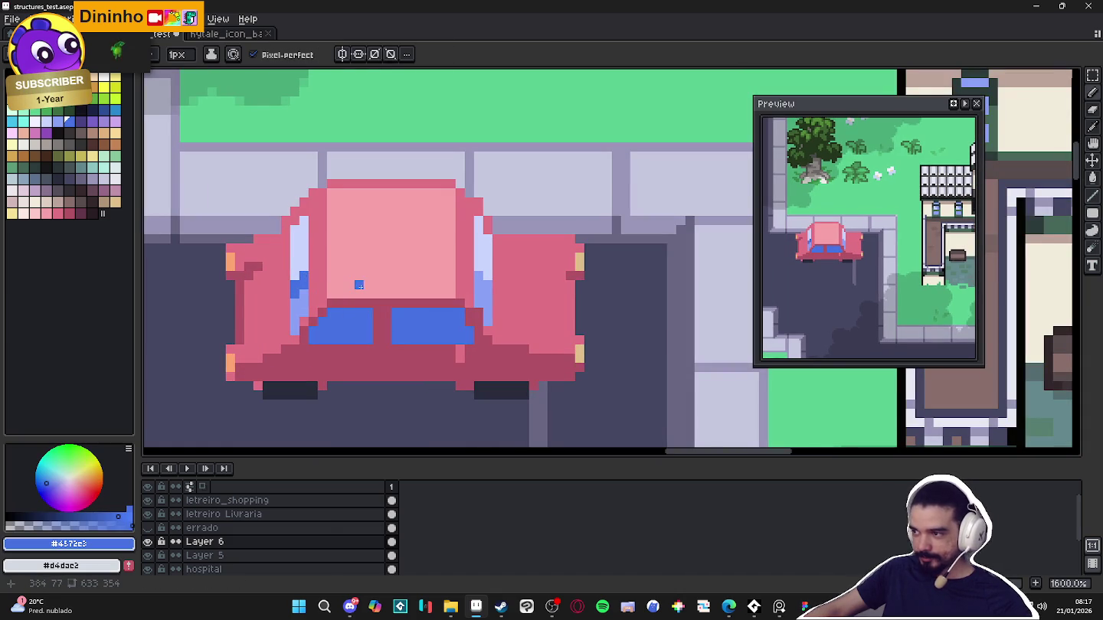
scroll(406, 274, "down", 1)
scroll(402, 277, "down", 1)
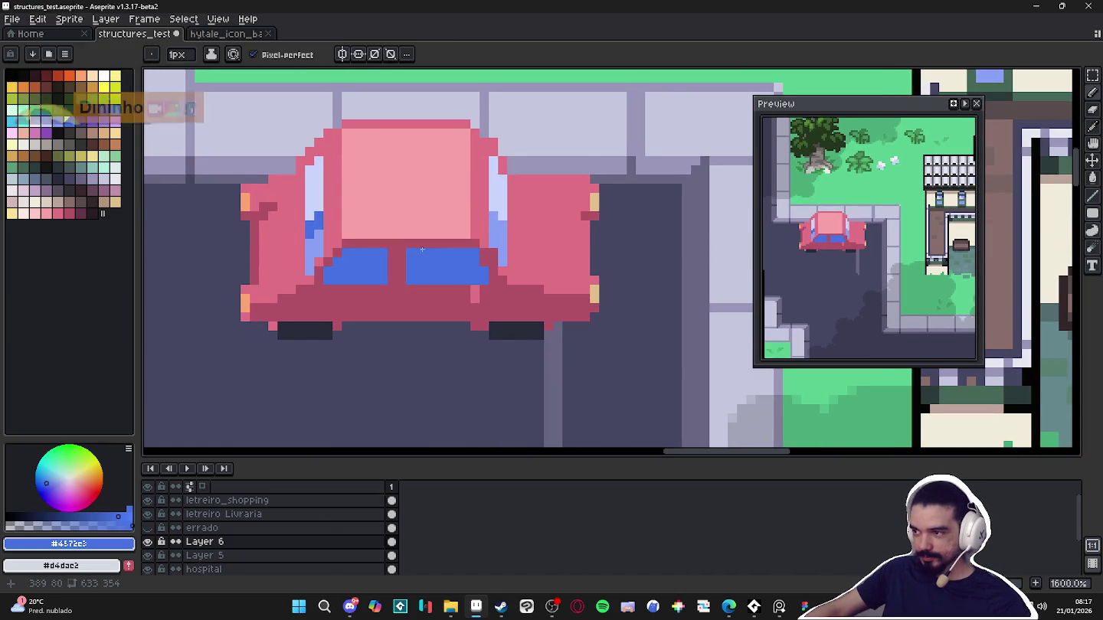
scroll(397, 273, "down", 1)
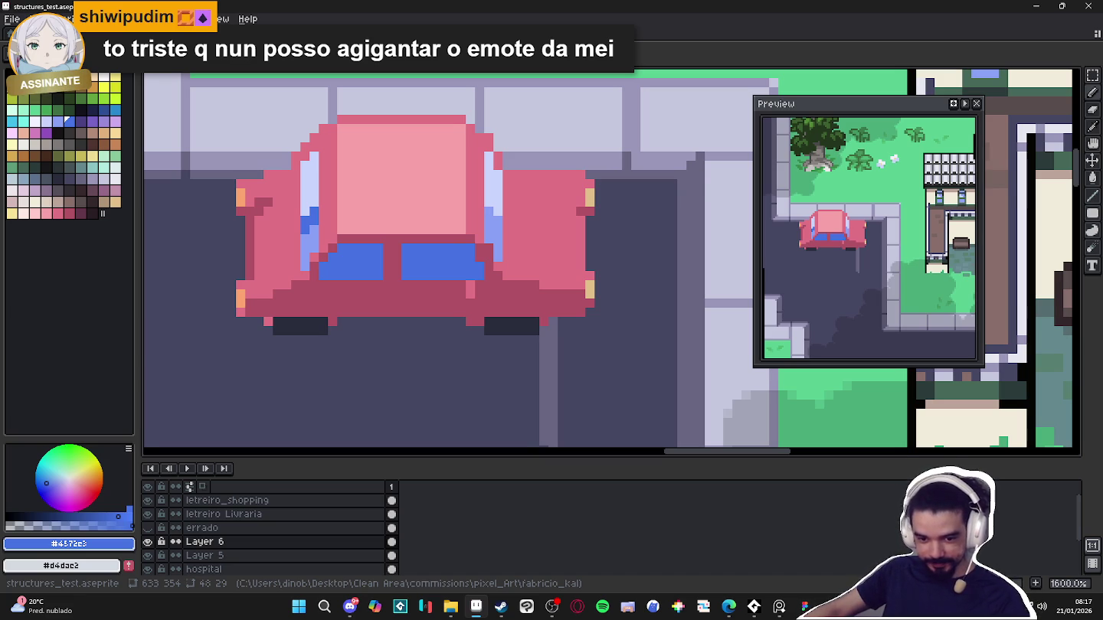
key("alt+Tab")
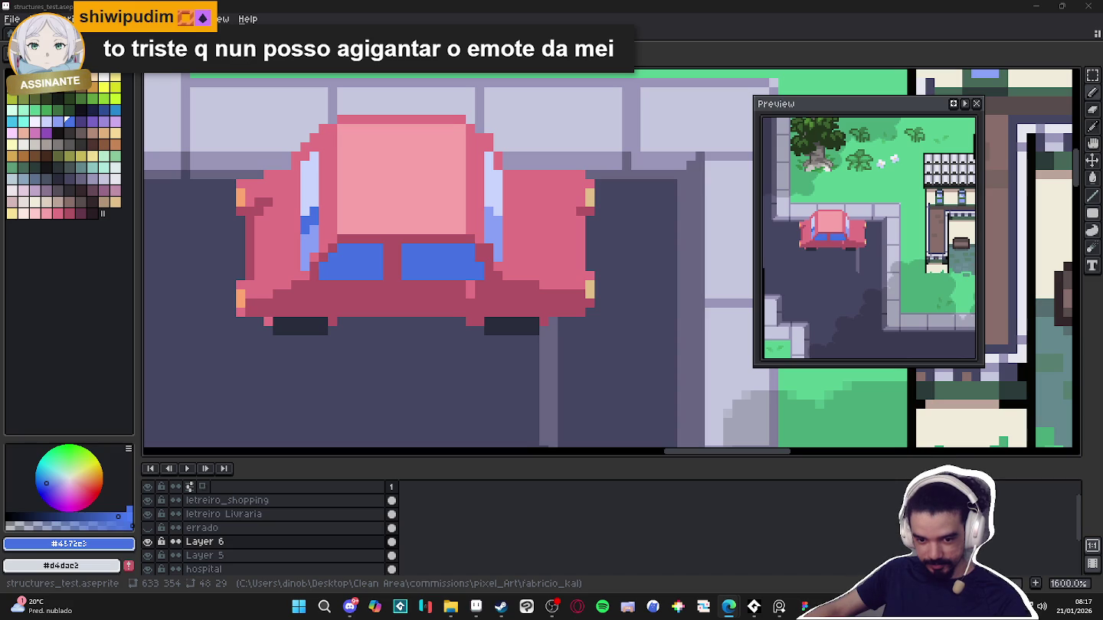
Pick the car's dark red and trim a pixel off the left tyre
scroll(482, 334, "up", 2)
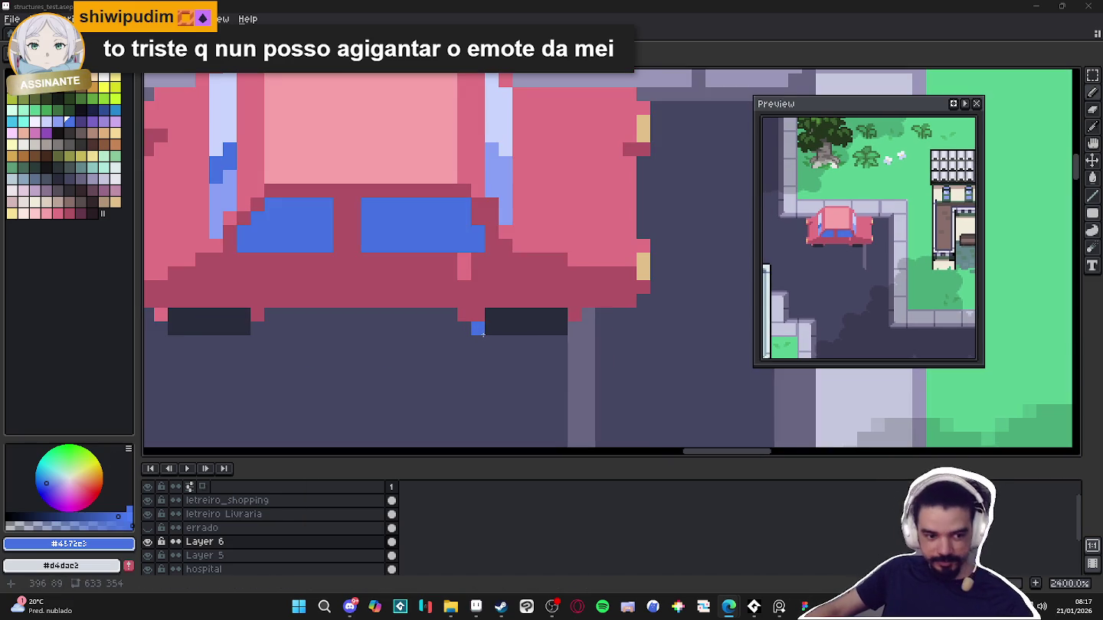
left_click(577, 312, "alt")
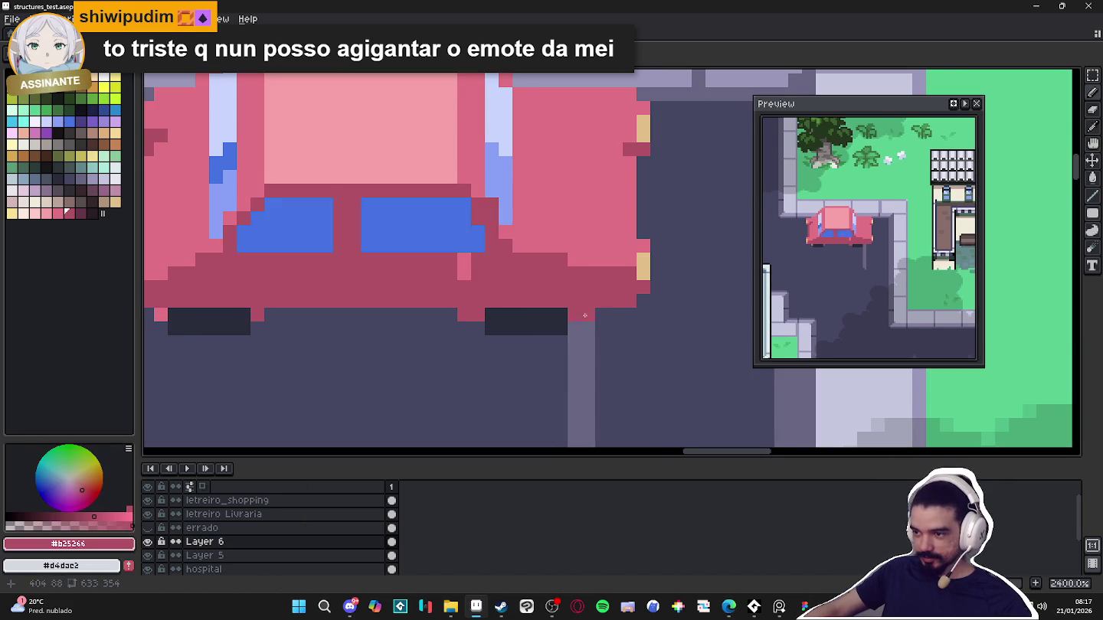
scroll(586, 314, "down", 3)
scroll(421, 343, "up", 2)
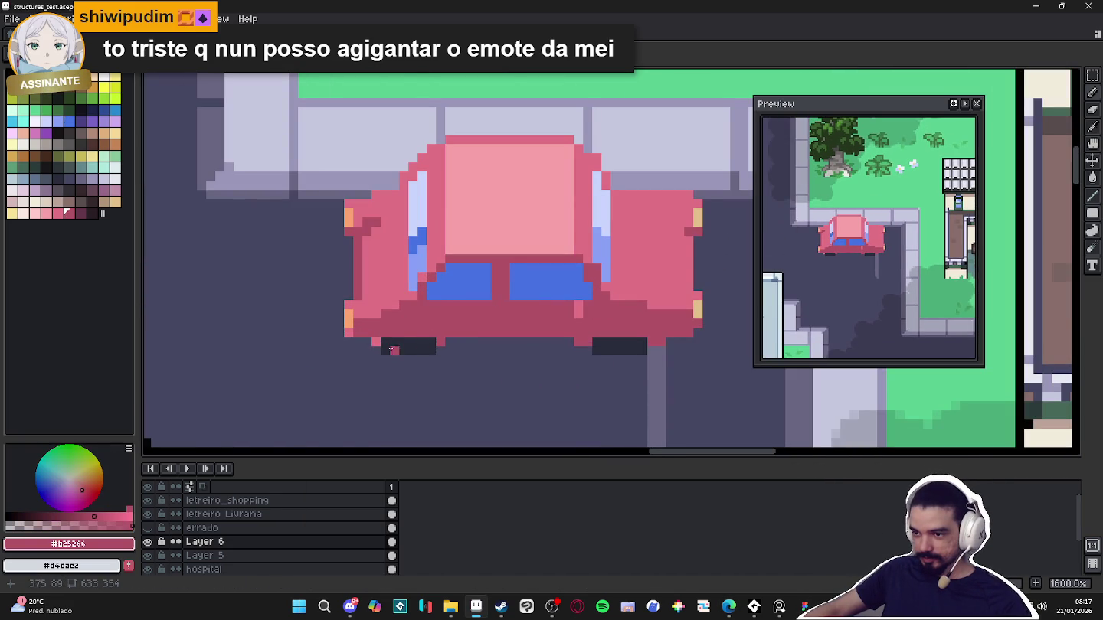
scroll(447, 341, "down", 3)
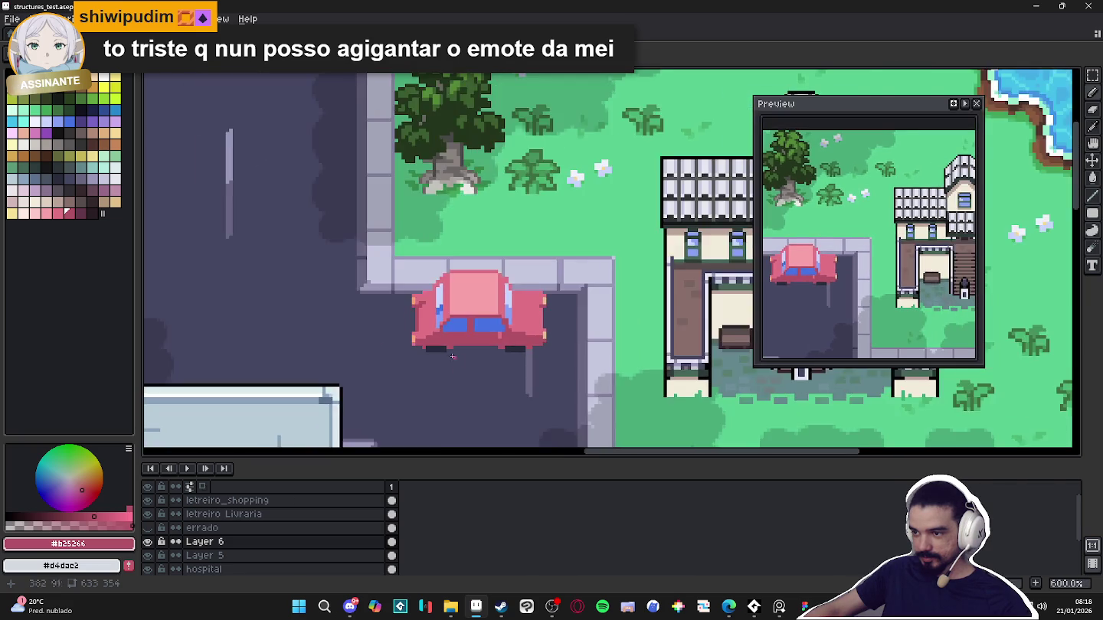
scroll(417, 346, "up", 3)
left_click(412, 358)
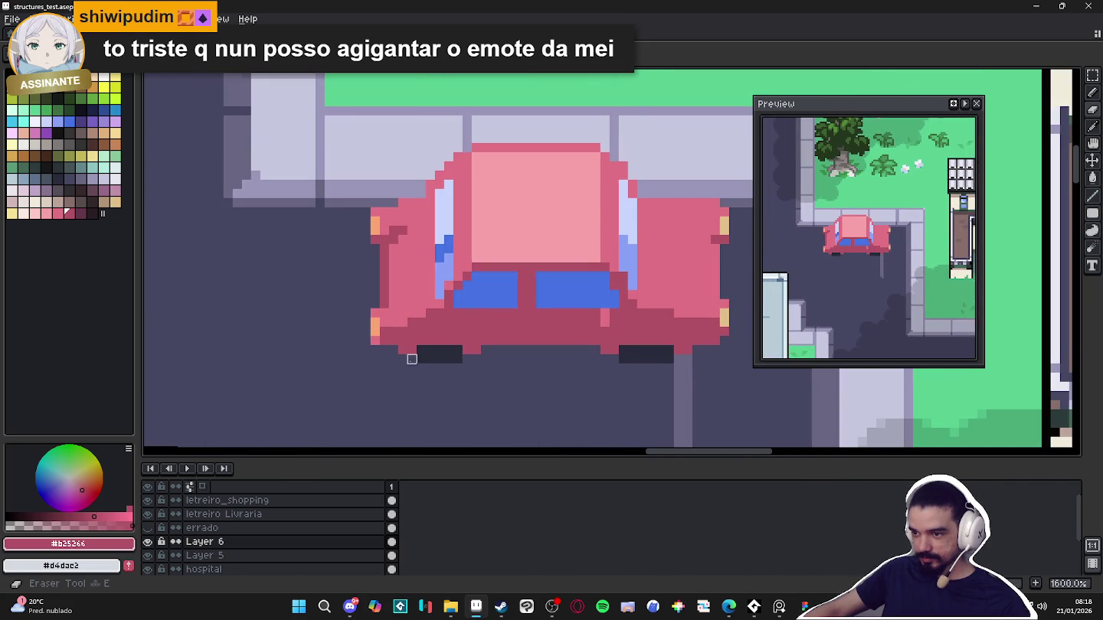
left_click(461, 350, "alt")
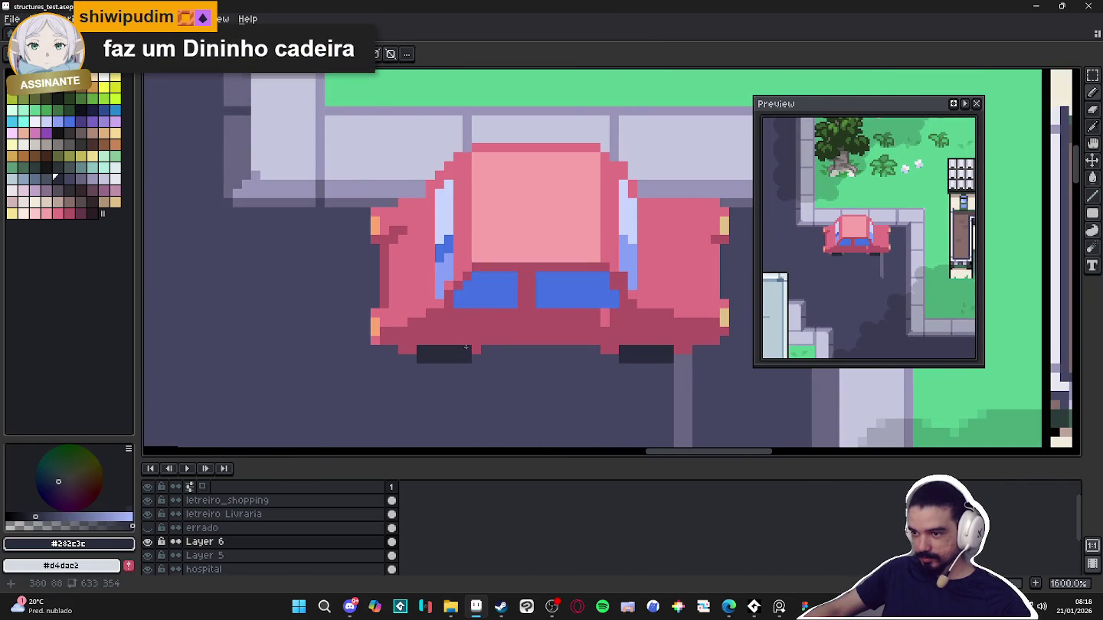
left_click(479, 345, "alt")
scroll(507, 370, "down", 3)
scroll(507, 370, "up", 3)
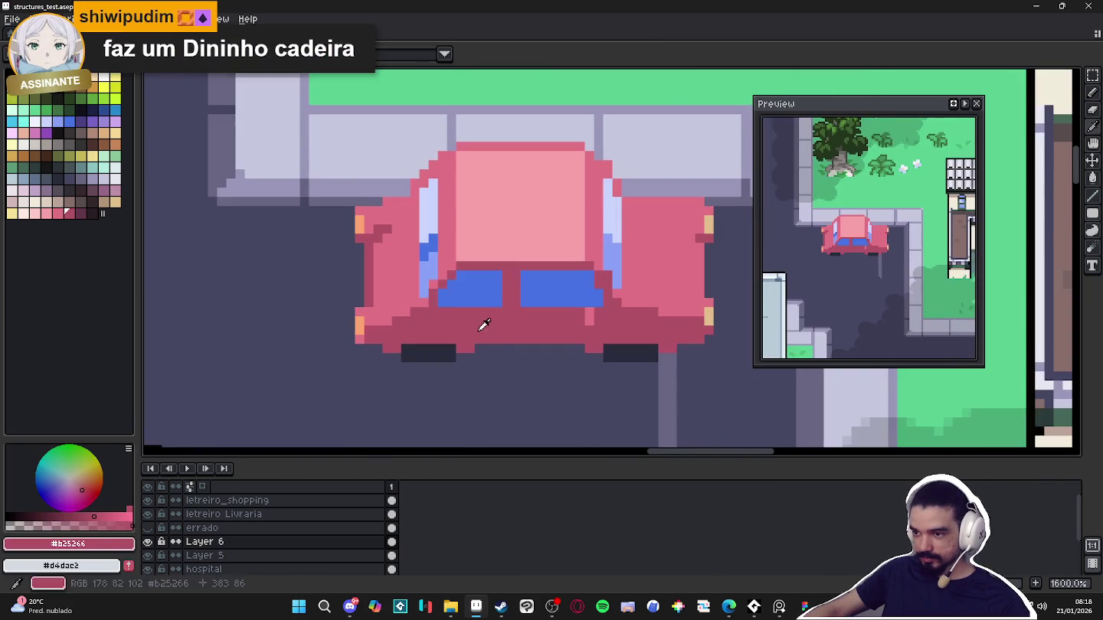
Add darker red shading pixels and a line along the car's rear lower edge
left_click(81, 213)
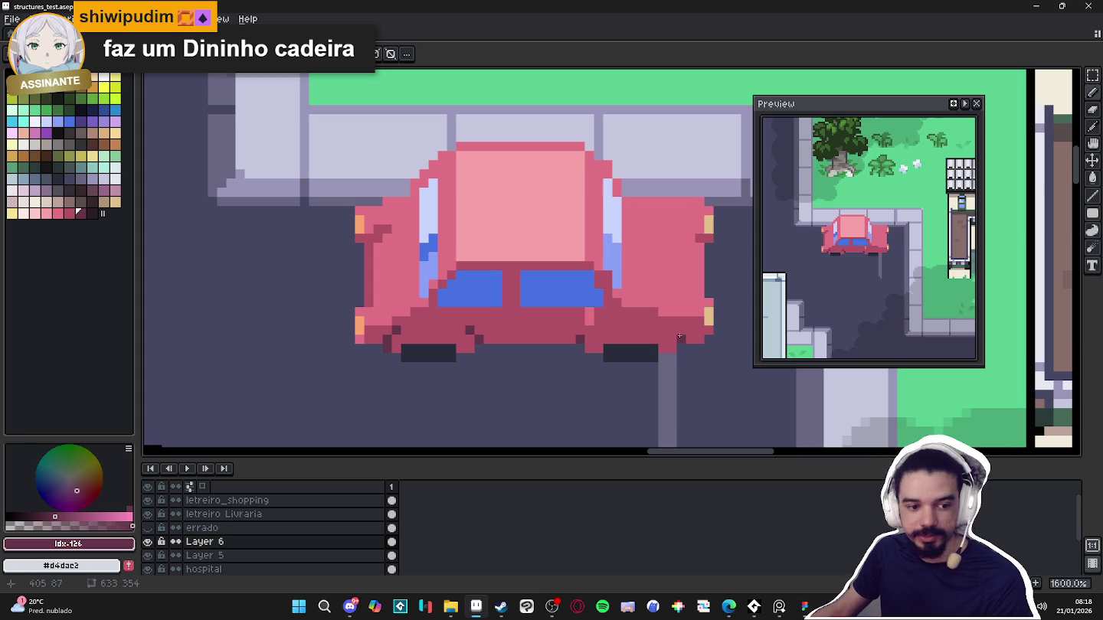
left_click(589, 330)
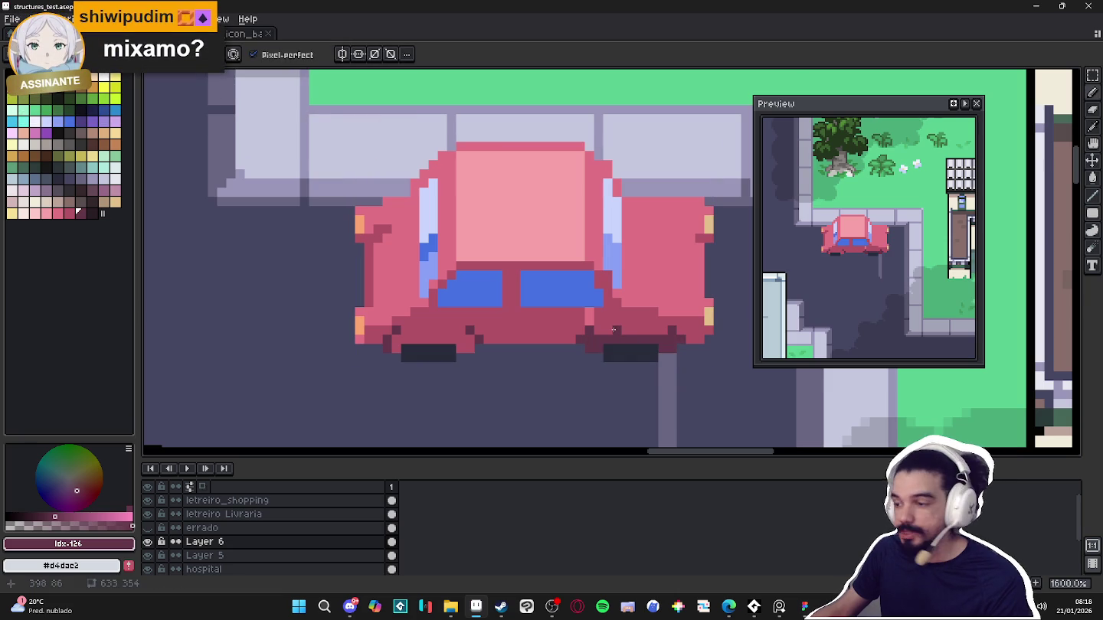
left_click_drag(613, 331, 654, 331)
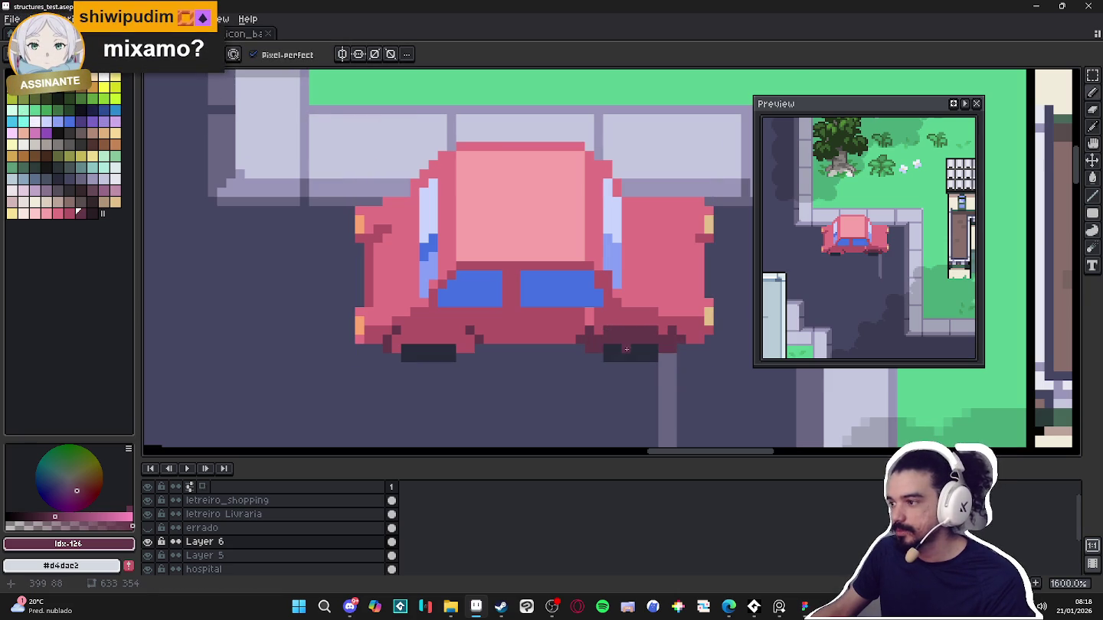
left_click(651, 314, "alt")
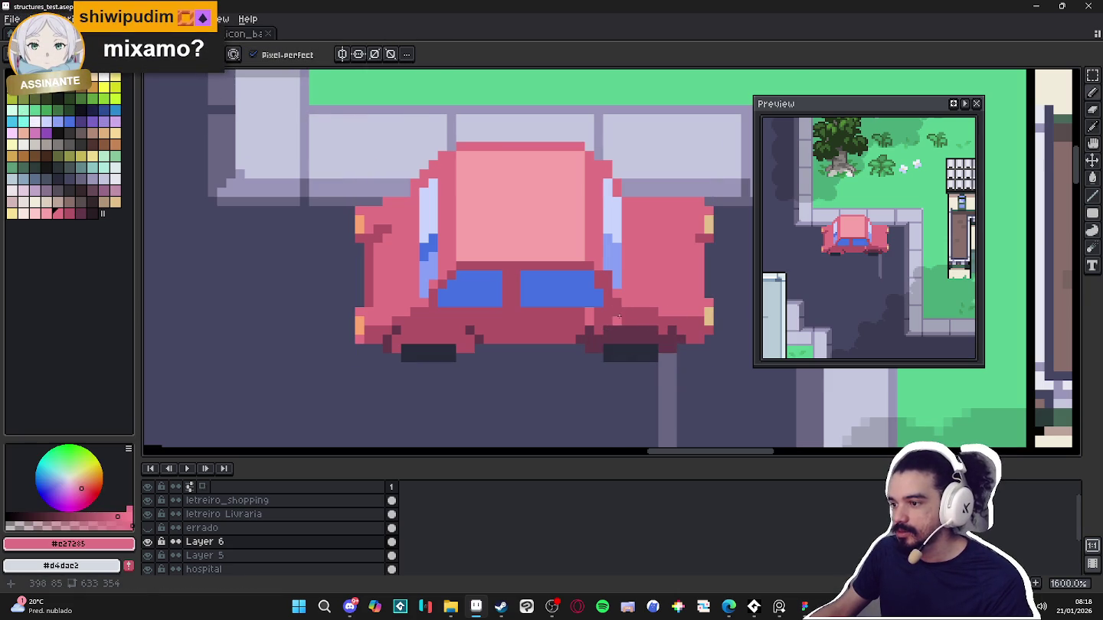
key("minus")
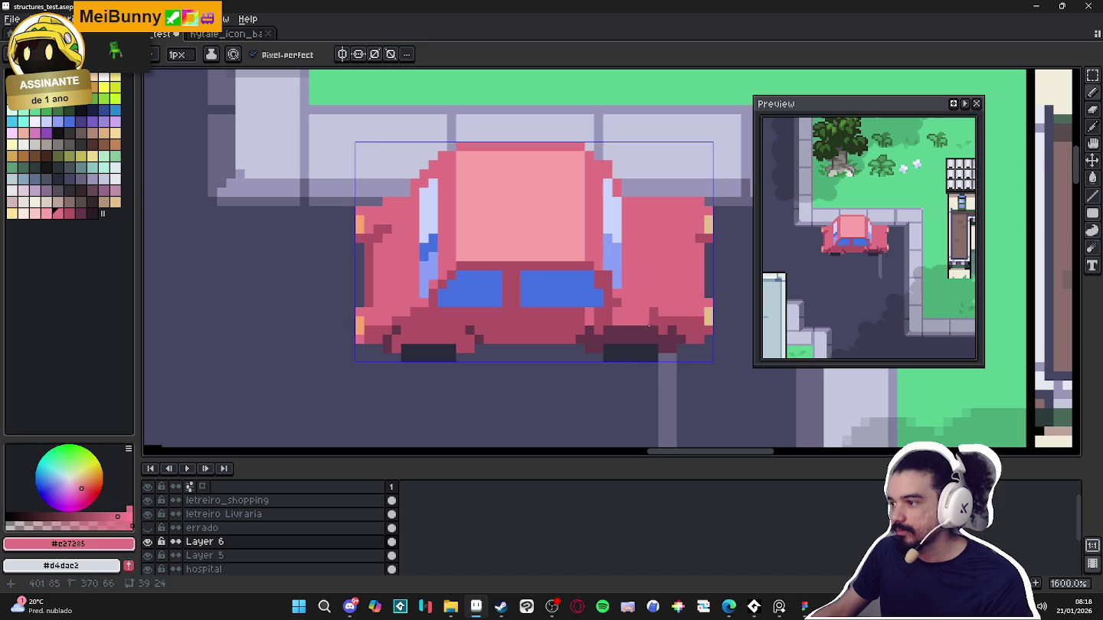
scroll(651, 314, "up", 2)
left_click(655, 314, "alt")
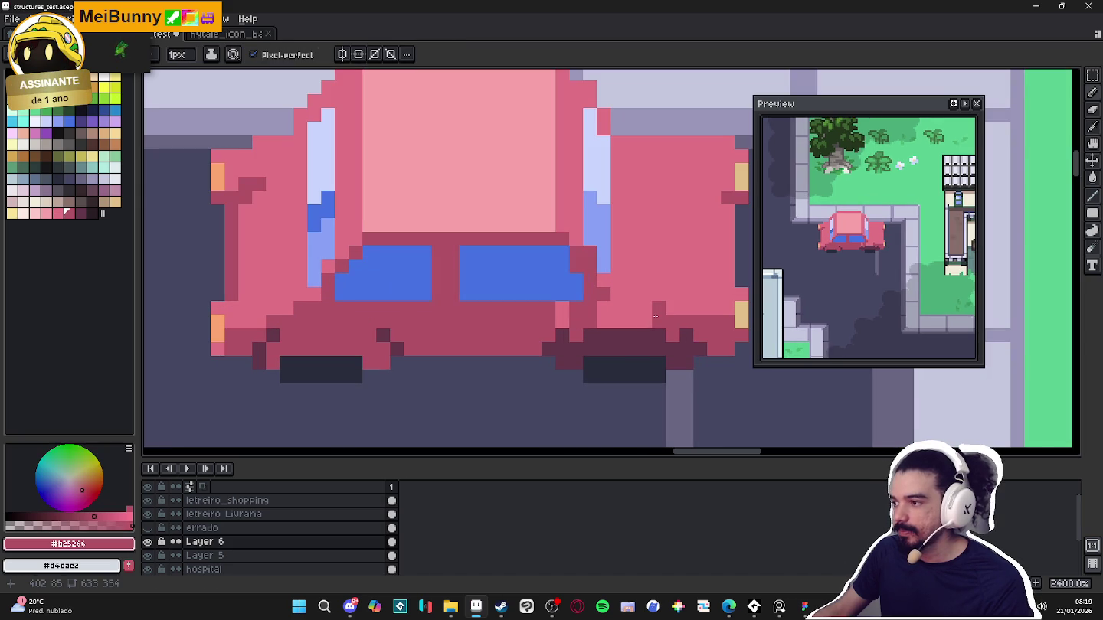
key("ctrl+z")
key("ctrl+z")
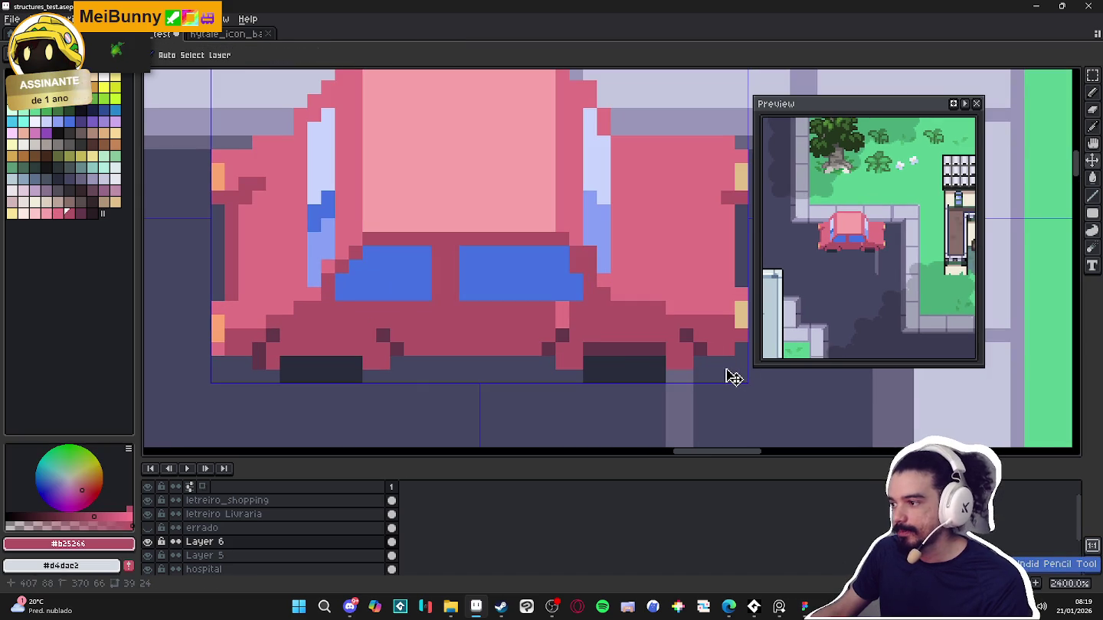
key("ctrl+z")
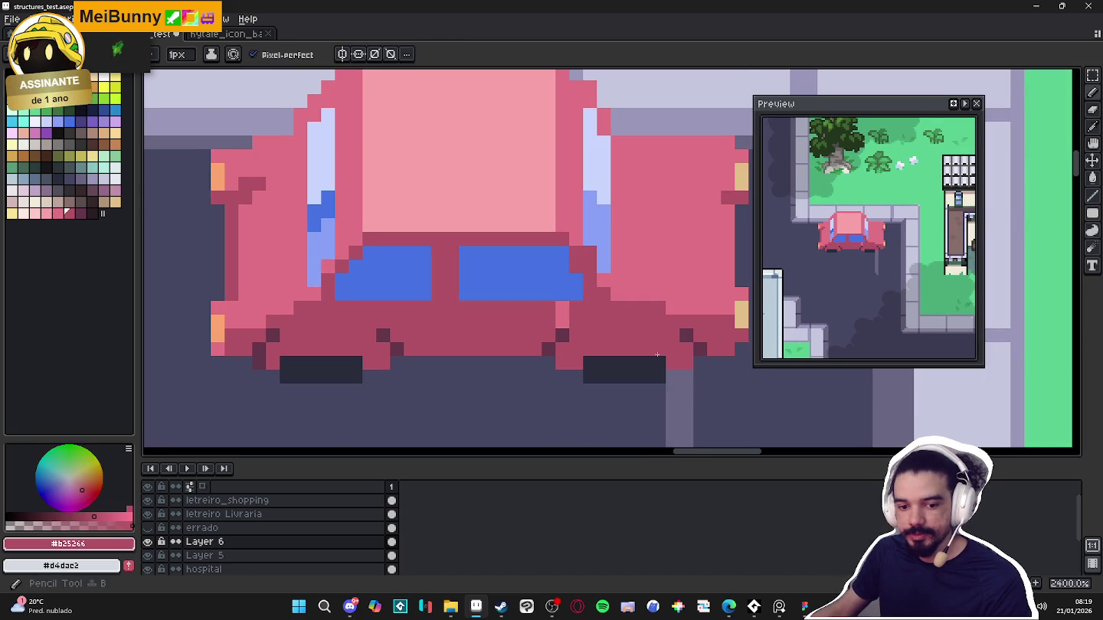
scroll(659, 354, "up", 1)
left_click(609, 366, "alt")
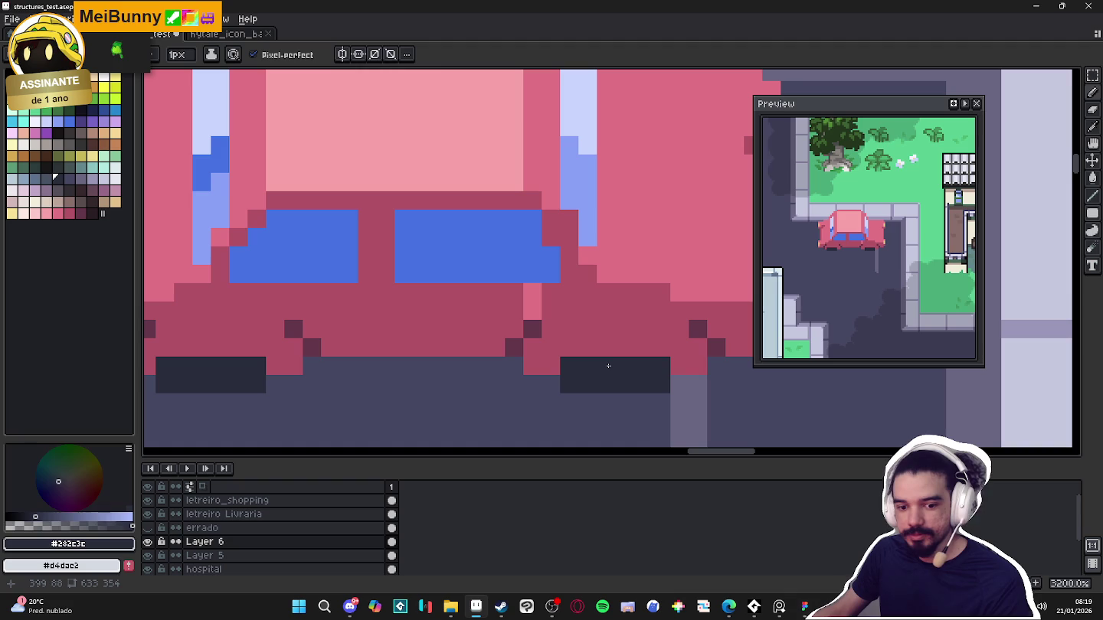
mouse_move(600, 349)
left_mouse_down()
mouse_move(582, 349)
mouse_move(640, 345)
left_mouse_up()
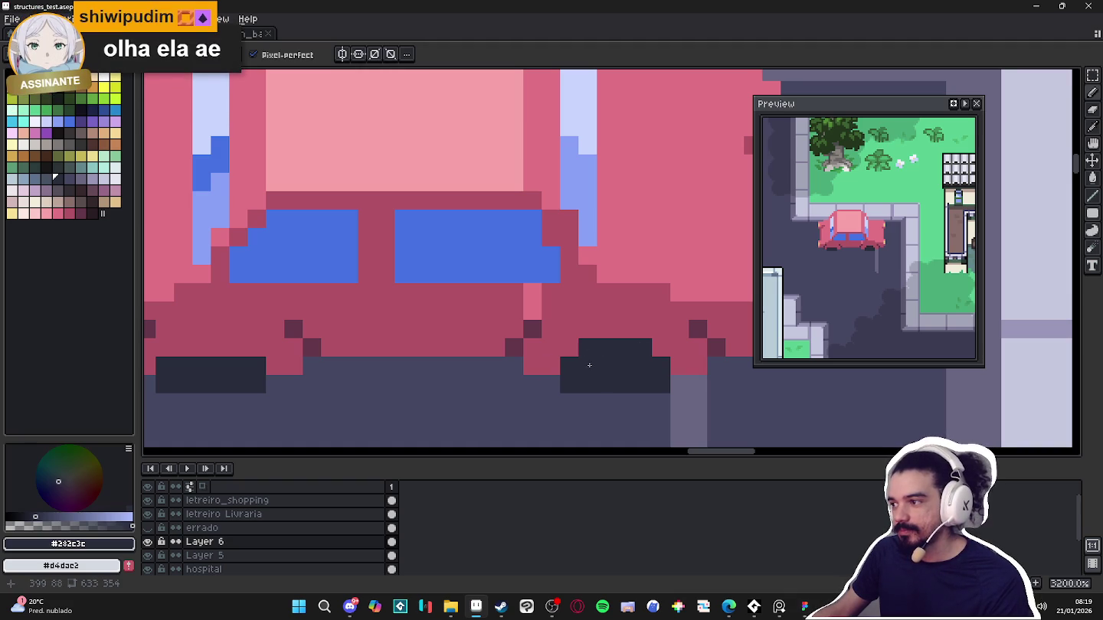
left_click(383, 349)
left_click_drag(380, 352, 467, 345)
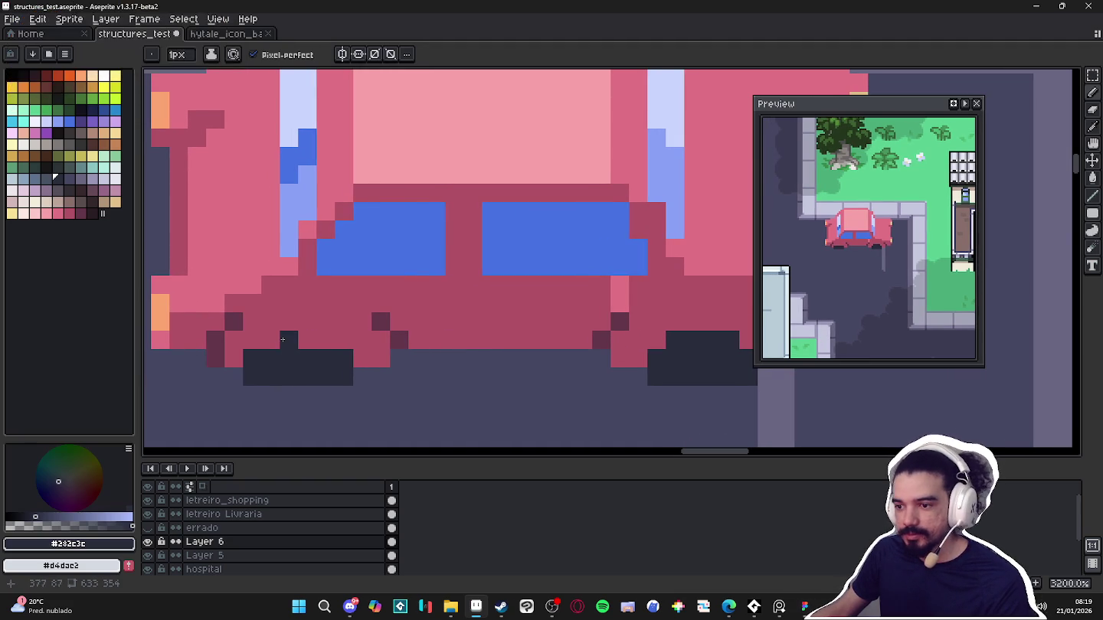
left_click_drag(276, 339, 325, 339)
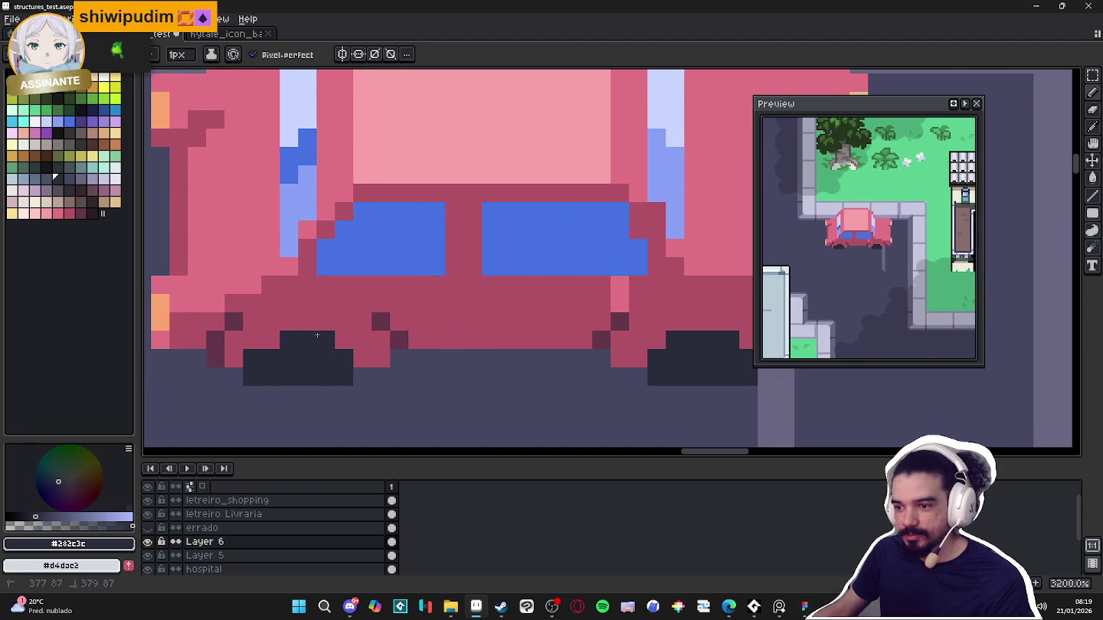
scroll(314, 365, "down", 3)
scroll(315, 366, "up", 1)
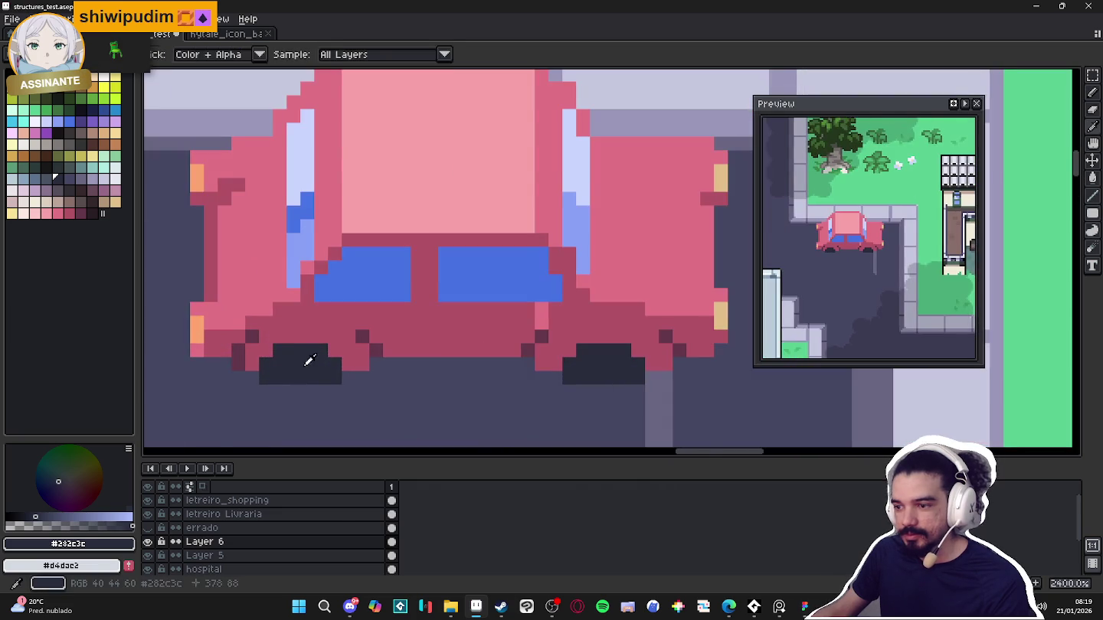
scroll(310, 363, "down", 5)
scroll(325, 390, "up", 2)
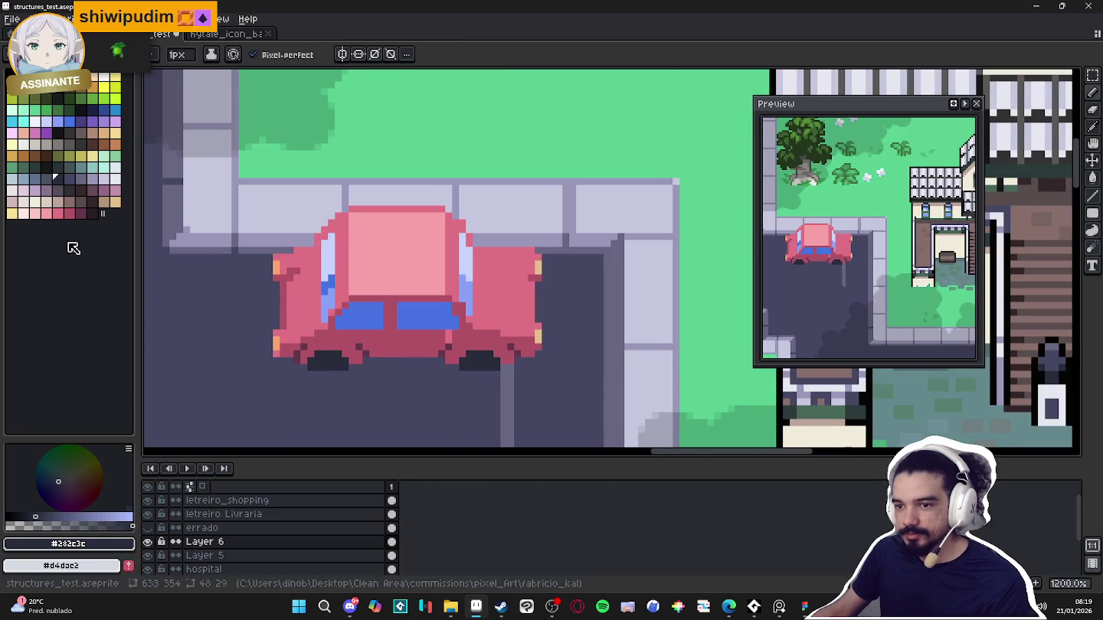
left_click(68, 179)
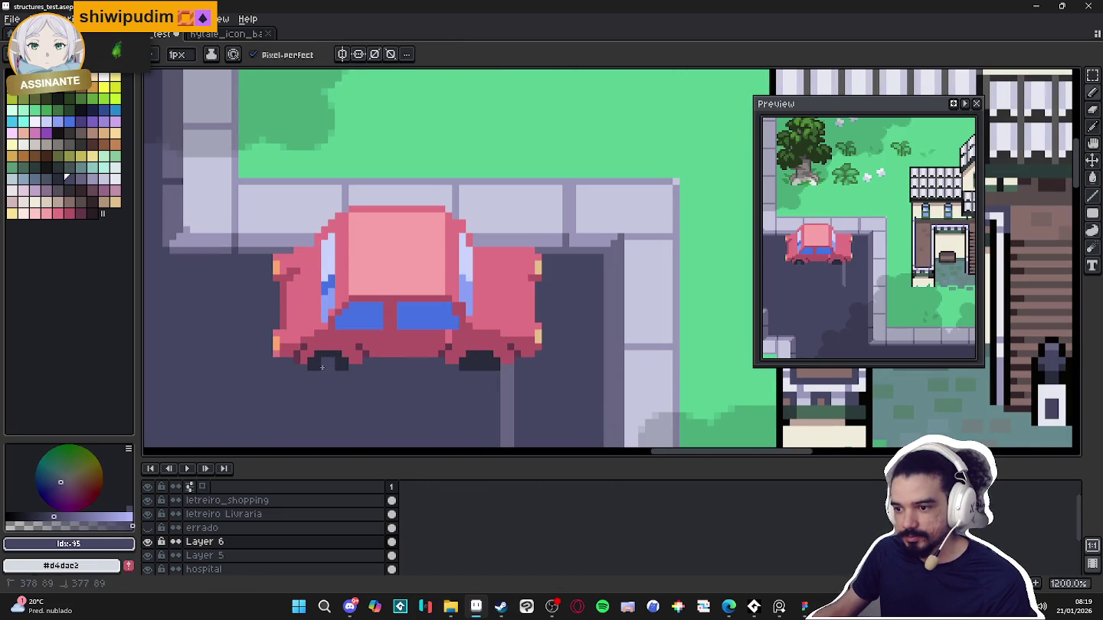
scroll(387, 373, "down", 3)
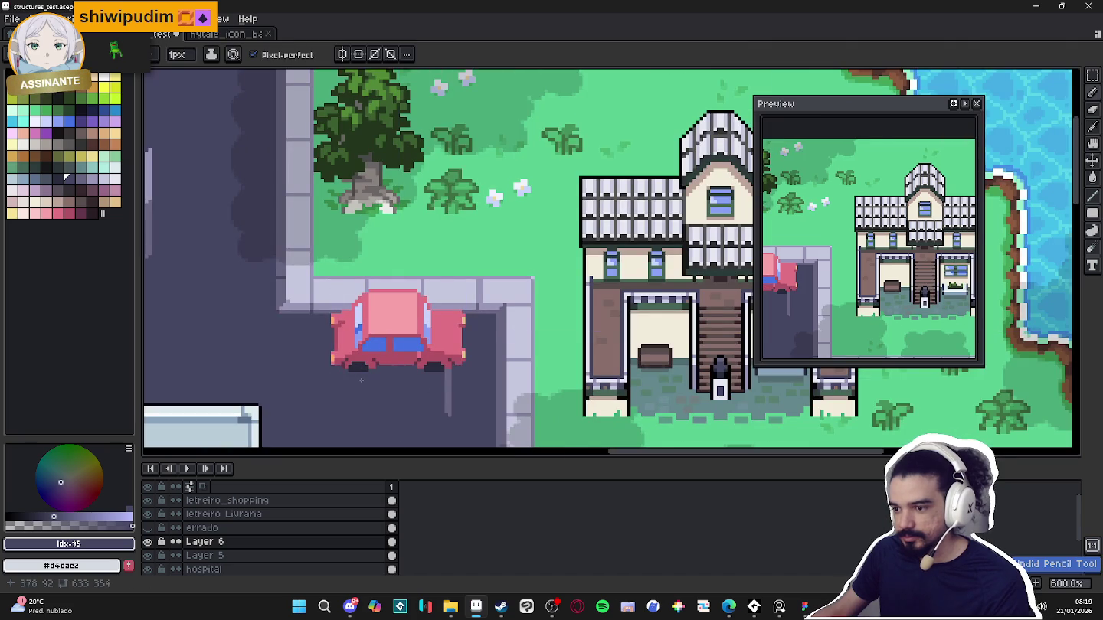
scroll(361, 380, "up", 4)
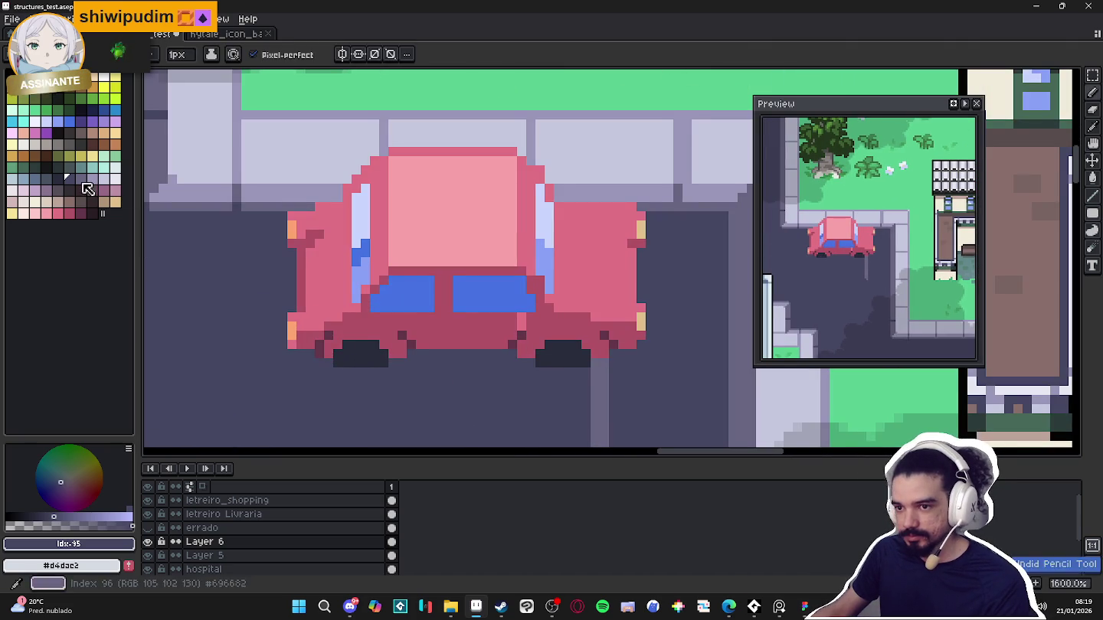
left_click(79, 178)
left_click(365, 363)
left_click(356, 363)
left_click(558, 363)
left_click(568, 363)
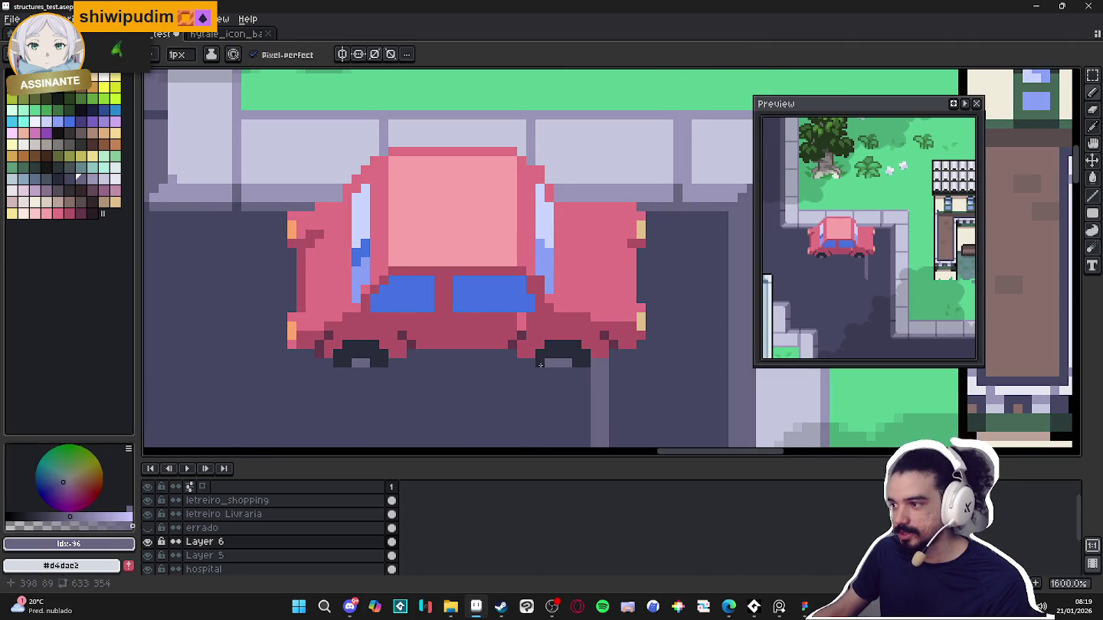
scroll(388, 370, "up", 2)
scroll(388, 370, "up", 1)
left_click(368, 337, "alt")
left_click_drag(352, 373, 304, 373)
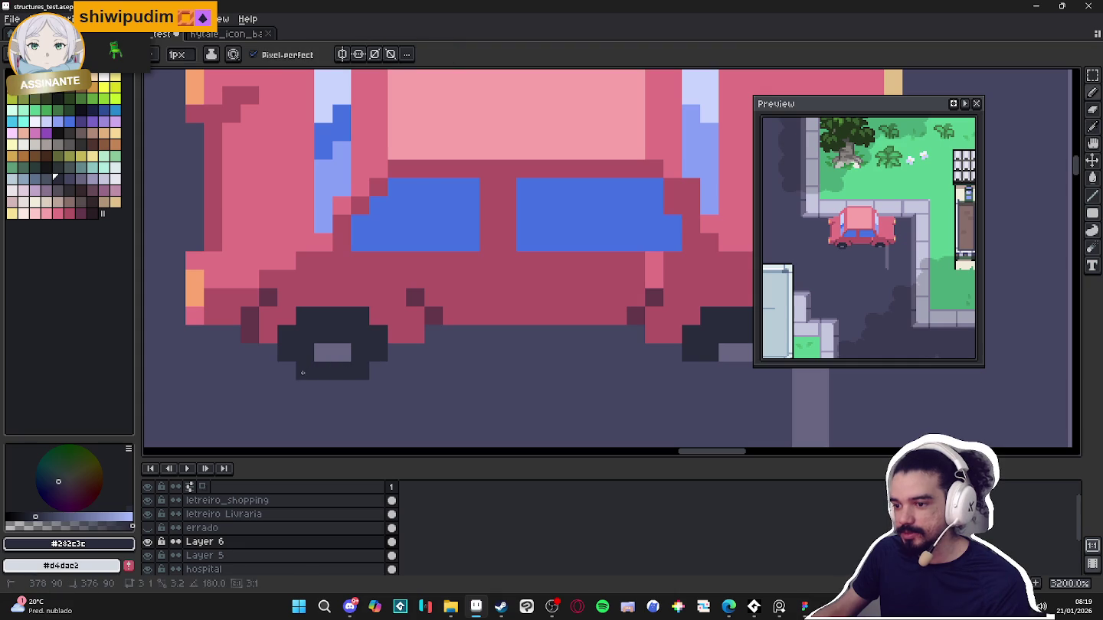
mouse_move(710, 371)
left_mouse_down()
mouse_move(586, 370)
mouse_move(624, 367)
left_mouse_up()
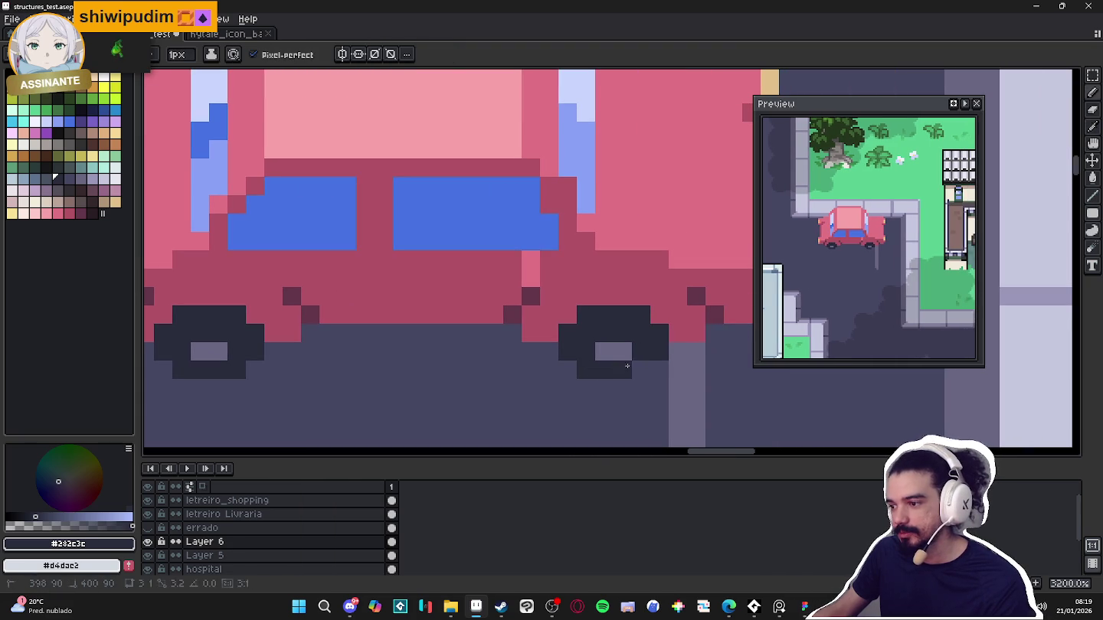
scroll(597, 364, "down", 2)
scroll(569, 360, "down", 2)
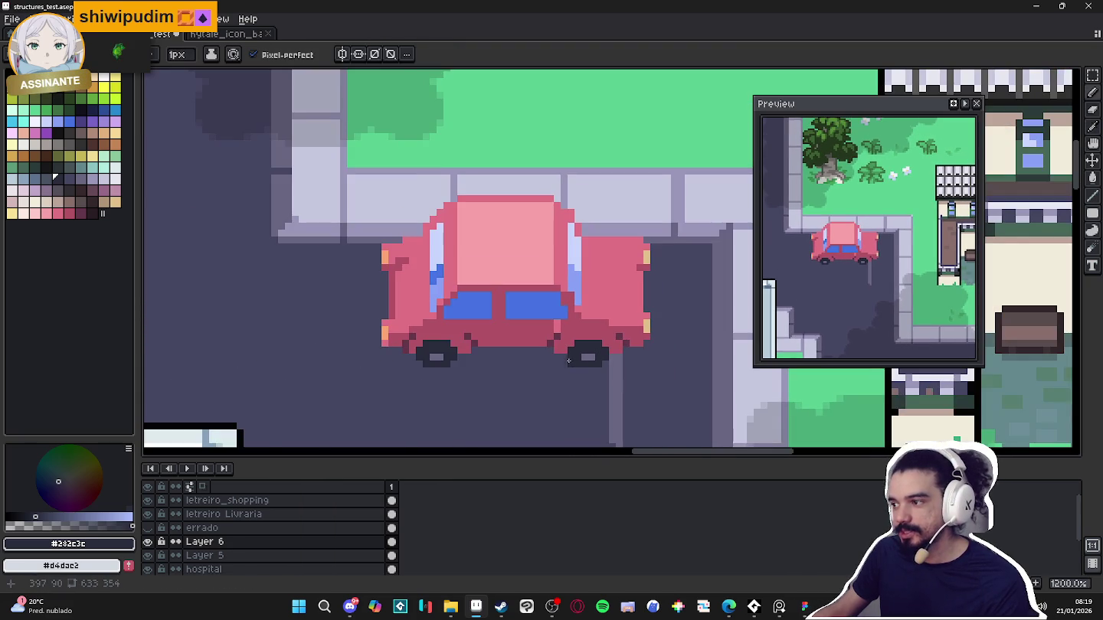
scroll(557, 363, "up", 3)
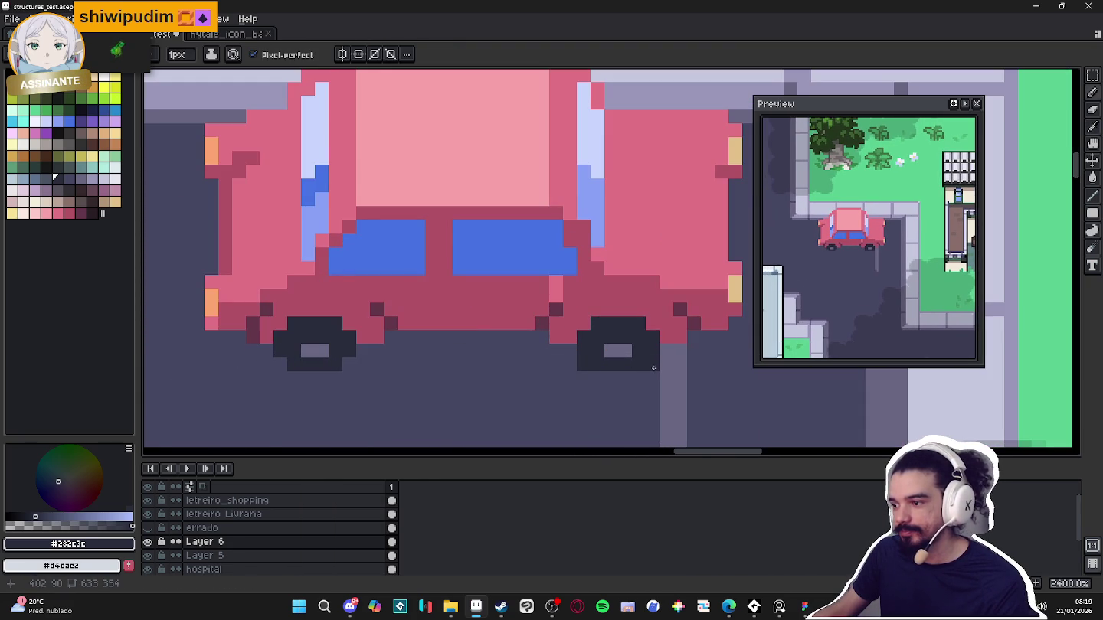
left_click(308, 352)
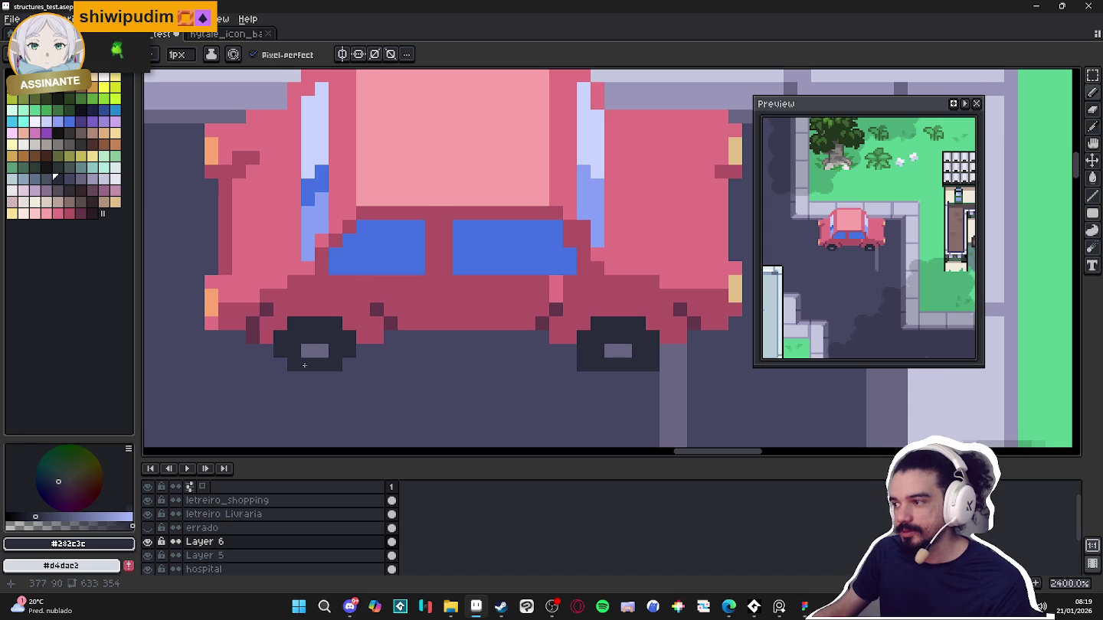
scroll(306, 360, "down", 6)
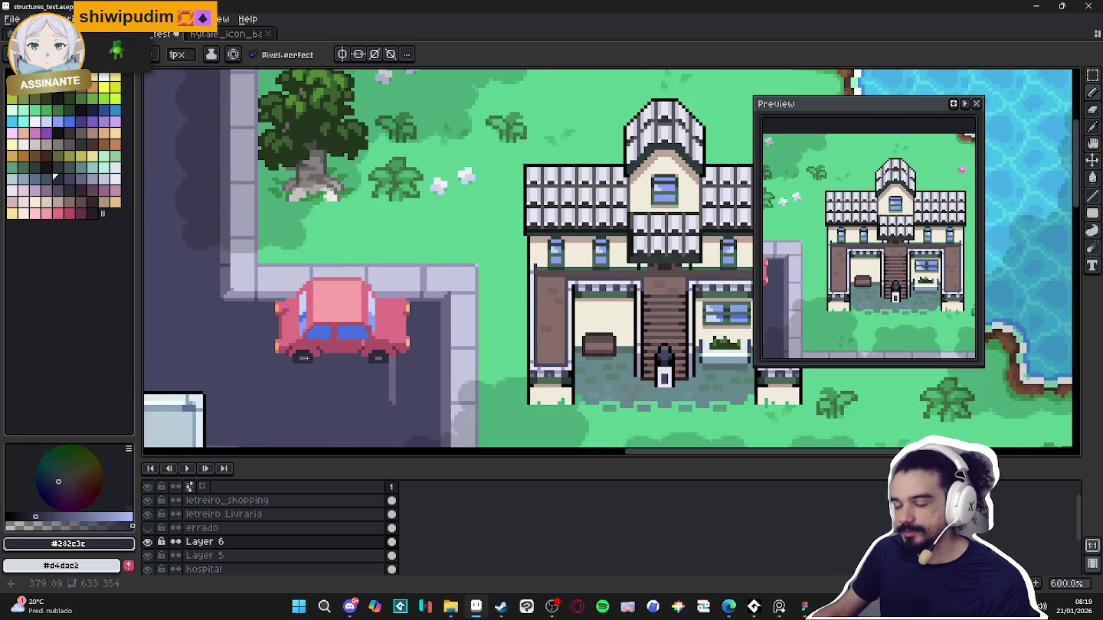
scroll(304, 358, "up", 1)
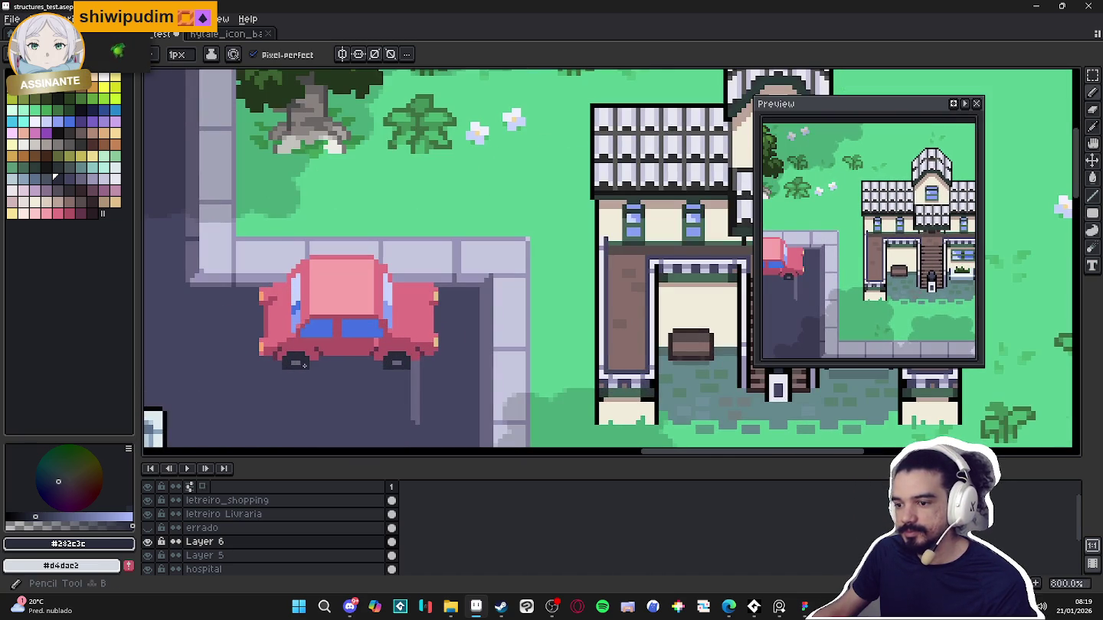
key("m")
Apply a dark outline around the selected pink car and clear the selection
left_click_drag(223, 240, 450, 357)
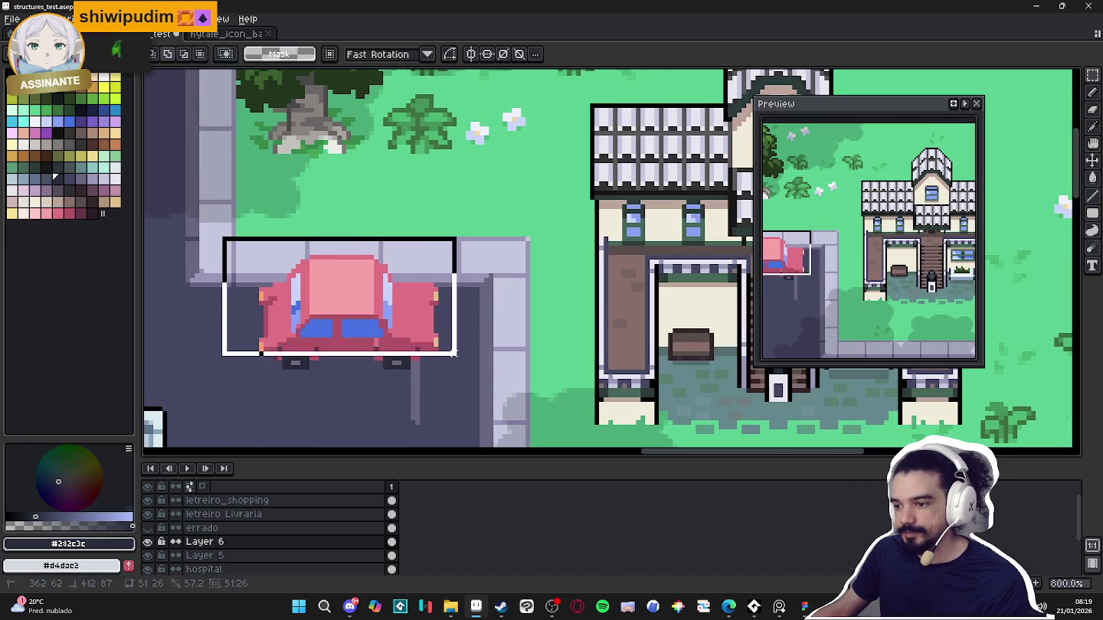
key("shift+o")
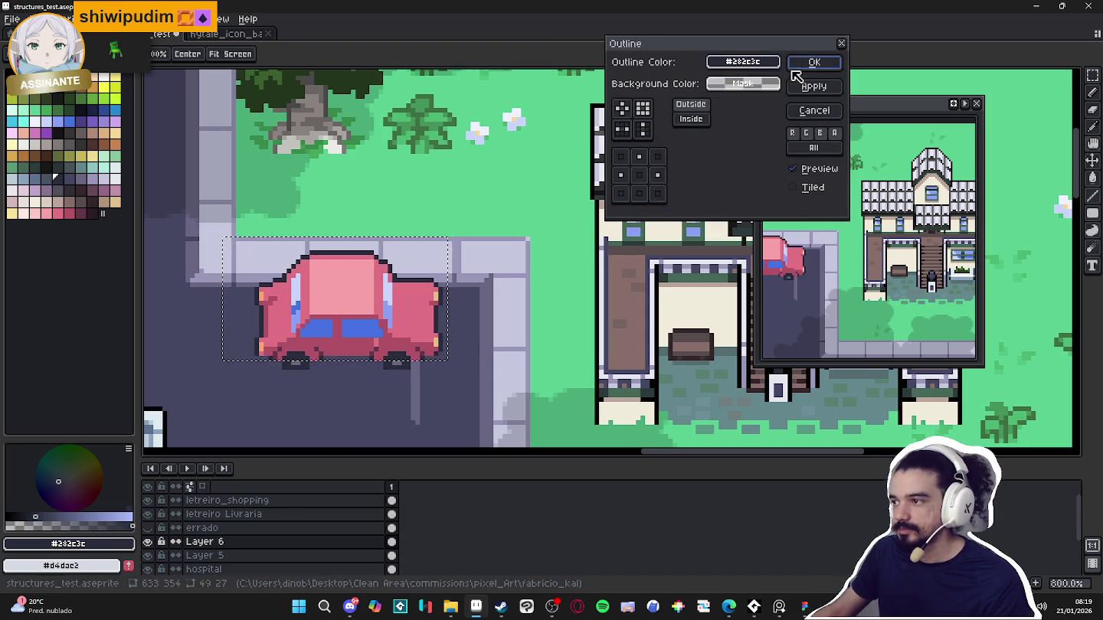
left_click(815, 66)
scroll(420, 266, "down", 2)
key("ctrl+d")
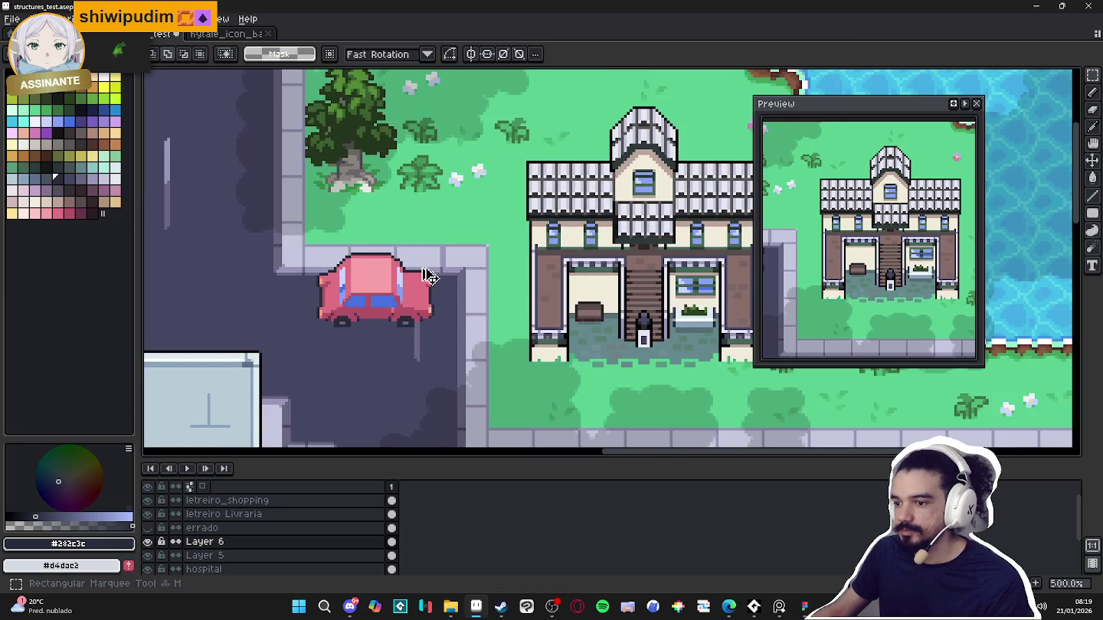
key("b")
Draw a light-blue highlight and medium-blue shading down the car's right window
scroll(319, 315, "up", 4)
scroll(322, 320, "up", 3)
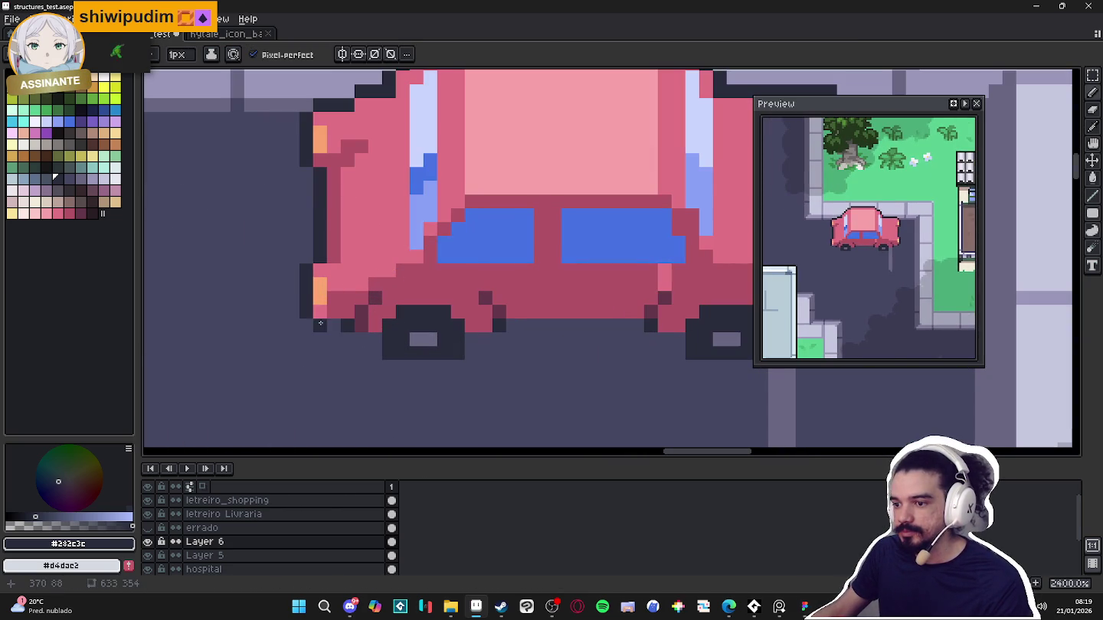
scroll(320, 323, "down", 4)
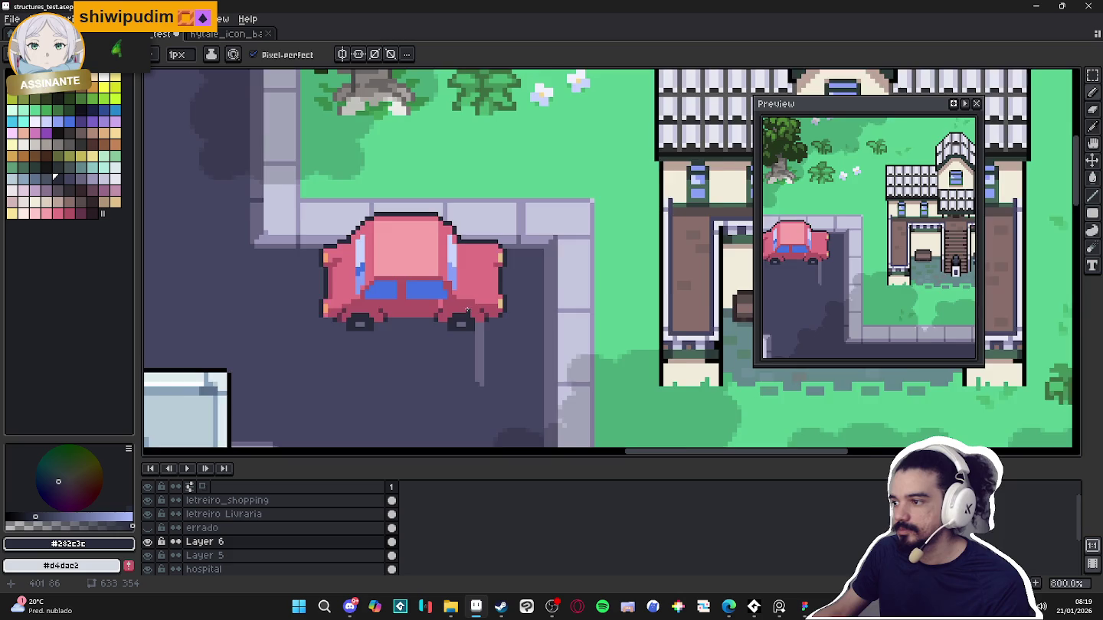
scroll(466, 310, "down", 2)
scroll(424, 246, "up", 4)
left_click(424, 246, "alt")
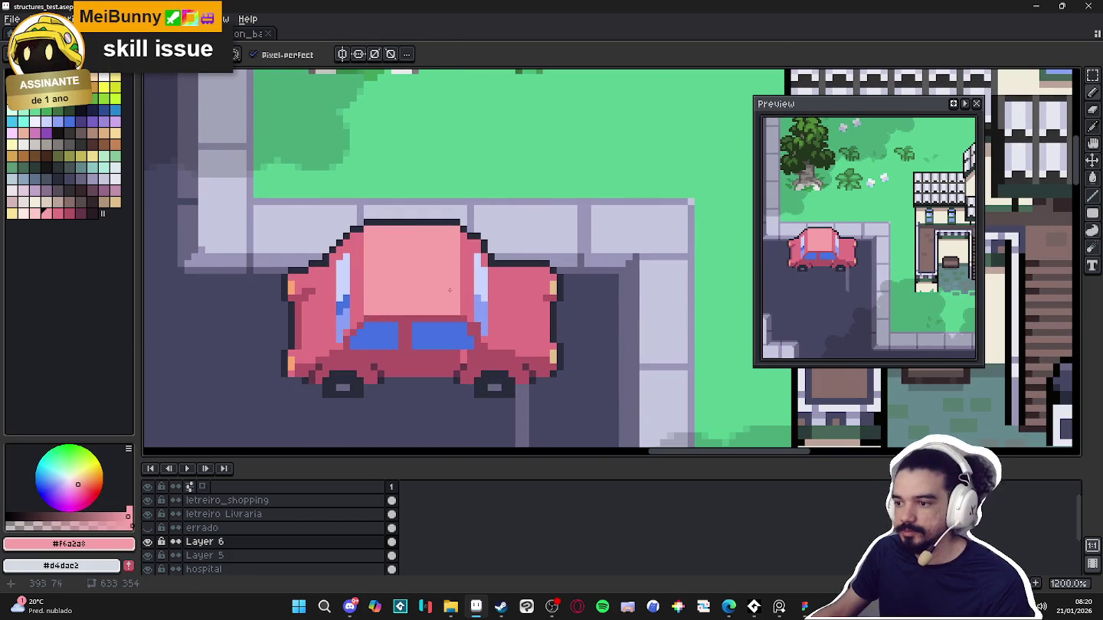
left_click(455, 316, "alt")
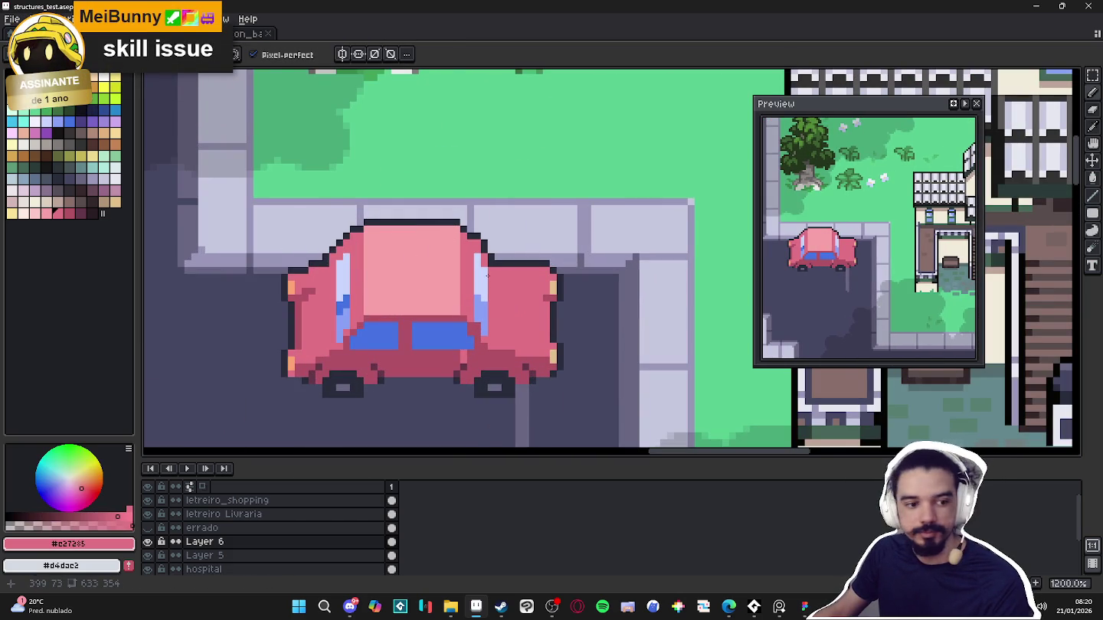
left_click(470, 249, "alt")
left_click_drag(470, 244, 470, 310)
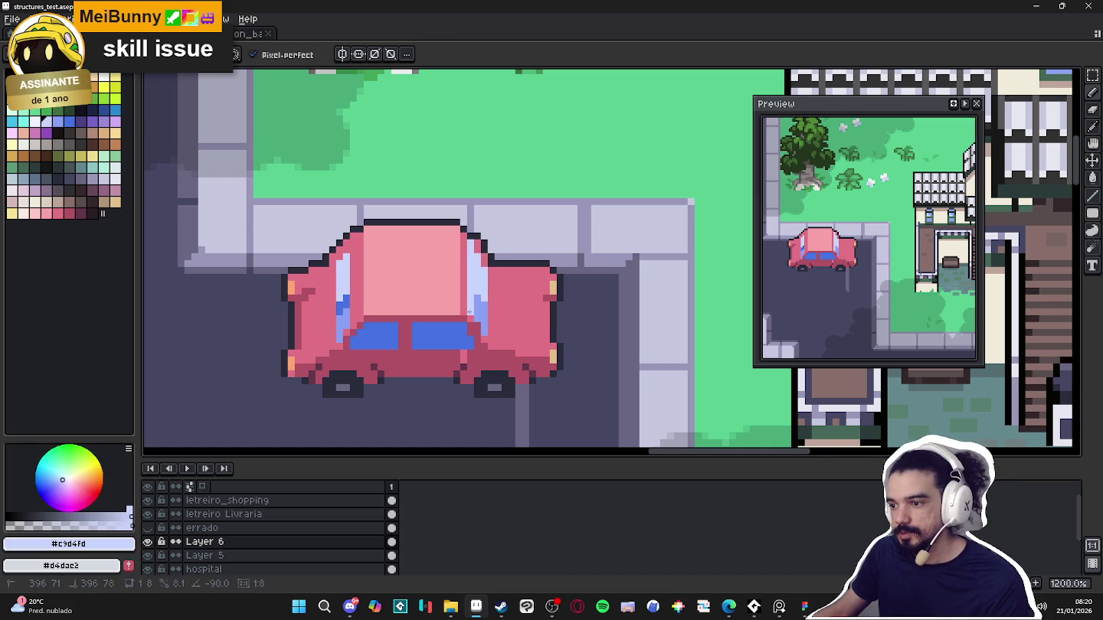
left_click(482, 313, "alt")
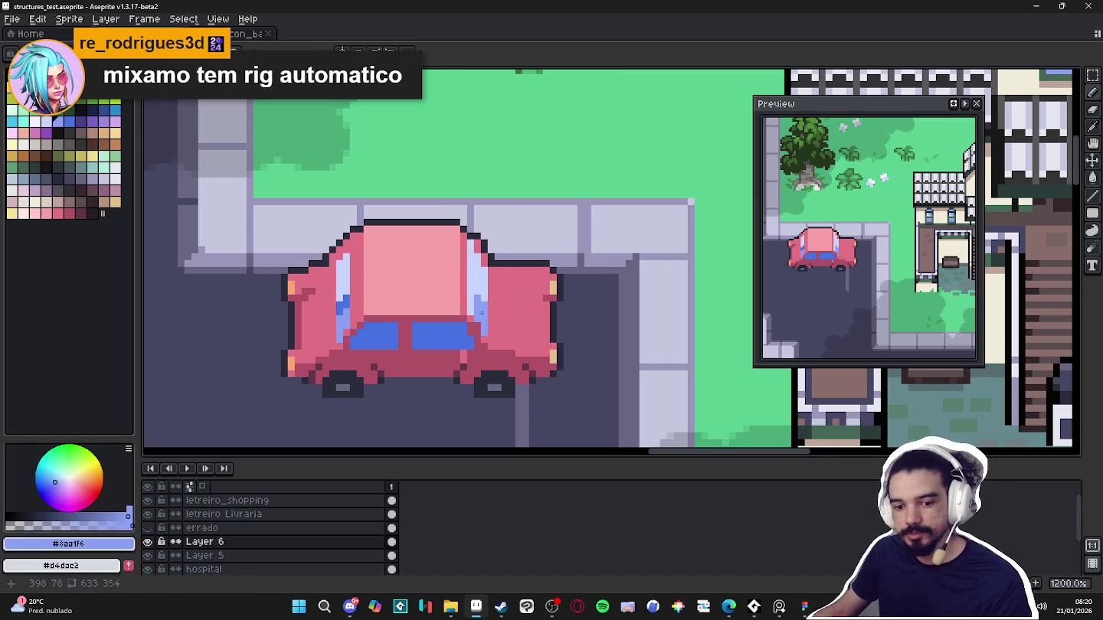
left_click_drag(467, 309, 472, 285)
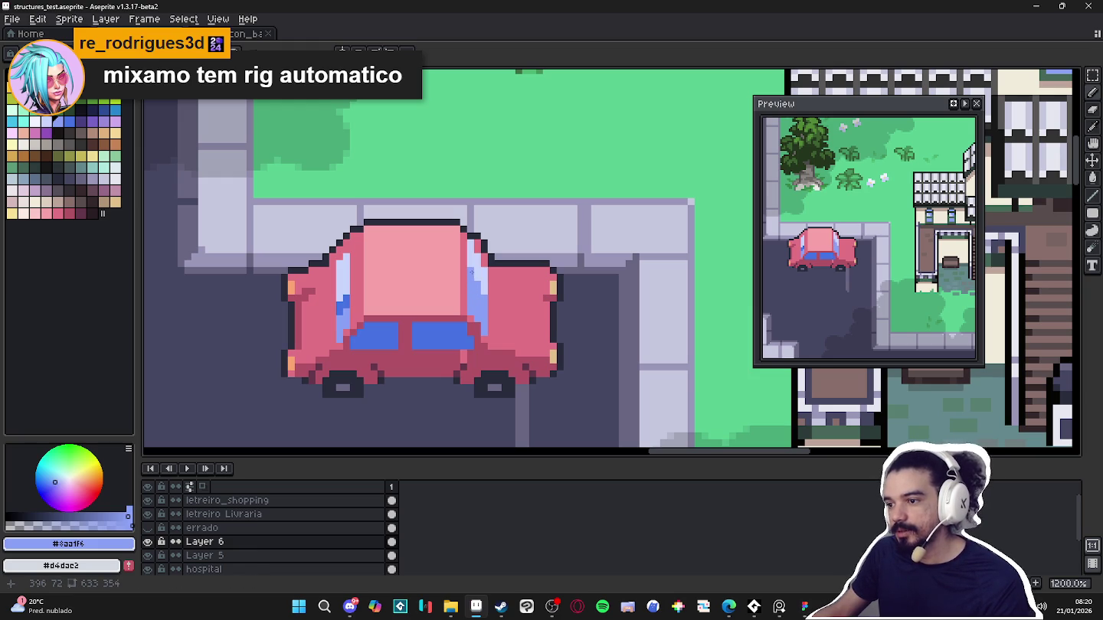
Paint #e27285 pink pixels along the car's roof edge
left_click(484, 268, "alt")
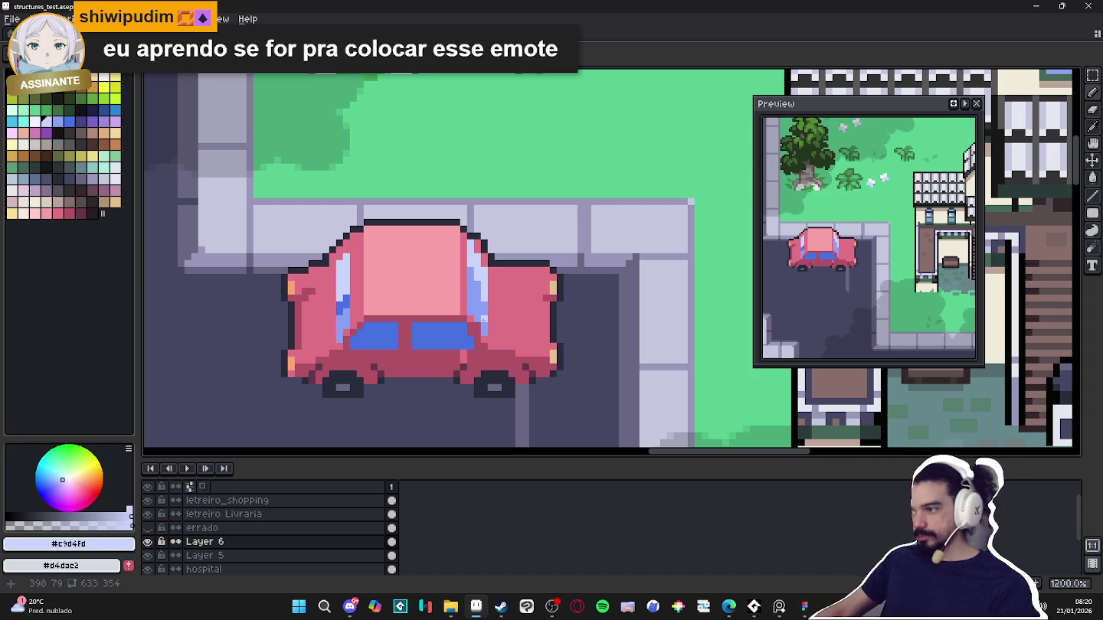
left_click(477, 238, "alt")
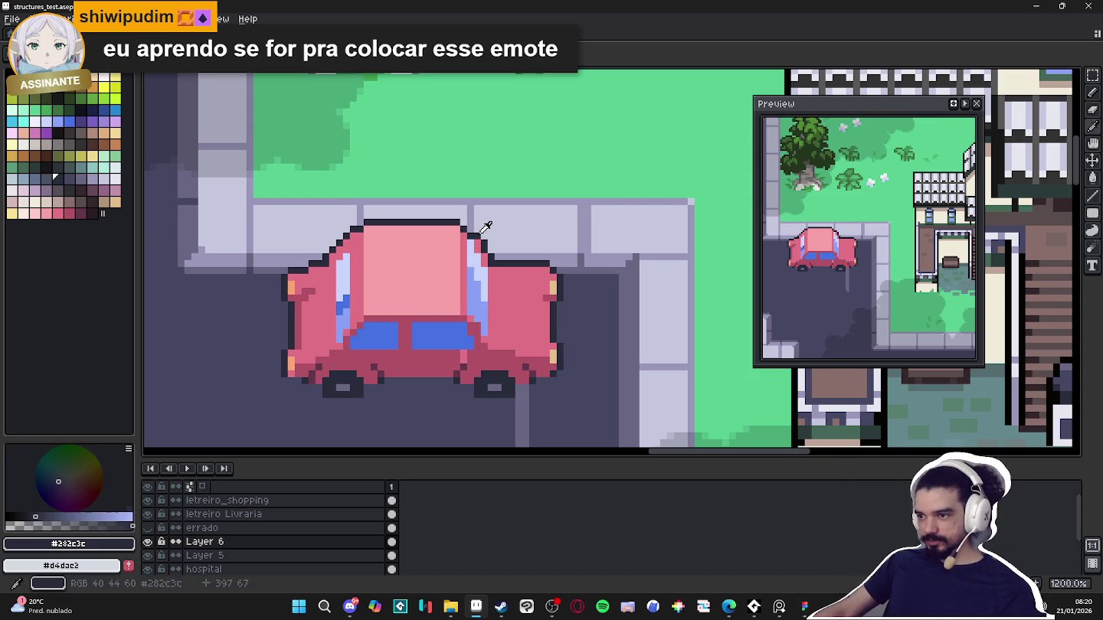
key("e")
key("b")
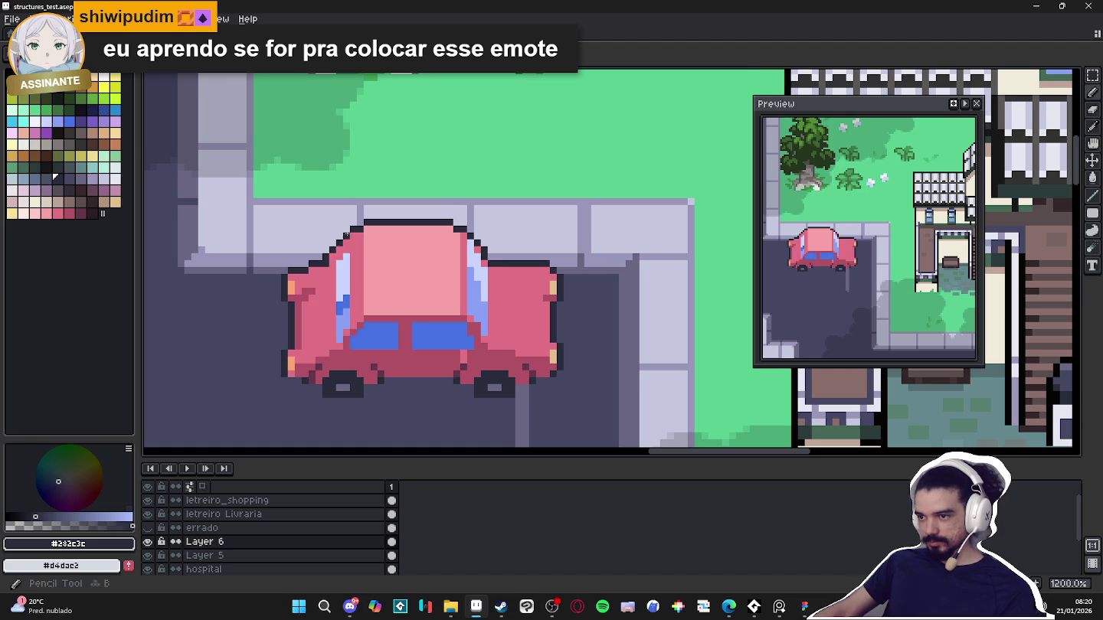
scroll(502, 264, "down", 3)
scroll(502, 264, "up", 2)
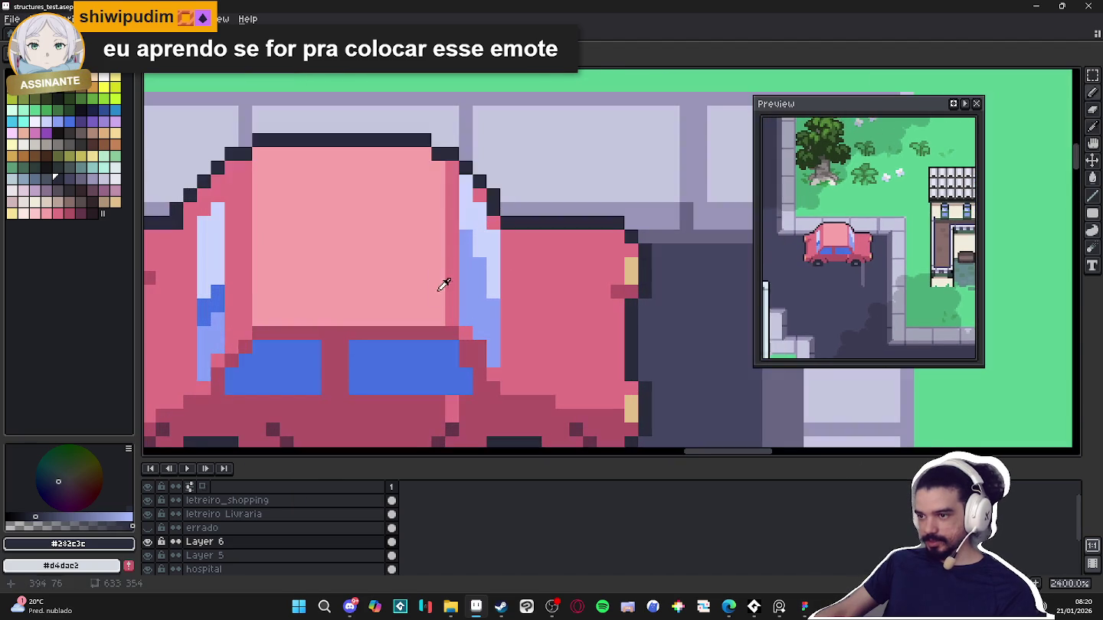
scroll(461, 262, "up", 2)
left_click(452, 305, "alt")
left_click(439, 321)
left_click(440, 169)
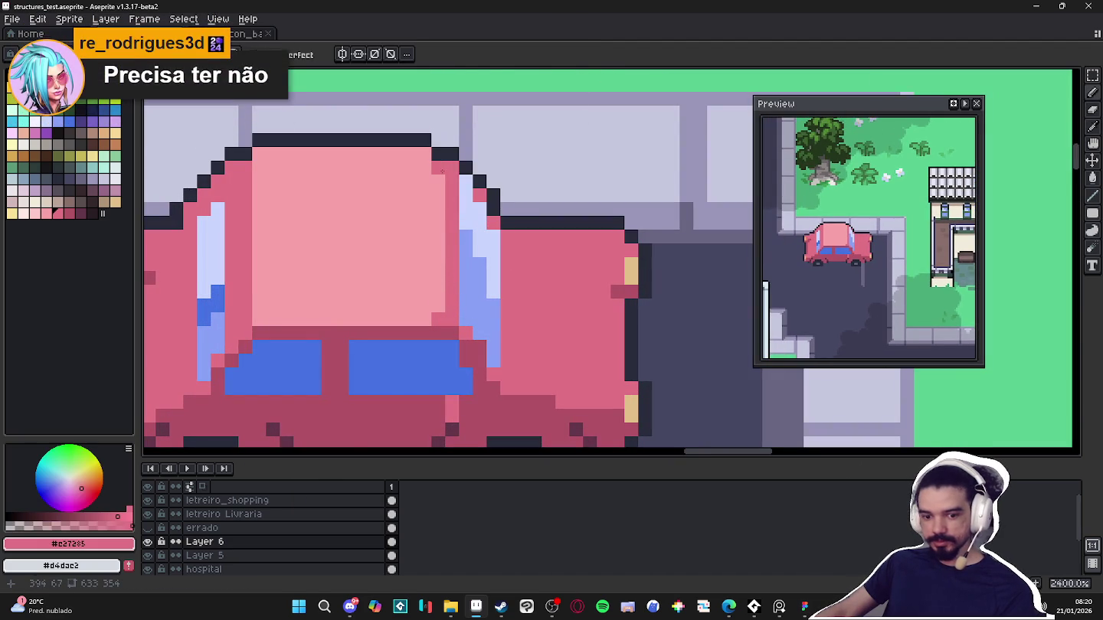
Draw a pale pink line across the roof just above the blue windows
scroll(441, 170, "down", 3)
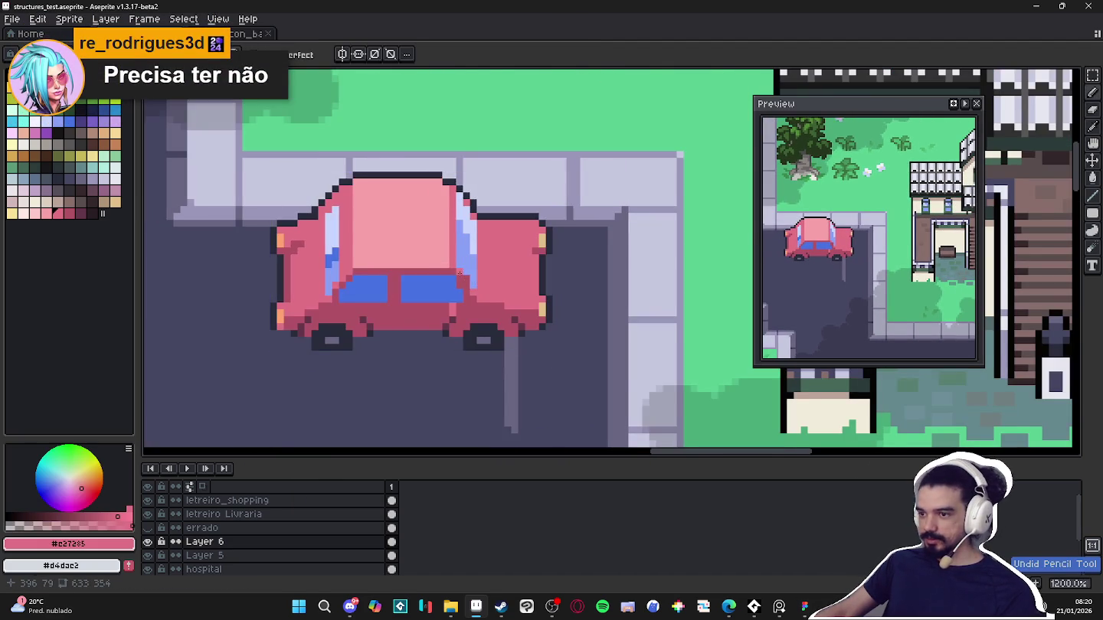
scroll(383, 255, "up", 1)
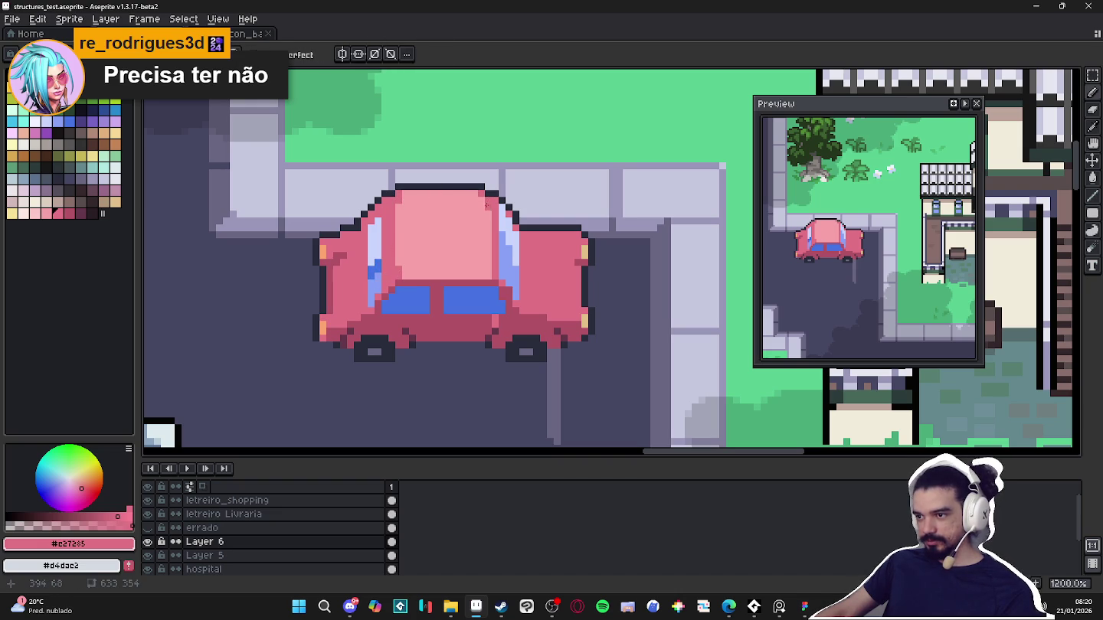
scroll(487, 274, "down", 5)
scroll(488, 277, "up", 1)
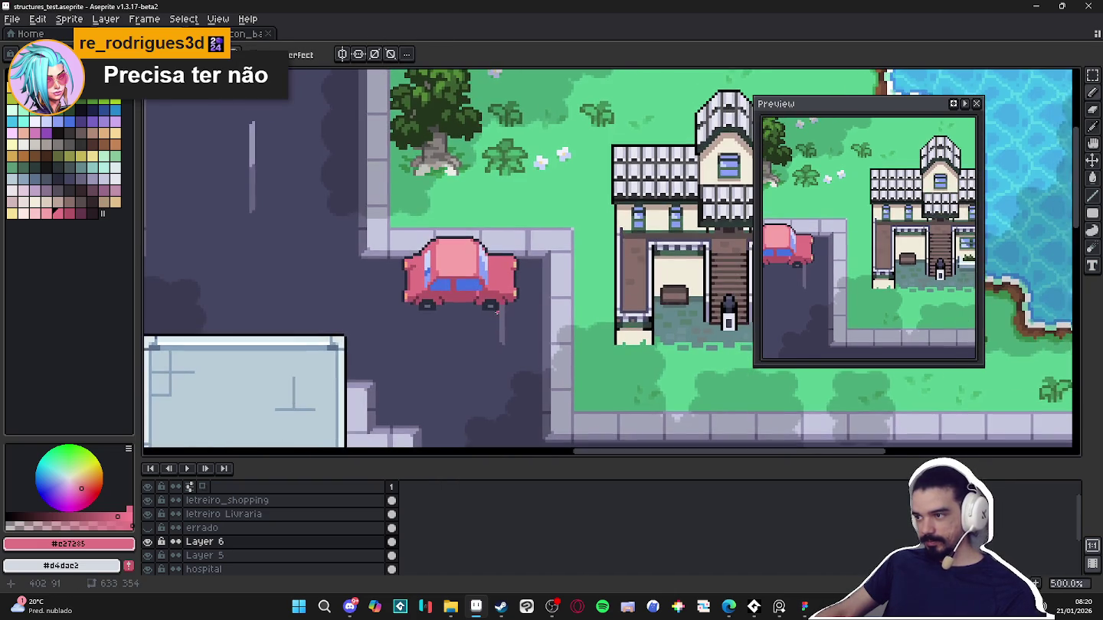
scroll(488, 281, "up", 2)
scroll(487, 281, "up", 1)
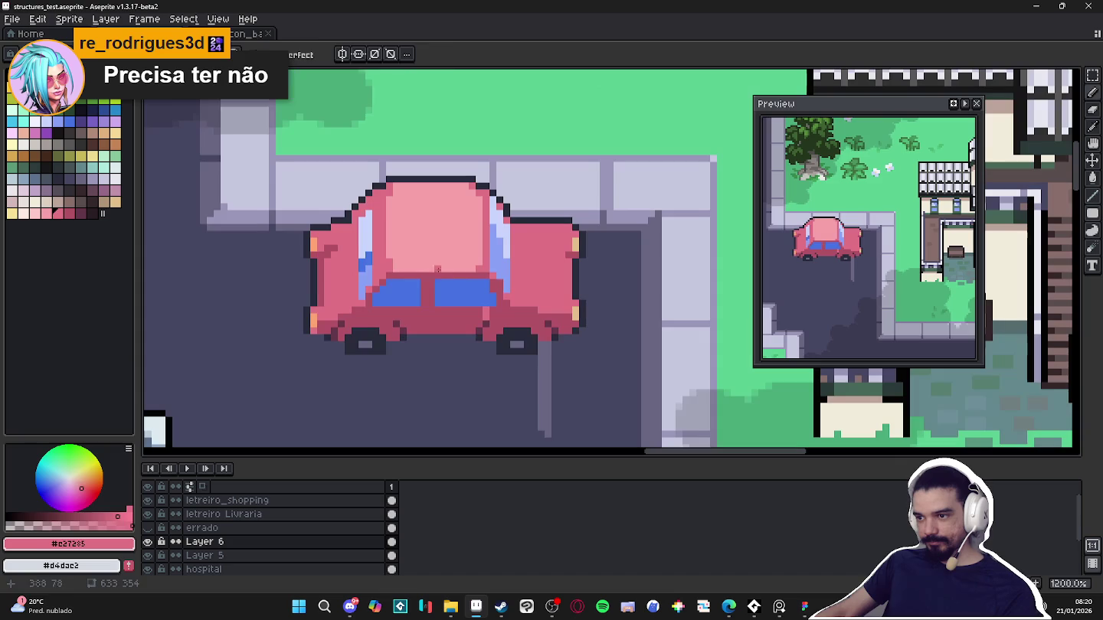
left_click(35, 213)
left_click_drag(431, 276, 472, 268)
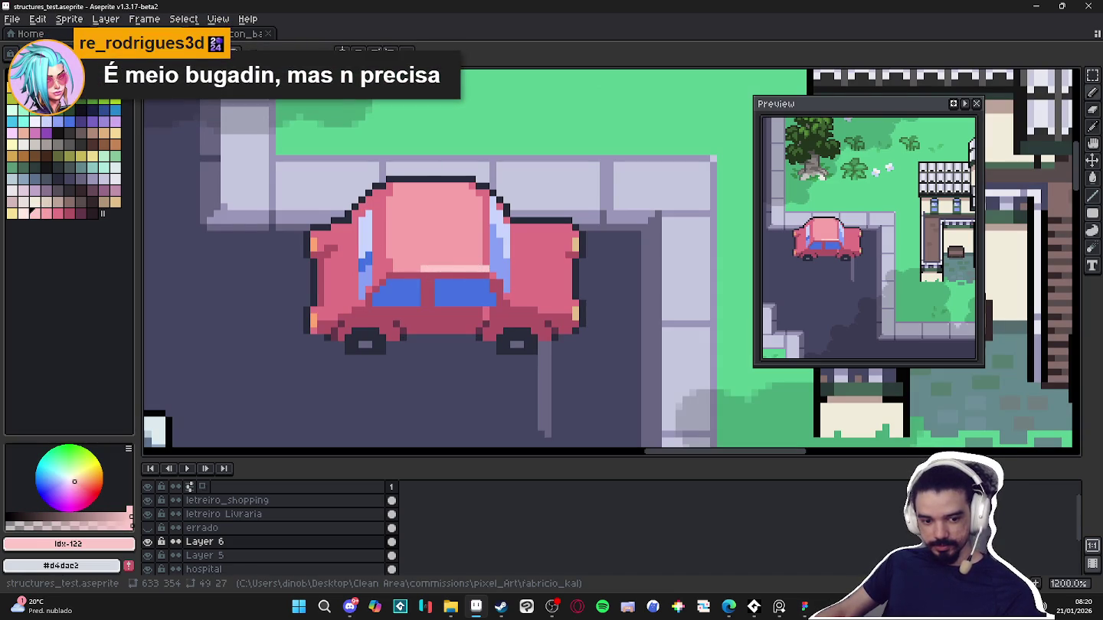
key("alt+Tab")
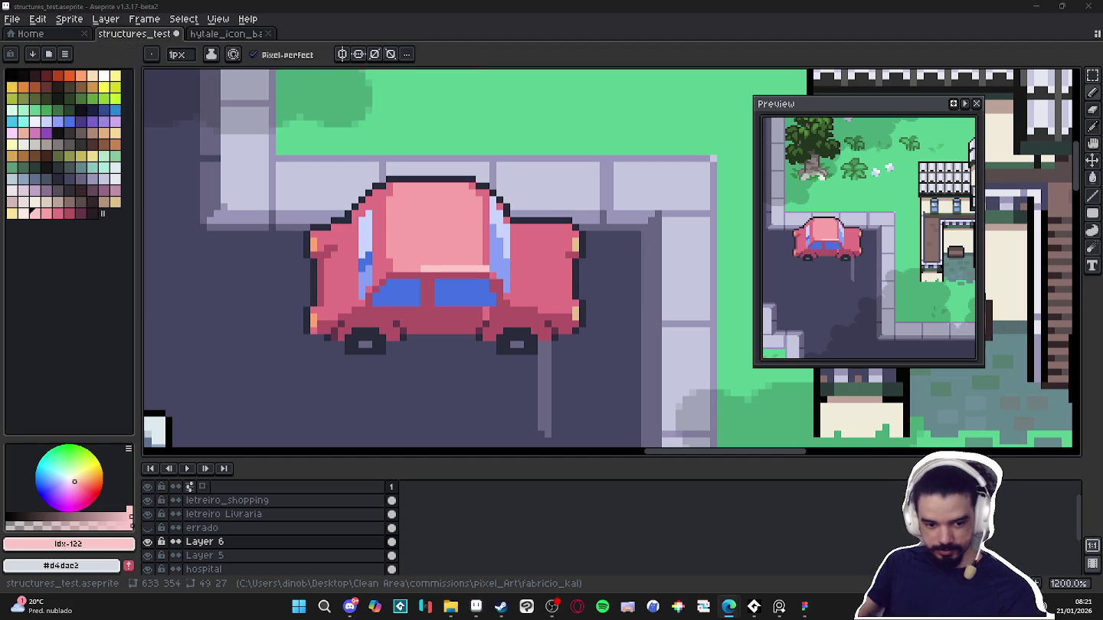
Draw a dark #64364b seam down the middle of the car's rear body
left_click_drag(472, 316, 489, 351)
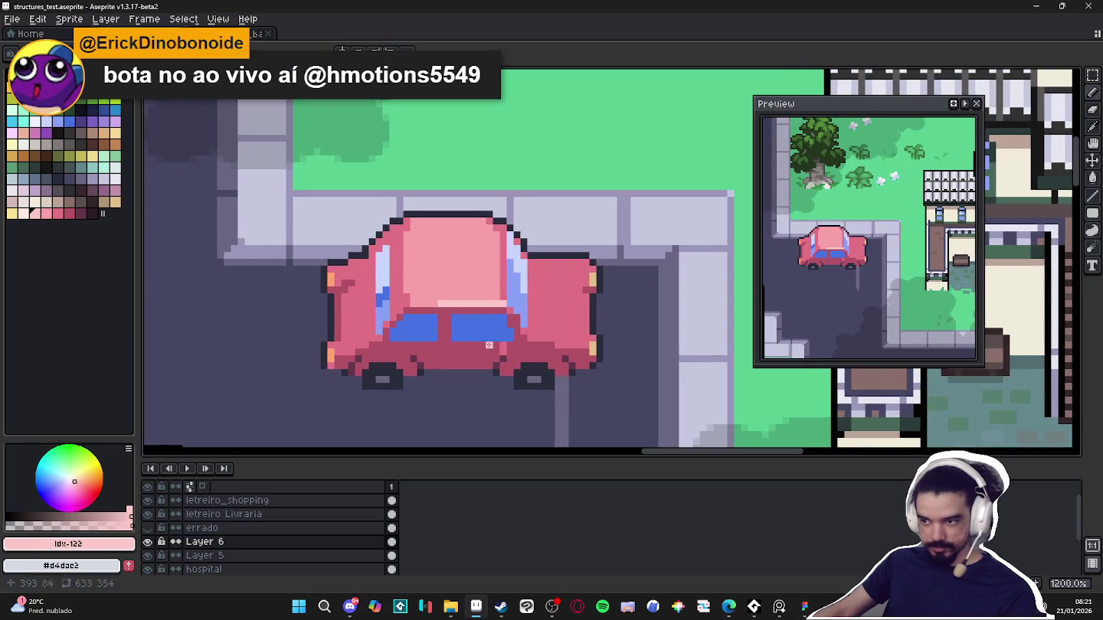
scroll(488, 307, "up", 1)
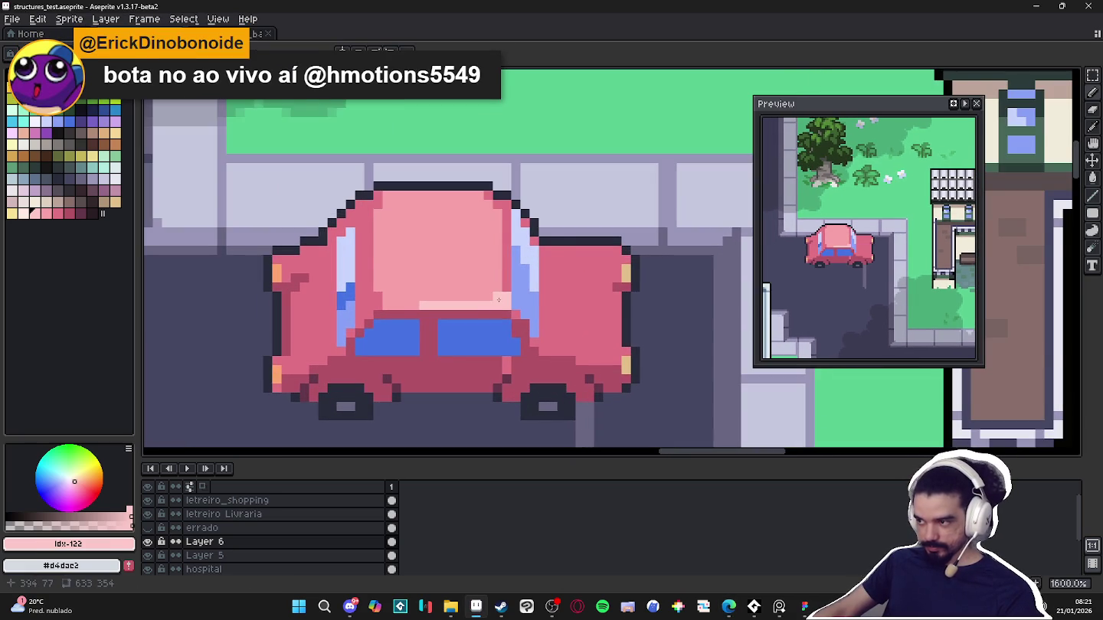
scroll(502, 299, "down", 1)
scroll(502, 300, "down", 1)
scroll(505, 307, "down", 1)
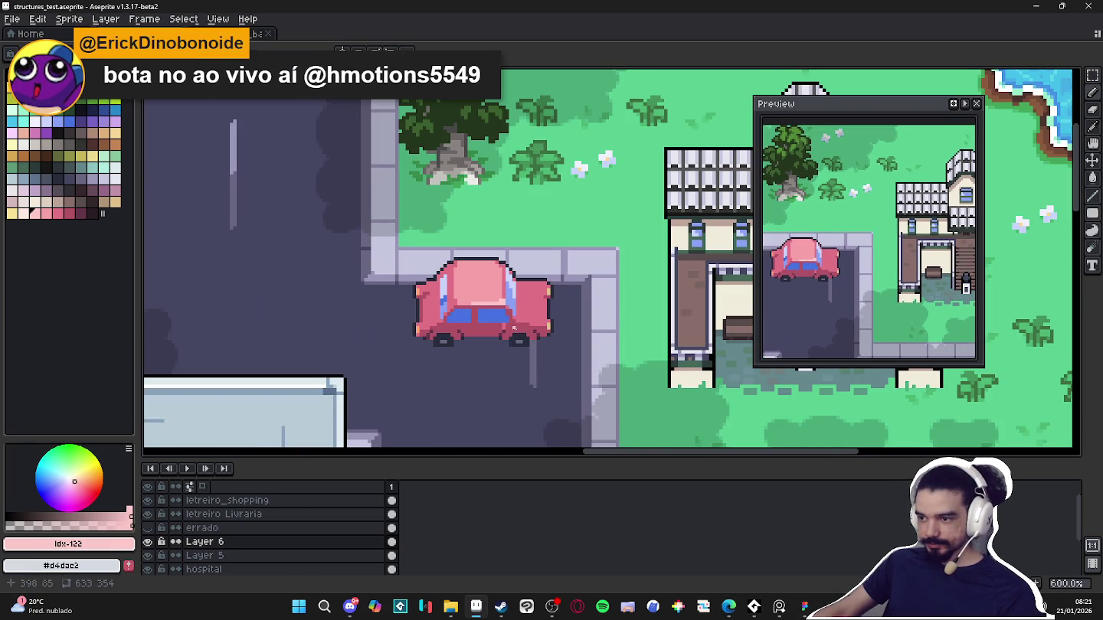
scroll(514, 328, "up", 4)
left_click(460, 338, "alt")
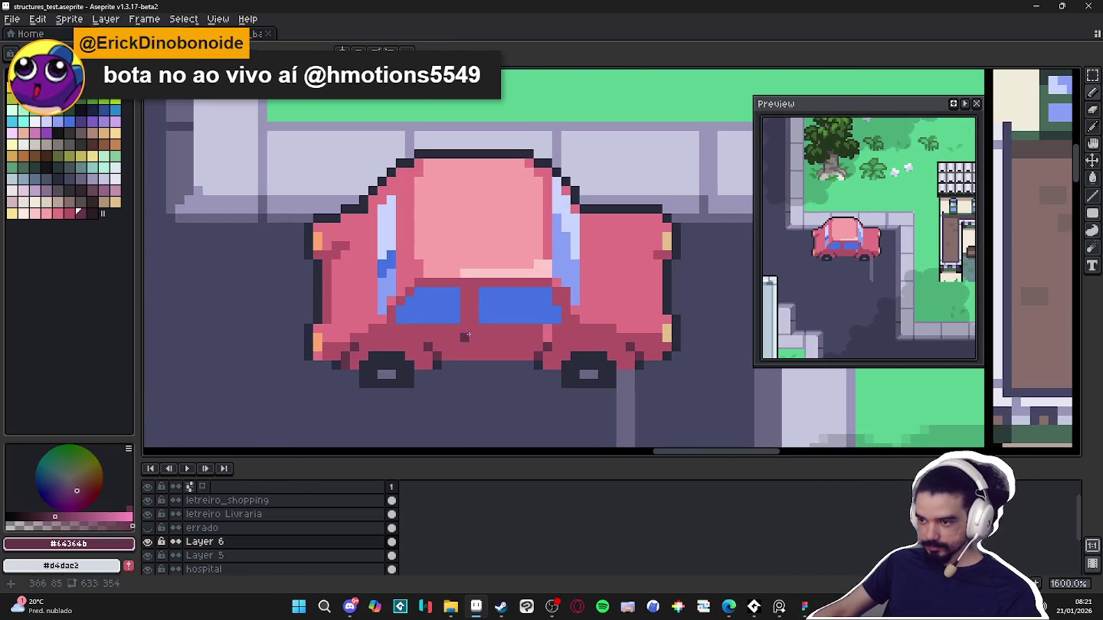
mouse_move(474, 329)
left_mouse_down()
mouse_move(474, 356)
mouse_move(502, 337)
left_mouse_up()
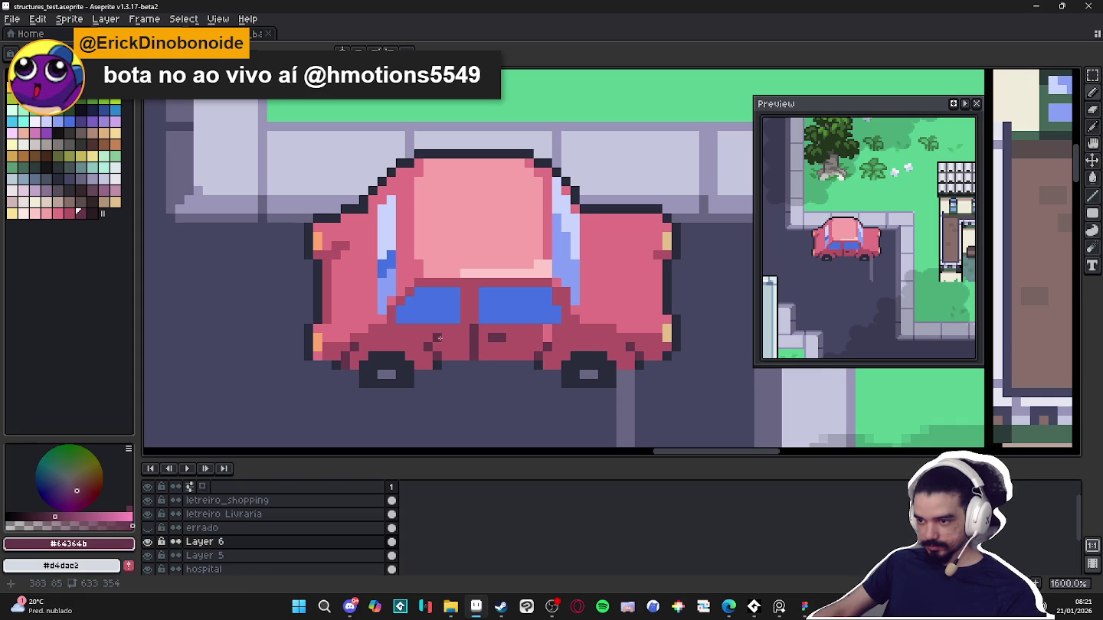
scroll(472, 342, "down", 2)
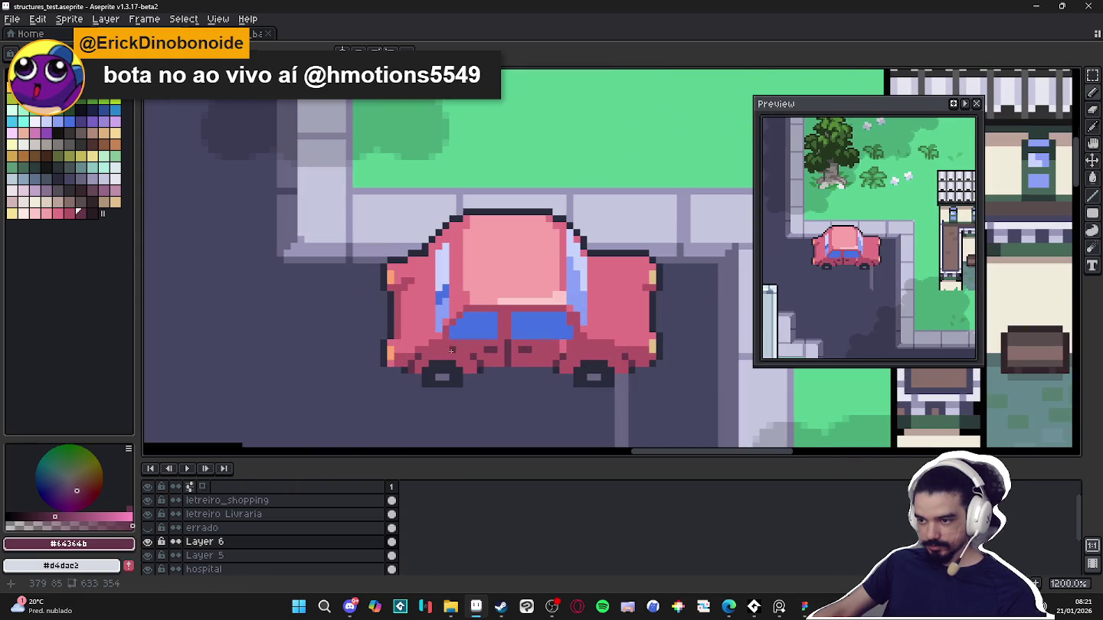
scroll(523, 377, "down", 1)
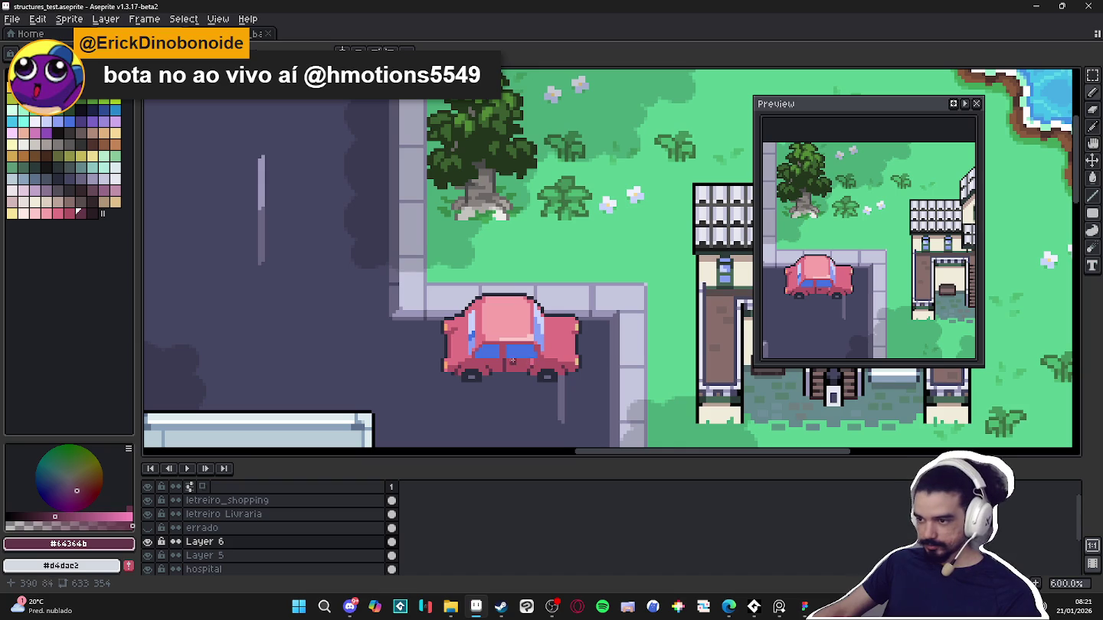
scroll(552, 371, "down", 3)
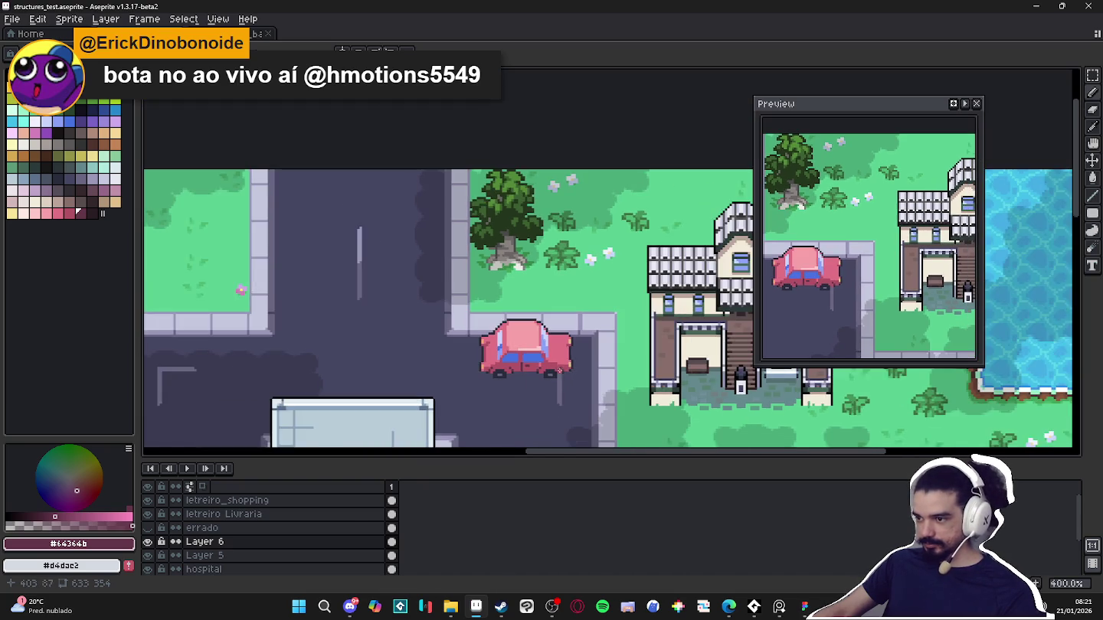
scroll(548, 360, "up", 2)
left_click(540, 337, "alt")
scroll(540, 337, "up", 2)
scroll(540, 337, "up", 2)
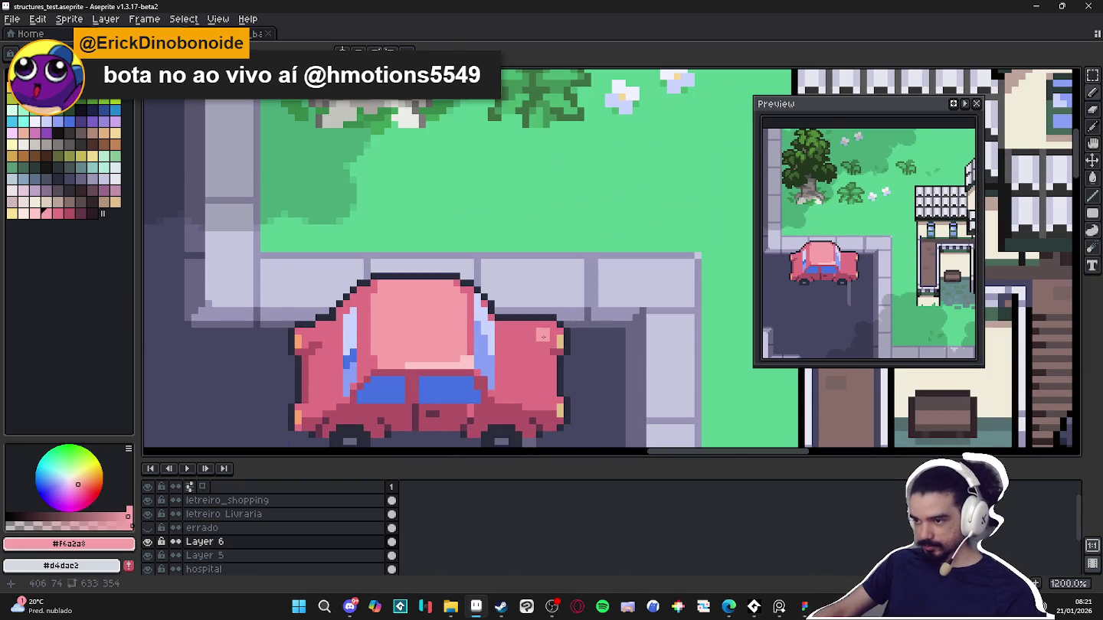
left_click(540, 337)
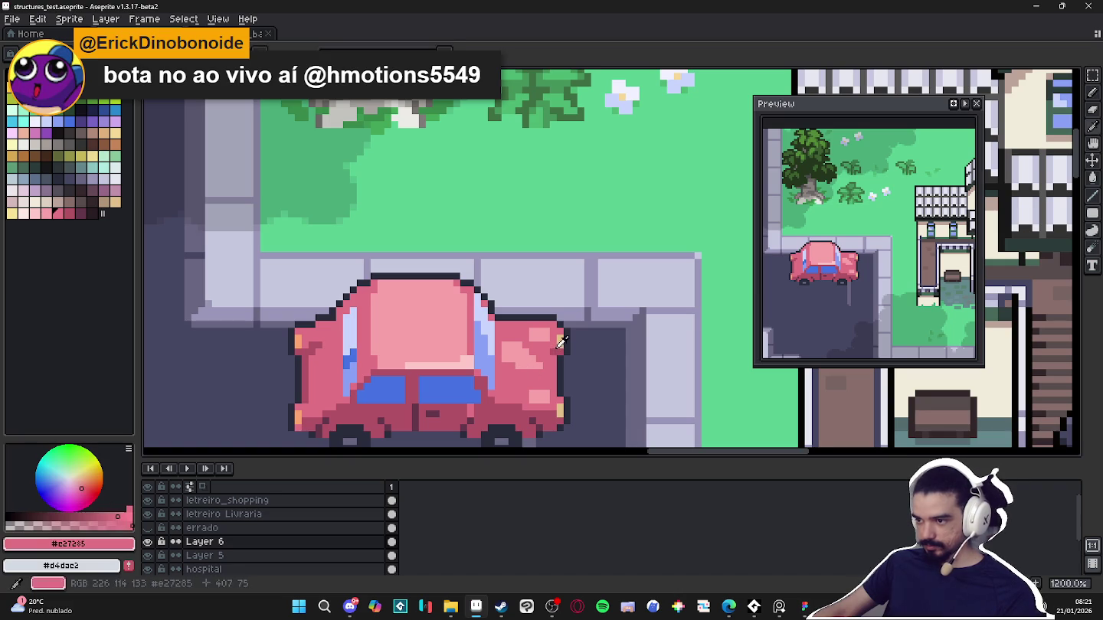
left_click(555, 351, "alt")
scroll(574, 373, "down", 4)
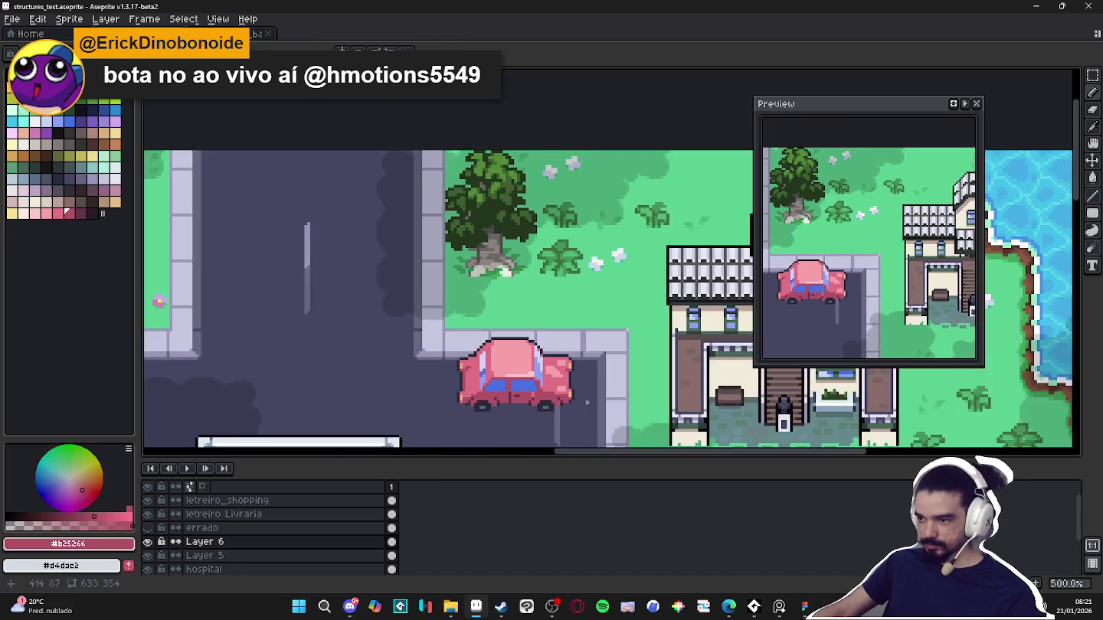
scroll(567, 406, "up", 1)
left_click(498, 360, "alt")
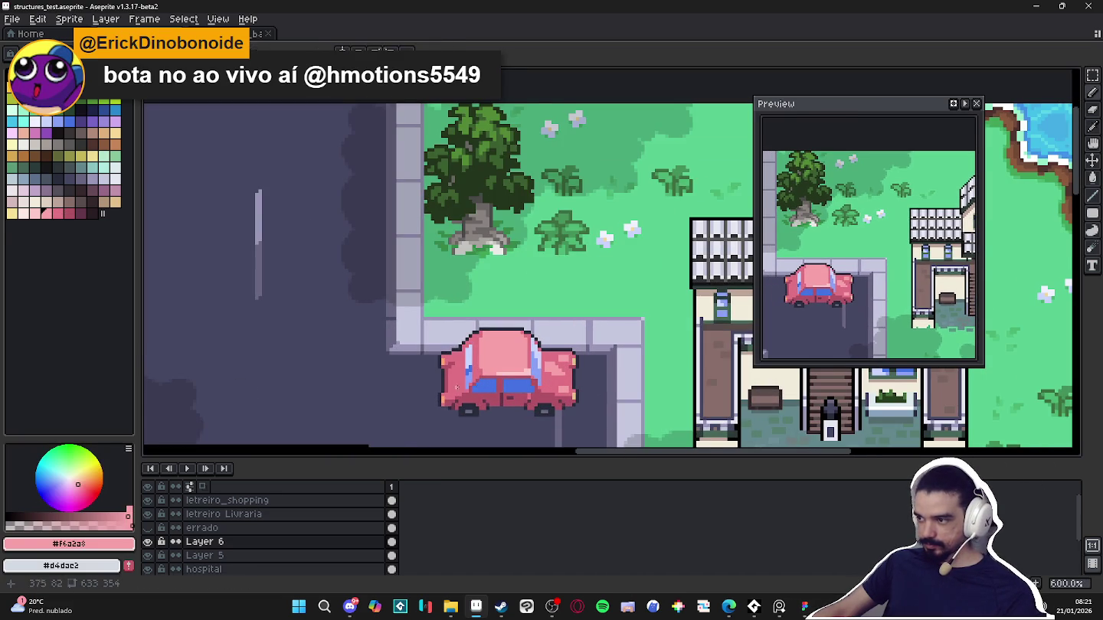
scroll(490, 360, "up", 2)
scroll(454, 370, "up", 3)
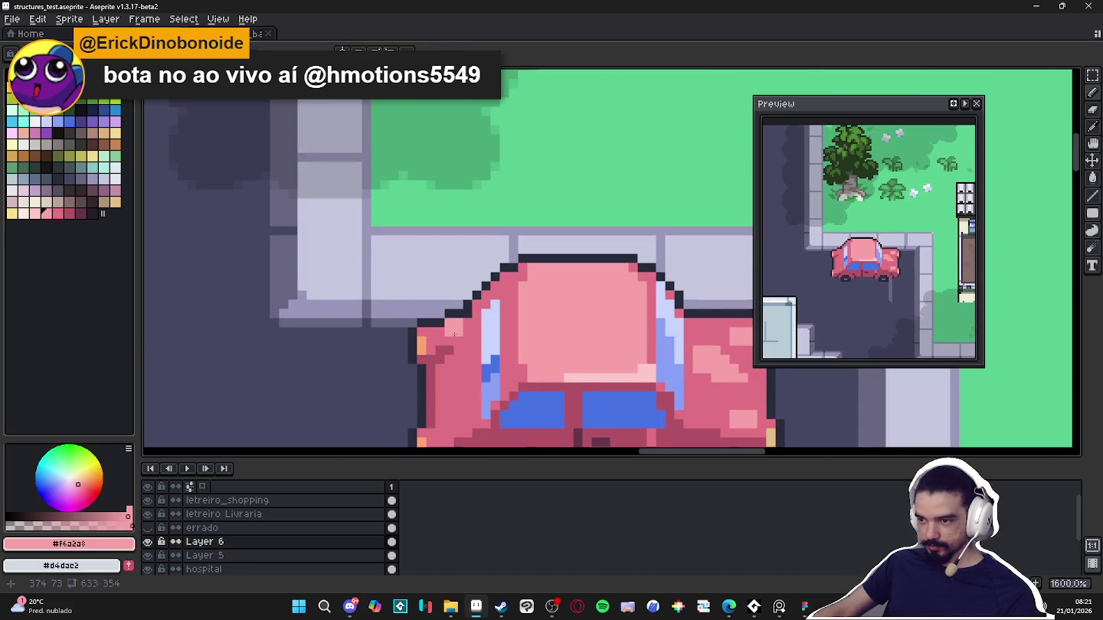
left_click_drag(454, 334, 479, 280)
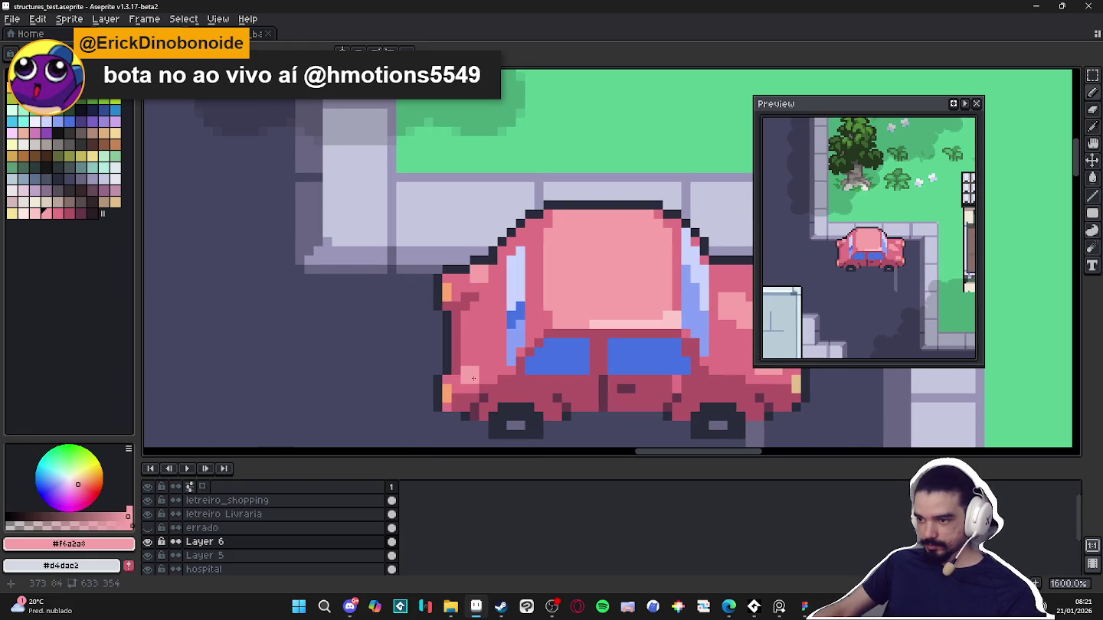
scroll(490, 372, "down", 1)
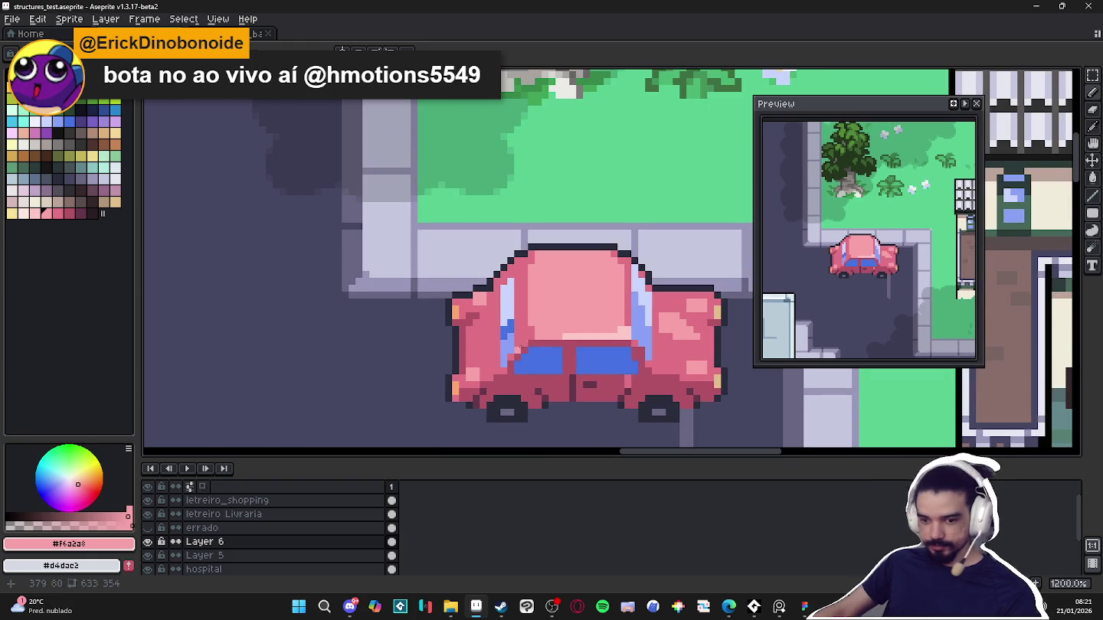
scroll(567, 383, "down", 2)
scroll(567, 383, "down", 1)
scroll(567, 383, "down", 2)
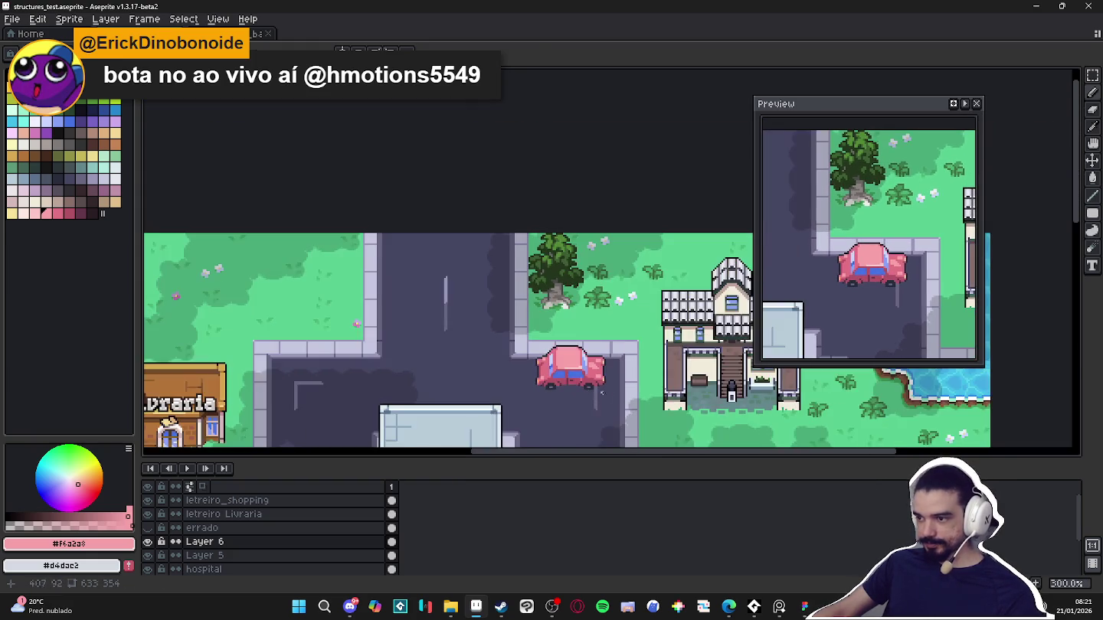
scroll(567, 383, "down", 1)
scroll(567, 383, "down", 1)
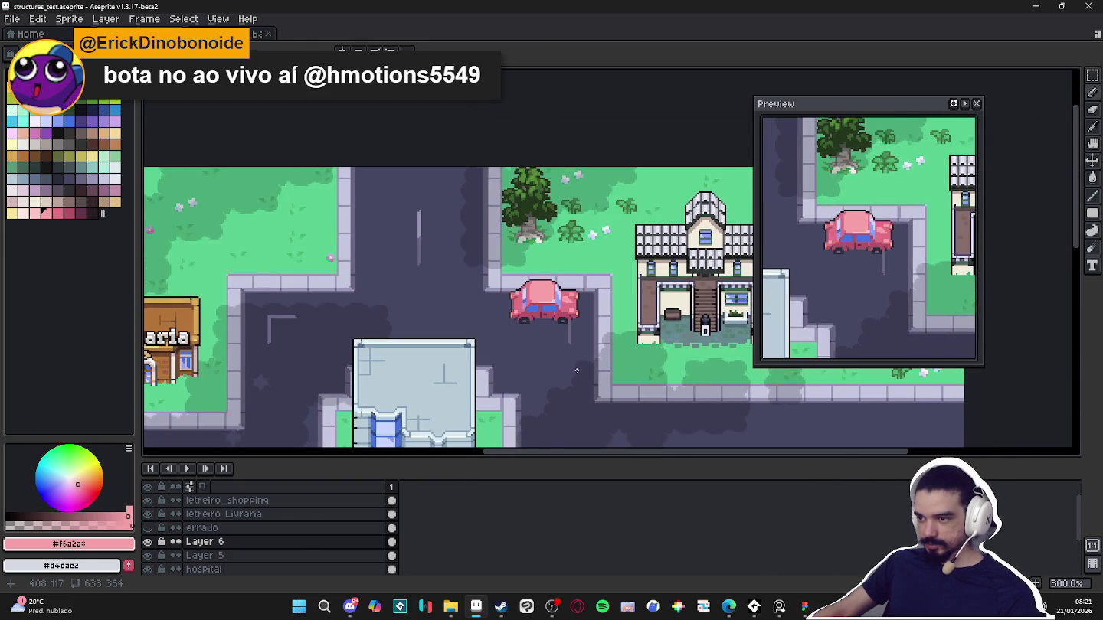
scroll(570, 354, "up", 2)
scroll(569, 354, "up", 1)
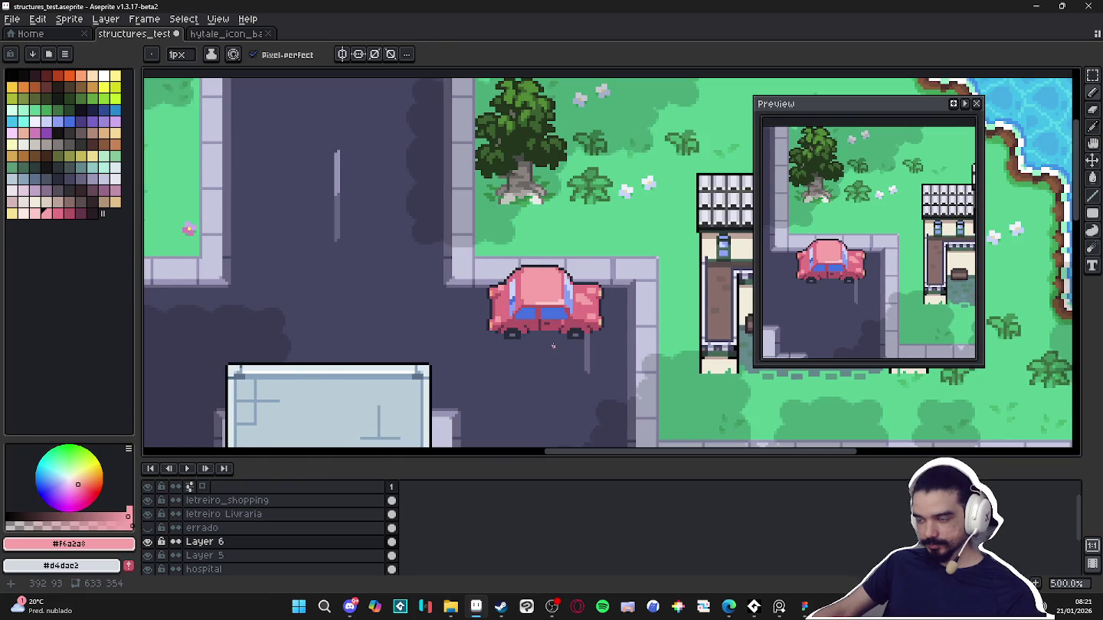
scroll(569, 354, "down", 1)
left_click_drag(555, 356, 532, 286)
scroll(533, 286, "down", 1)
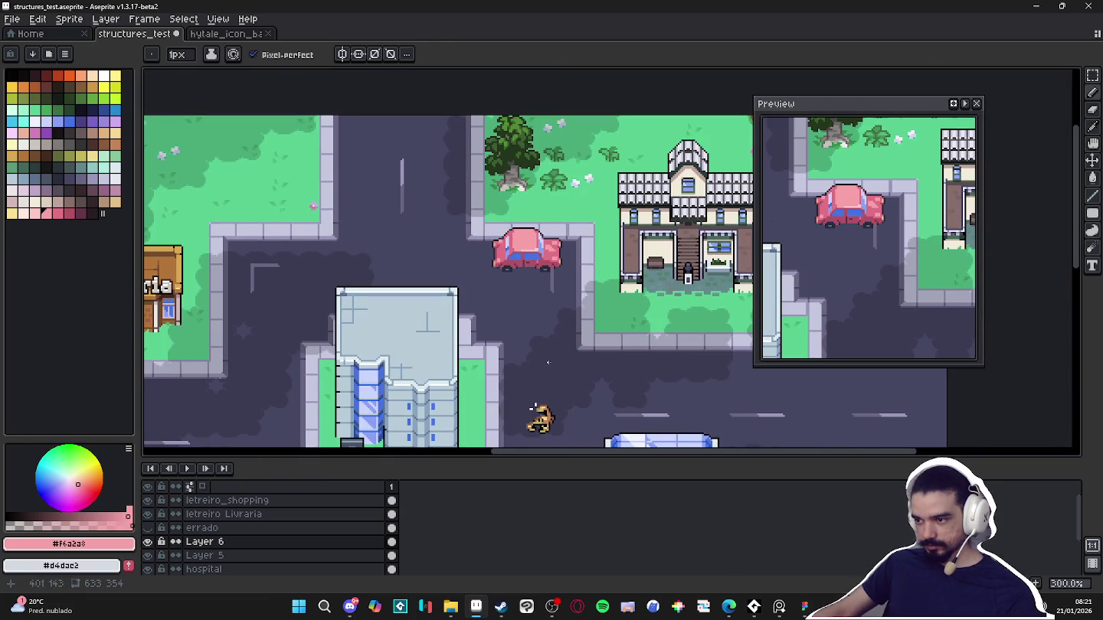
left_click(56, 179)
scroll(463, 290, "up", 1)
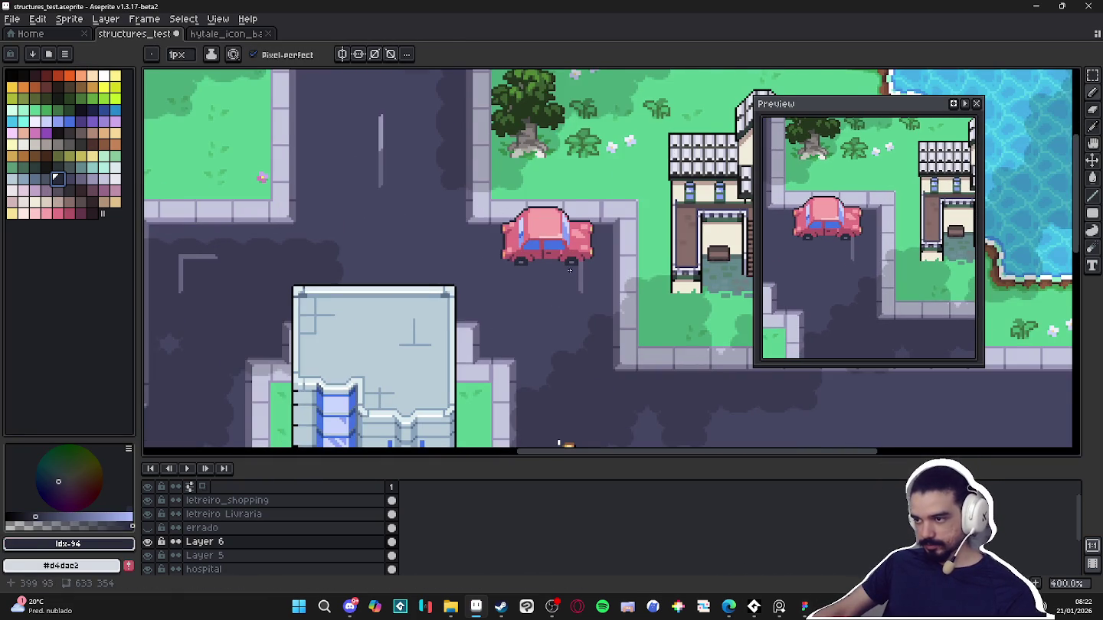
scroll(570, 270, "up", 1)
scroll(567, 273, "up", 1)
scroll(562, 278, "down", 3)
scroll(555, 285, "down", 1)
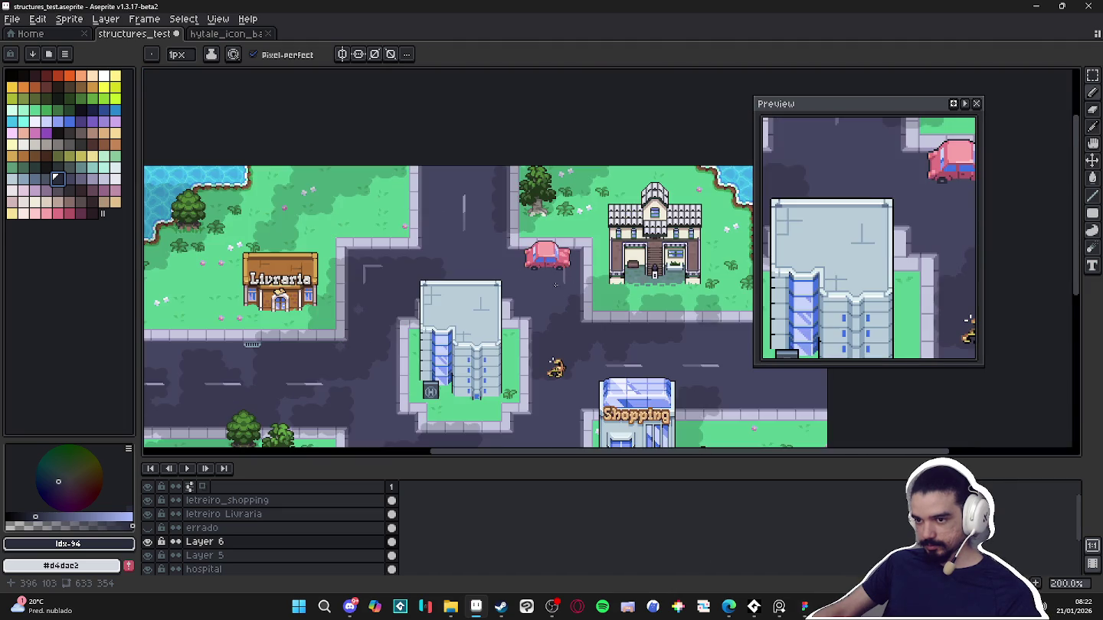
scroll(556, 285, "up", 1)
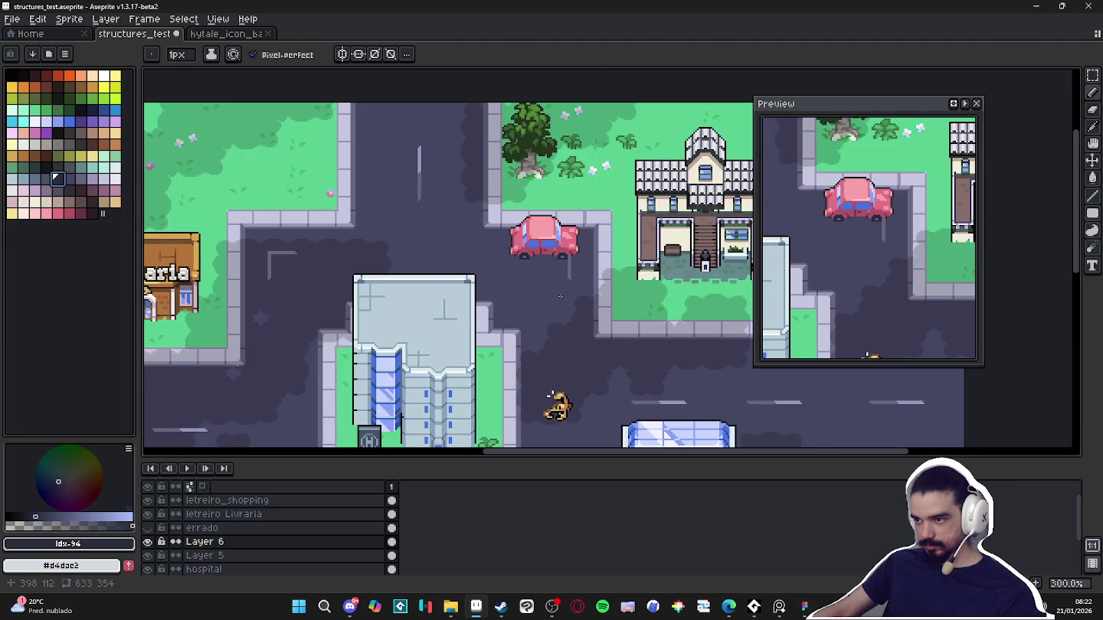
scroll(559, 297, "down", 1)
mouse_move(568, 298)
left_mouse_down()
mouse_move(507, 269)
mouse_move(533, 219)
mouse_move(661, 206)
mouse_move(636, 225)
left_mouse_up()
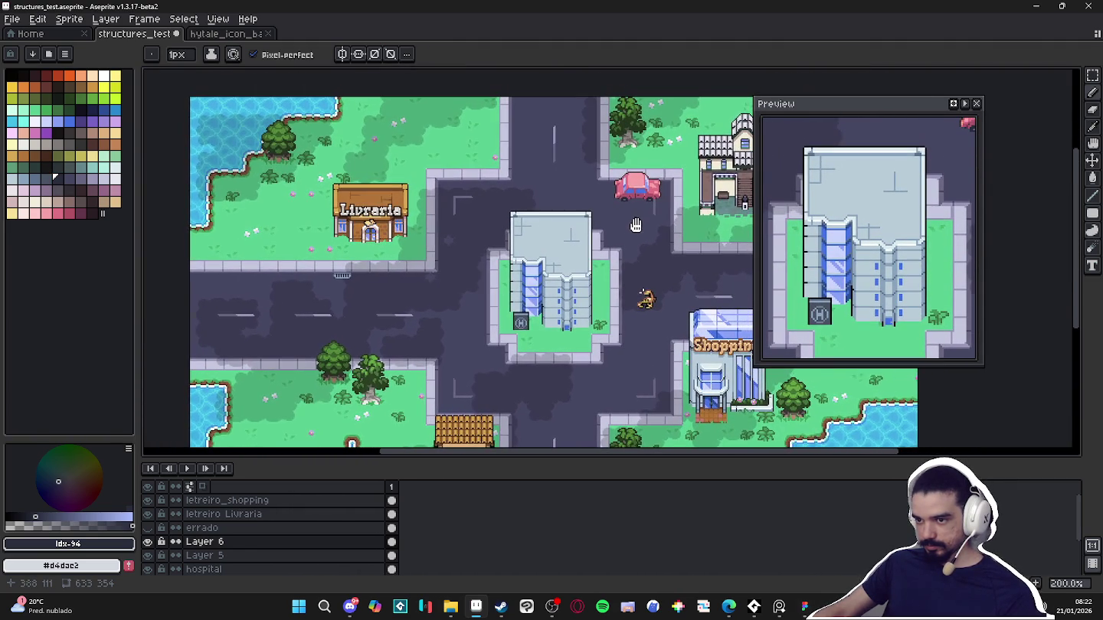
key("m")
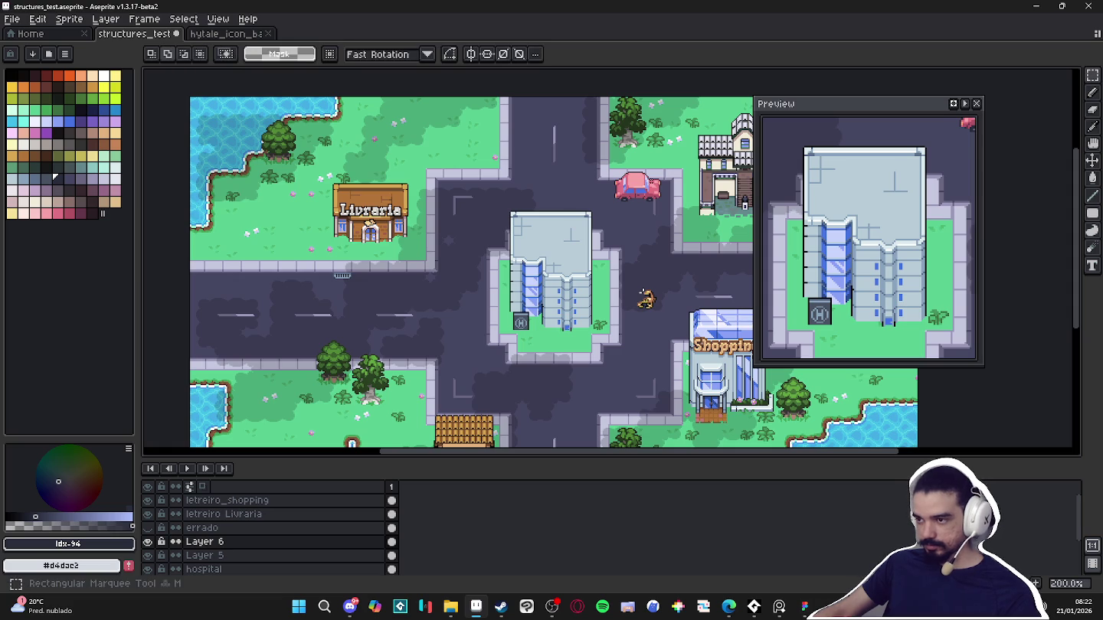
scroll(644, 176, "up", 1)
scroll(644, 176, "up", 3)
left_click_drag(642, 175, 577, 210)
key("b")
scroll(589, 199, "down", 1)
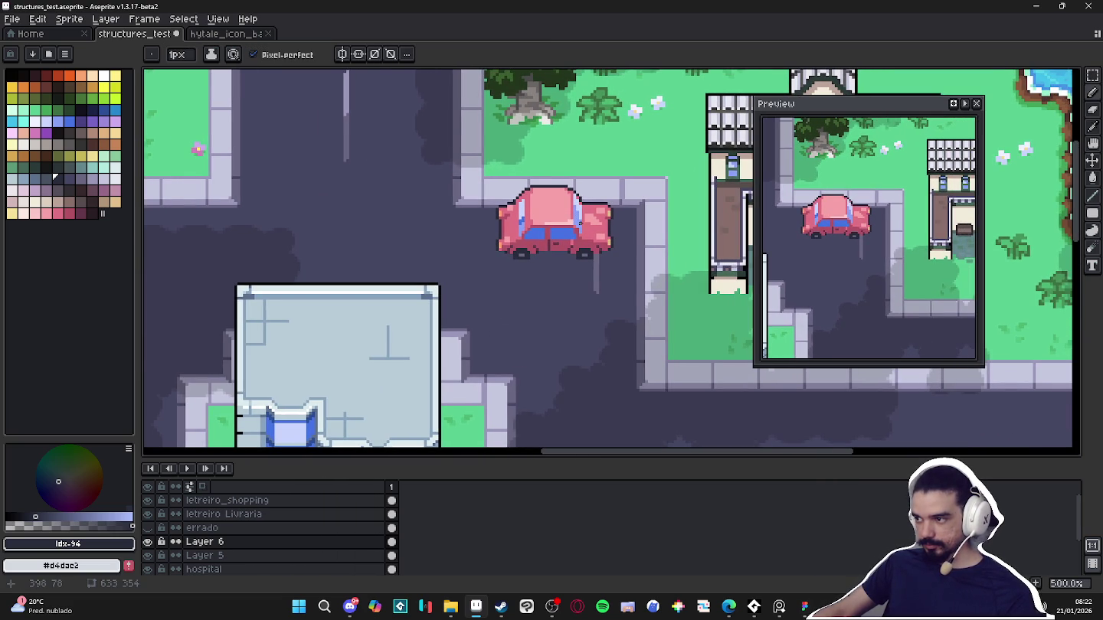
scroll(586, 225, "up", 7)
key("alt")
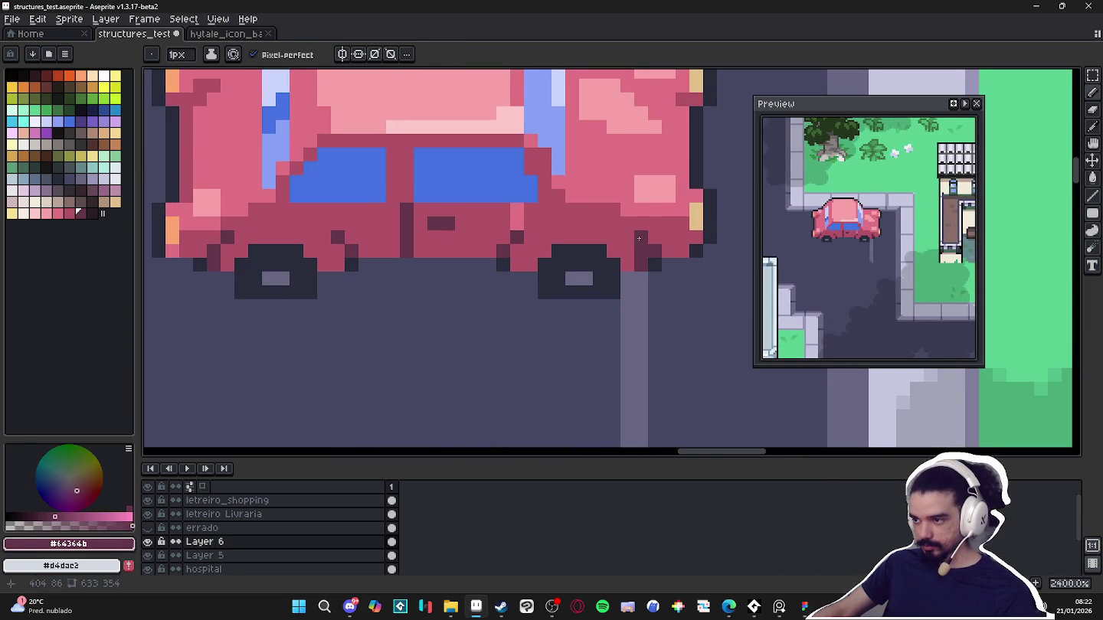
Paint a dark pixel under the car body, sampling the car pinks #b25266 and #64364b
left_click(646, 232, "alt")
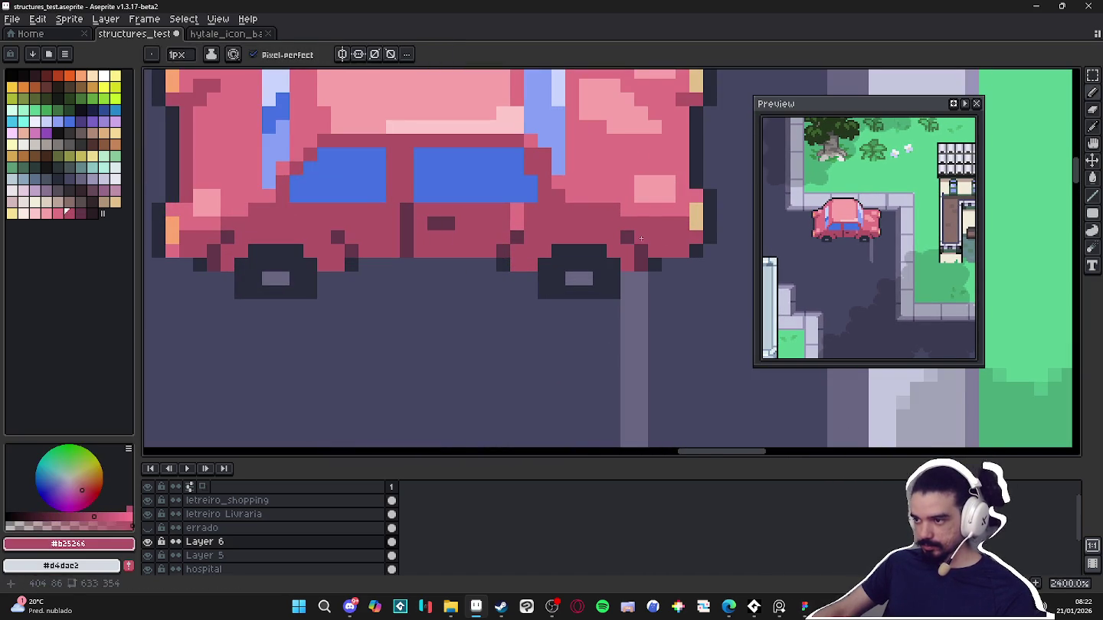
left_click(507, 265, "alt")
left_click(517, 251)
left_click(518, 239, "alt")
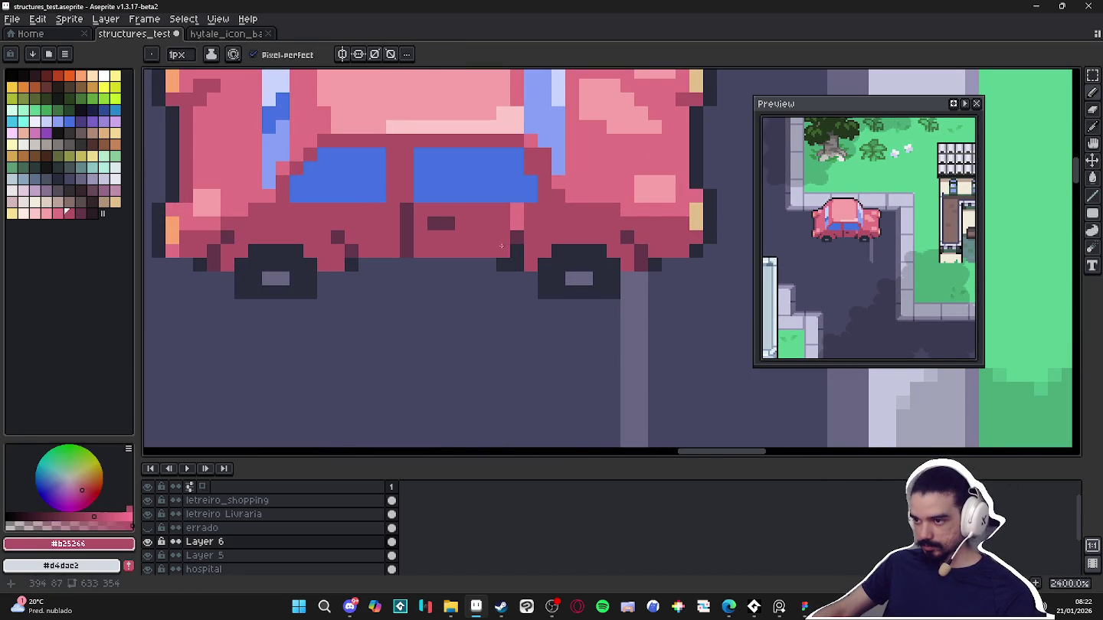
left_click(502, 235, "alt")
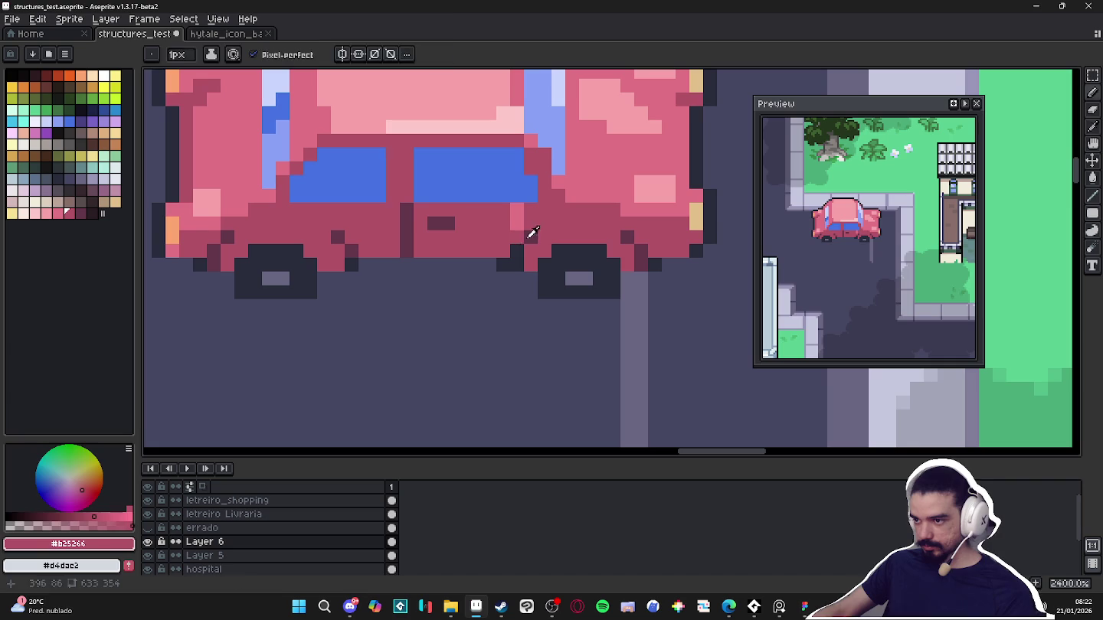
left_click(526, 238, "alt")
Bring the car and street back into view and pick the car's dark pink shade
scroll(528, 239, "down", 3)
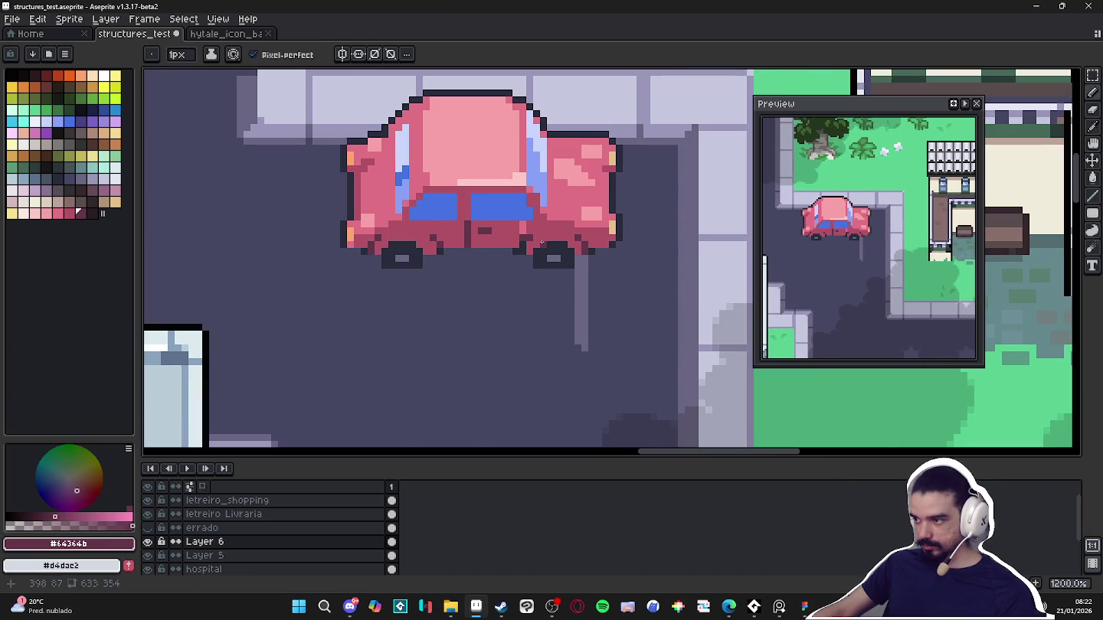
scroll(444, 239, "up", 1)
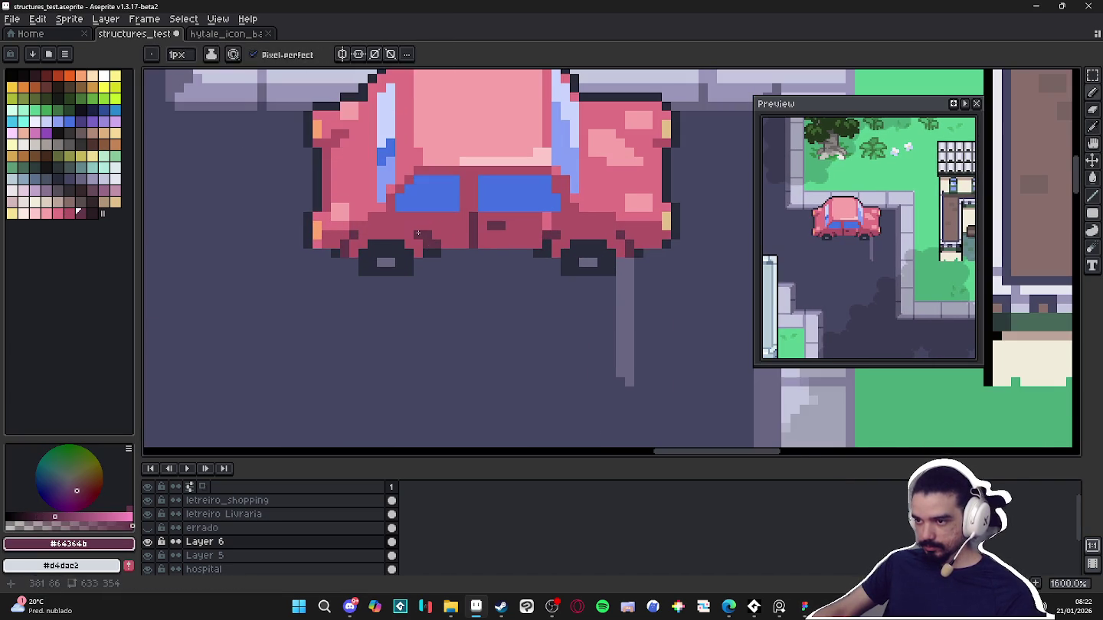
left_click(436, 237, "alt")
scroll(355, 230, "up", 1)
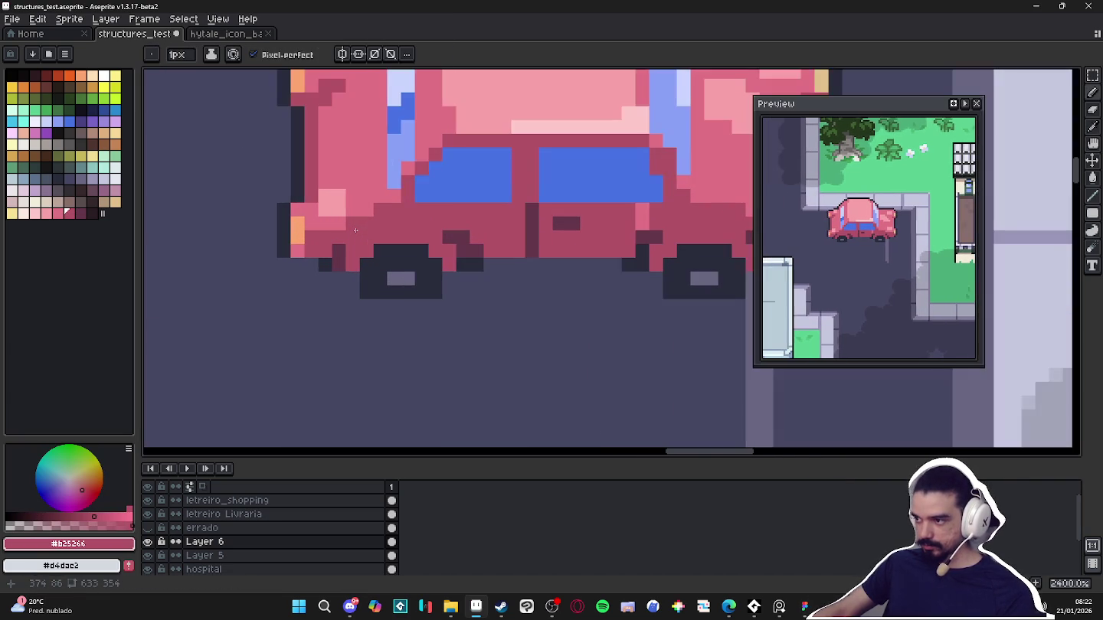
scroll(481, 292, "down", 1)
scroll(480, 292, "down", 1)
scroll(480, 292, "down", 3)
scroll(498, 314, "down", 2)
scroll(521, 337, "down", 1)
left_click_drag(530, 344, 585, 290)
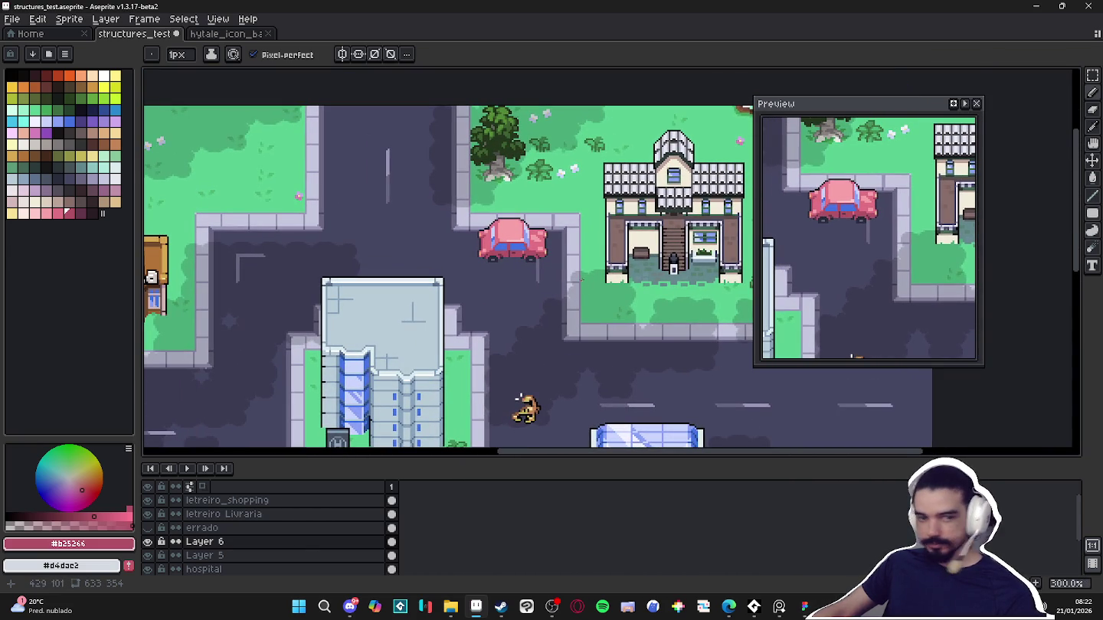
scroll(525, 243, "up", 7)
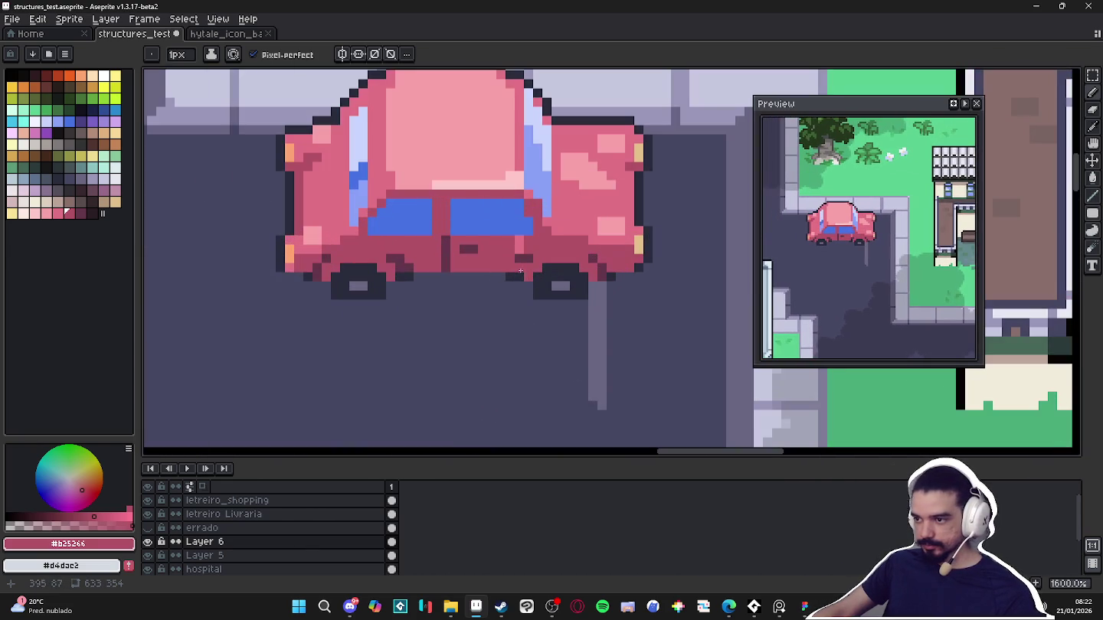
left_click(530, 246, "alt")
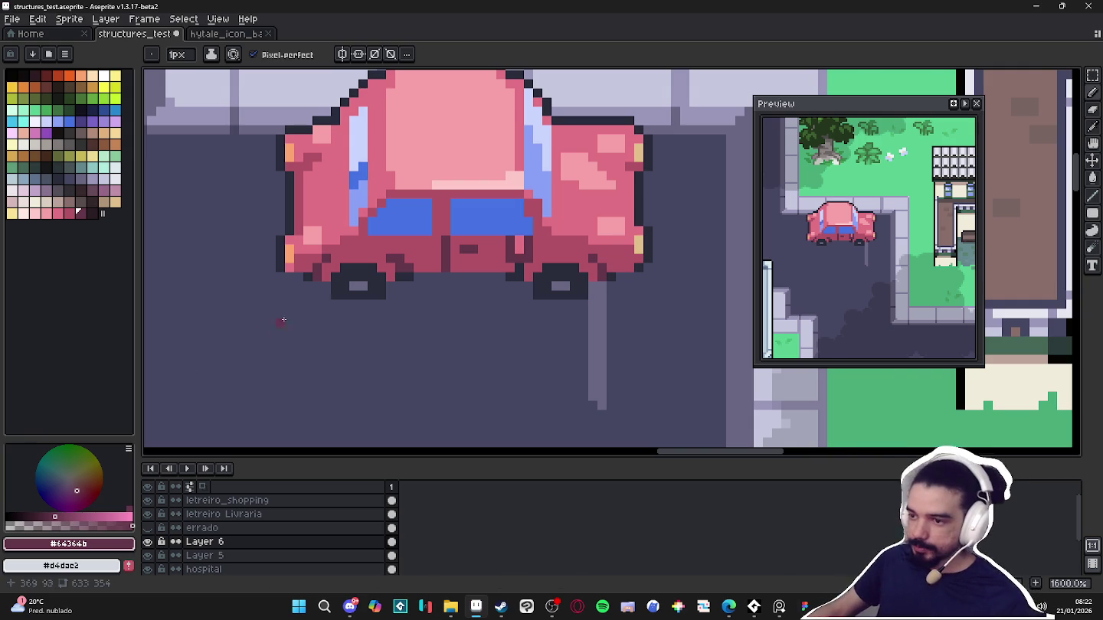
Sample the car's light roof pink, then set the drawing colour to mid pink #c27285
scroll(261, 329, "down", 3)
scroll(354, 290, "up", 5)
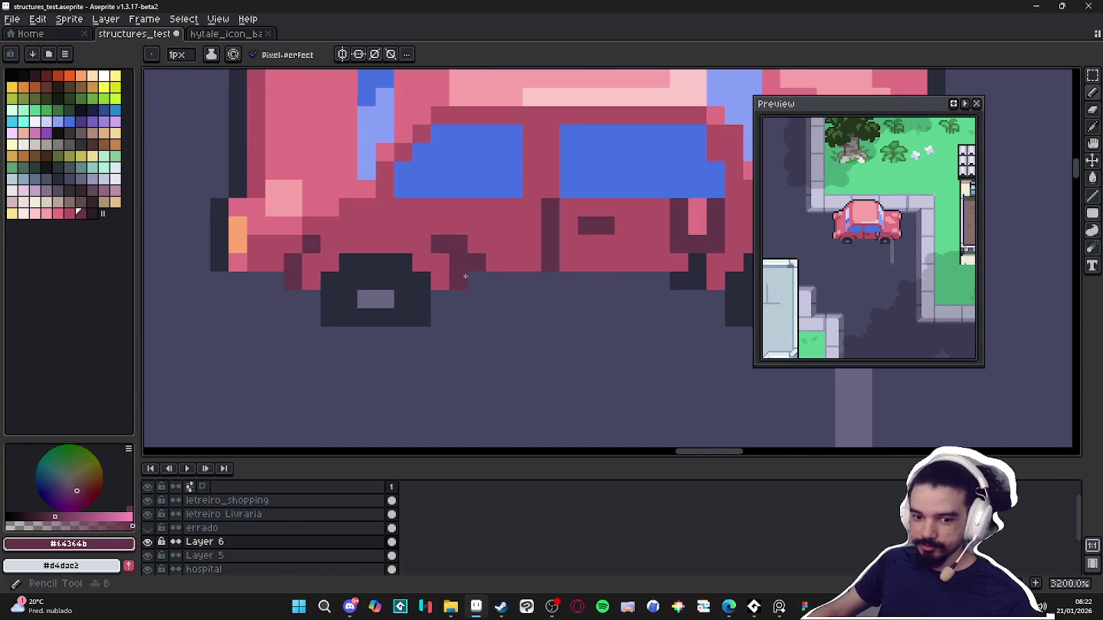
scroll(479, 284, "down", 5)
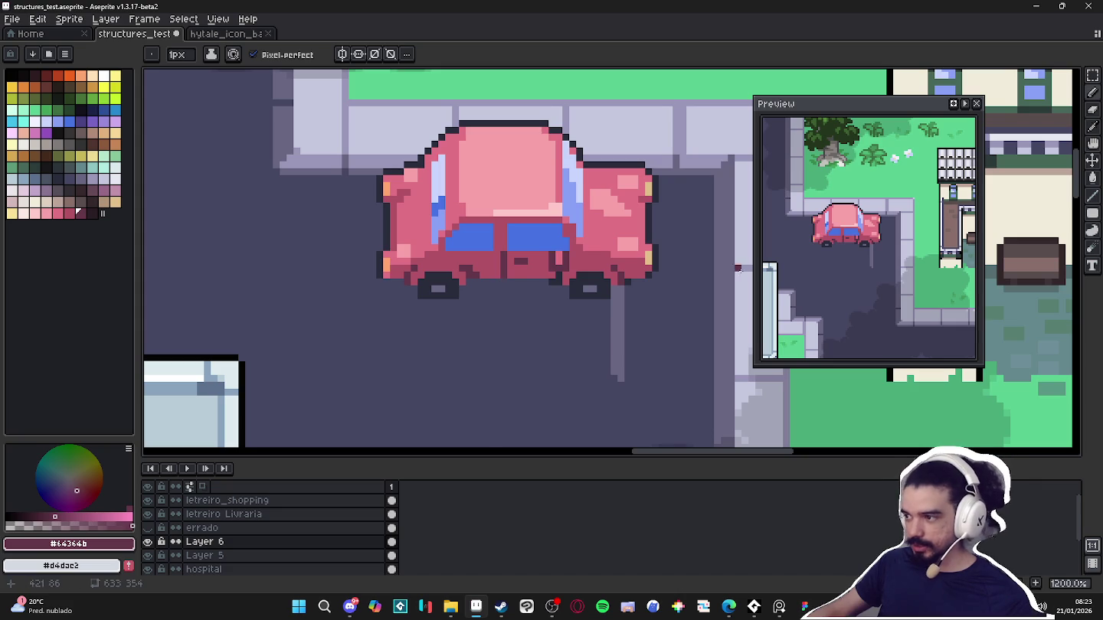
scroll(438, 272, "up", 1)
left_click(427, 273, "alt")
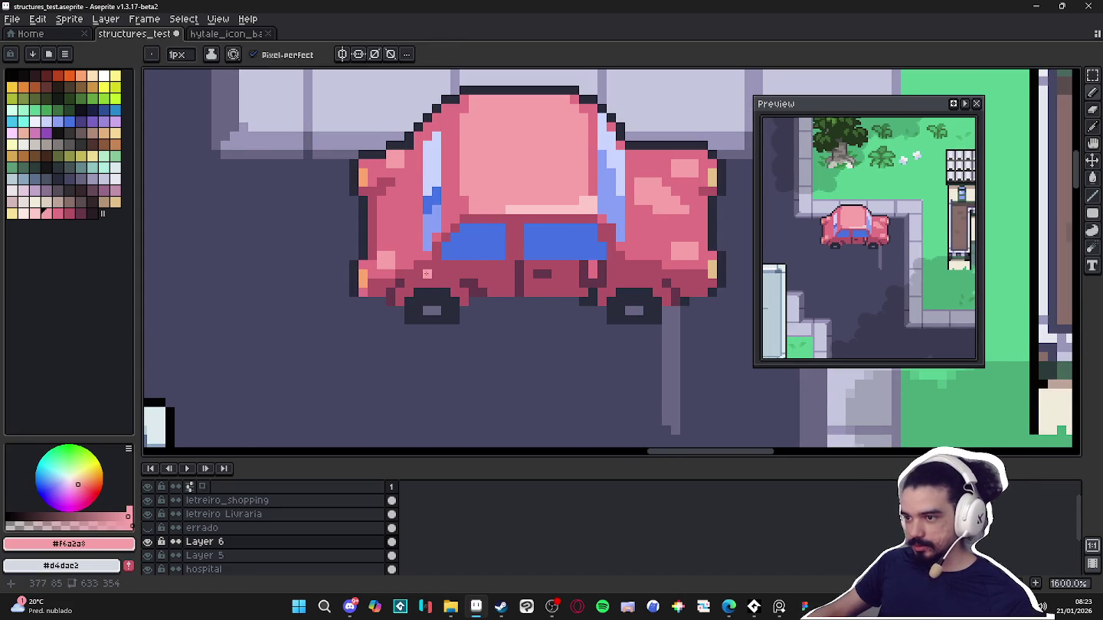
left_click(424, 281, "alt")
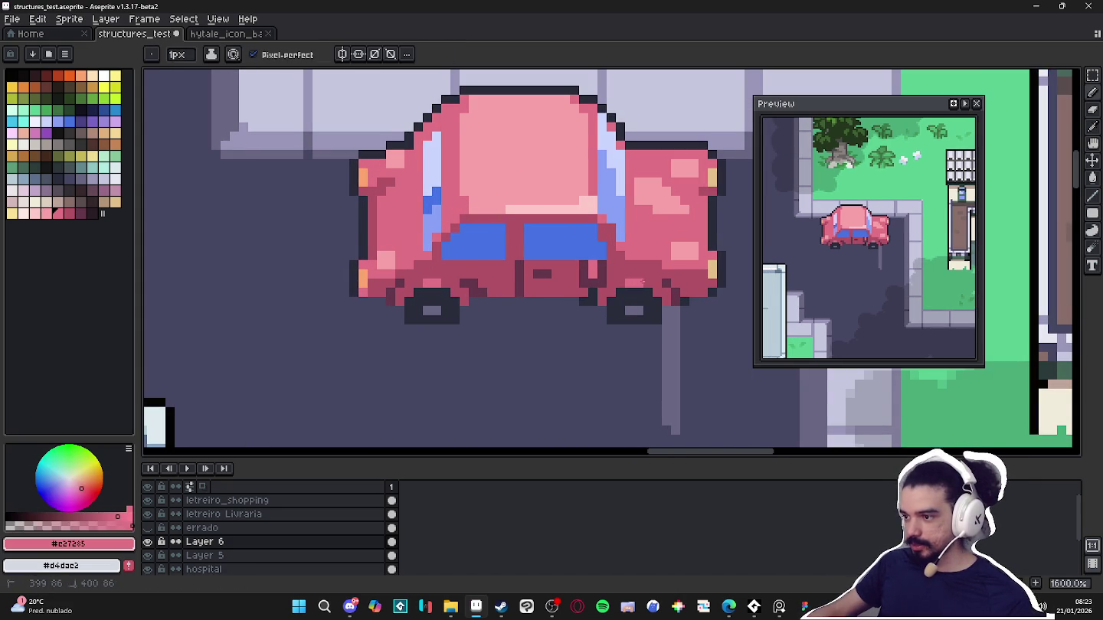
scroll(619, 309, "down", 1)
scroll(609, 322, "down", 2)
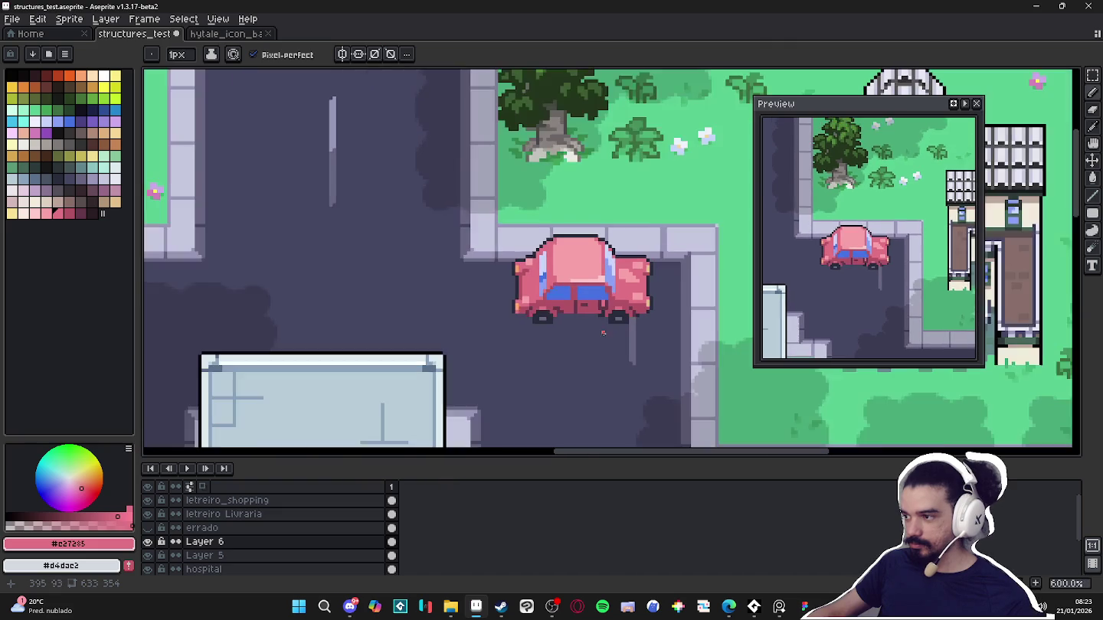
scroll(542, 309, "up", 3)
scroll(556, 313, "down", 4)
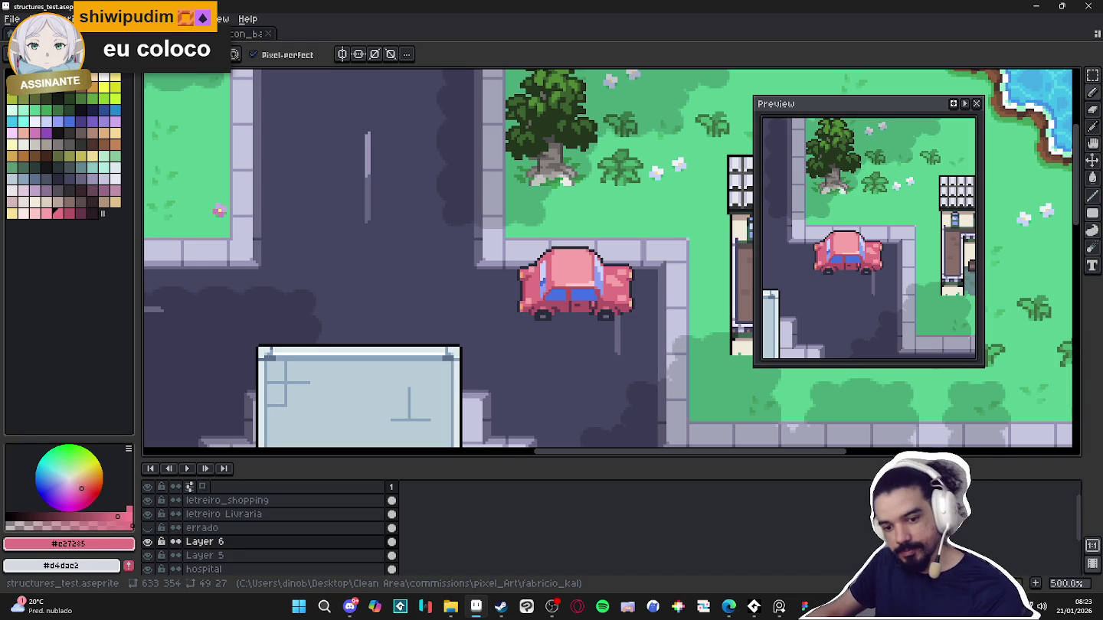
scroll(530, 341, "down", 1)
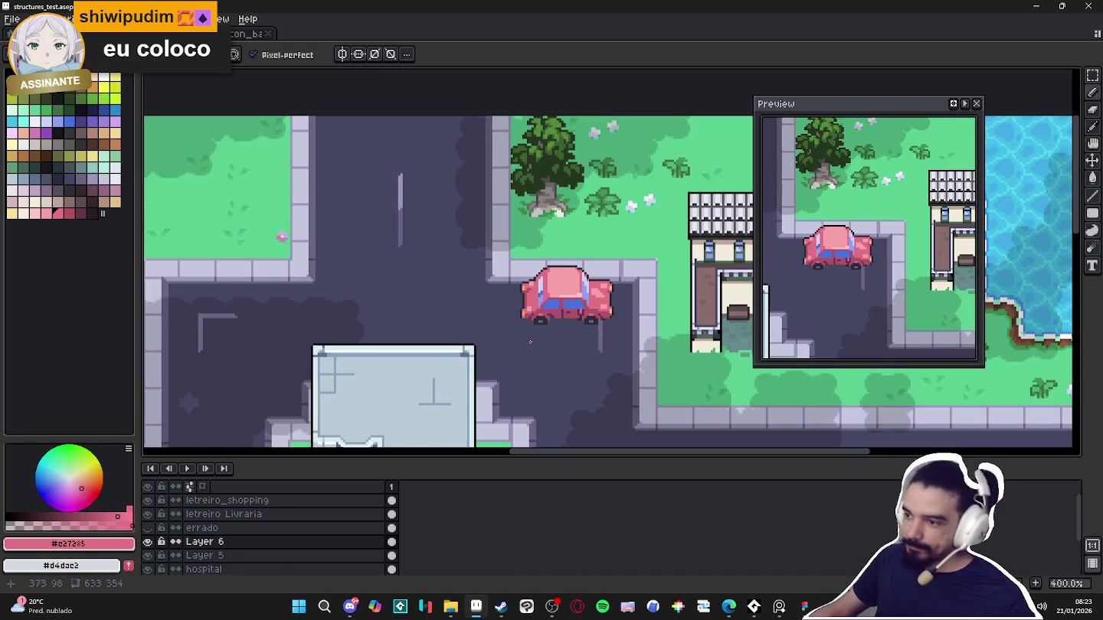
scroll(530, 342, "right", 1)
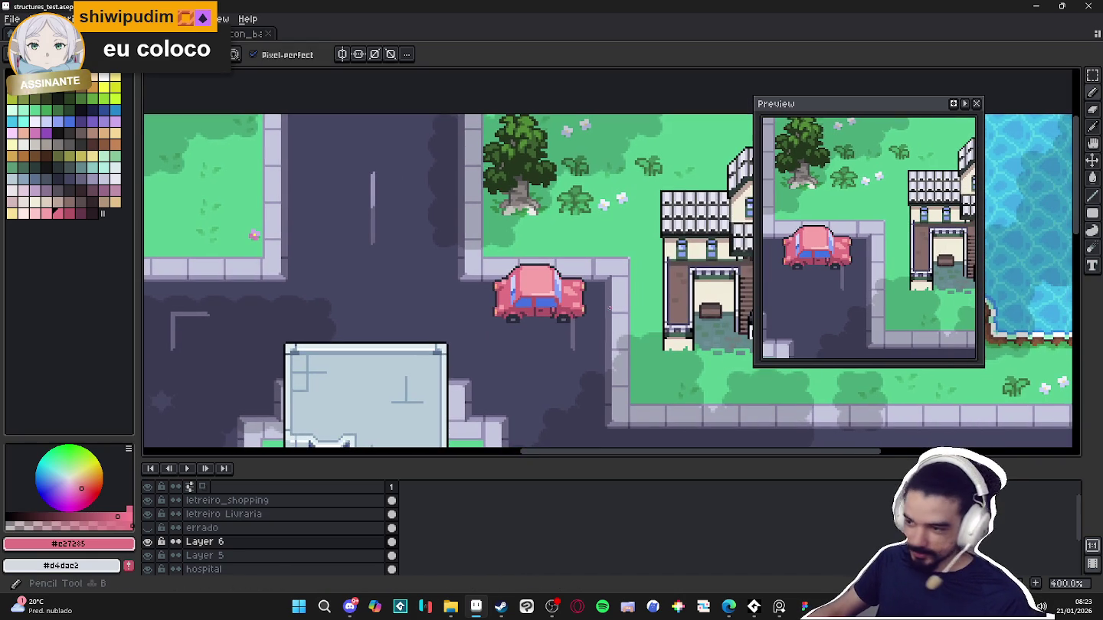
scroll(582, 313, "up", 1)
scroll(582, 312, "up", 2)
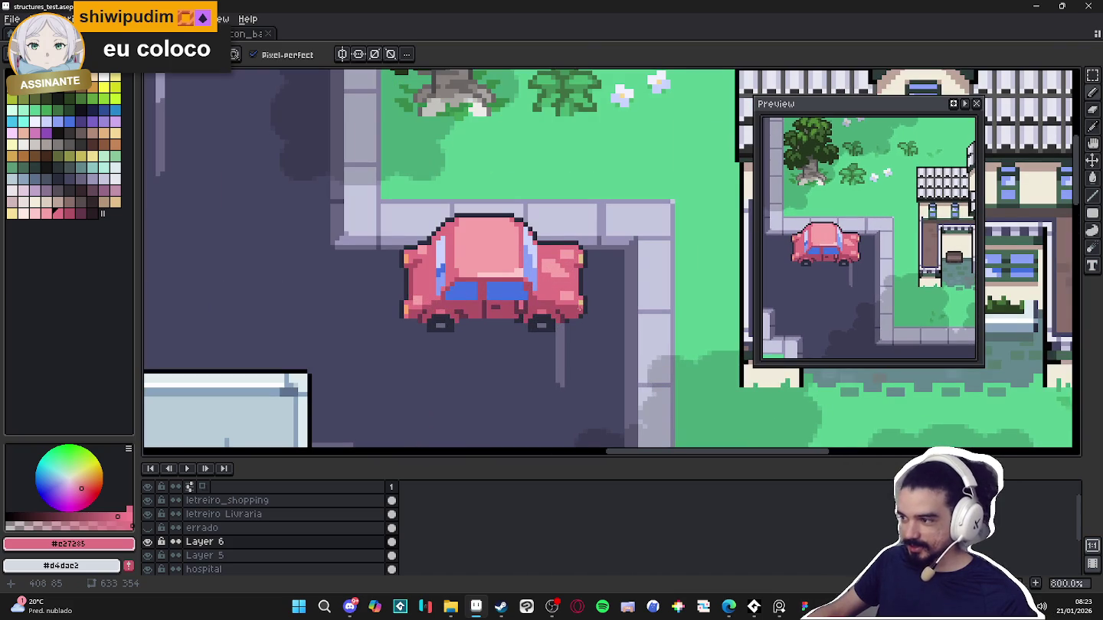
scroll(582, 308, "down", 2)
scroll(606, 320, "down", 1)
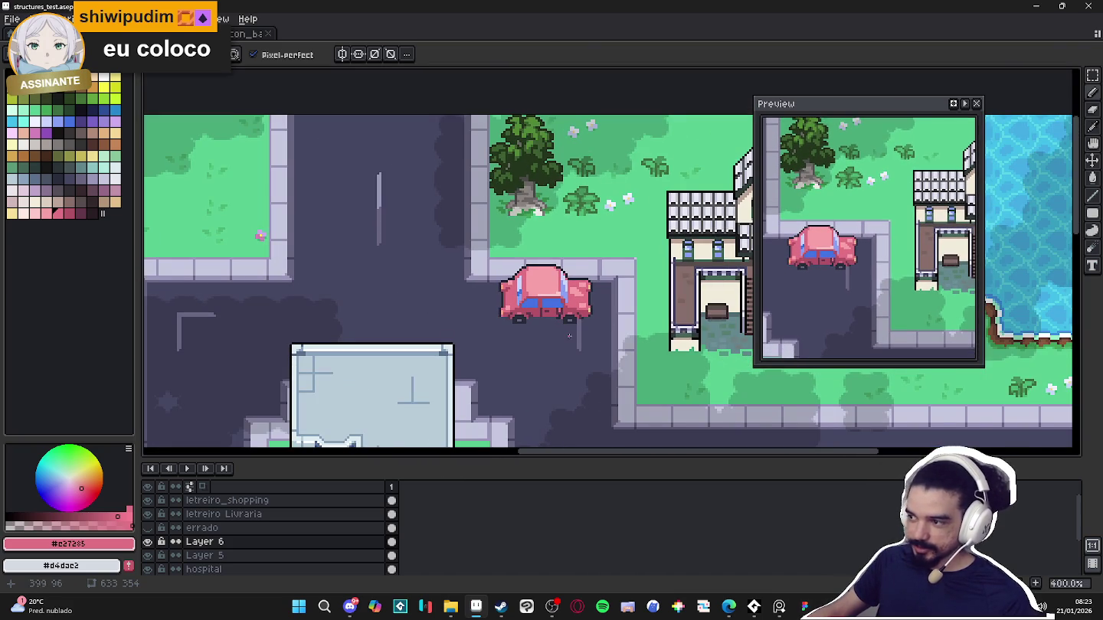
scroll(585, 318, "down", 1)
scroll(556, 344, "down", 1)
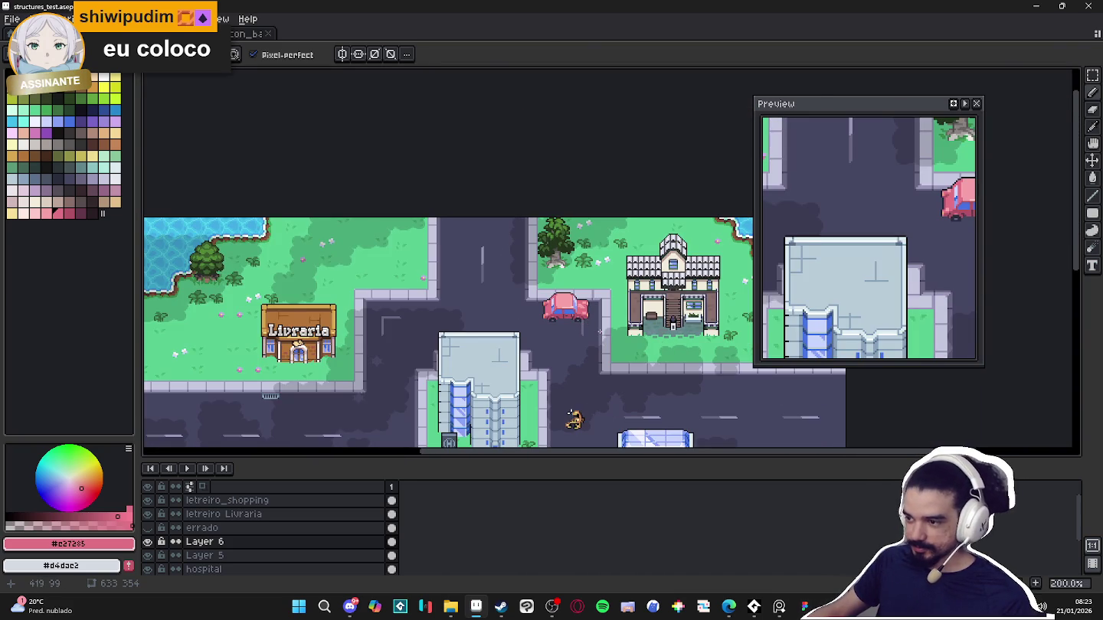
left_click_drag(556, 344, 537, 249)
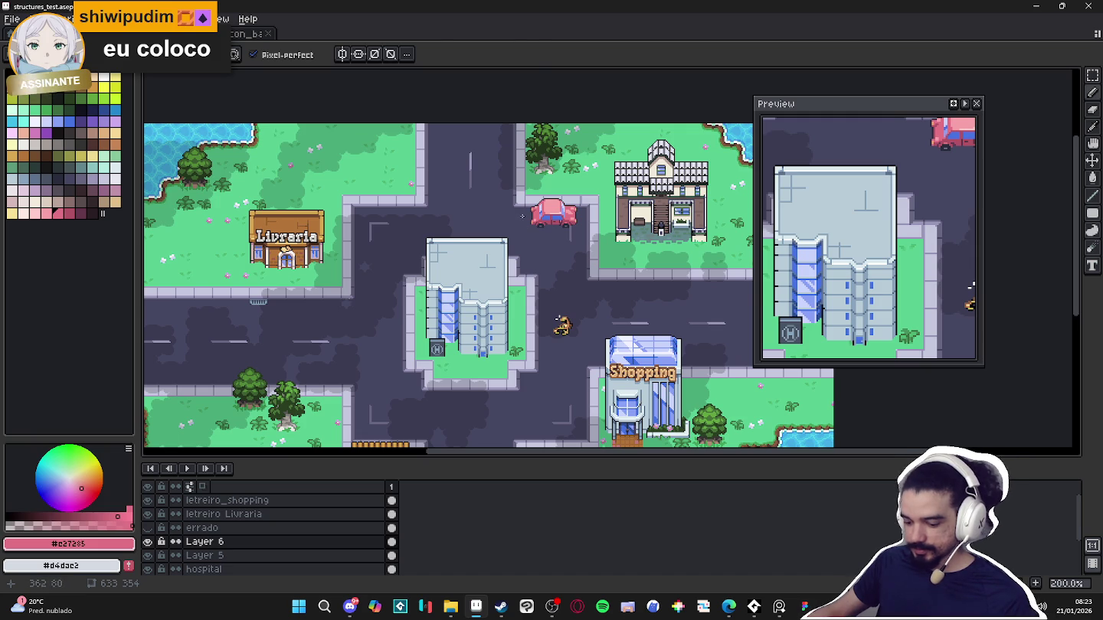
key("m")
scroll(534, 198, "up", 1)
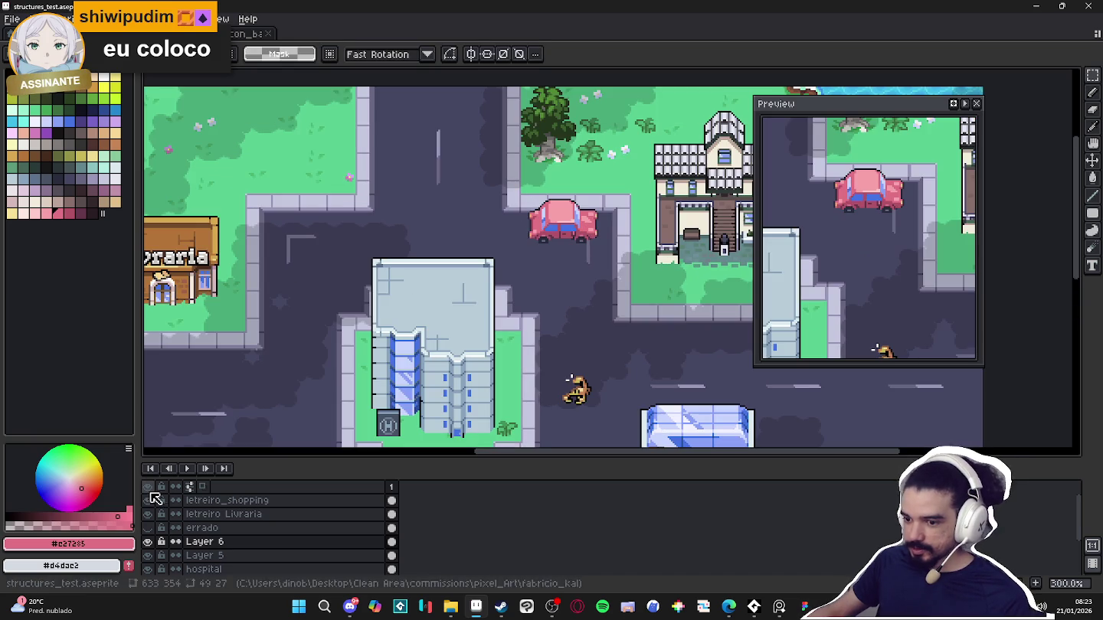
Rename Layer 6 to 'carro'
double_click(197, 543)
key("Escape")
type("carro")
key("Return")
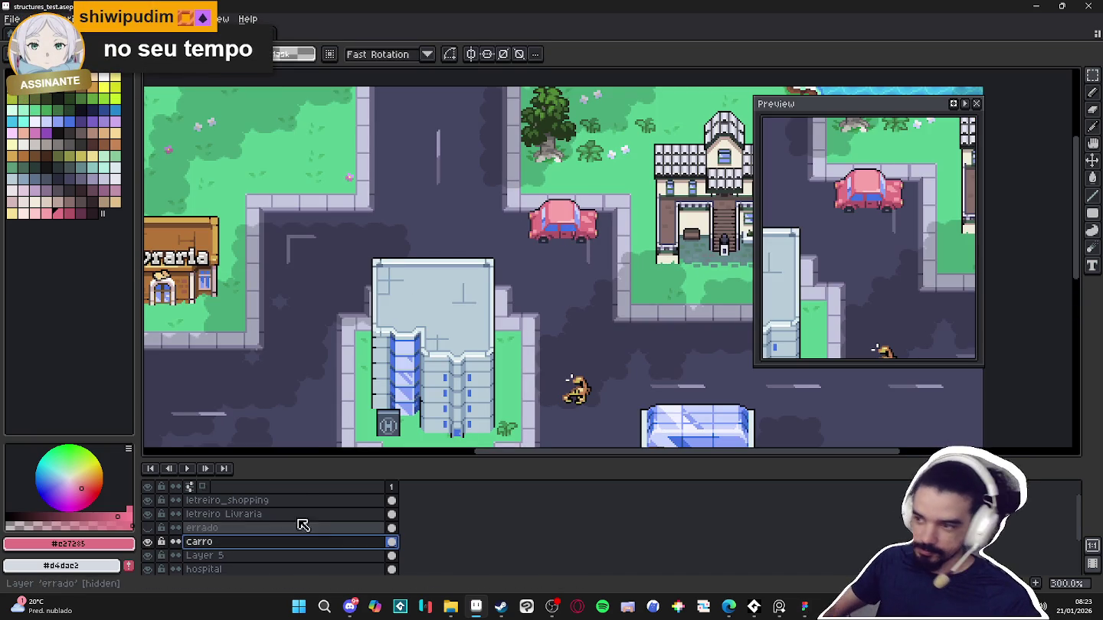
Move the pink car onto the left road's upper edge below the Livraria
scroll(664, 212, "down", 1)
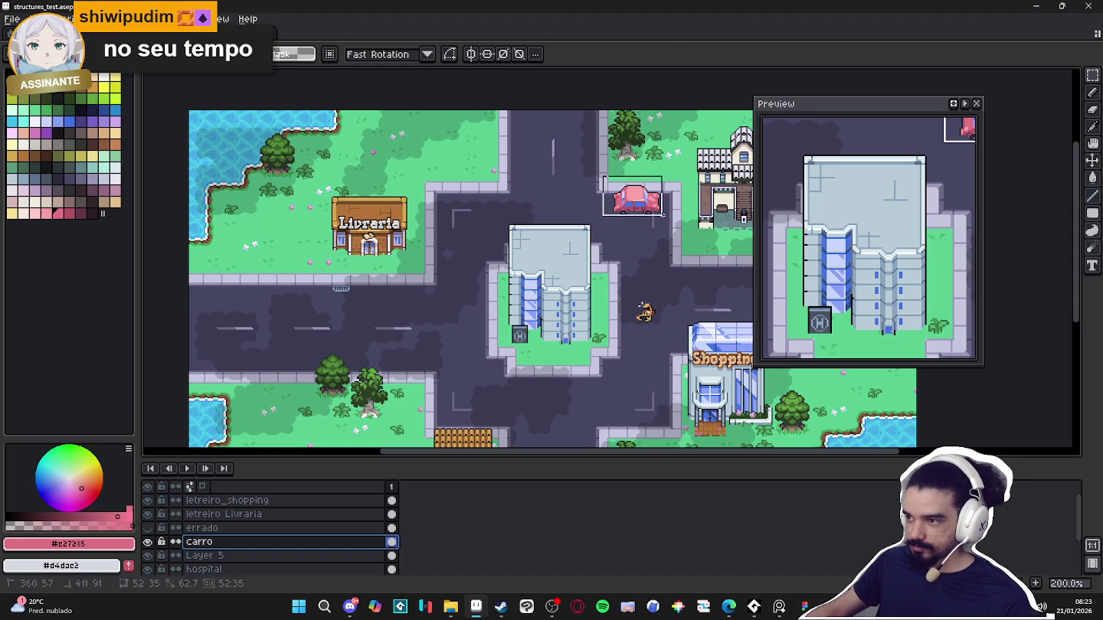
left_click_drag(636, 200, 261, 310)
key("Right")
key("Right")
key("Right")
key("Right")
key("Right")
scroll(255, 310, "up", 1)
mouse_move(255, 310)
left_mouse_down()
mouse_move(243, 277)
mouse_move(234, 294)
mouse_move(265, 299)
left_mouse_up()
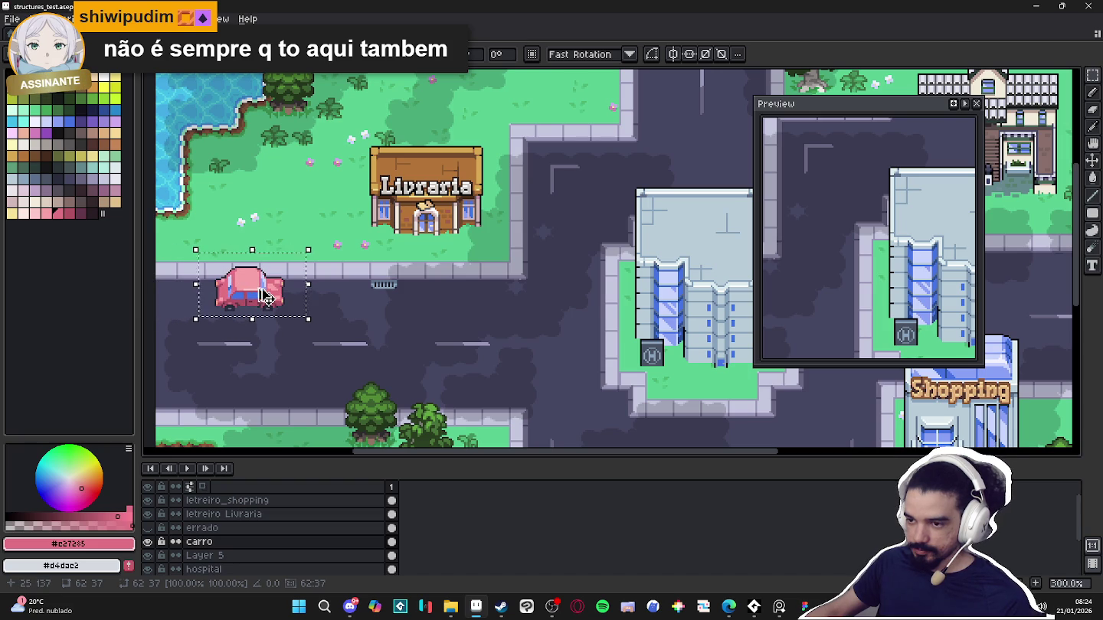
key("Return")
Hide the timeline and layers panel and centre the whole town map in view
scroll(265, 299, "down", 1)
scroll(361, 275, "down", 1)
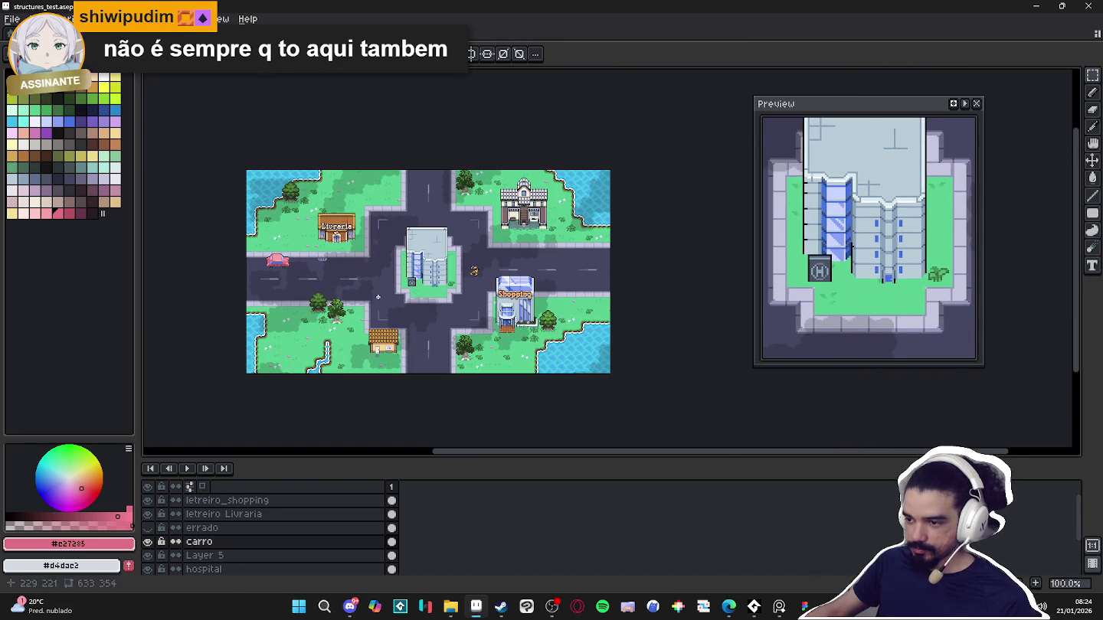
scroll(387, 310, "up", 1)
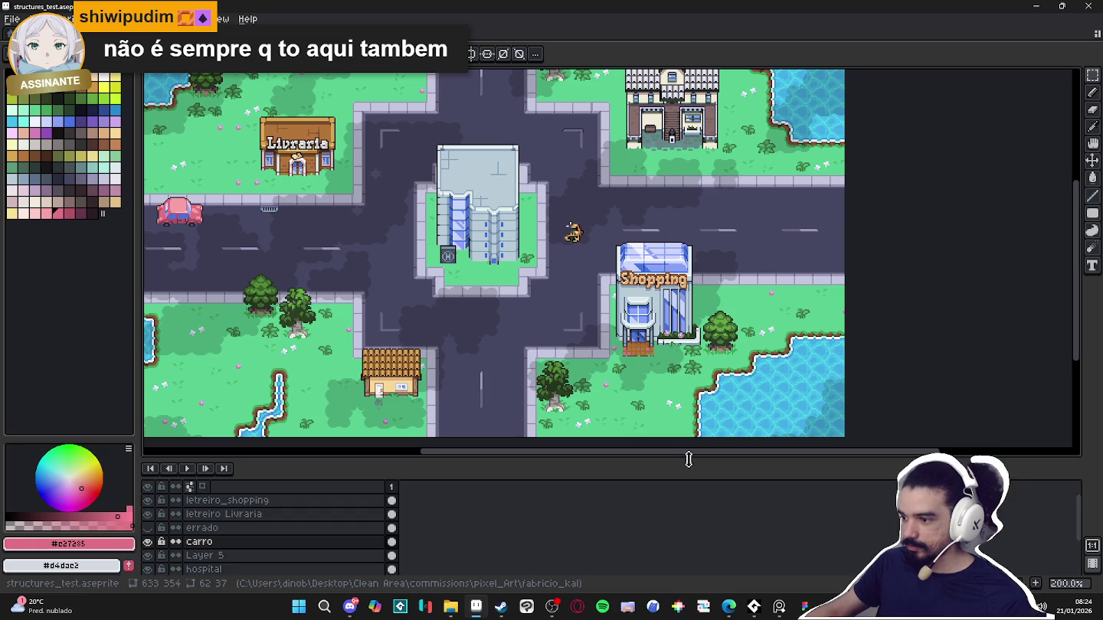
key("Tab")
mouse_move(657, 370)
left_mouse_down()
mouse_move(759, 428)
mouse_move(744, 433)
left_mouse_up()
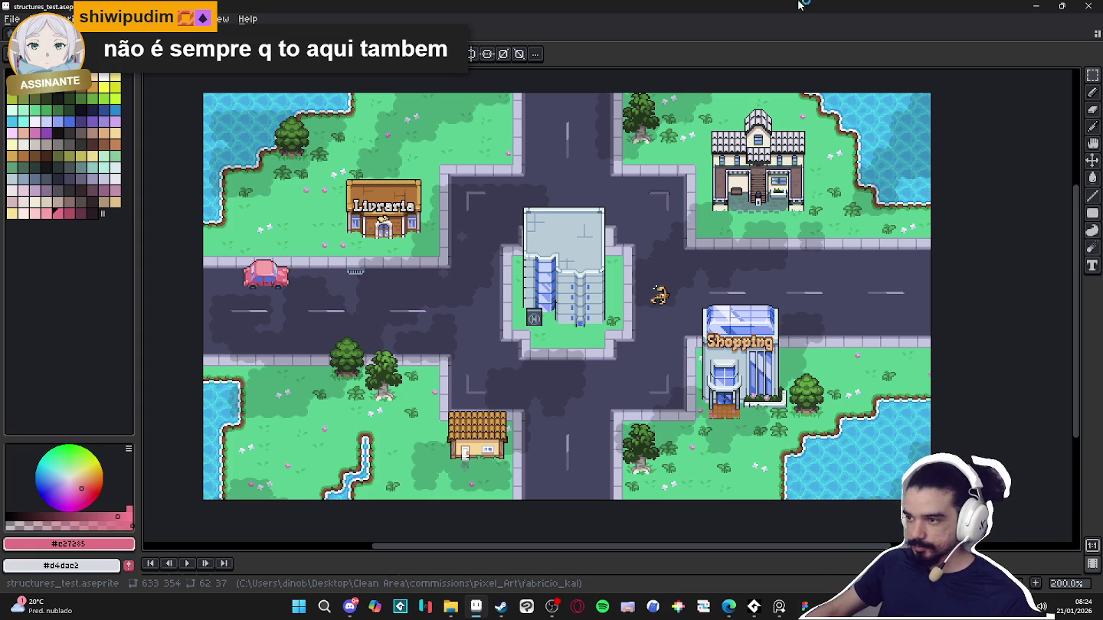
Capture a screenshot of the region around the town map and dismiss the notification
key("super+shift+s")
left_click_drag(184, 76, 962, 521)
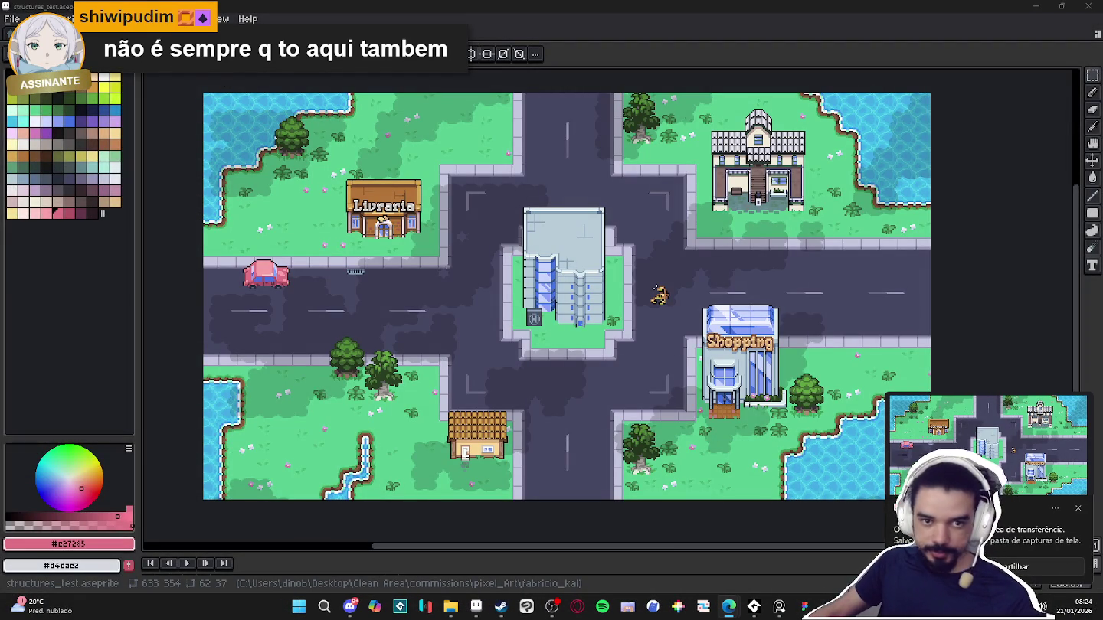
left_click(1081, 509)
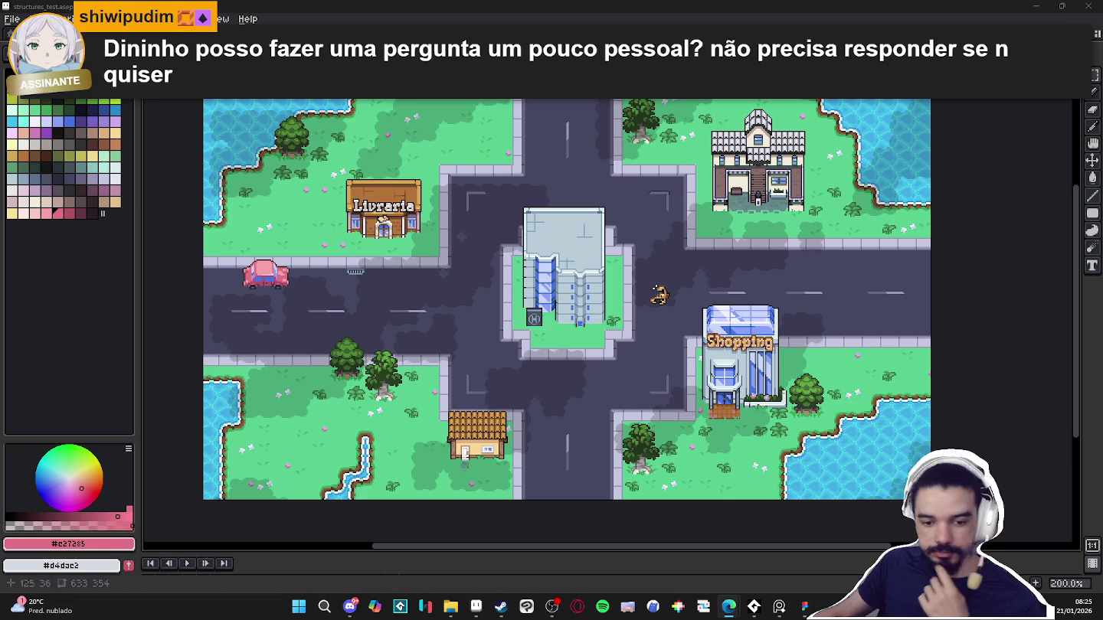
Bring the Aseprite window holding structures_test.aseprite back into focus
left_click(681, 5)
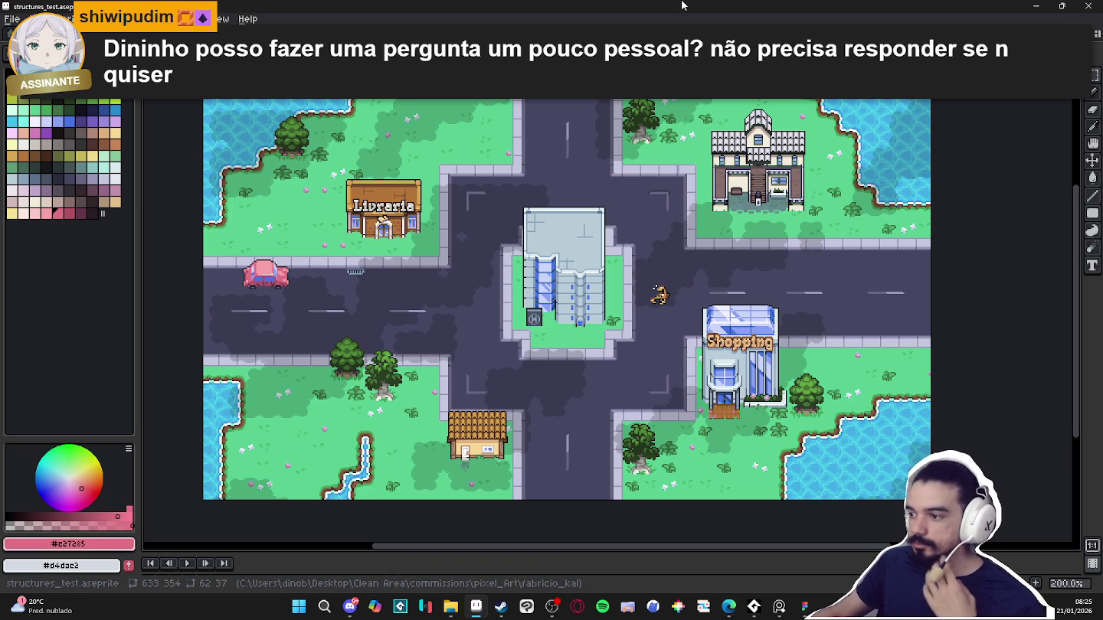
left_click(553, 607)
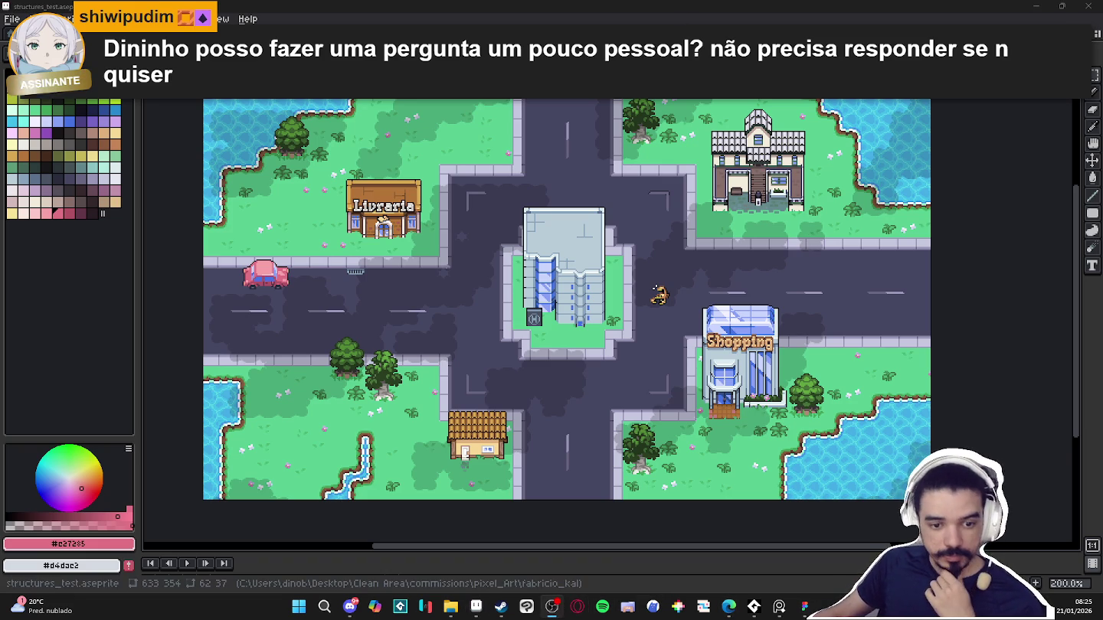
key("alt+Tab")
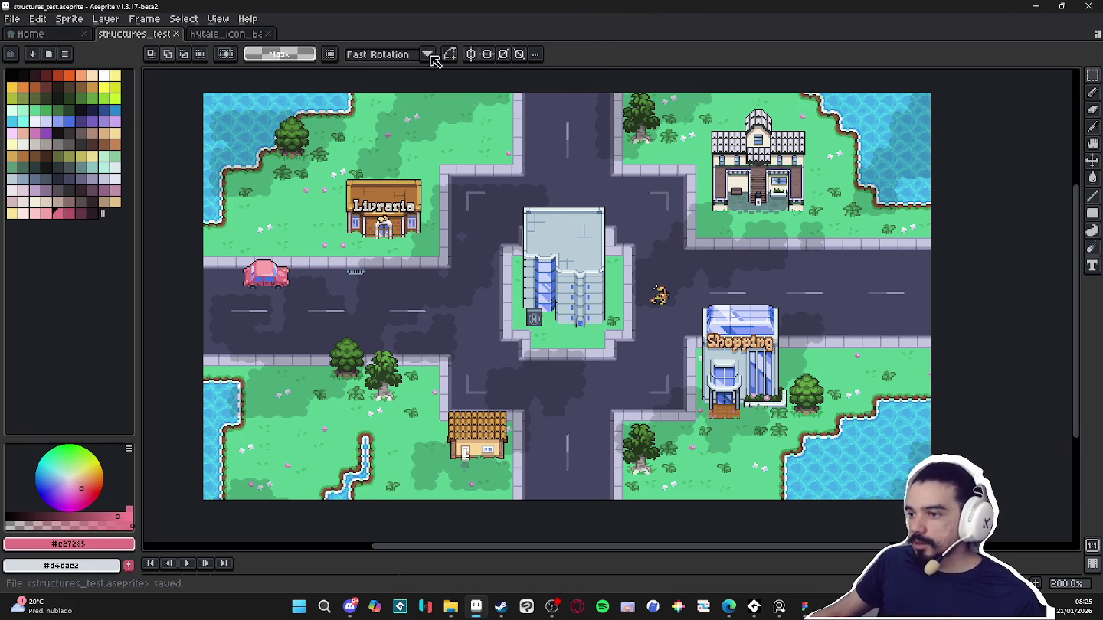
left_click(222, 34)
left_click(157, 34)
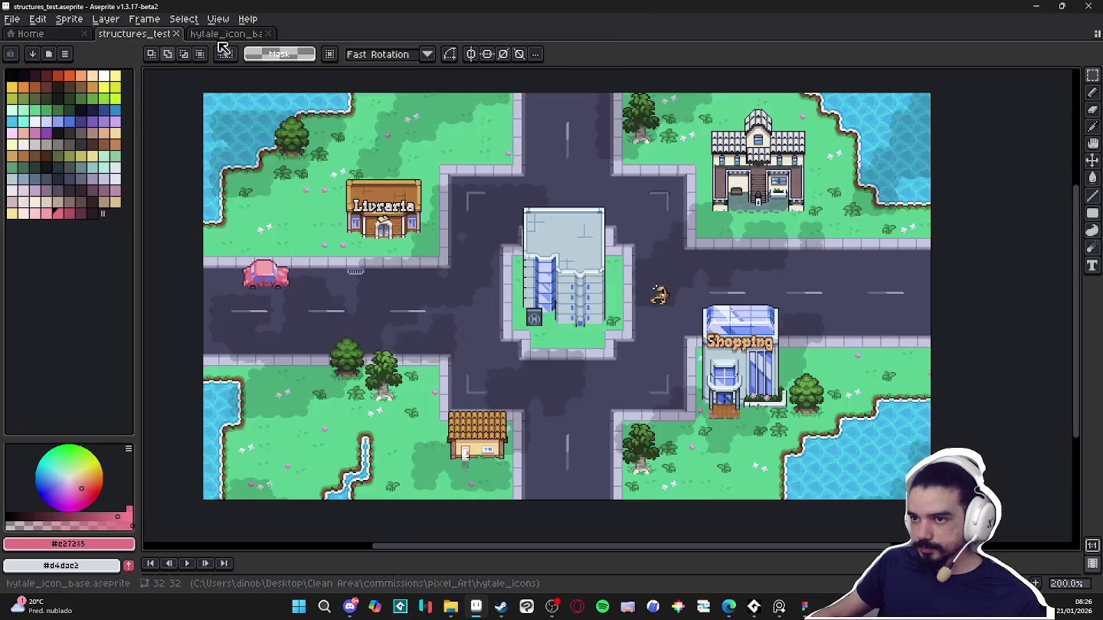
left_click(230, 35)
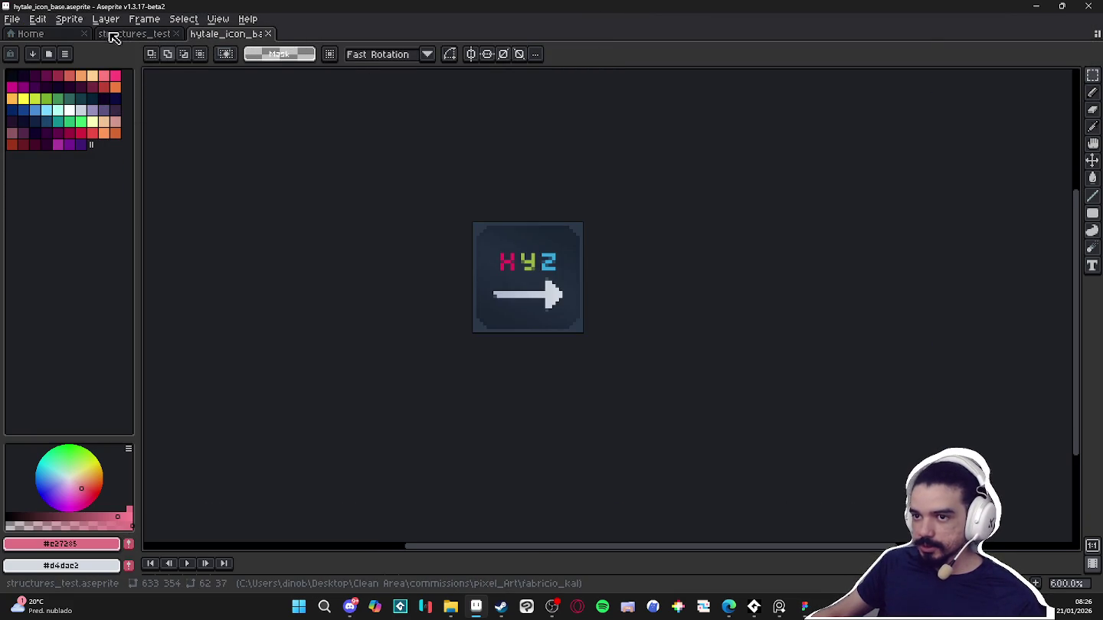
left_click(134, 35)
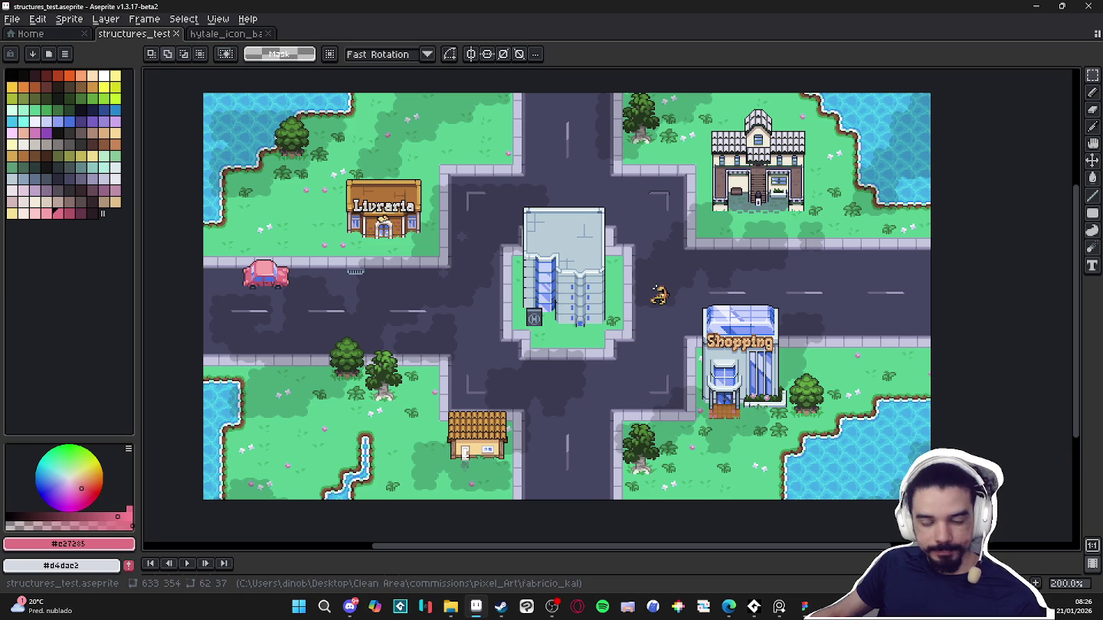
key("alt+Tab")
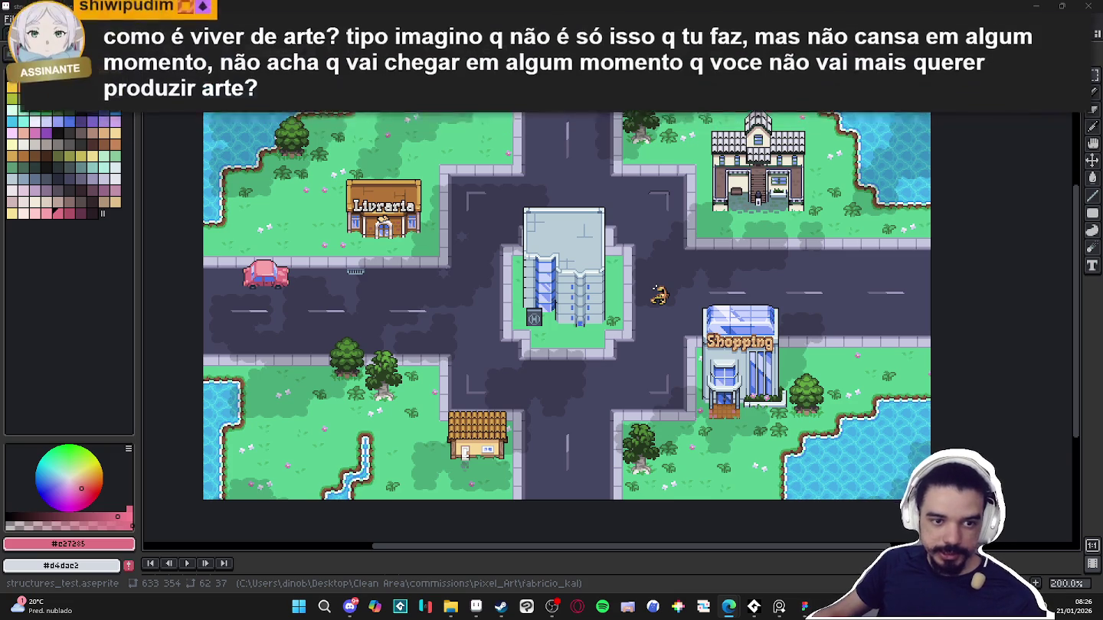
Search the web for 'free factory pixel art'
left_click(729, 607)
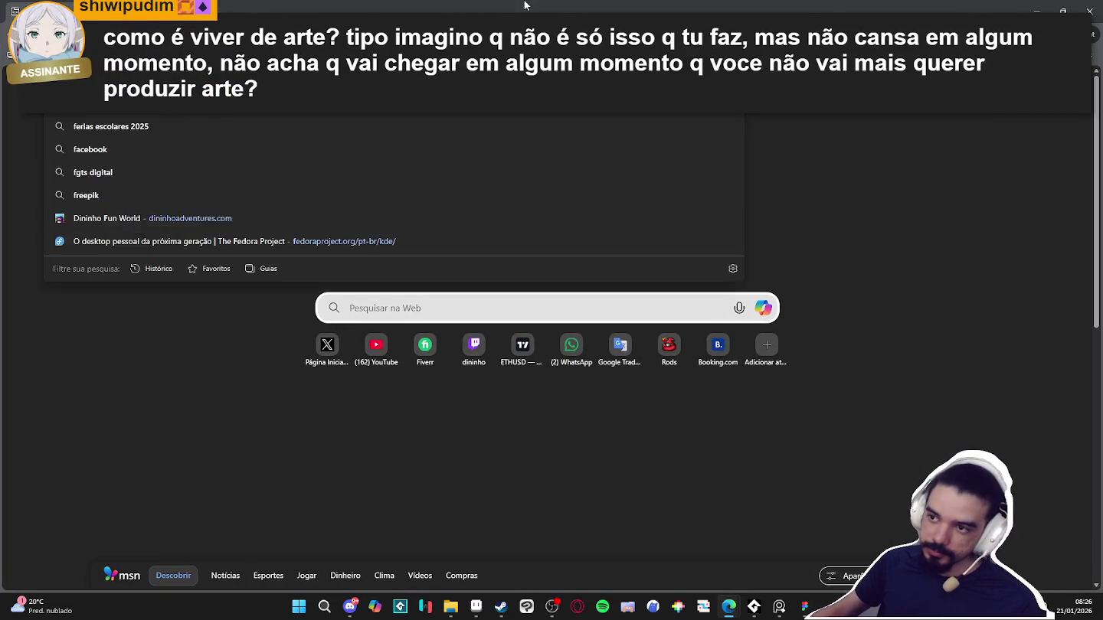
type("free factory pixel art")
key("Return")
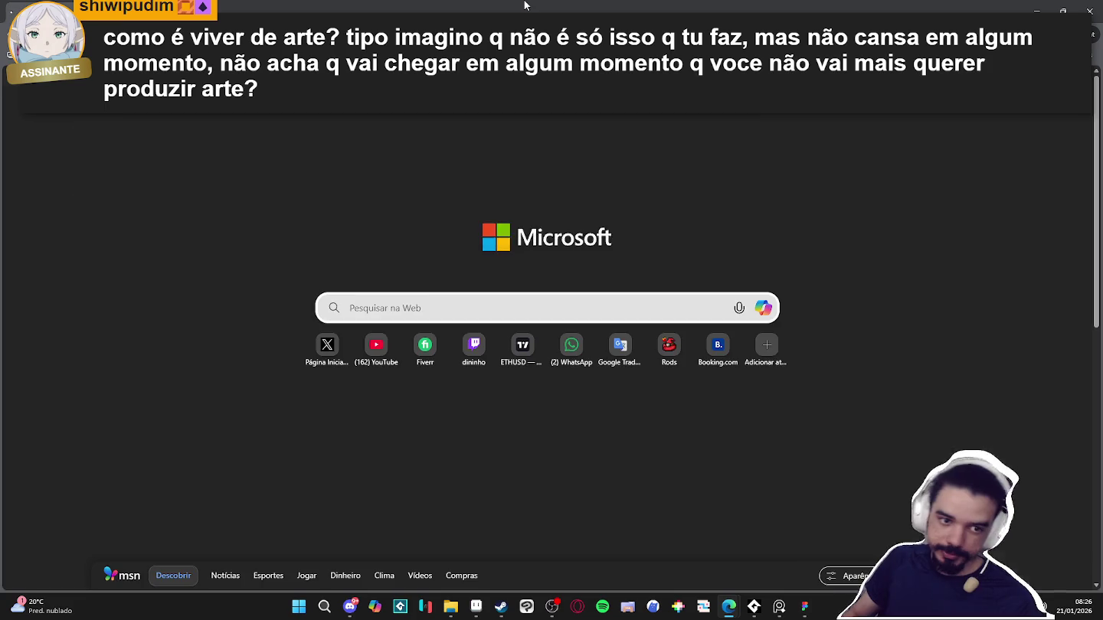
scroll(248, 380, "down", 1)
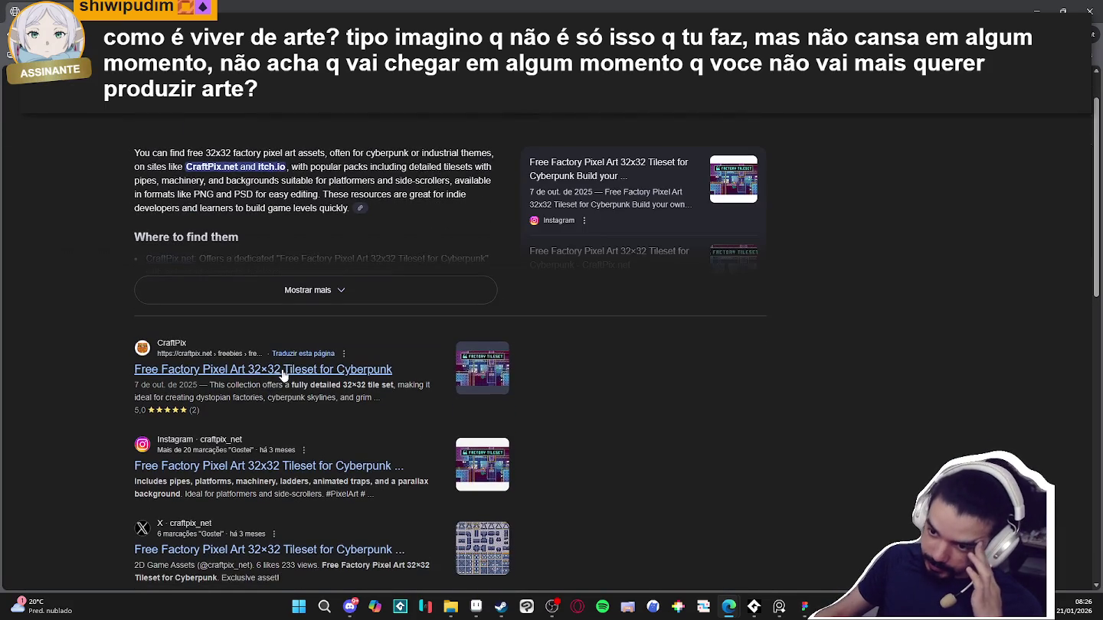
Open the CraftPix factory tileset result, try its free download, and return to the product page
left_click(287, 371)
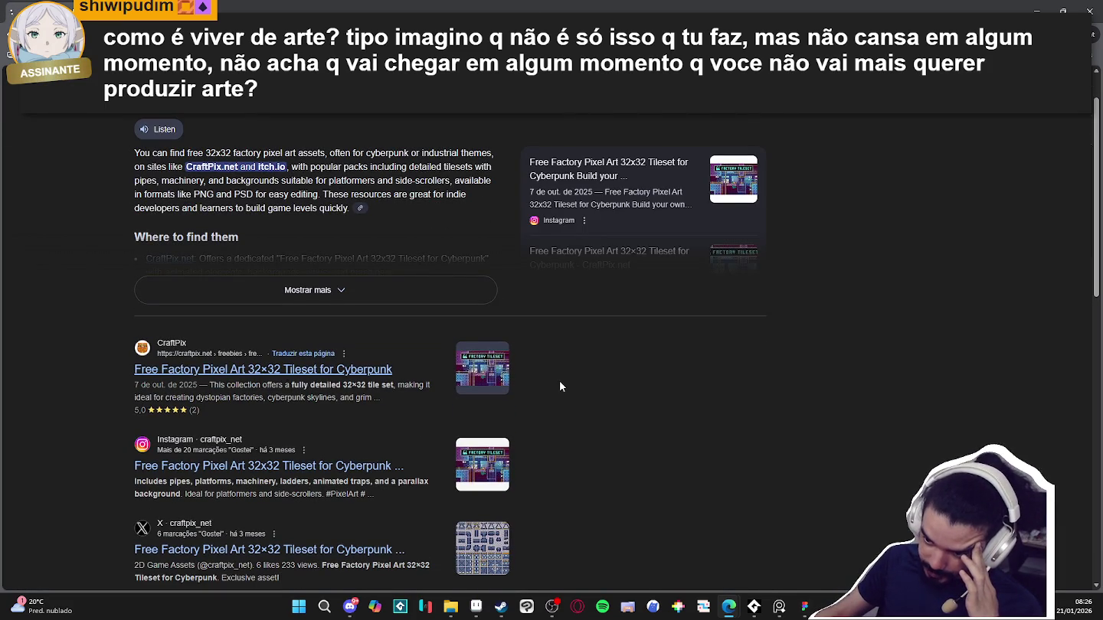
scroll(590, 356, "down", 2)
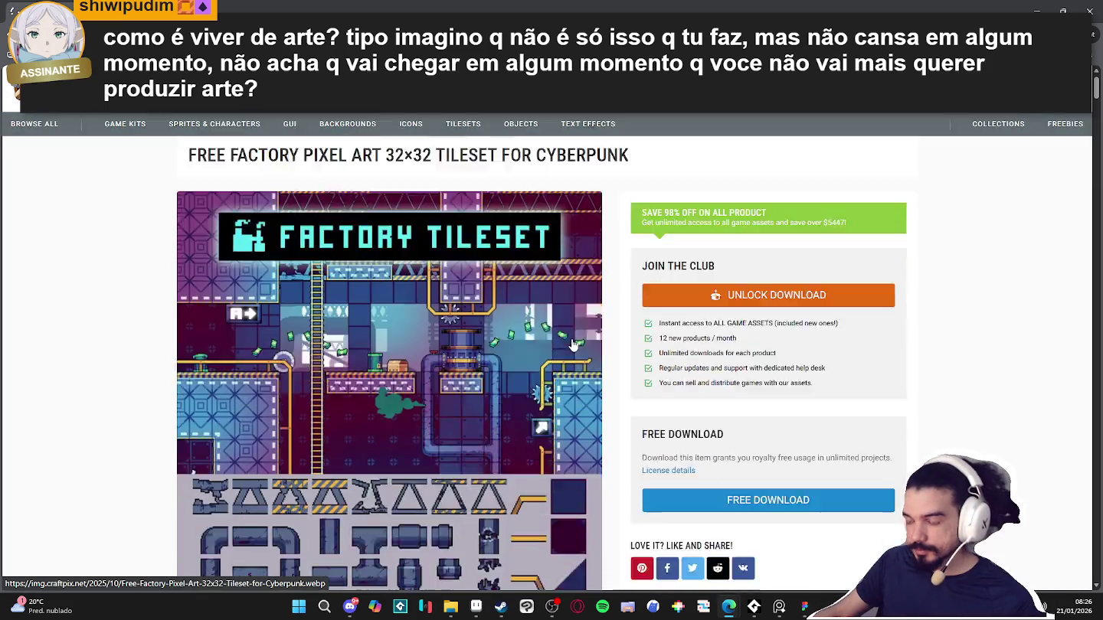
left_click(732, 368)
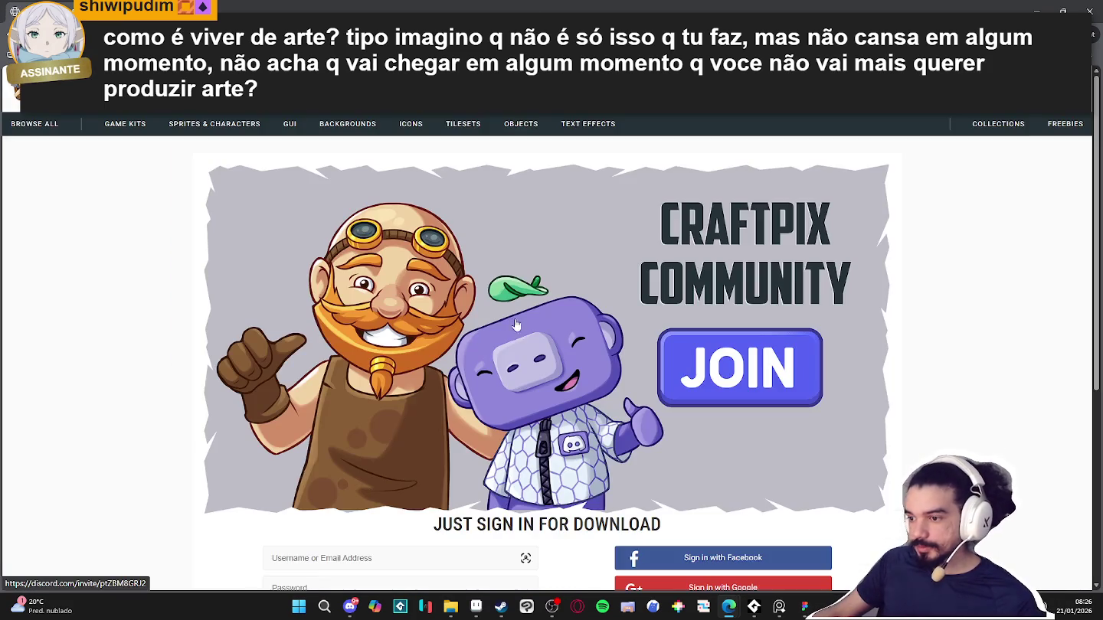
scroll(599, 307, "down", 2)
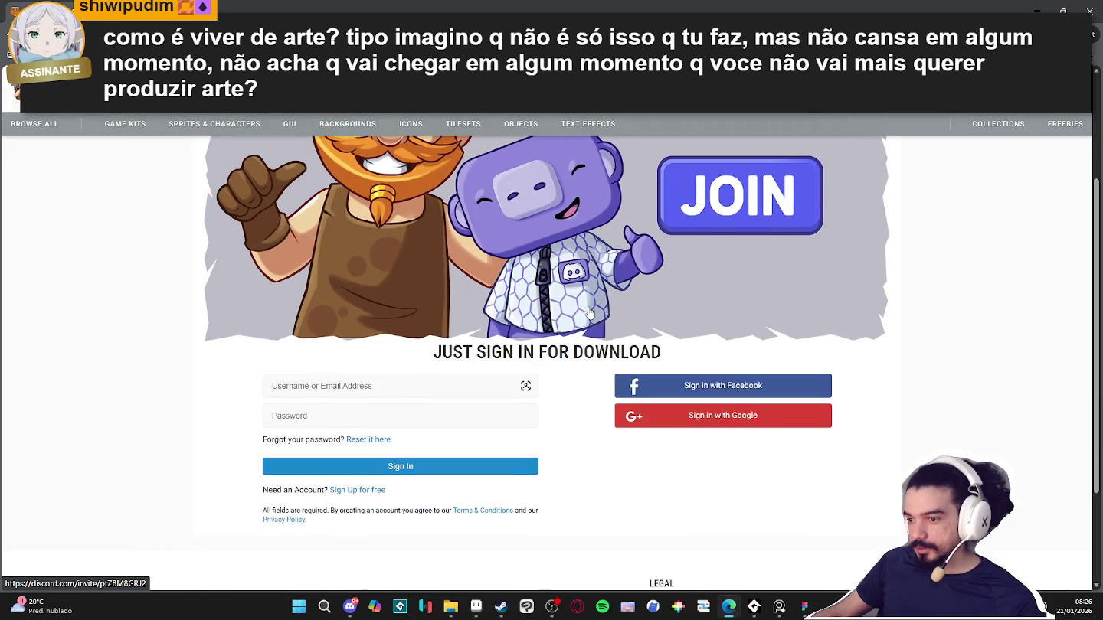
scroll(358, 201, "up", 2)
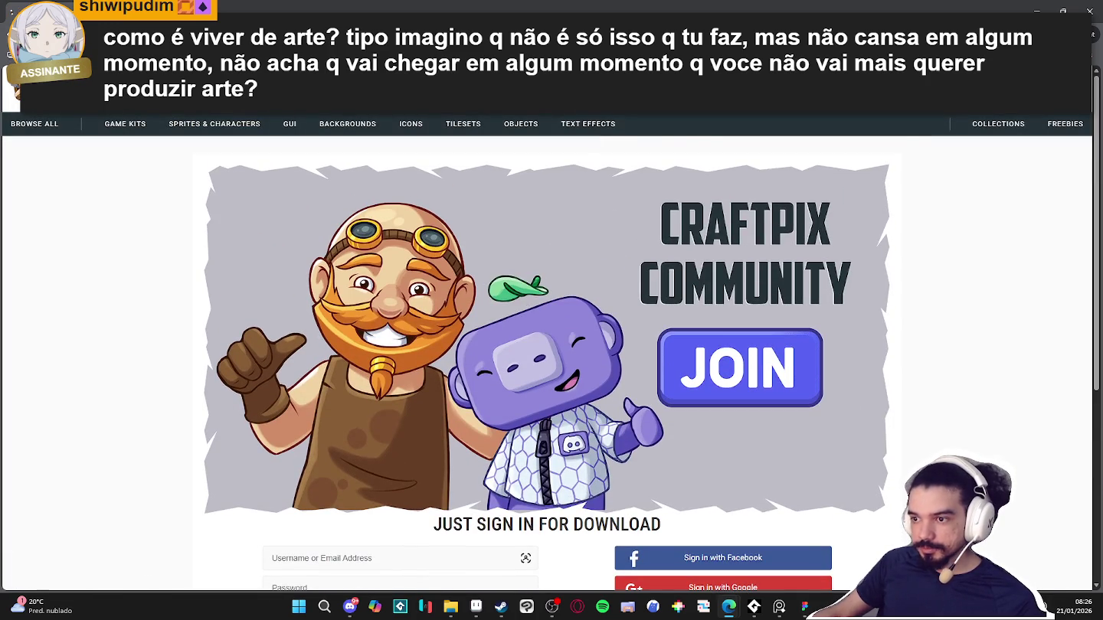
key("alt+Left")
scroll(67, 239, "down", 5)
scroll(66, 167, "down", 4)
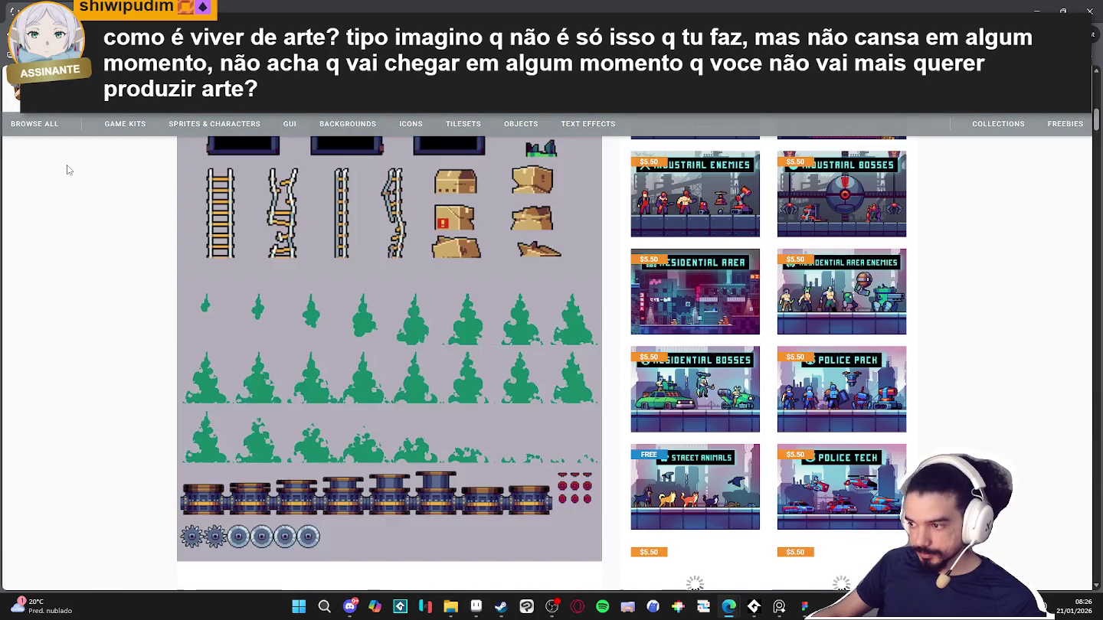